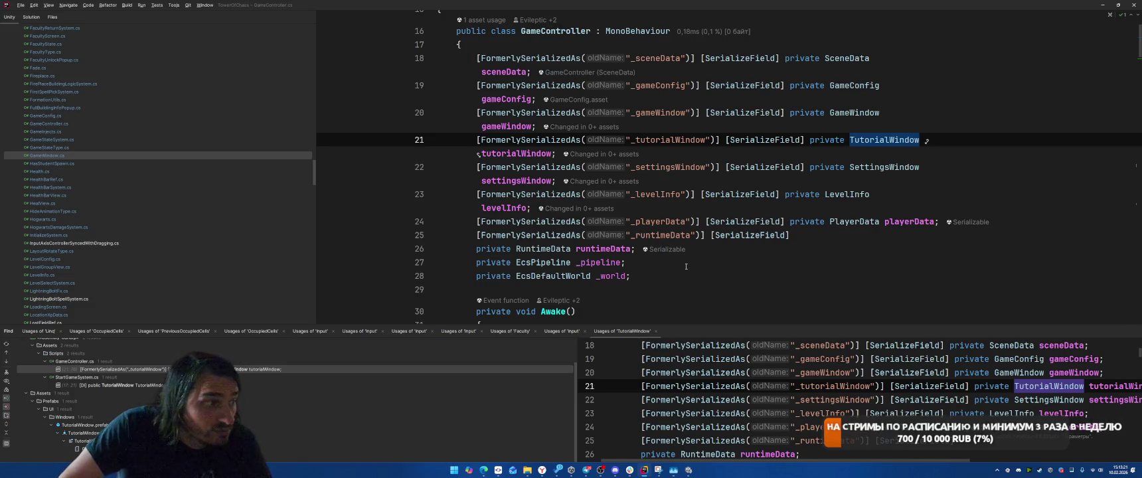
Jump to the TutorialWindow field declaration.
{"action": "scroll", "coordinate": [671, 268], "scroll_direction": "down", "scroll_amount": 20}
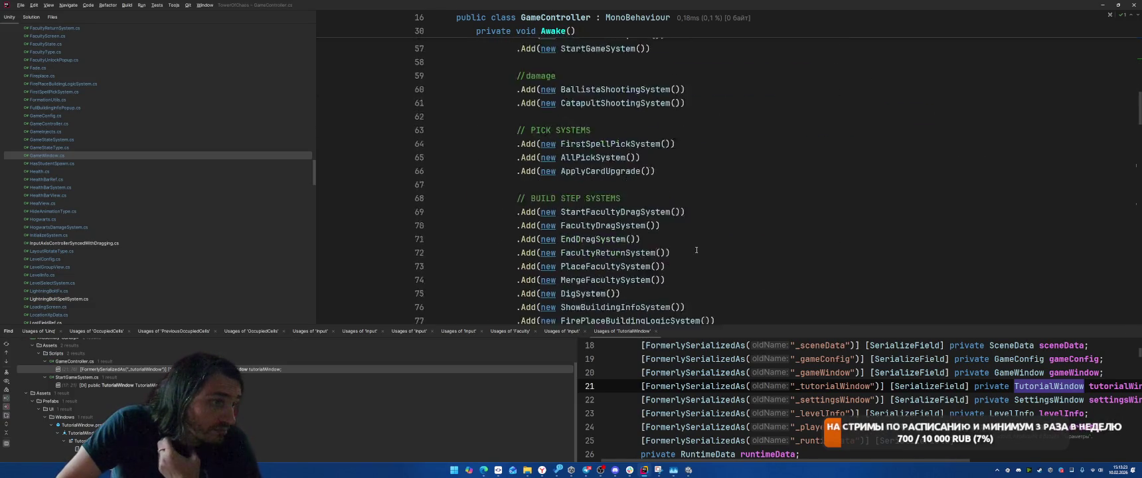
{"action": "scroll", "coordinate": [697, 247], "scroll_direction": "down", "scroll_amount": 12}
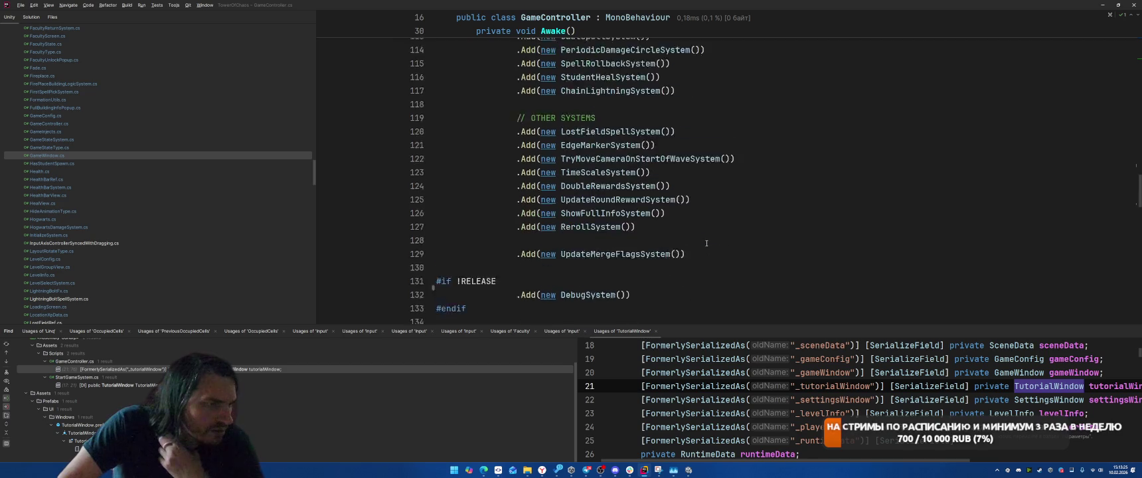
{"action": "scroll", "coordinate": [707, 243], "scroll_direction": "down", "scroll_amount": 5}
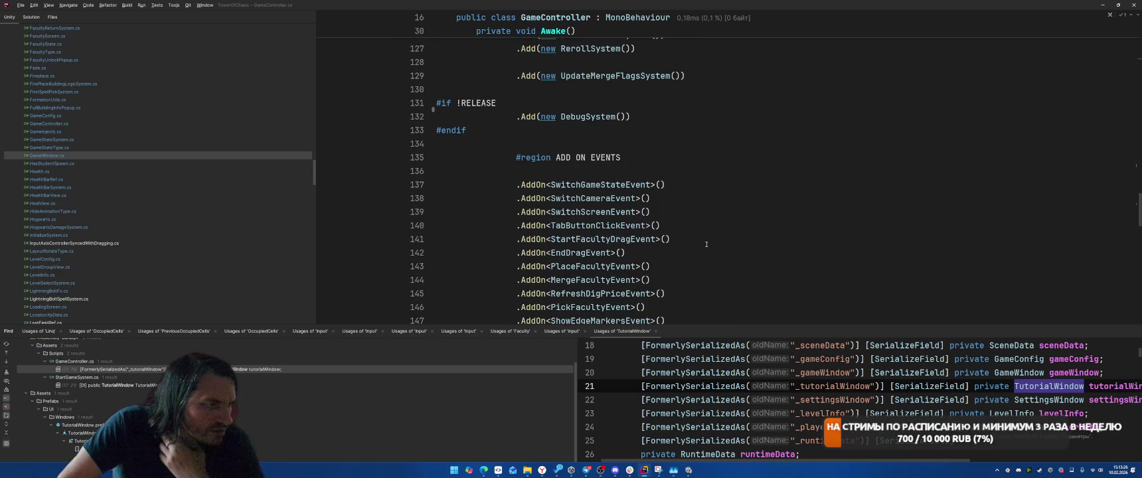
{"action": "double_click", "coordinate": [249, 369]}
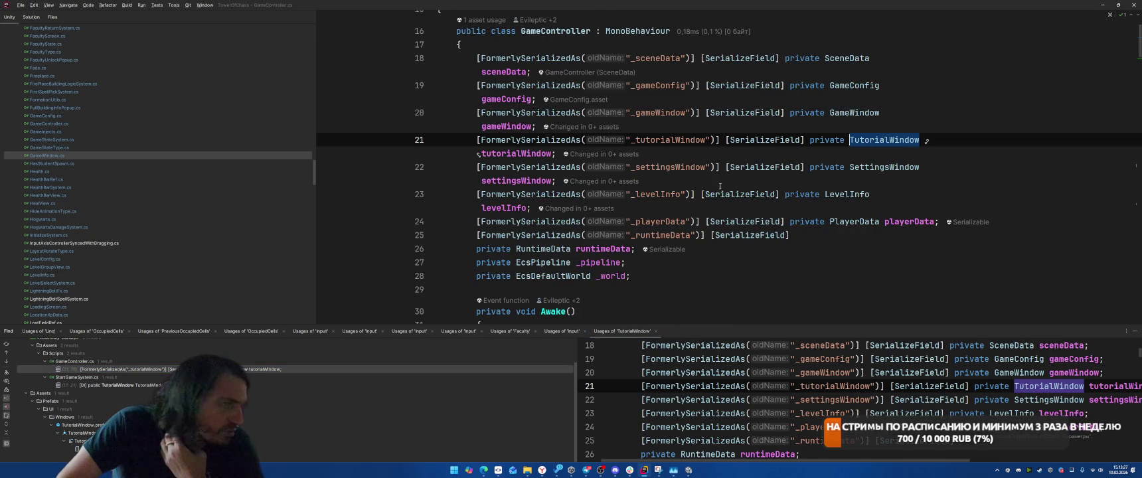
Find all usages of tutorialWindow and open the Inject(tutorialWindow) call on line 175.
{"action": "right_click", "coordinate": [514, 155]}
{"action": "left_click", "coordinate": [578, 226]}
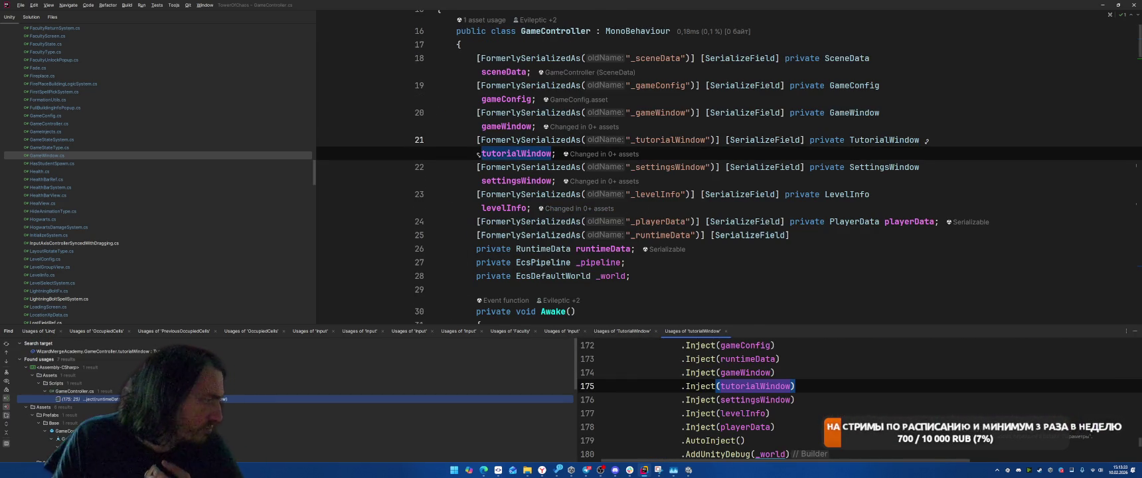
{"action": "key", "text": "Return"}
{"action": "scroll", "coordinate": [604, 146], "scroll_direction": "up", "scroll_amount": 2}
{"action": "left_click", "coordinate": [716, 200]}
End line 166 with a semicolon after .AddOn<TryToDigEvent>().
{"action": "scroll", "coordinate": [713, 201], "scroll_direction": "up", "scroll_amount": 20}
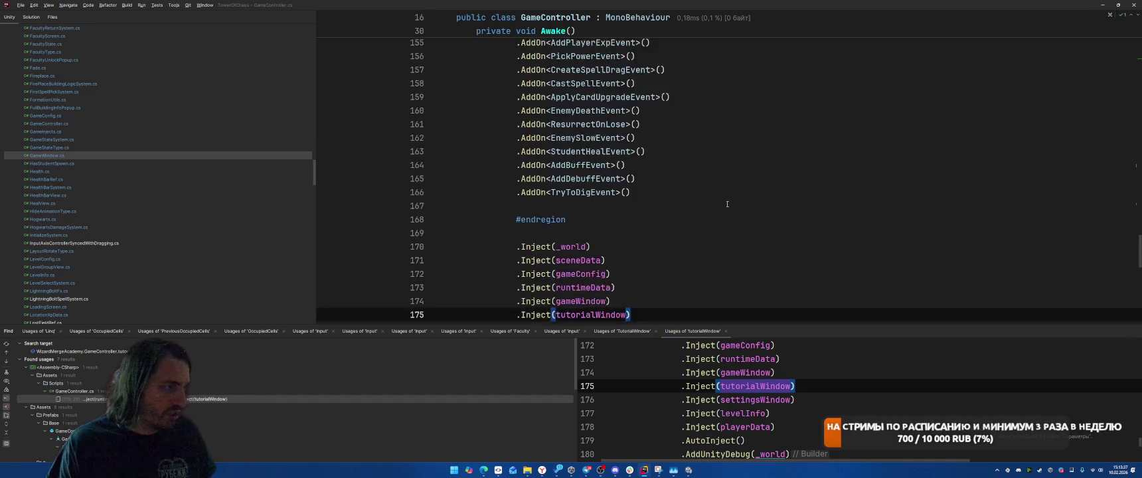
{"action": "scroll", "coordinate": [729, 200], "scroll_direction": "down", "scroll_amount": 17}
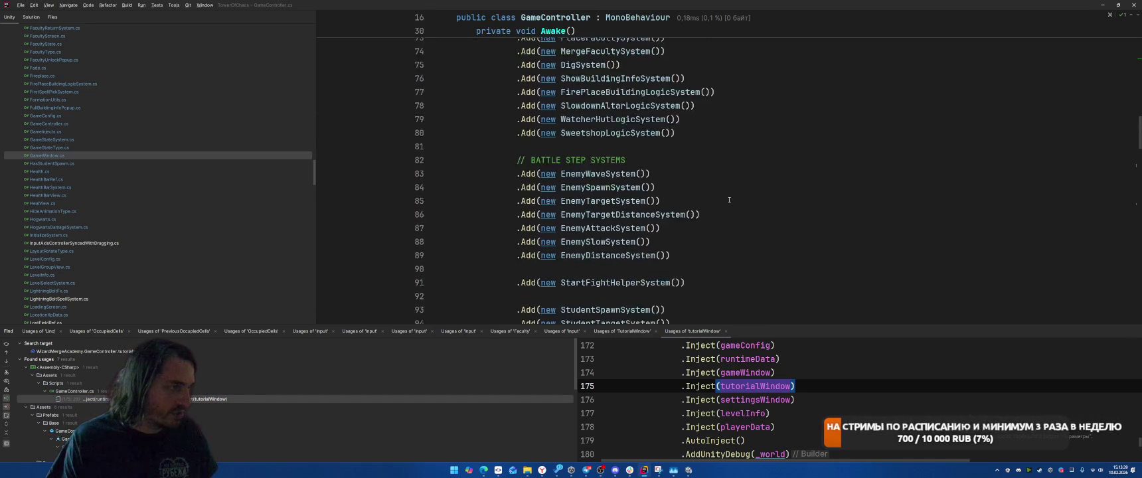
{"action": "scroll", "coordinate": [730, 169], "scroll_direction": "down", "scroll_amount": 4}
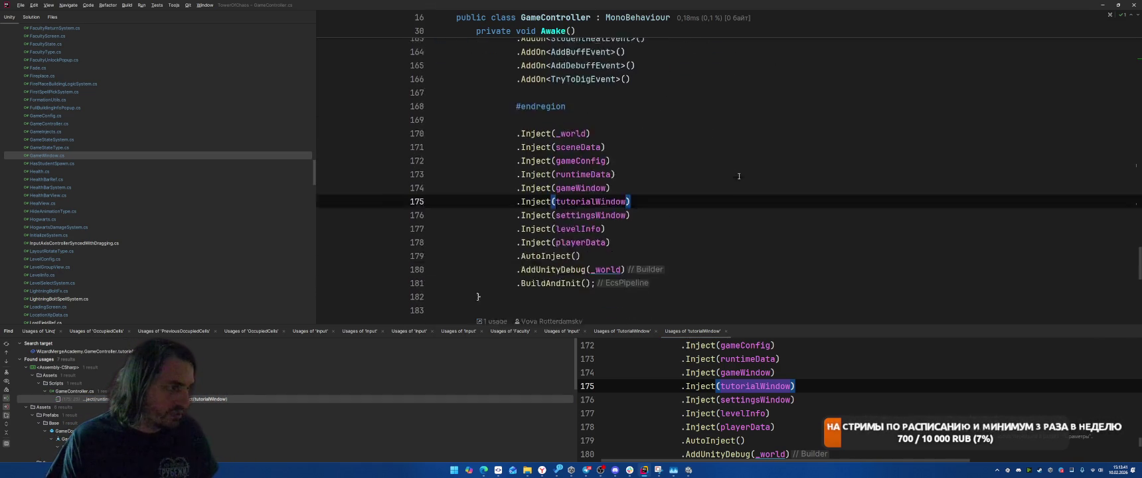
{"action": "scroll", "coordinate": [649, 197], "scroll_direction": "up", "scroll_amount": 10}
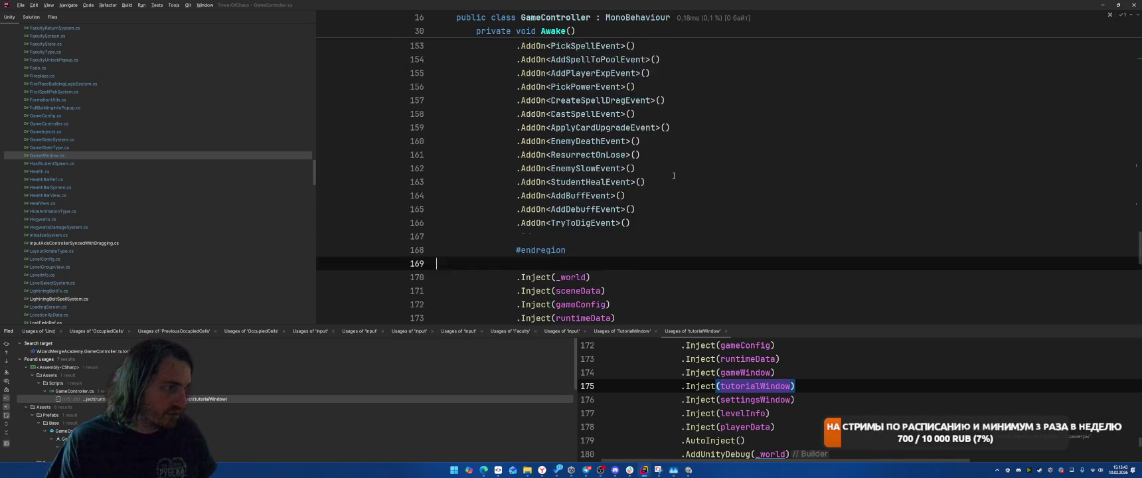
{"action": "scroll", "coordinate": [666, 162], "scroll_direction": "down", "scroll_amount": 14}
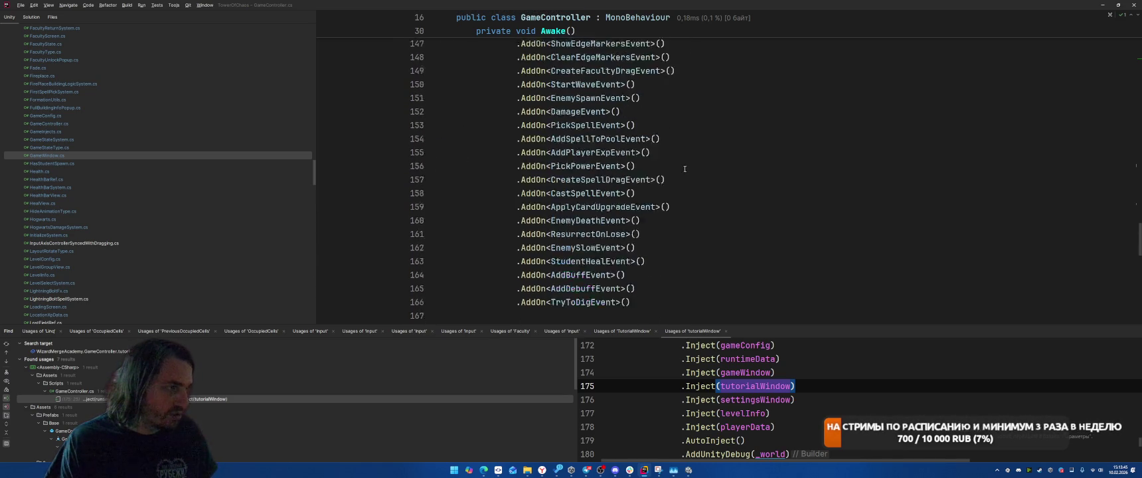
{"action": "scroll", "coordinate": [665, 194], "scroll_direction": "up", "scroll_amount": 4}
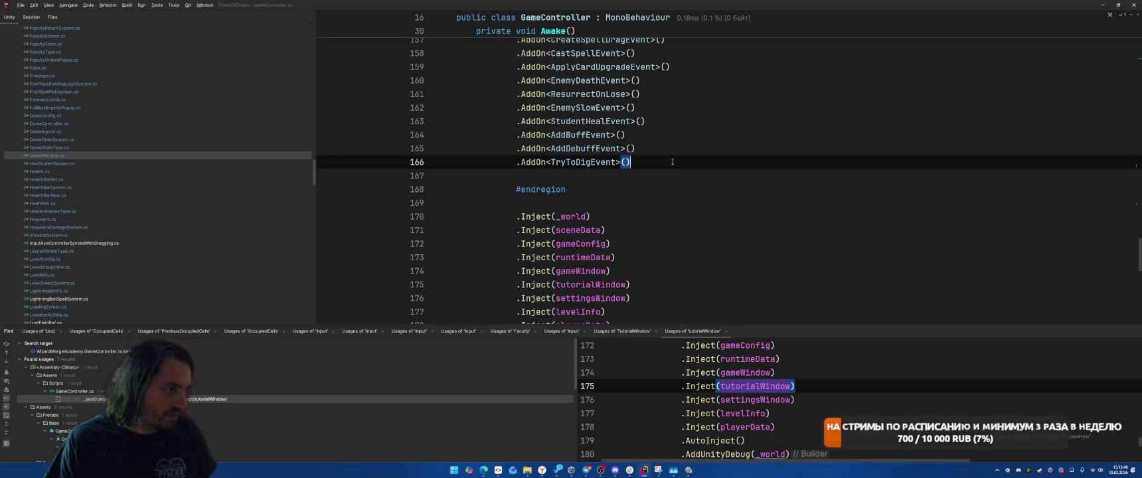
{"action": "type", "text": ";"}
Select and copy the _pipeline name on line 52.
{"action": "scroll", "coordinate": [657, 176], "scroll_direction": "up", "scroll_amount": 20}
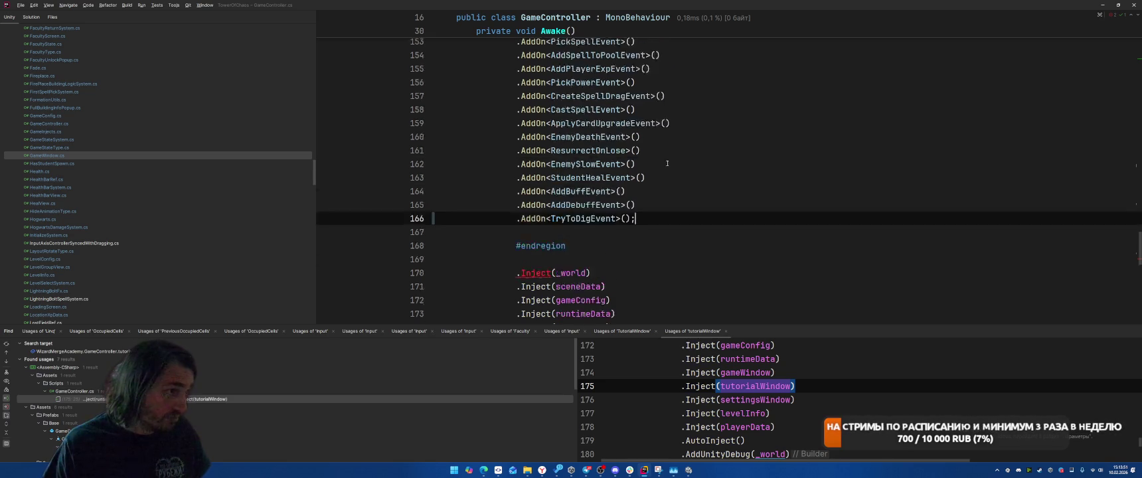
{"action": "scroll", "coordinate": [658, 176], "scroll_direction": "up", "scroll_amount": 13}
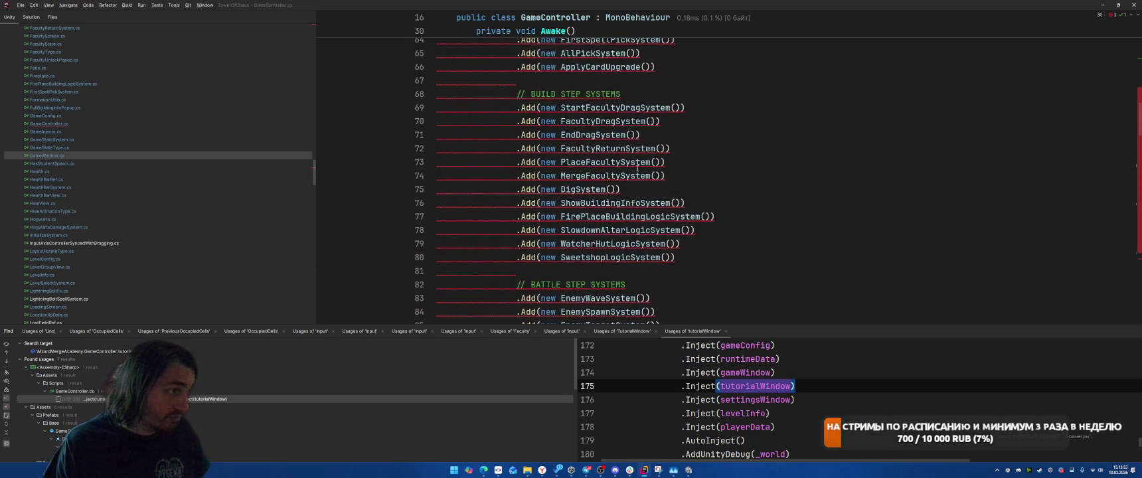
{"action": "double_click", "coordinate": [521, 203]}
{"action": "key", "text": "ctrl+c"}
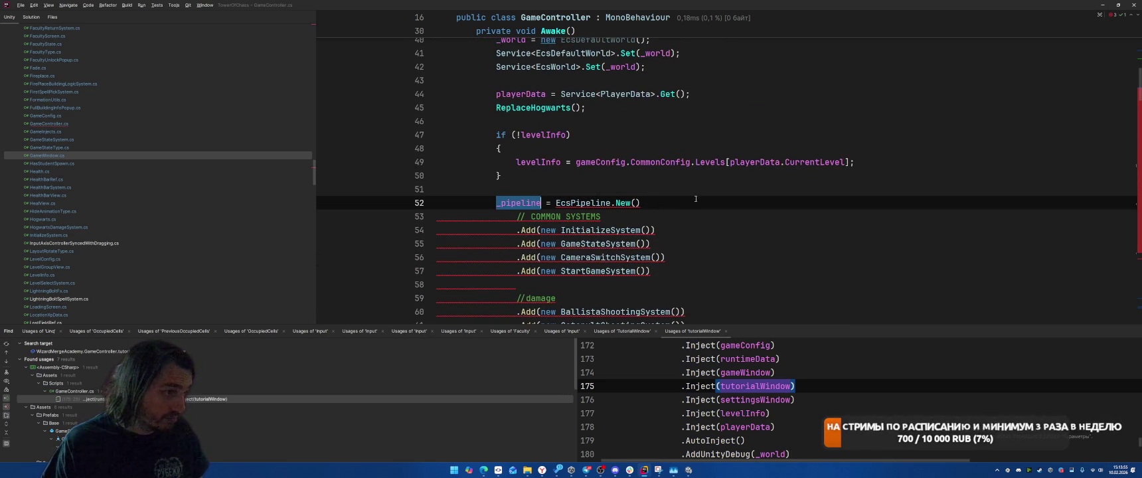
{"action": "scroll", "coordinate": [690, 202], "scroll_direction": "down", "scroll_amount": 20}
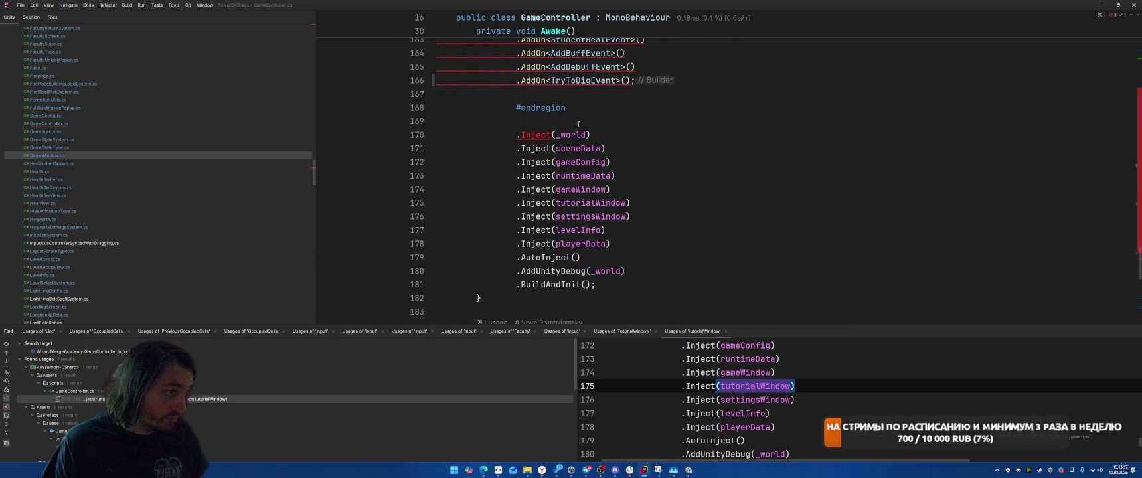
Paste _pipeline on line 169, then remove it and the semicolon after .AddOn<TryToDigEvent>().
{"action": "left_click", "coordinate": [600, 123]}
{"action": "key", "text": "ctrl+v"}
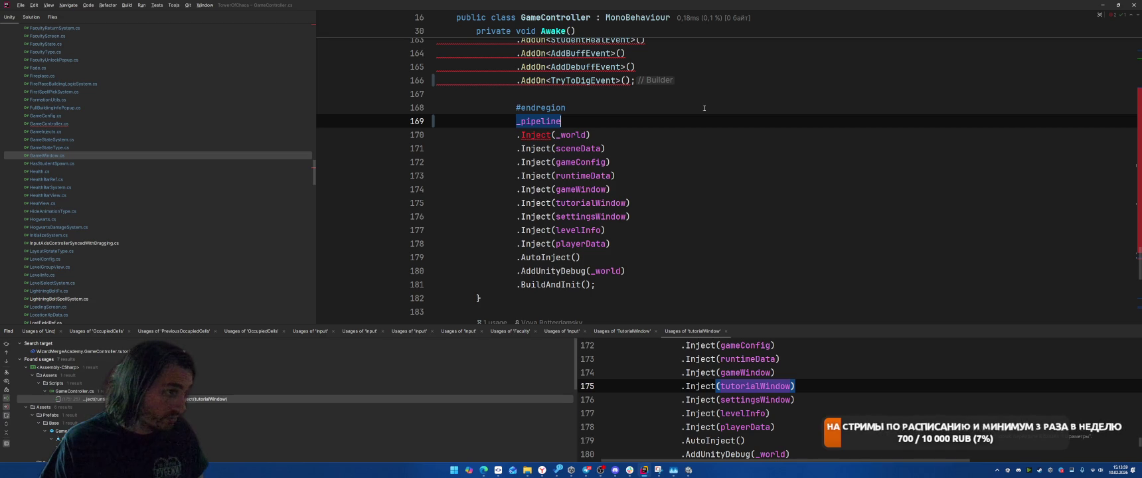
{"action": "left_click", "coordinate": [705, 108]}
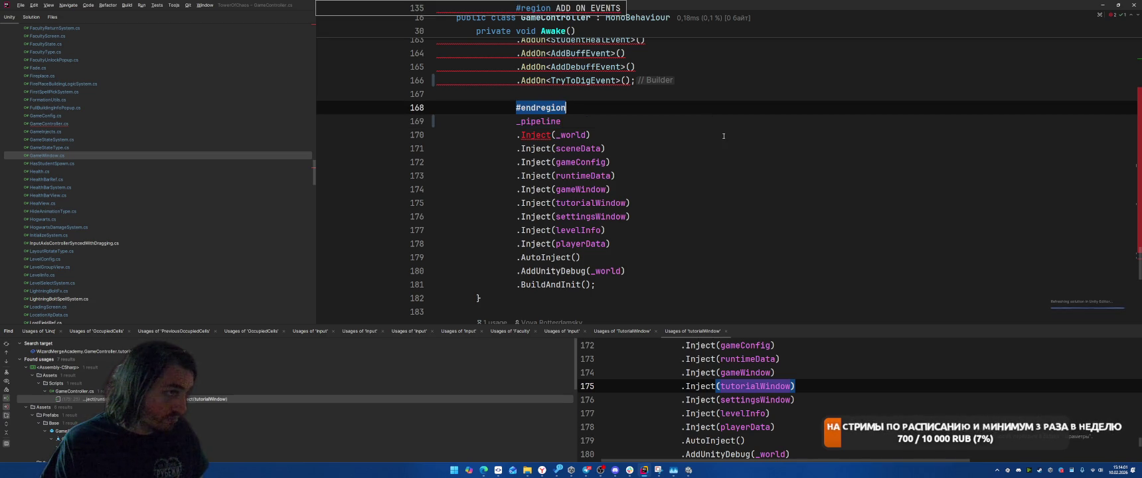
{"action": "key", "text": "Down"}
{"action": "key", "text": "shift+Home"}
{"action": "key", "text": "BackSpace"}
{"action": "key", "text": "Up"}
{"action": "key", "text": "Up"}
{"action": "key", "text": "Up"}
{"action": "key", "text": "End"}
{"action": "key", "text": "BackSpace"}
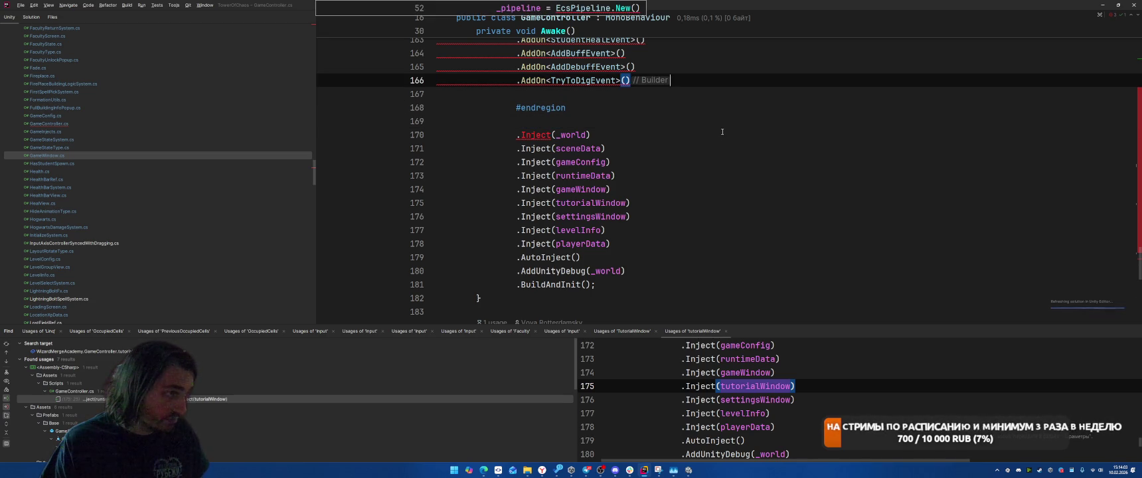
Reselect the _pipeline name on line 52.
{"action": "left_click", "coordinate": [722, 132]}
{"action": "scroll", "coordinate": [714, 219], "scroll_direction": "up", "scroll_amount": 3}
{"action": "left_click", "coordinate": [712, 240]}
{"action": "scroll", "coordinate": [712, 239], "scroll_direction": "up", "scroll_amount": 20}
{"action": "scroll", "coordinate": [711, 234], "scroll_direction": "up", "scroll_amount": 8}
{"action": "mouse_move", "coordinate": [527, 149]}
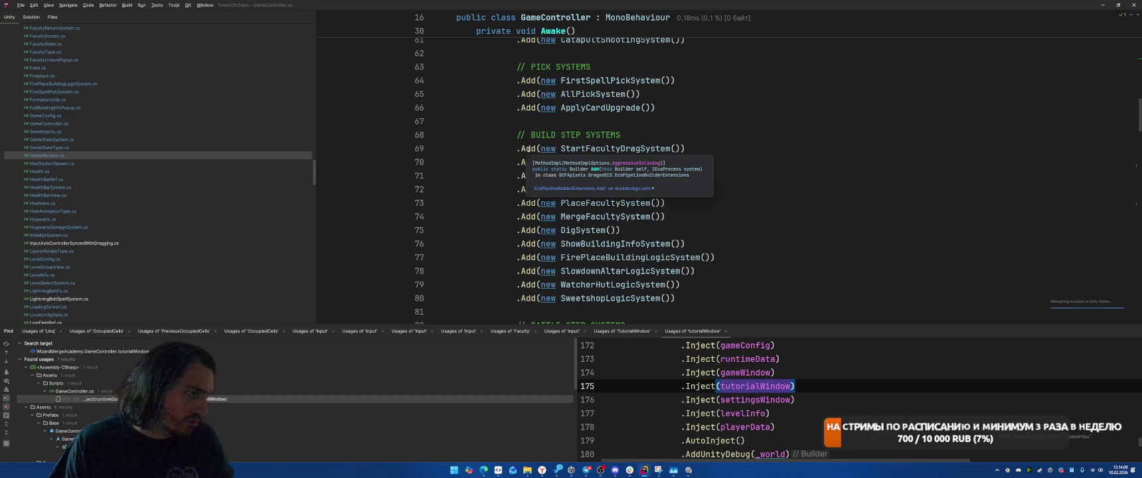
{"action": "scroll", "coordinate": [739, 122], "scroll_direction": "up", "scroll_amount": 5}
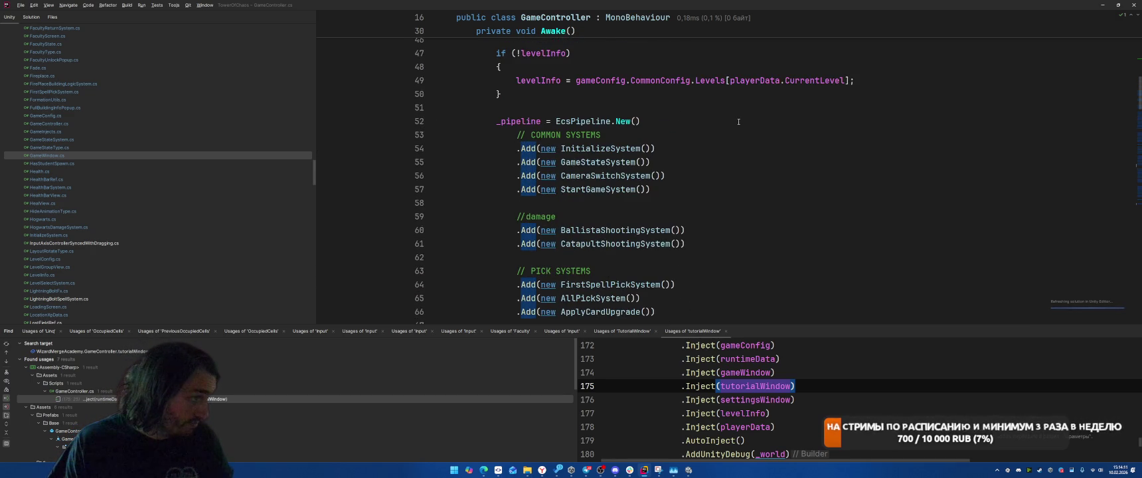
{"action": "scroll", "coordinate": [736, 129], "scroll_direction": "down", "scroll_amount": 7}
{"action": "scroll", "coordinate": [651, 131], "scroll_direction": "up", "scroll_amount": 6}
{"action": "mouse_move", "coordinate": [553, 85]}
{"action": "left_mouse_down"}
{"action": "mouse_move", "coordinate": [531, 200]}
{"action": "mouse_move", "coordinate": [531, 184]}
{"action": "mouse_move", "coordinate": [627, 190]}
{"action": "mouse_move", "coordinate": [551, 123]}
{"action": "mouse_move", "coordinate": [531, 145]}
{"action": "mouse_move", "coordinate": [597, 140]}
{"action": "mouse_move", "coordinate": [686, 158]}
{"action": "mouse_move", "coordinate": [669, 96]}
{"action": "left_mouse_up"}
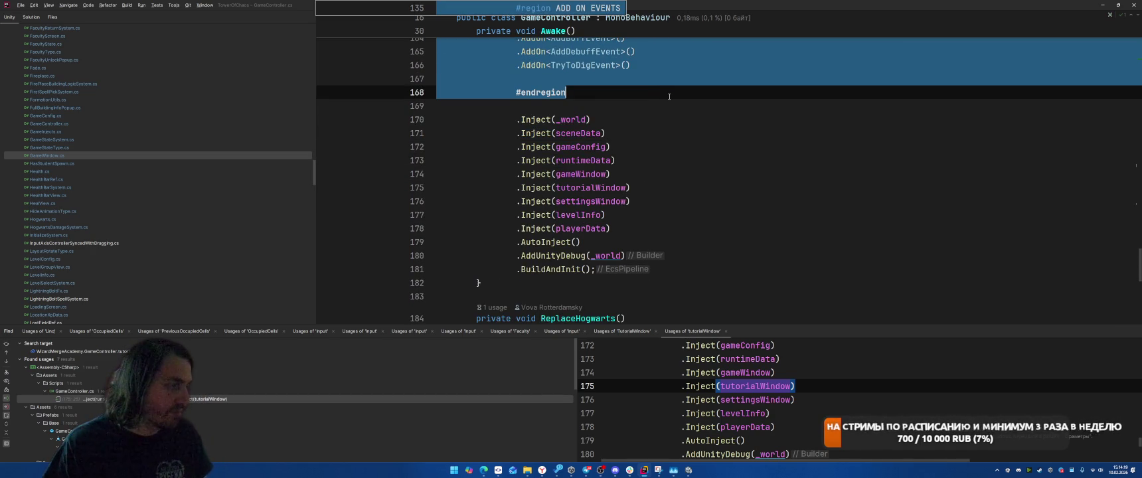
{"action": "left_click", "coordinate": [669, 96]}
{"action": "scroll", "coordinate": [657, 112], "scroll_direction": "up", "scroll_amount": 20}
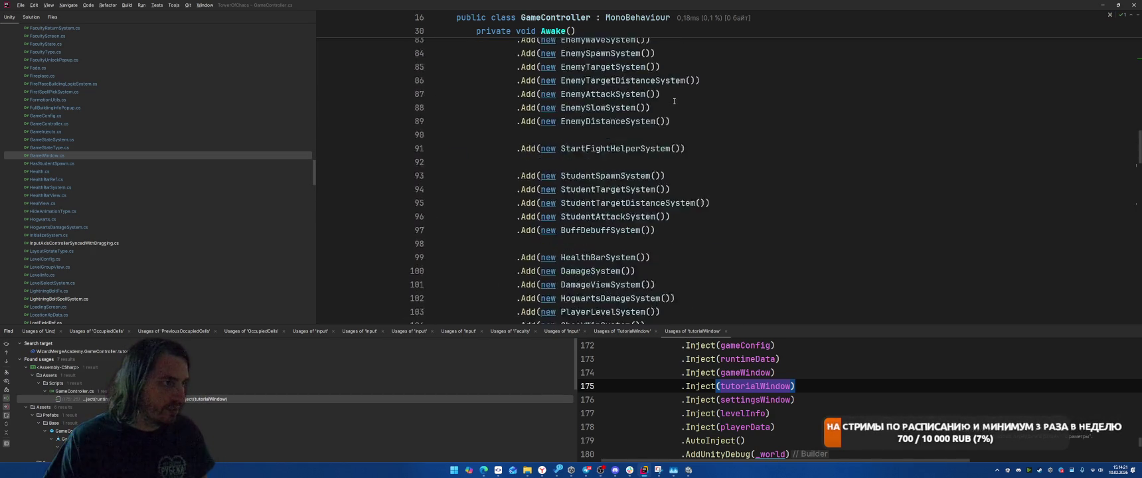
{"action": "scroll", "coordinate": [645, 131], "scroll_direction": "up", "scroll_amount": 5}
{"action": "left_click_drag", "start_coordinate": [541, 188], "coordinate": [487, 188]}
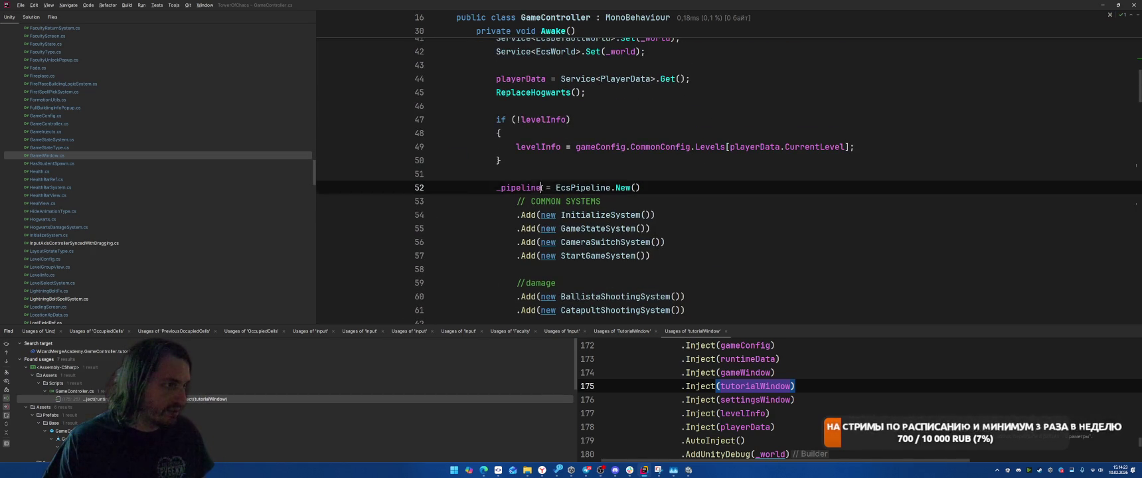
Store the chain in 'var builder' and start a '_pipeline = builder.' line after it.
{"action": "key", "text": "ctrl"}
{"action": "key", "text": "ctrl"}
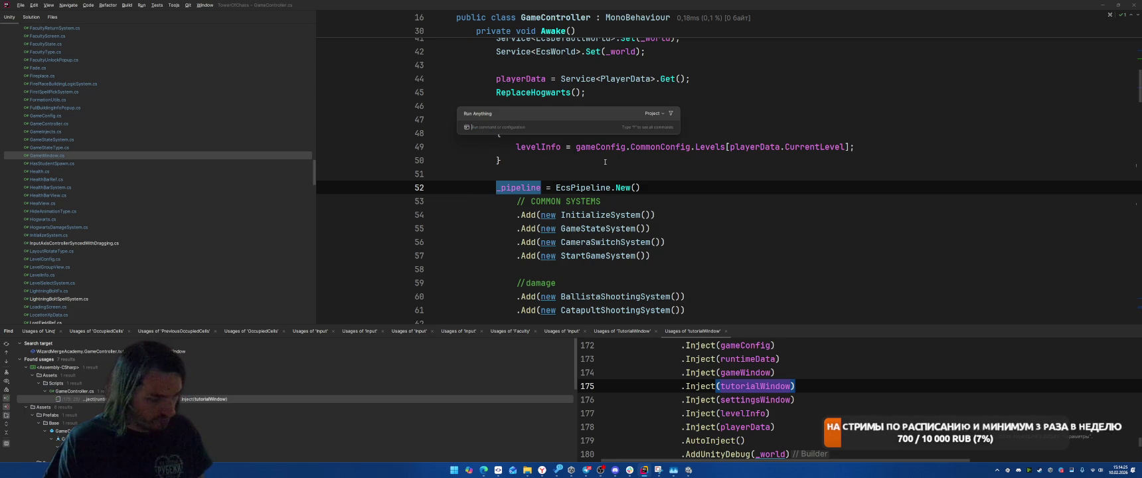
{"action": "key", "text": "Escape"}
{"action": "type", "text": "var buil"}
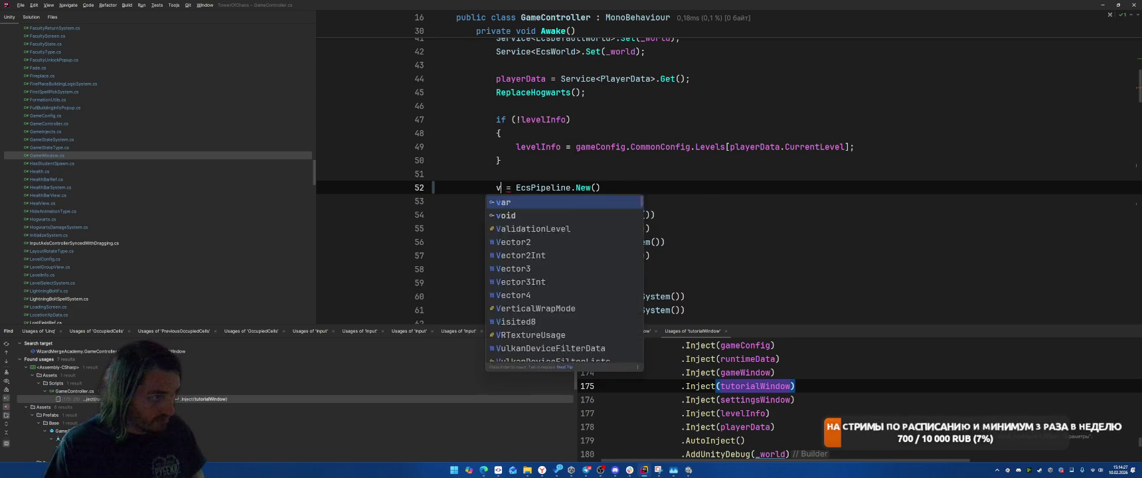
{"action": "type", "text": "der"}
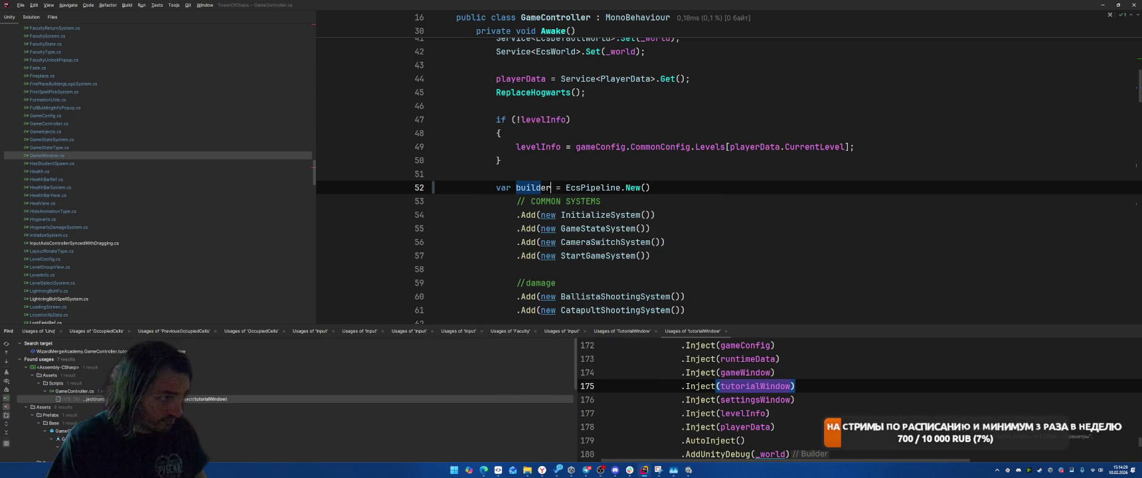
{"action": "scroll", "coordinate": [639, 205], "scroll_direction": "down", "scroll_amount": 20}
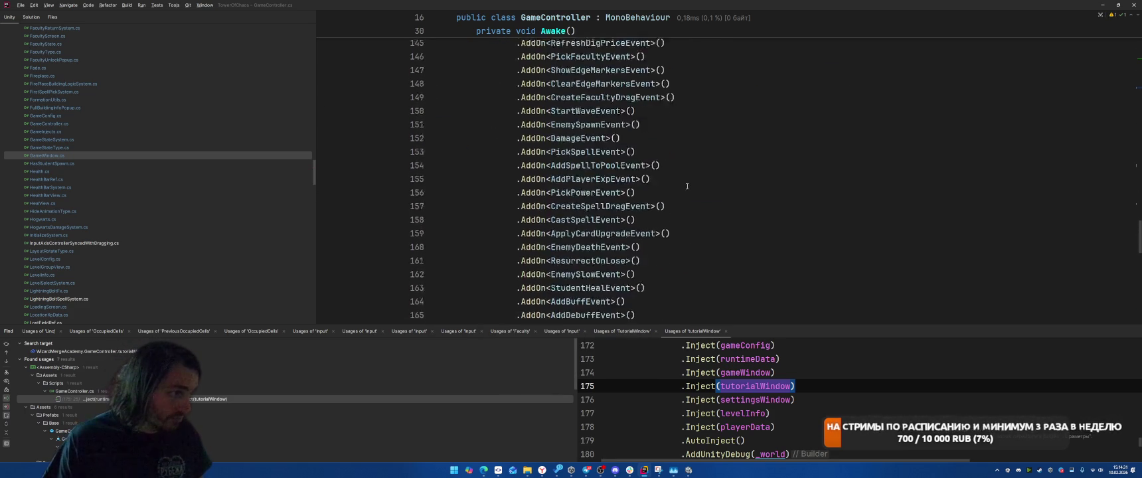
{"action": "scroll", "coordinate": [640, 204], "scroll_direction": "down", "scroll_amount": 5}
{"action": "left_click", "coordinate": [709, 107]}
{"action": "key", "text": "Return"}
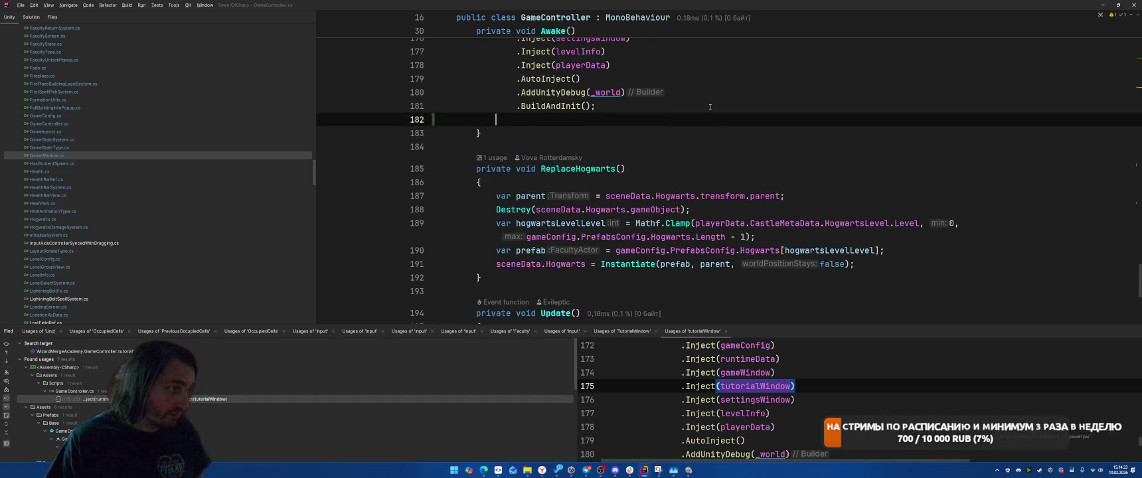
{"action": "key", "text": "Return"}
{"action": "key", "text": "ctrl+v"}
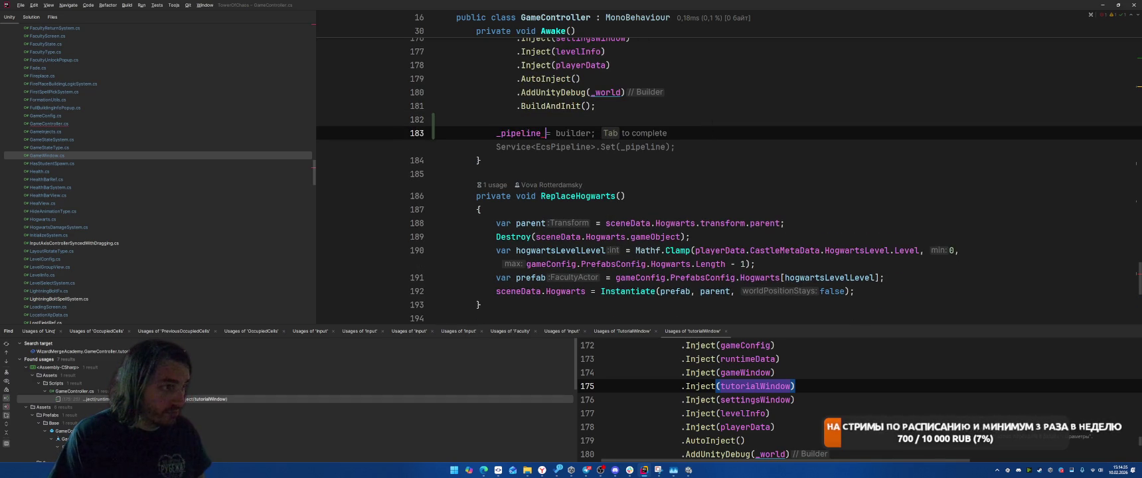
{"action": "type", "text": "= builder"}
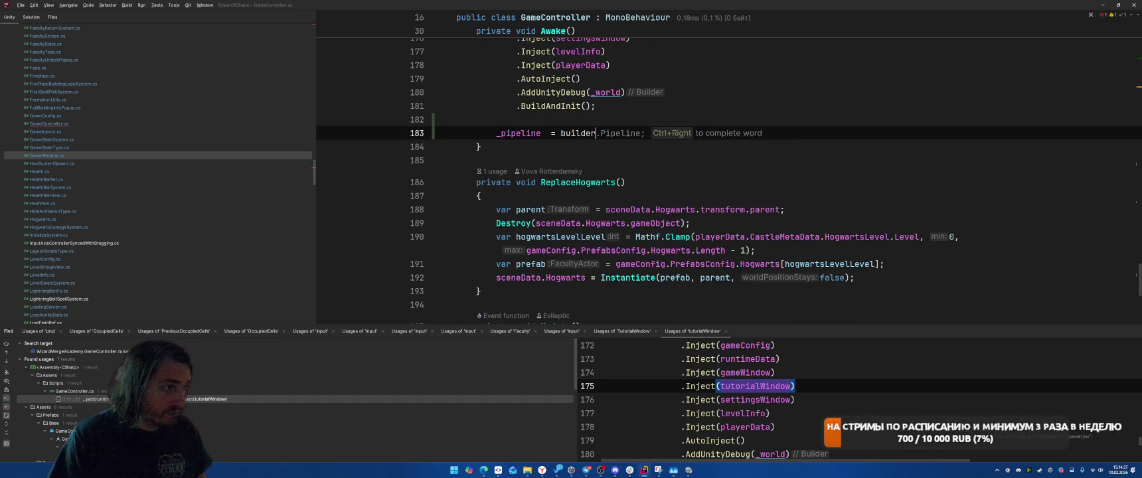
{"action": "type", "text": "."}
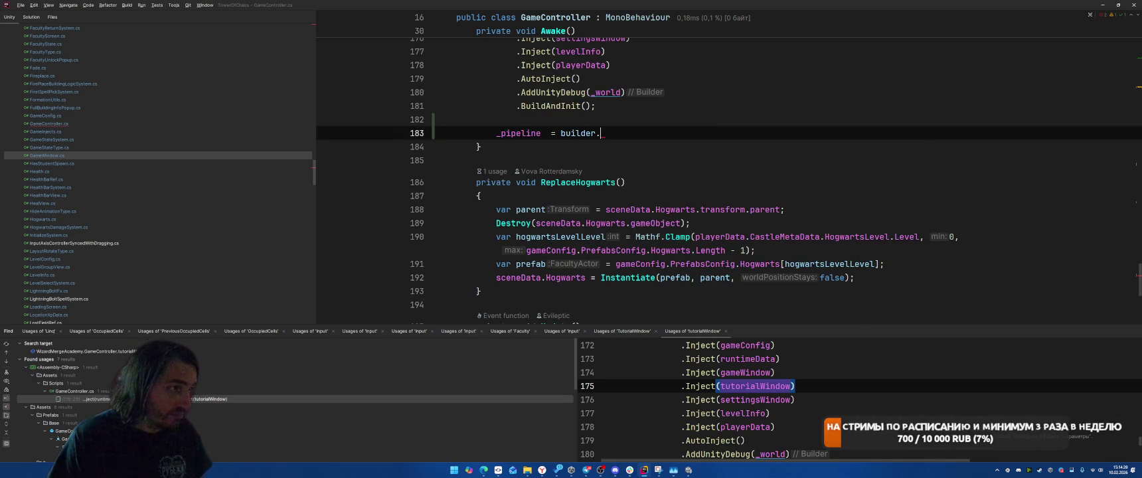
{"action": "type", "text": "BuBu"}
End the chain at .AddUnityDebug(_world); and complete '_pipeline = builder.BuildAndInit();'.
{"action": "left_click", "coordinate": [496, 119]}
{"action": "key", "text": "Up"}
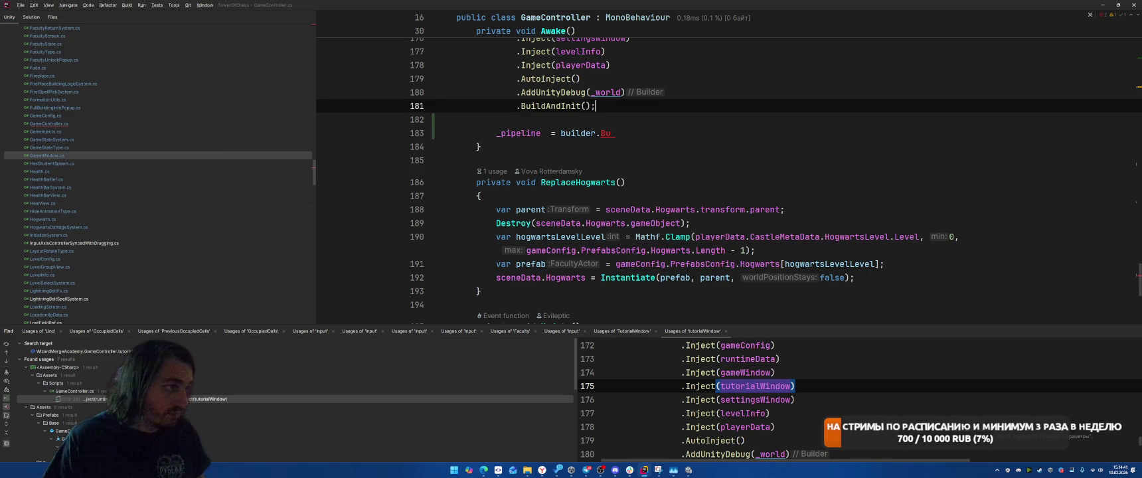
{"action": "key", "text": "ctrl+w"}
{"action": "key", "text": "BackSpace"}
{"action": "key", "text": "ctrl+BackSpace"}
{"action": "key", "text": "Down"}
{"action": "key", "text": "Down"}
{"action": "key", "text": "End"}
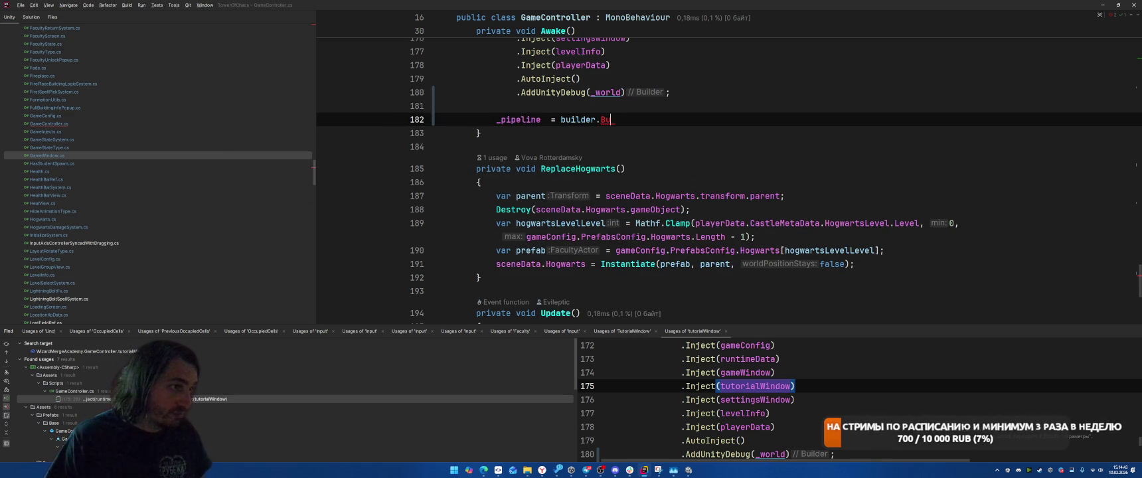
{"action": "type", "text": "i"}
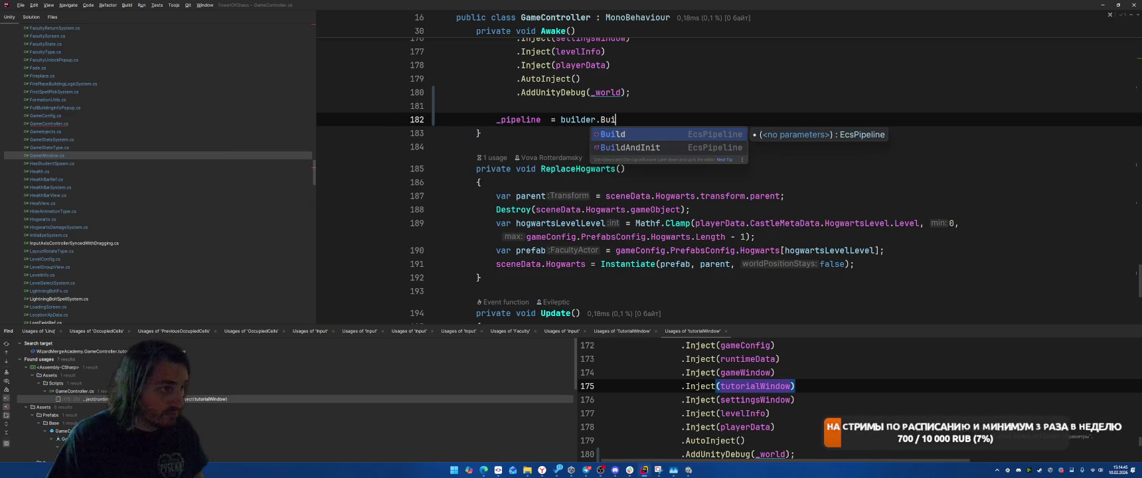
{"action": "type", "text": "ldAndInit();"}
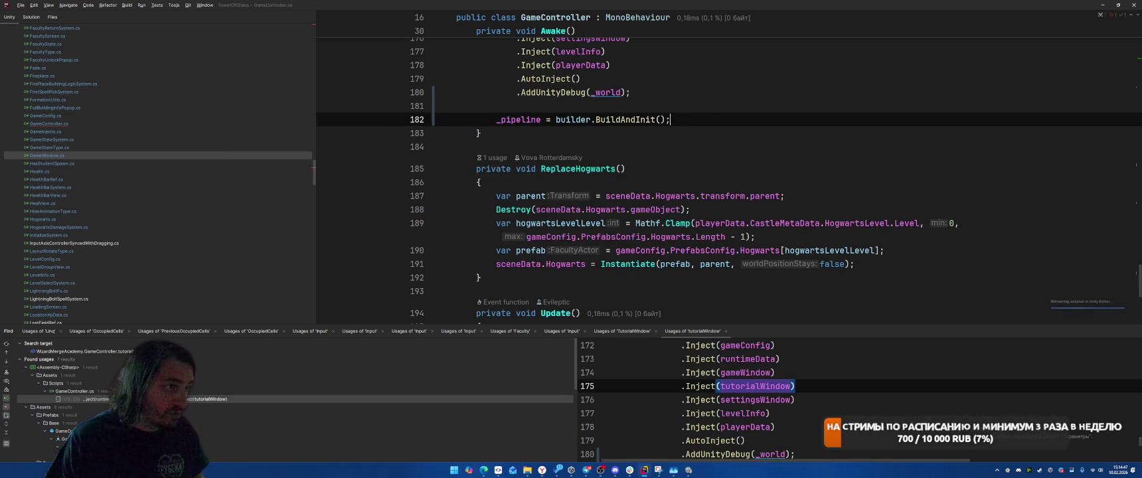
{"action": "scroll", "coordinate": [728, 120], "scroll_direction": "up", "scroll_amount": 6}
Add a lone semicolon after #endregion and start a new 'builder' line for the Inject calls.
{"action": "left_click", "coordinate": [675, 148]}
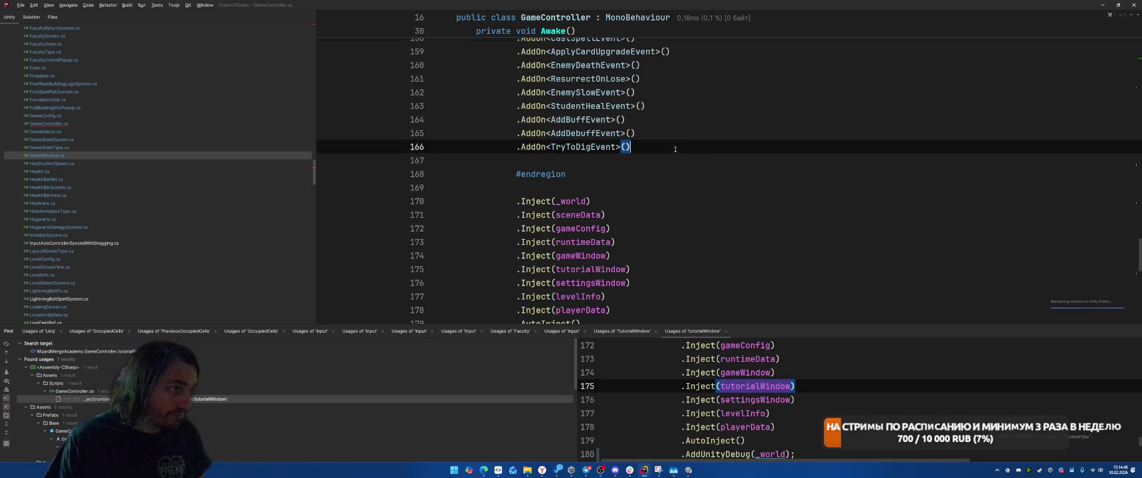
{"action": "left_click", "coordinate": [713, 177]}
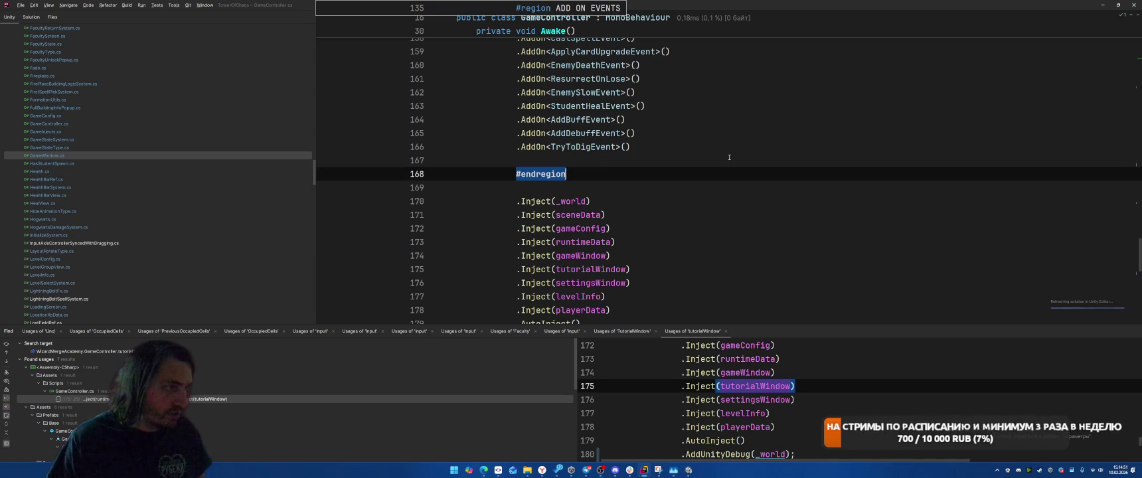
{"action": "key", "text": "Return"}
{"action": "type", "text": ";"}
{"action": "key", "text": "Return"}
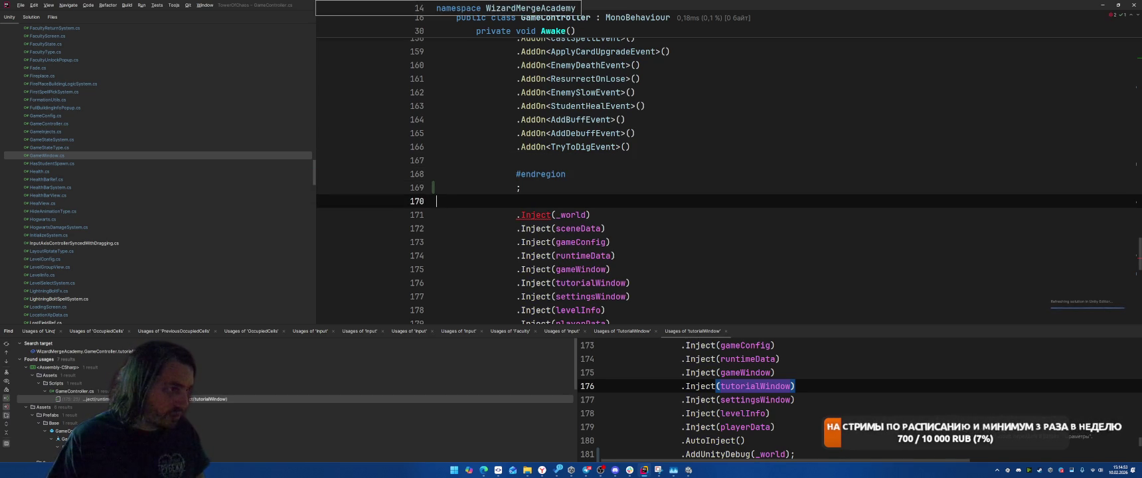
{"action": "type", "text": "bu"}
{"action": "key", "text": "Return"}
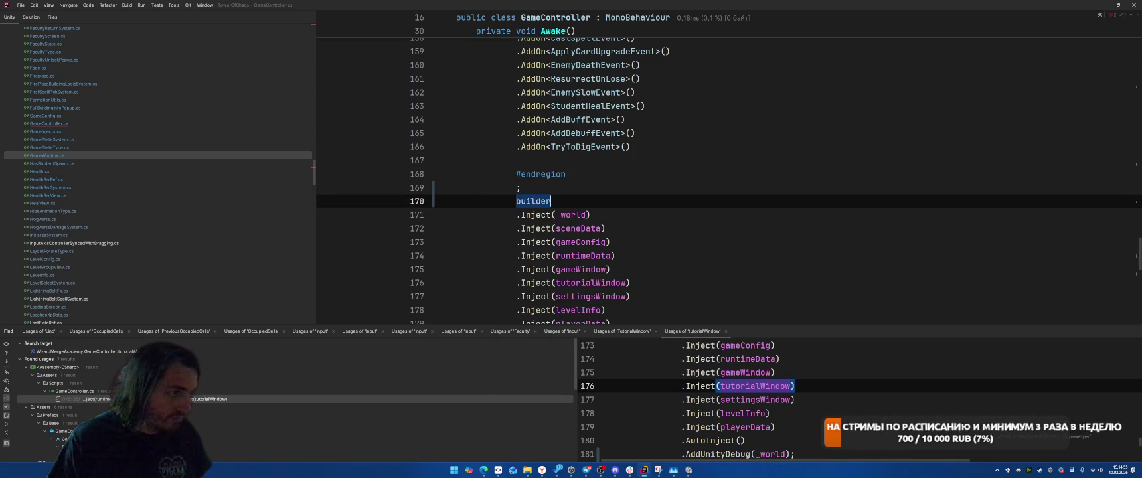
{"action": "scroll", "coordinate": [701, 199], "scroll_direction": "down", "scroll_amount": 3}
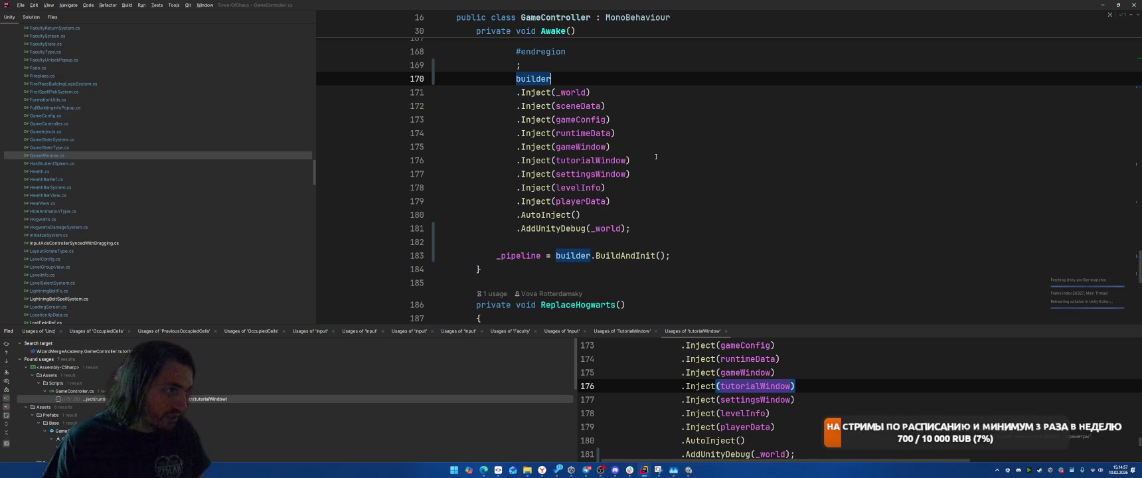
Move the tutorialWindow injection out of the chain onto its own 'builder.Inject(tutorialWindow)' line.
{"action": "left_click", "coordinate": [523, 161]}
{"action": "left_click_drag", "start_coordinate": [516, 161], "coordinate": [680, 159]}
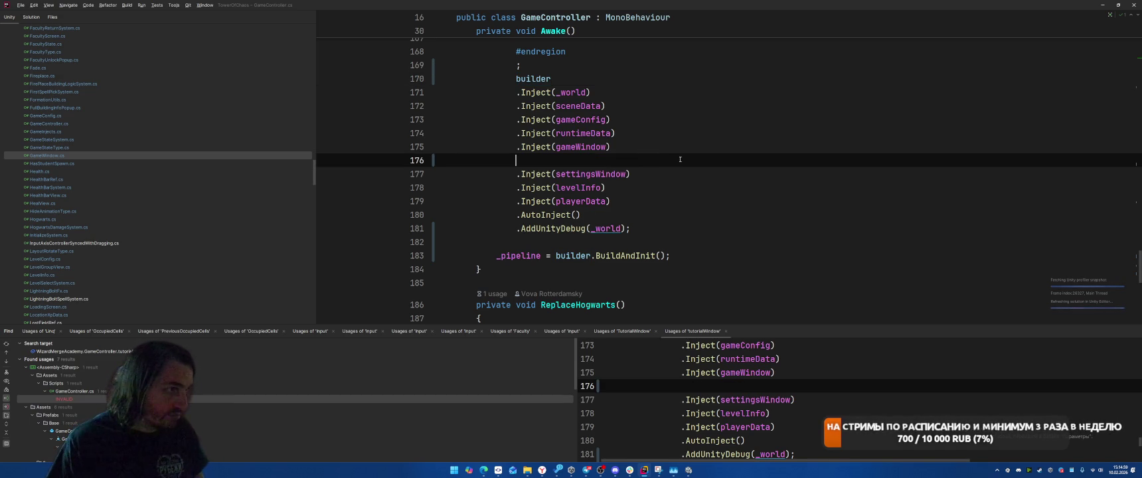
{"action": "key", "text": "BackSpace"}
{"action": "scroll", "coordinate": [681, 141], "scroll_direction": "up", "scroll_amount": 2}
{"action": "left_click", "coordinate": [704, 133]}
{"action": "left_click", "coordinate": [705, 147]}
{"action": "key", "text": "Return"}
{"action": "key", "text": "Return"}
{"action": "key", "text": "Up"}
{"action": "type", "text": "builder.Inject(tutorialWindow)"}
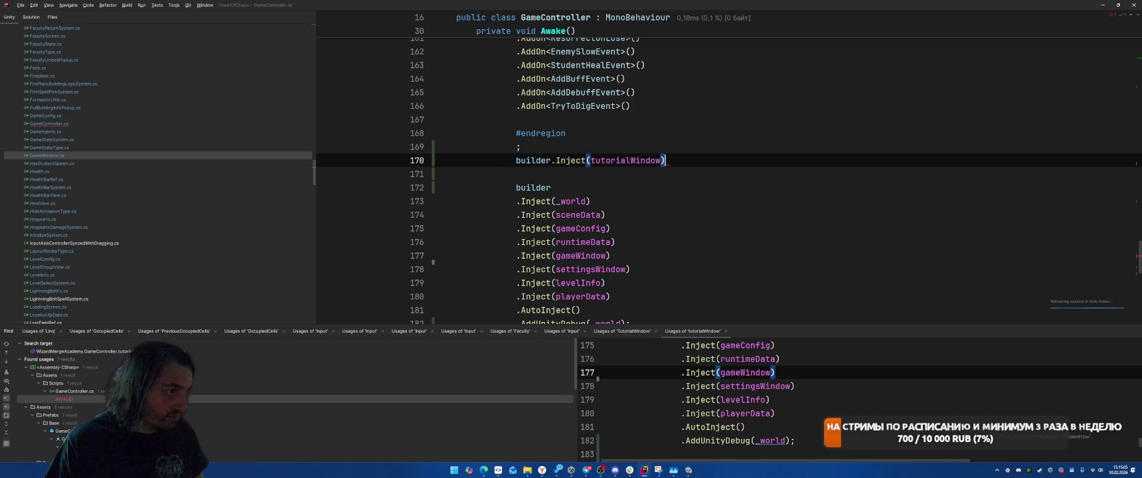
Wrap that call in an 'if (tutorialWindow) { }' block, reformat, and save.
{"action": "key", "text": "Home"}
{"action": "key", "text": "Return"}
{"action": "key", "text": "Up"}
{"action": "type", "text": "i"}
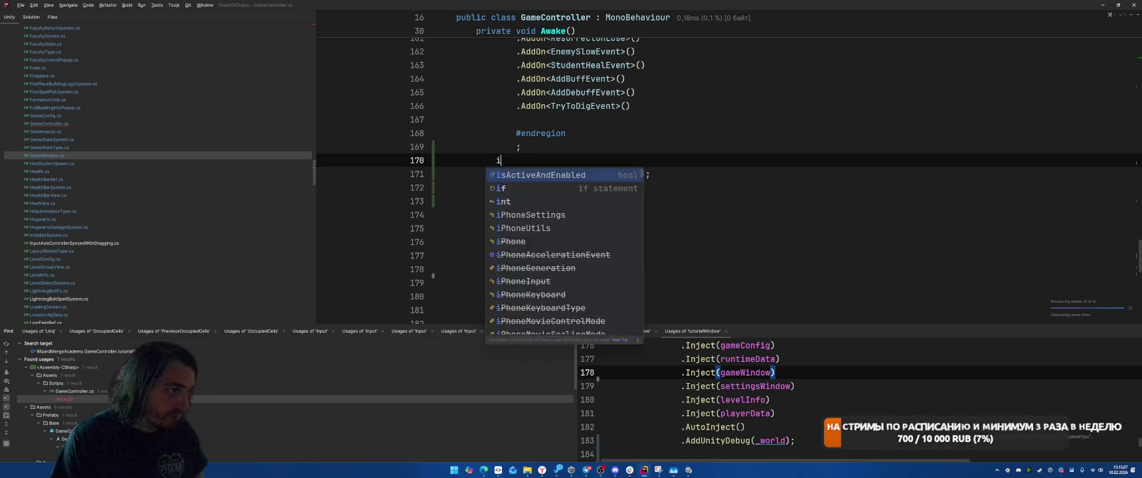
{"action": "type", "text": "f (tut"}
{"action": "key", "text": "Return"}
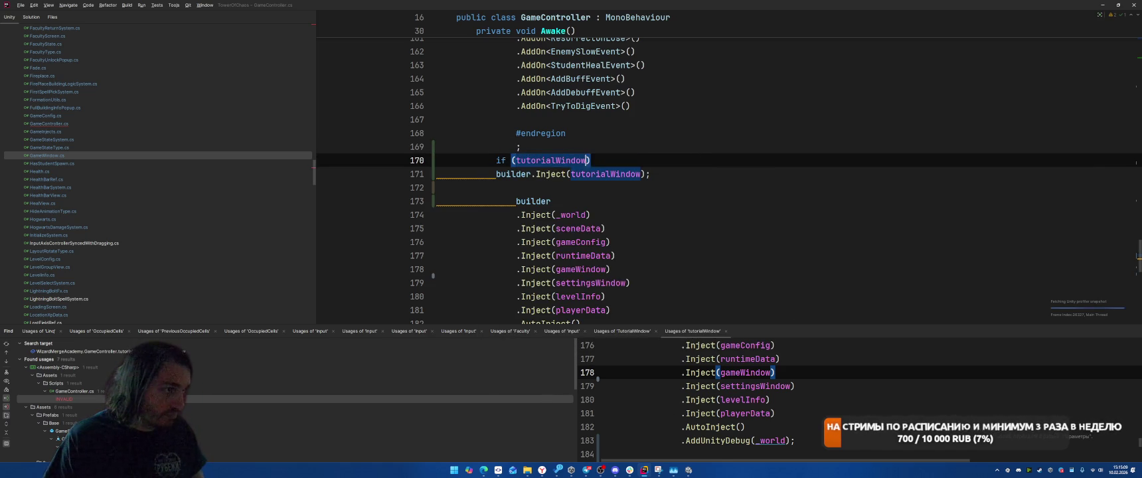
{"action": "type", "text": "{"}
{"action": "key", "text": "Return"}
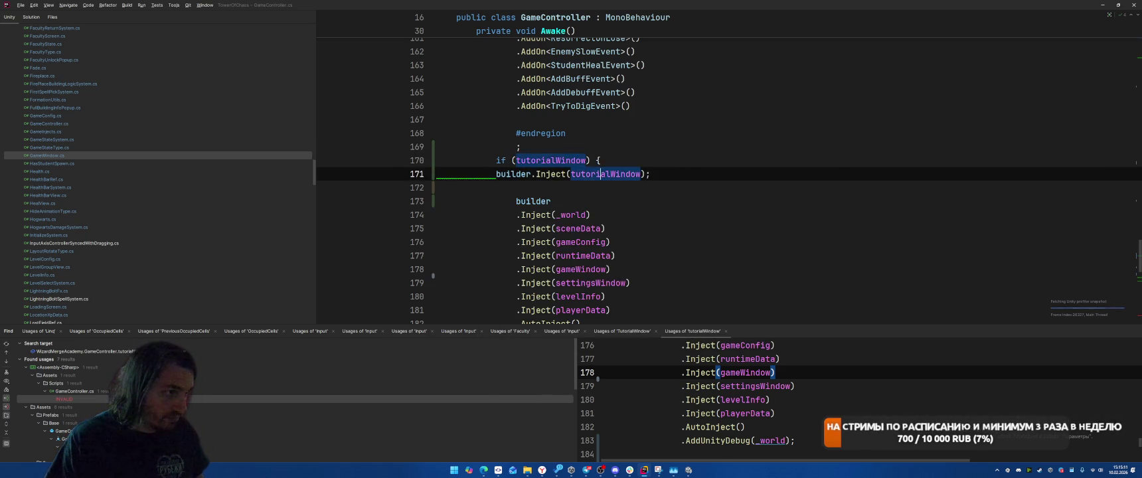
{"action": "type", "text": "}"}
{"action": "key", "text": "ctrl+alt+l"}
{"action": "key", "text": "ctrl+s"}
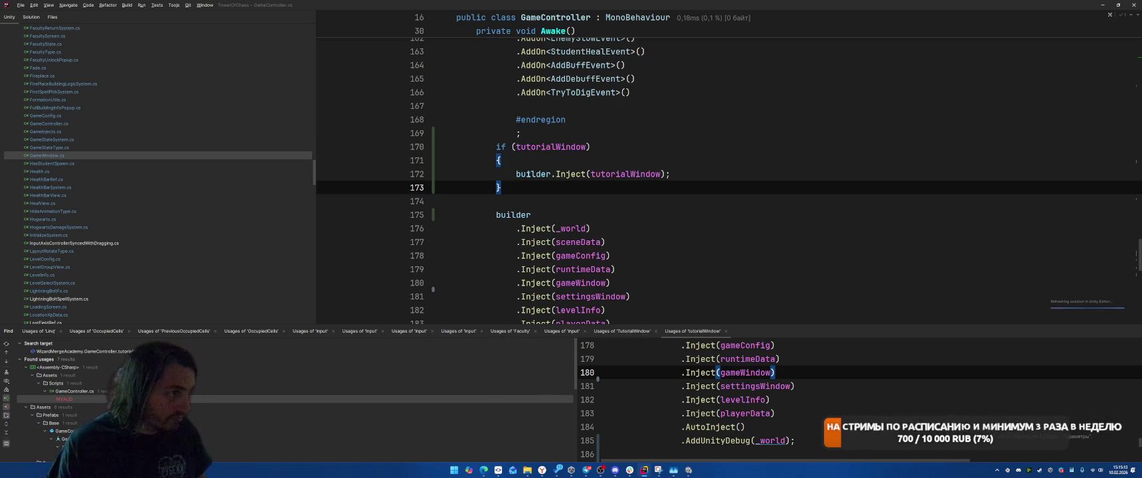
Delete the lone semicolon line, review the Inject lines, and switch back to Unity.
{"action": "left_click_drag", "start_coordinate": [494, 150], "coordinate": [502, 188]}
{"action": "scroll", "coordinate": [502, 185], "scroll_direction": "down", "scroll_amount": 5}
{"action": "left_click", "coordinate": [501, 186]}
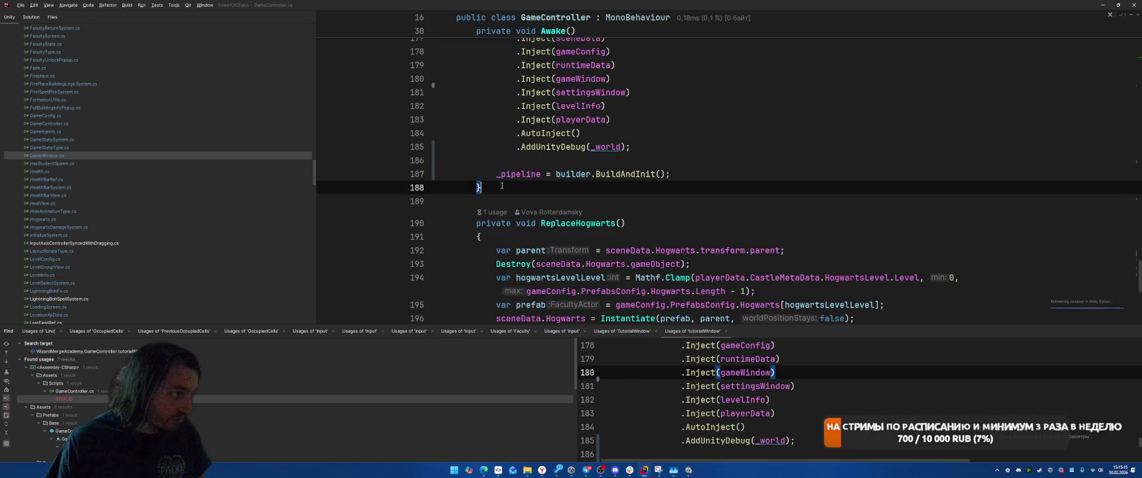
{"action": "scroll", "coordinate": [502, 185], "scroll_direction": "down", "scroll_amount": 1}
{"action": "scroll", "coordinate": [725, 205], "scroll_direction": "up", "scroll_amount": 5}
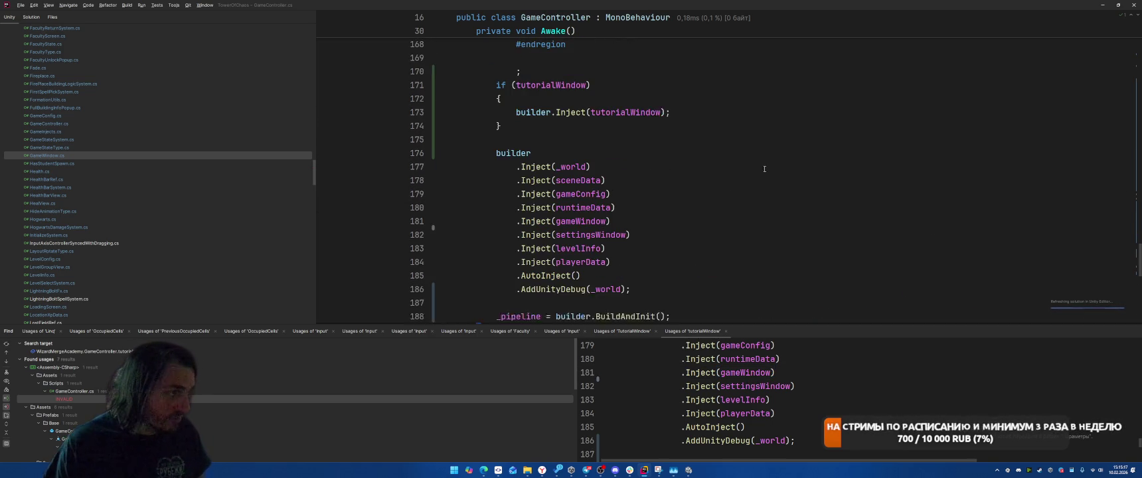
{"action": "scroll", "coordinate": [724, 205], "scroll_direction": "up", "scroll_amount": 2}
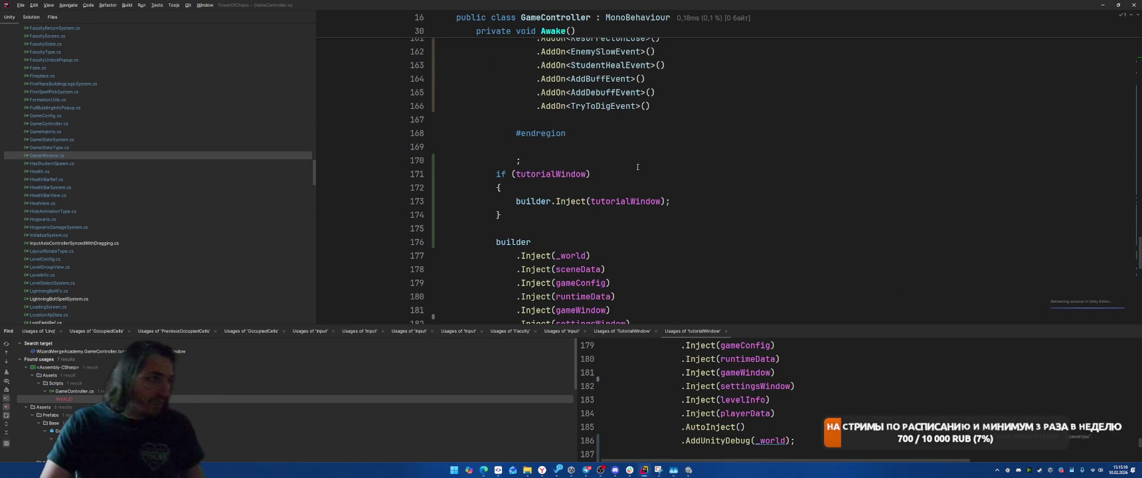
{"action": "left_click", "coordinate": [630, 159]}
{"action": "key", "text": "BackSpace"}
{"action": "key", "text": "BackSpace"}
{"action": "scroll", "coordinate": [746, 179], "scroll_direction": "down", "scroll_amount": 3}
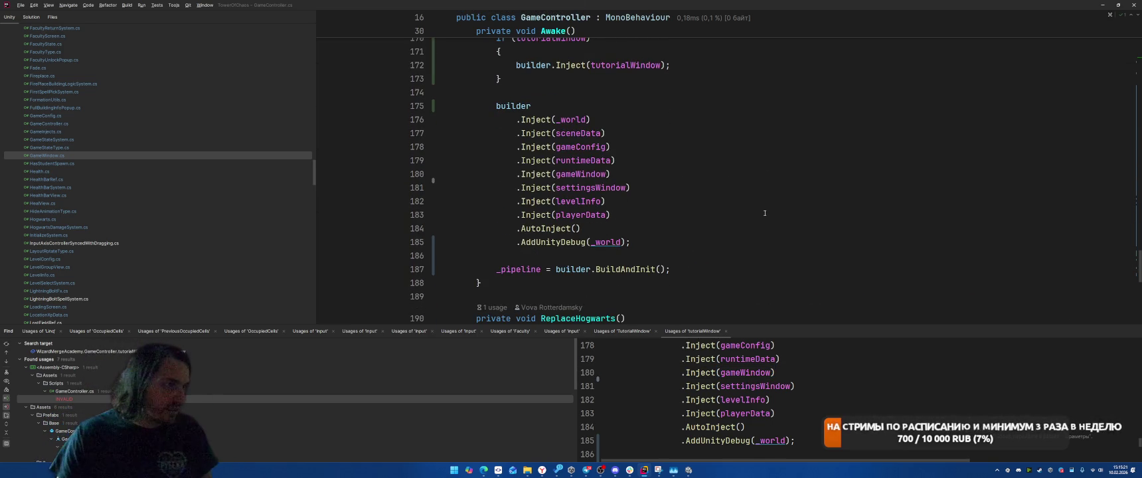
{"action": "left_click", "coordinate": [747, 175]}
{"action": "key", "text": "Down"}
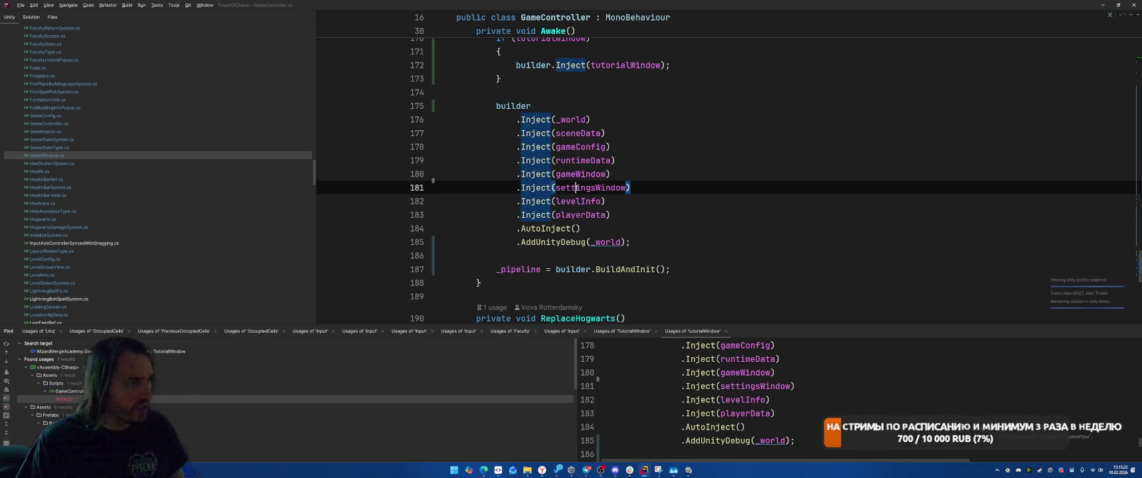
{"action": "key", "text": "Up"}
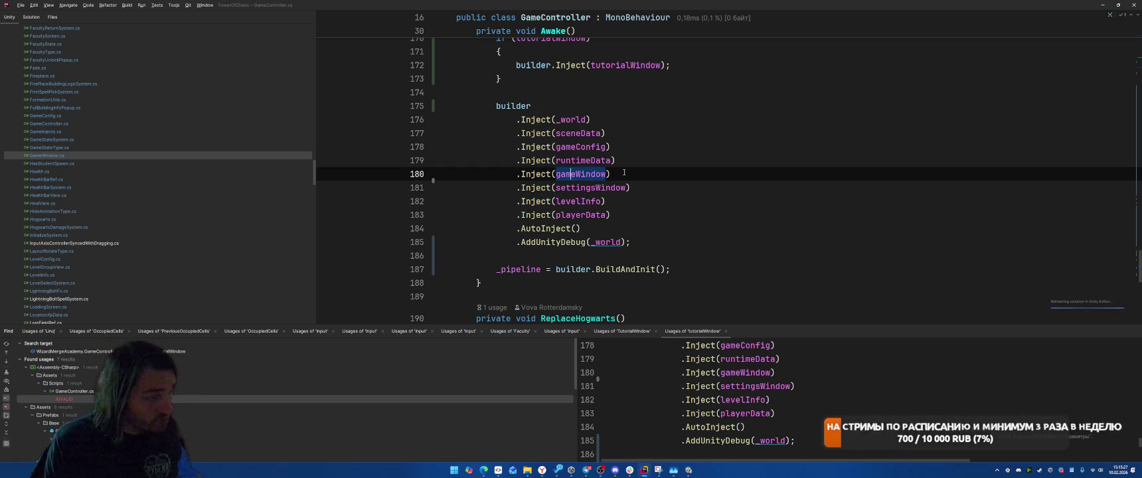
{"action": "left_click", "coordinate": [627, 166]}
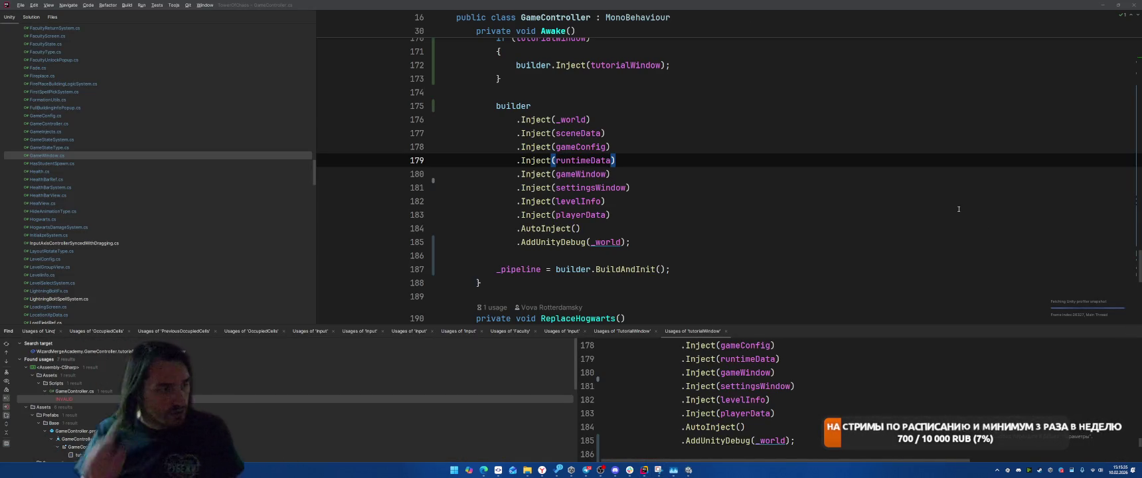
{"action": "key", "text": "alt+Tab"}
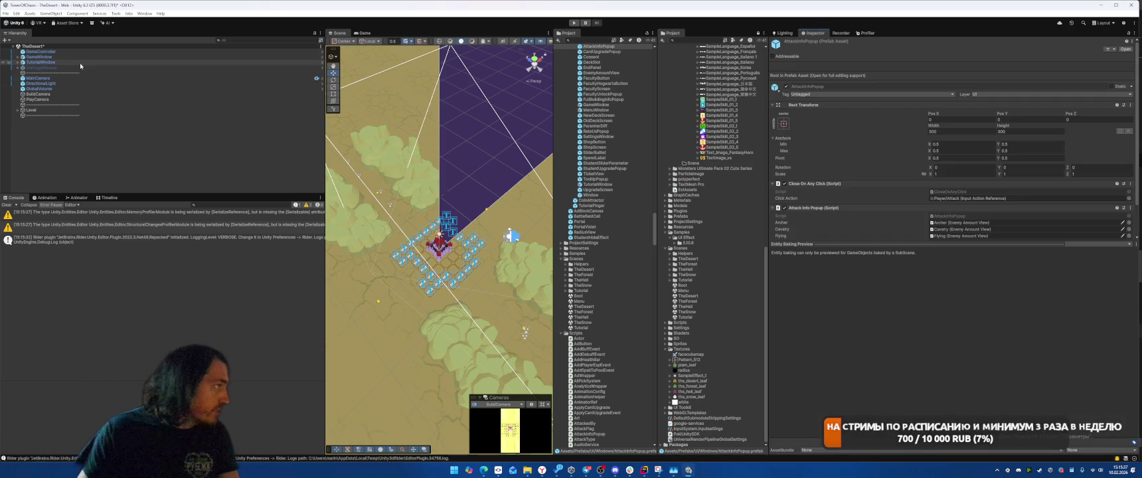
Delete the TutorialWindow object from the current scene and from TheForest.
{"action": "key", "text": "Delete"}
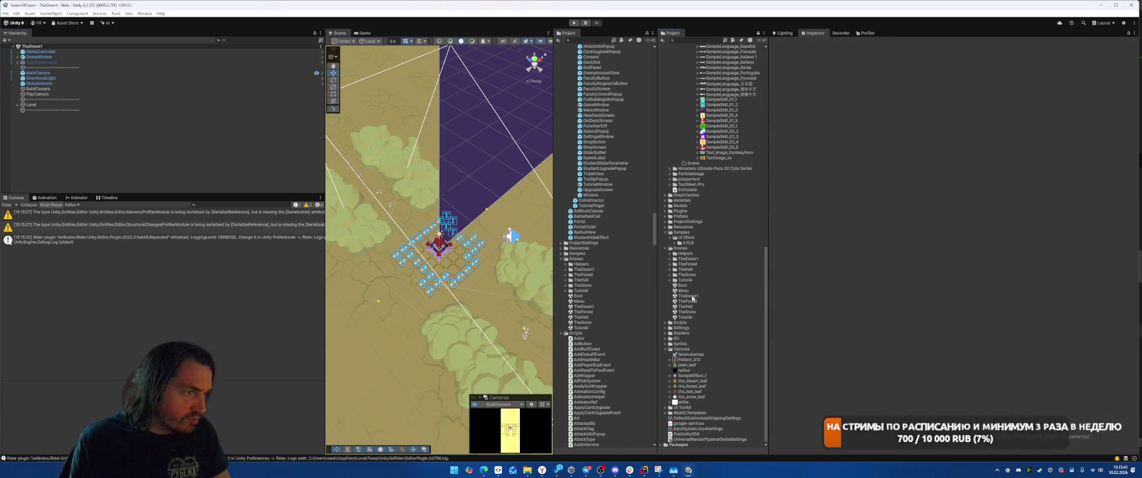
{"action": "double_click", "coordinate": [692, 301]}
{"action": "left_click", "coordinate": [61, 63]}
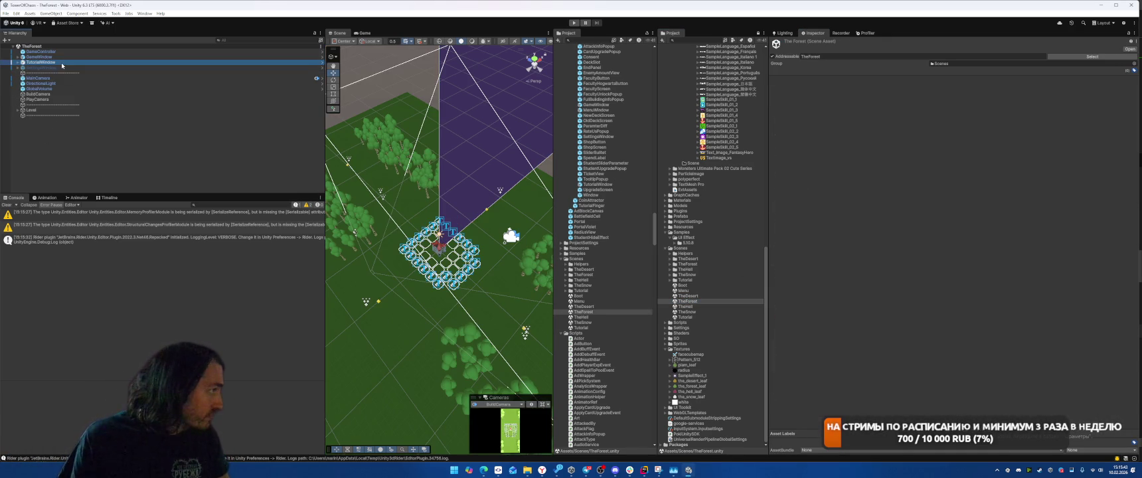
{"action": "key", "text": "Delete"}
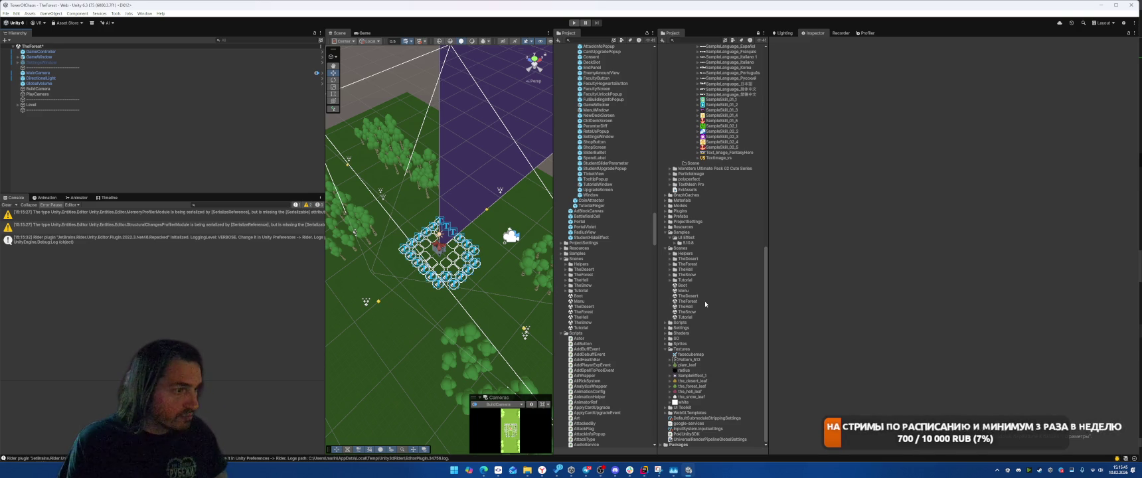
{"action": "left_click", "coordinate": [695, 302]}
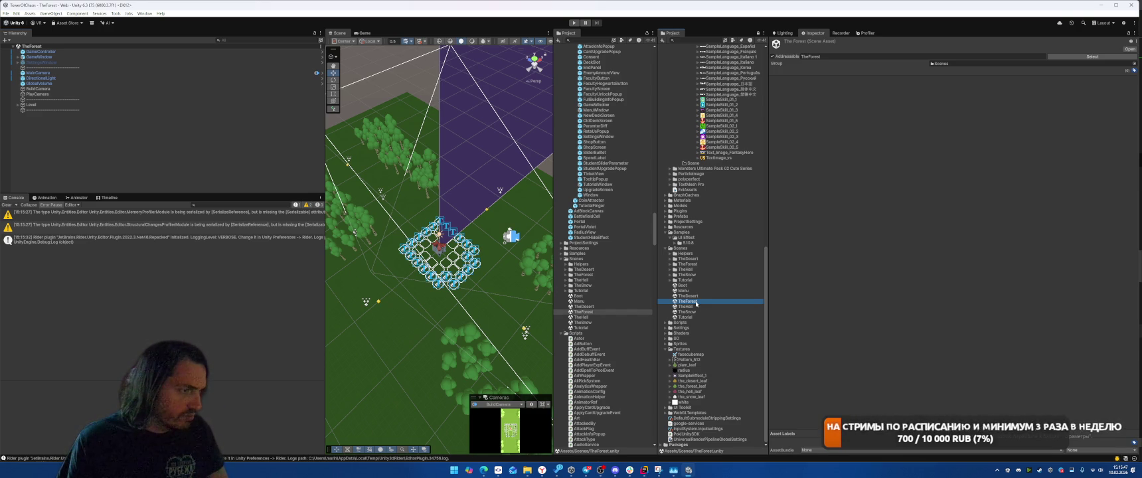
Open TheDesert, TheHell and finally TheSnow scenes.
{"action": "double_click", "coordinate": [696, 296]}
{"action": "double_click", "coordinate": [695, 307]}
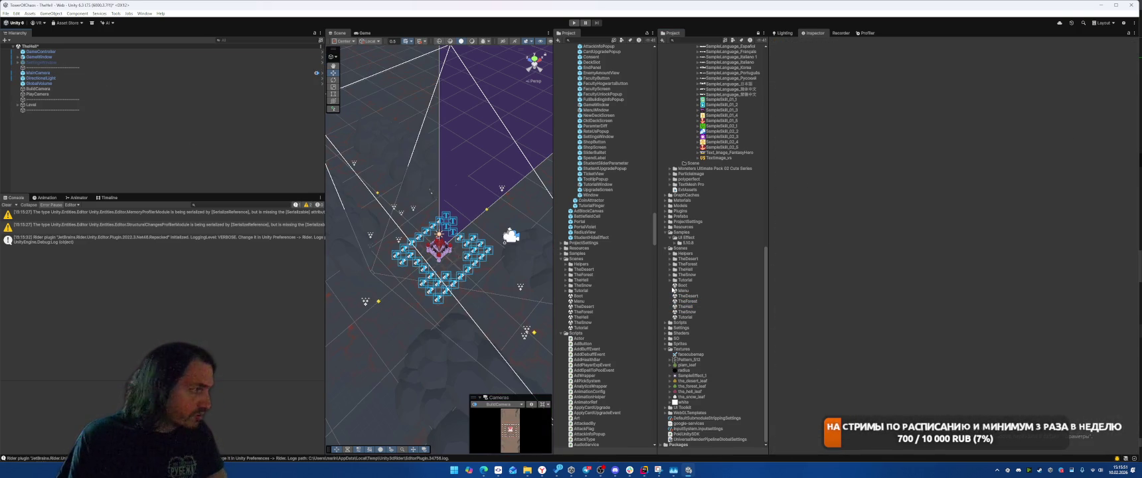
{"action": "double_click", "coordinate": [695, 311]}
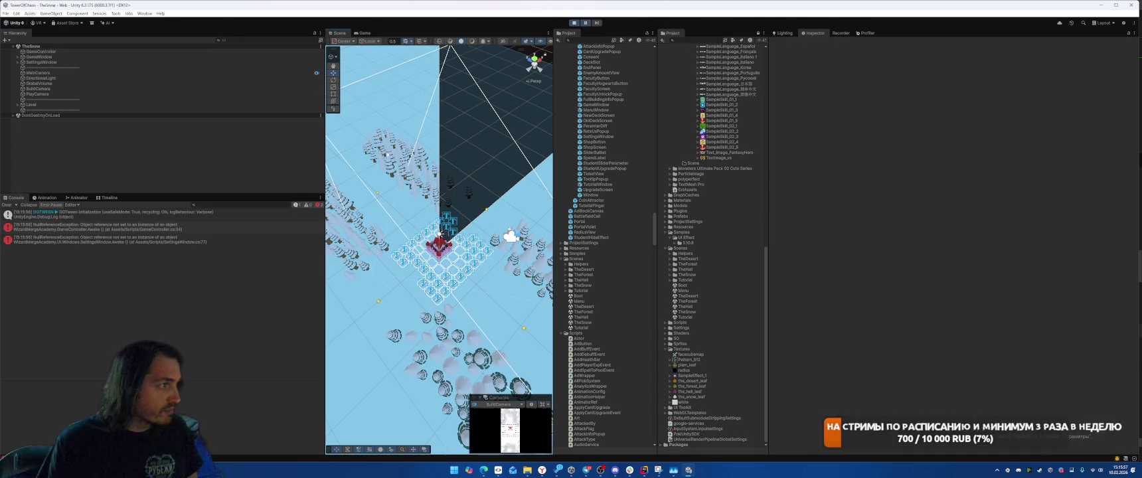
Stop Play mode, then start and stop a test run from the Boot scene.
{"action": "left_click", "coordinate": [574, 22]}
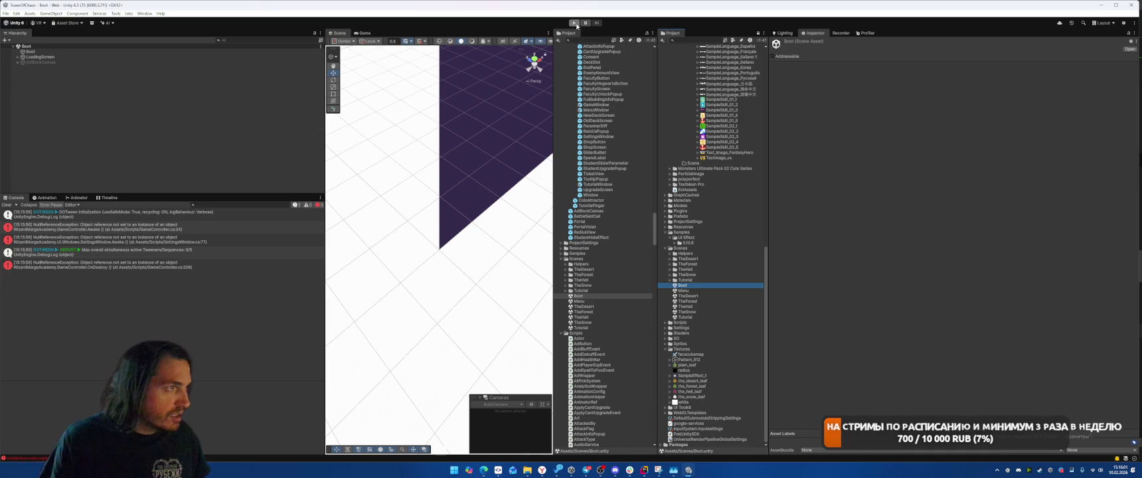
{"action": "left_click", "coordinate": [574, 23]}
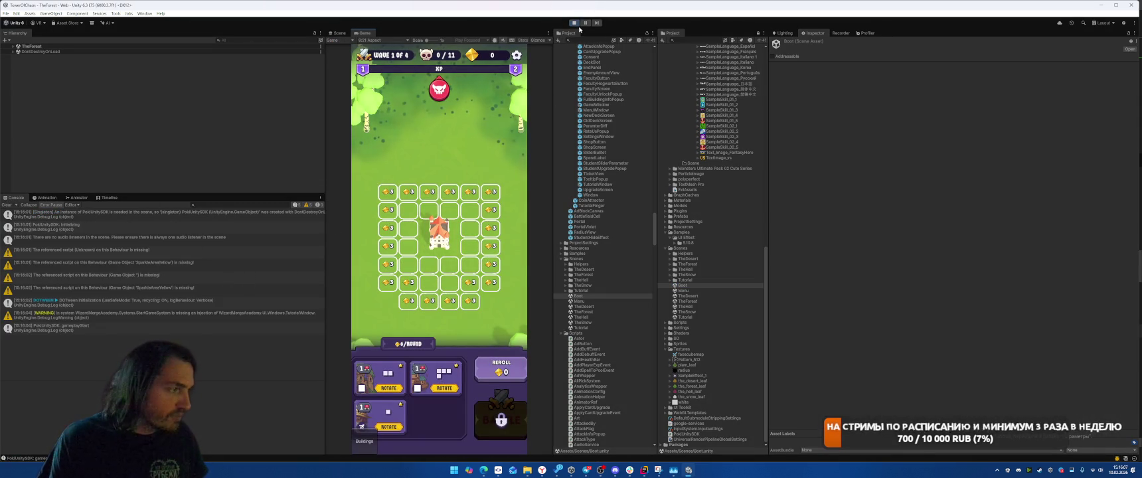
{"action": "left_click", "coordinate": [575, 23]}
Expand the SO and Faculty asset folders in the Project window.
{"action": "scroll", "coordinate": [700, 305], "scroll_direction": "up", "scroll_amount": 2}
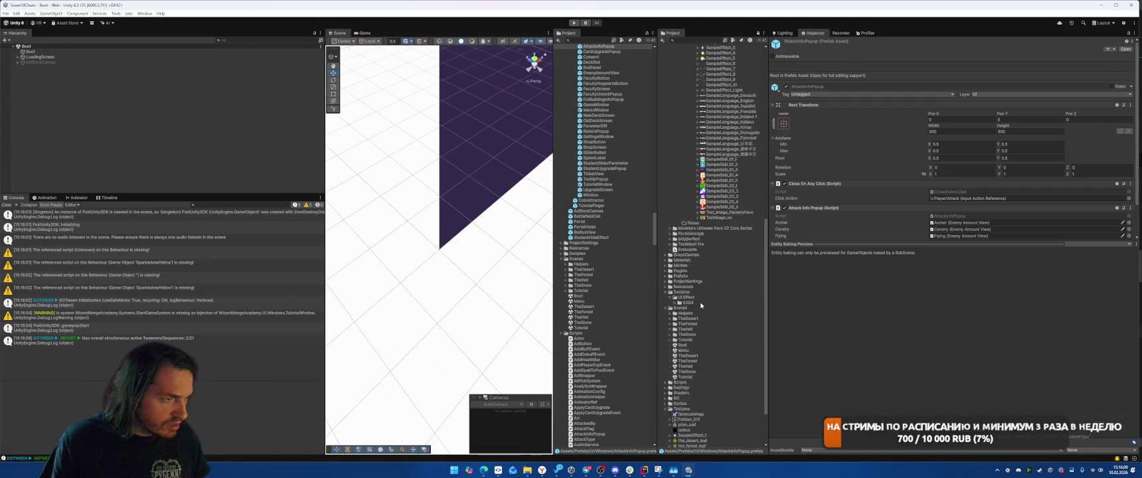
{"action": "scroll", "coordinate": [682, 243], "scroll_direction": "down", "scroll_amount": 2}
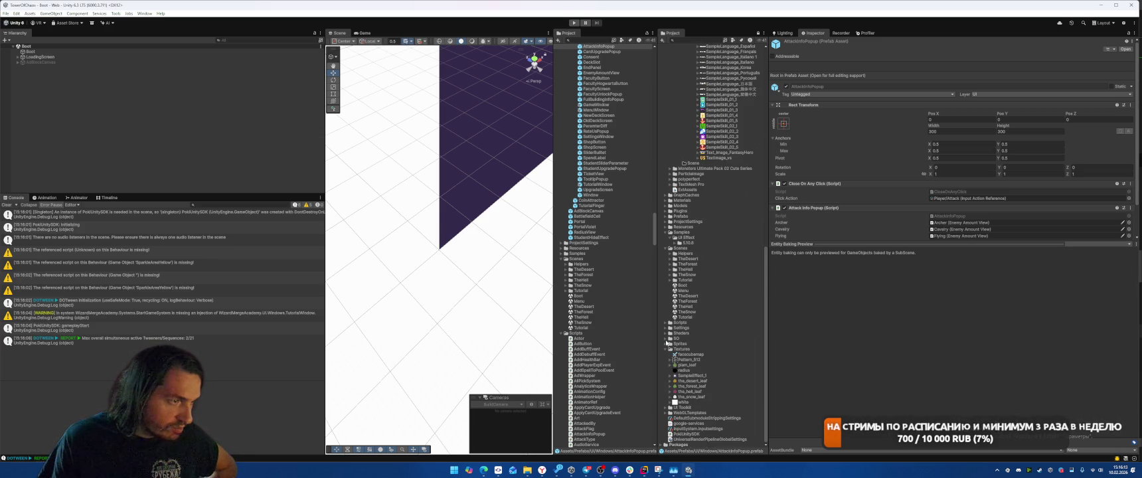
{"action": "left_click", "coordinate": [666, 338]}
{"action": "scroll", "coordinate": [705, 284], "scroll_direction": "down", "scroll_amount": 3}
{"action": "left_click", "coordinate": [670, 300]}
Set Airswall's Attack Type Sprite to PictoIcon_Bow.
{"action": "left_click", "coordinate": [690, 311]}
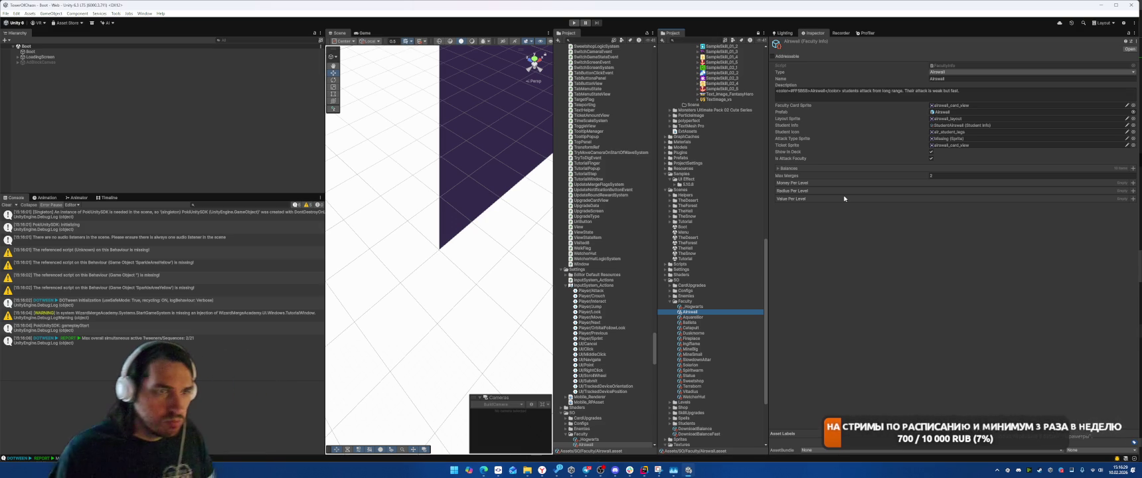
{"action": "scroll", "coordinate": [612, 309], "scroll_direction": "down", "scroll_amount": 15}
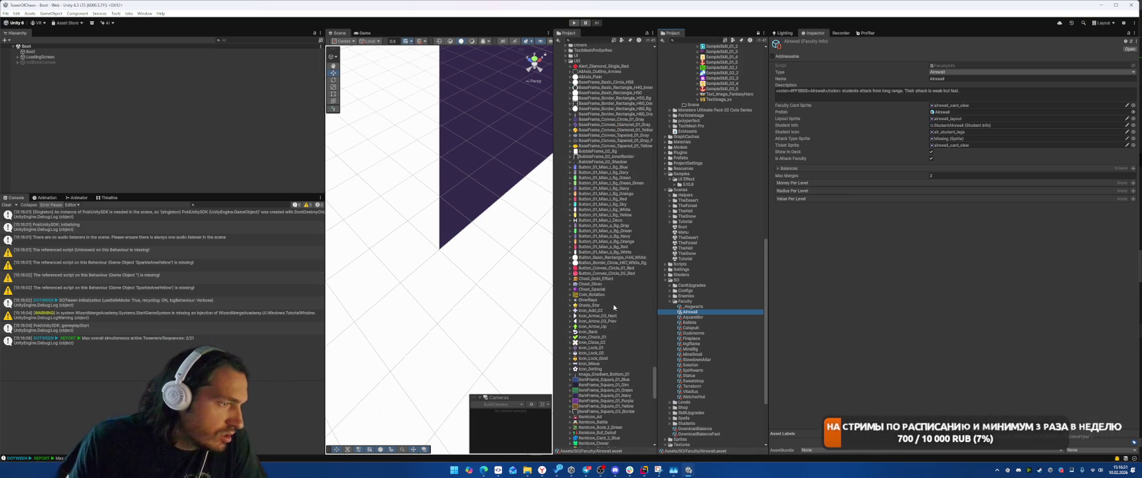
{"action": "scroll", "coordinate": [611, 309], "scroll_direction": "down", "scroll_amount": 5}
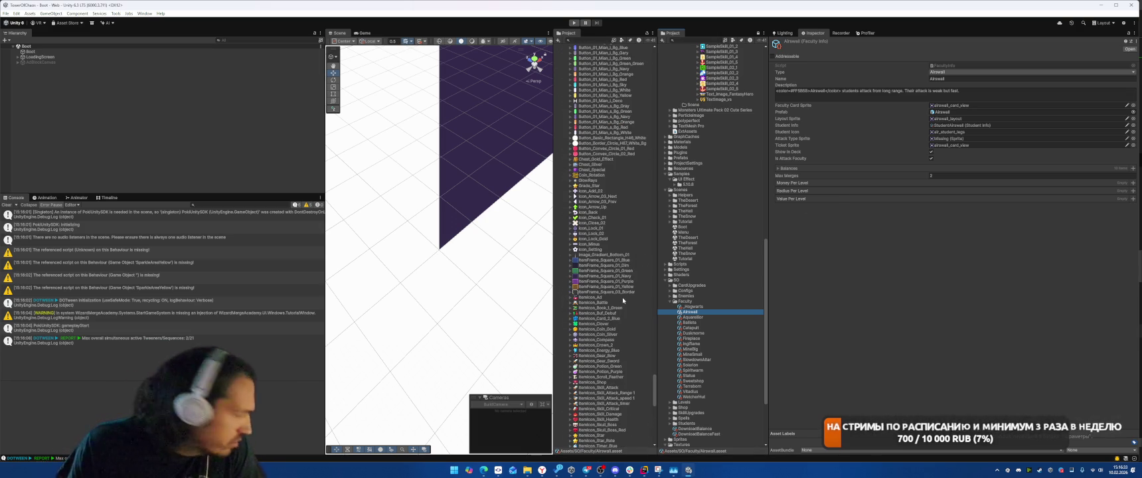
{"action": "scroll", "coordinate": [623, 300], "scroll_direction": "down", "scroll_amount": 9}
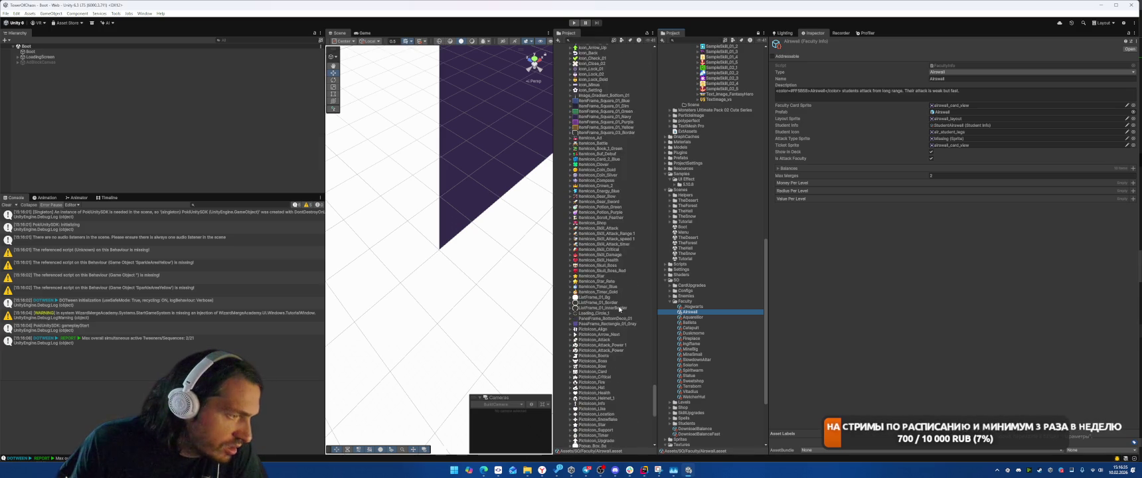
{"action": "mouse_move", "coordinate": [1039, 117]}
{"action": "left_mouse_down"}
{"action": "mouse_move", "coordinate": [969, 132]}
{"action": "mouse_move", "coordinate": [956, 179]}
{"action": "left_mouse_up"}
{"action": "left_click_drag", "start_coordinate": [945, 148], "coordinate": [939, 138]}
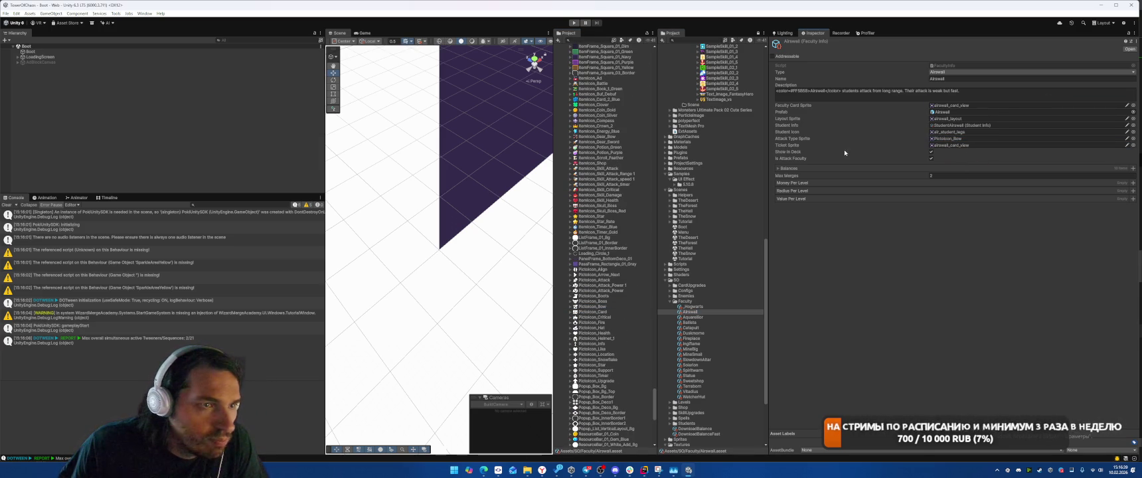
{"action": "scroll", "coordinate": [726, 229], "scroll_direction": "down", "scroll_amount": 2}
Set Aquarellior's Attack Type Sprite to PictoIcon_Attack, then move on to the Duskmoire asset.
{"action": "left_click", "coordinate": [694, 298]}
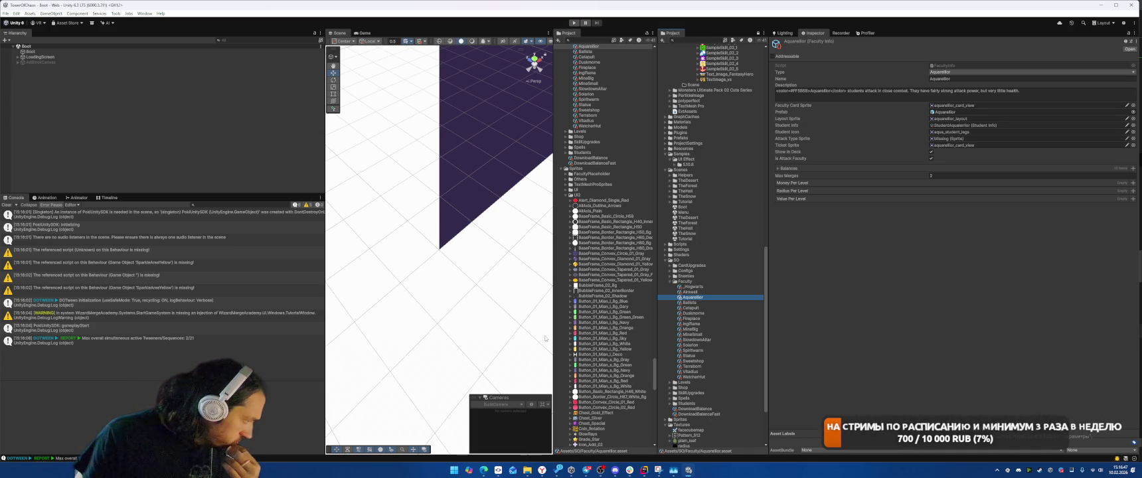
{"action": "scroll", "coordinate": [615, 318], "scroll_direction": "down", "scroll_amount": 10}
{"action": "scroll", "coordinate": [614, 321], "scroll_direction": "down", "scroll_amount": 9}
{"action": "left_click_drag", "start_coordinate": [600, 334], "coordinate": [958, 139]}
{"action": "left_click", "coordinate": [691, 303]}
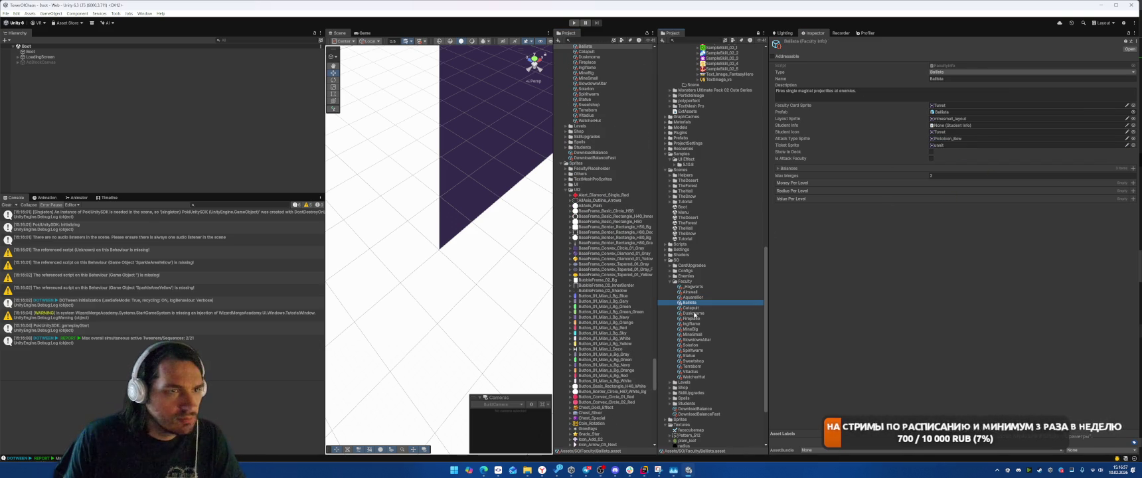
{"action": "key", "text": "Down"}
{"action": "key", "text": "Down"}
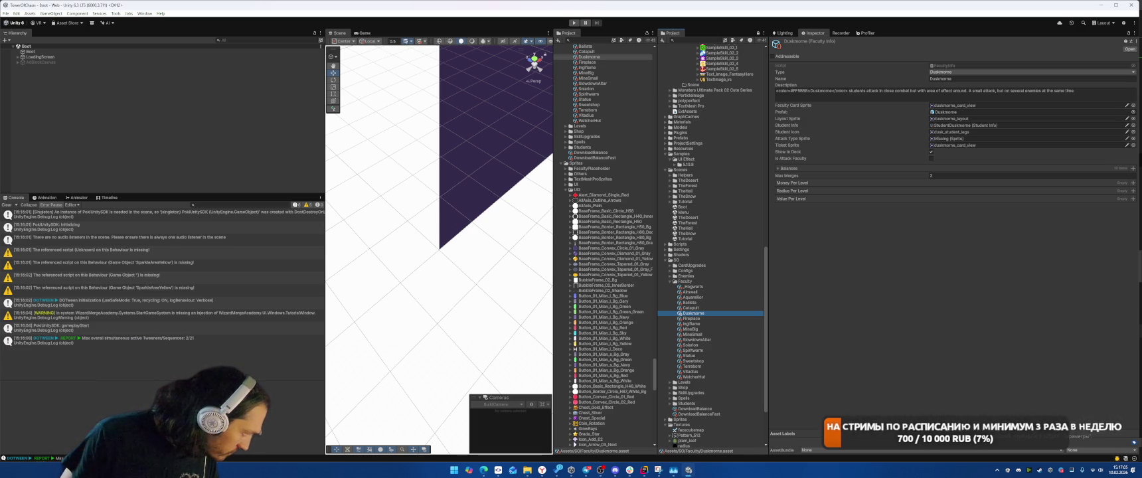
Set Duskmorne's attack type sprite to PictoIcon_Critical.
{"action": "scroll", "coordinate": [597, 368], "scroll_direction": "down", "scroll_amount": 6}
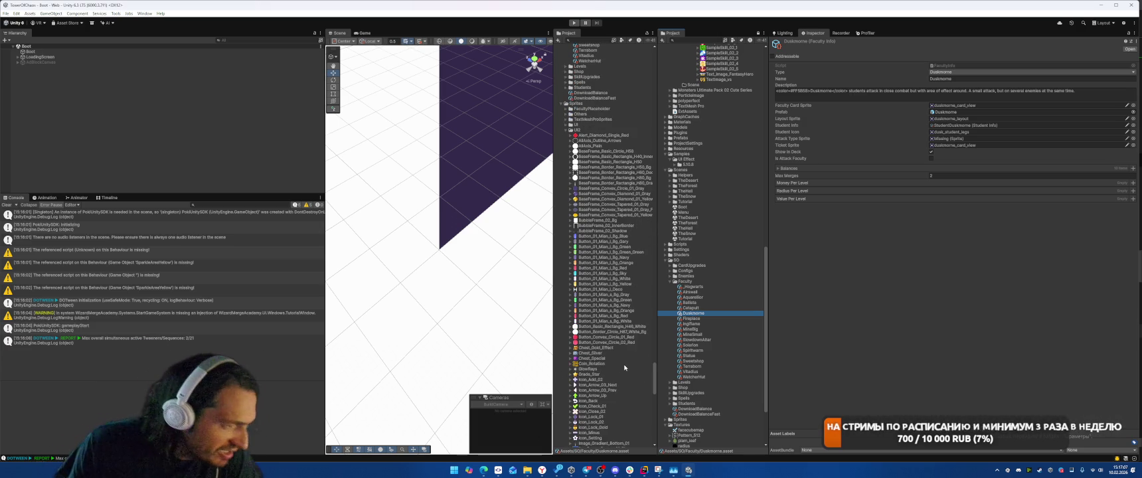
{"action": "scroll", "coordinate": [622, 361], "scroll_direction": "down", "scroll_amount": 10}
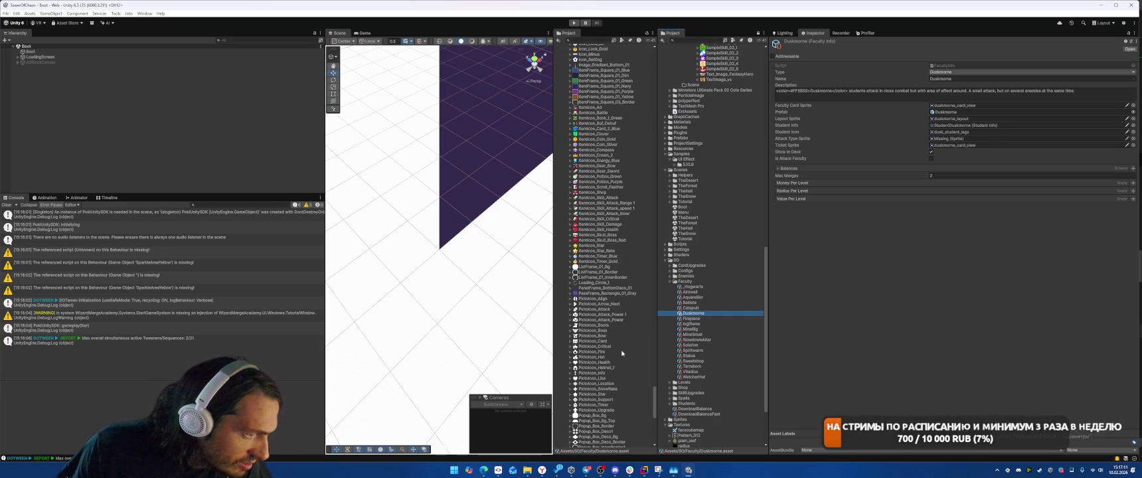
{"action": "mouse_move", "coordinate": [602, 343]}
{"action": "left_mouse_down"}
{"action": "mouse_move", "coordinate": [897, 153]}
{"action": "mouse_move", "coordinate": [963, 138]}
{"action": "left_mouse_up"}
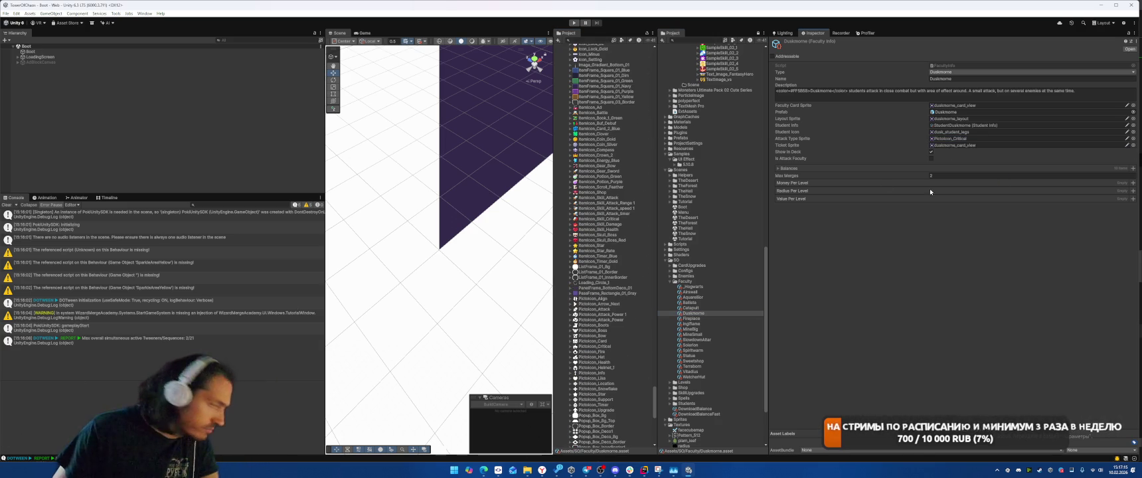
Give the Fireplace faculty the PictoIcon_Health attack type sprite.
{"action": "left_click", "coordinate": [701, 320]}
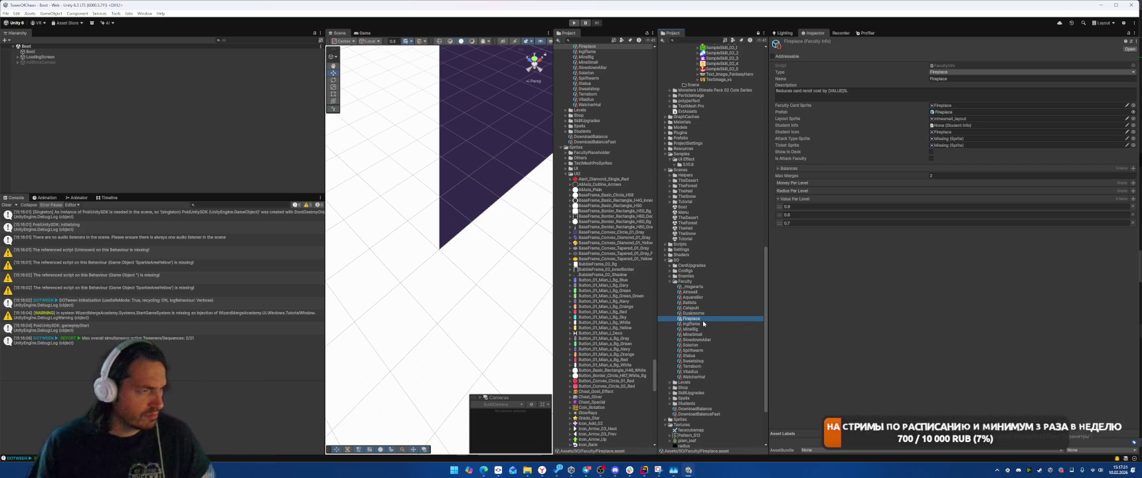
{"action": "scroll", "coordinate": [617, 322], "scroll_direction": "down", "scroll_amount": 3}
{"action": "scroll", "coordinate": [617, 323], "scroll_direction": "down", "scroll_amount": 13}
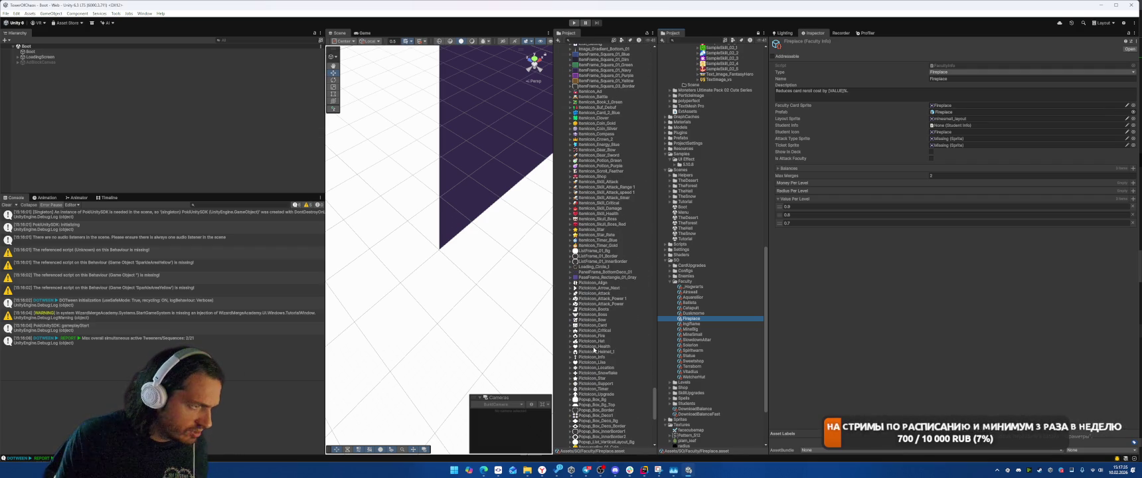
{"action": "left_click", "coordinate": [983, 138]}
{"action": "left_click_drag", "start_coordinate": [982, 139], "coordinate": [983, 140]}
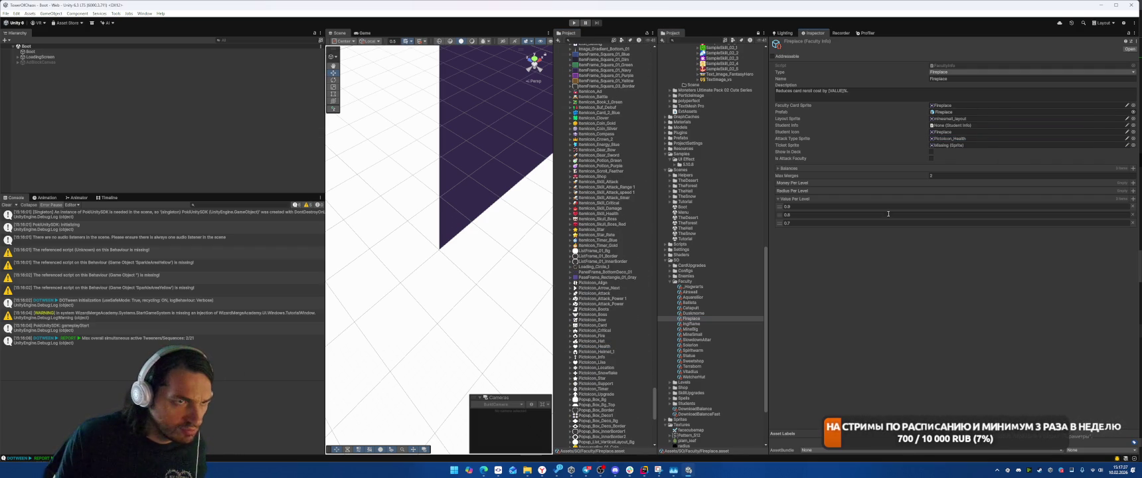
Assign the Fireplace sprite as Fireplace's ticket sprite, using Duskmorne's ticket as reference.
{"action": "left_click", "coordinate": [691, 313]}
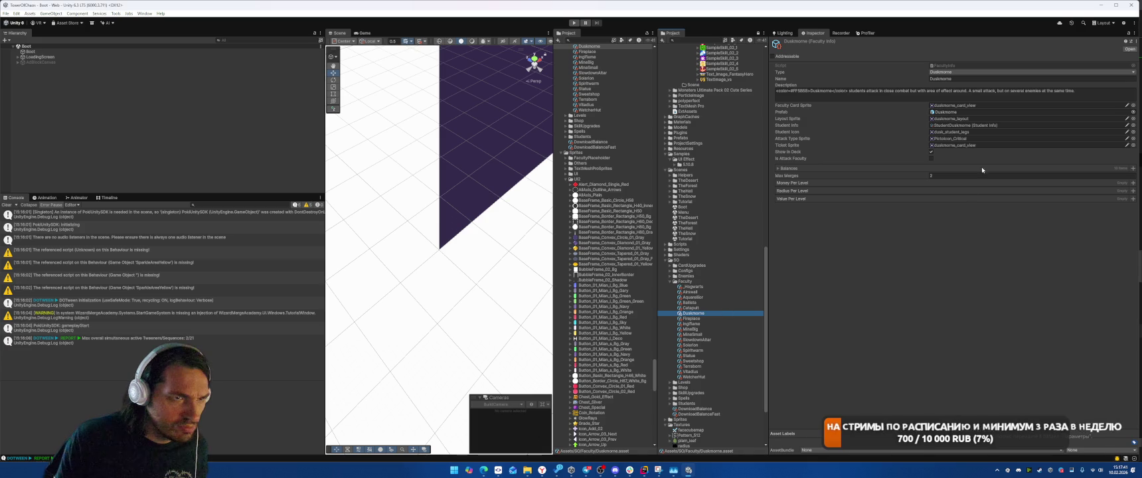
{"action": "left_click", "coordinate": [956, 145]}
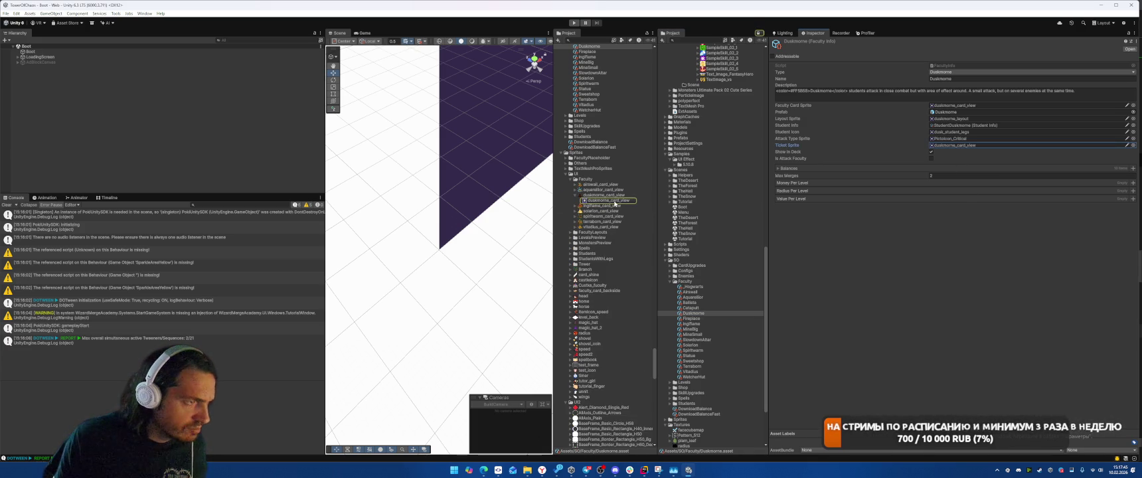
{"action": "left_click", "coordinate": [697, 319]}
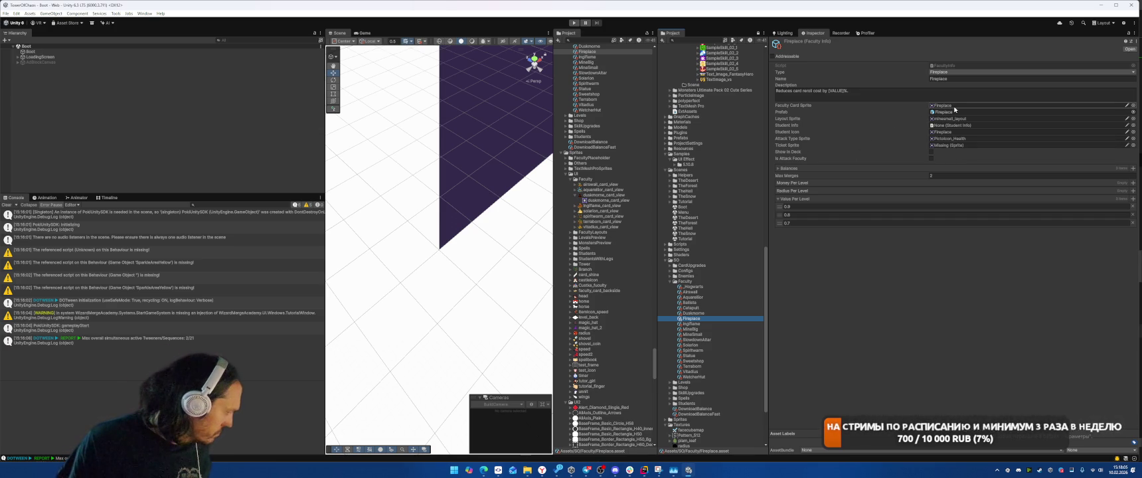
{"action": "left_click", "coordinate": [956, 106]}
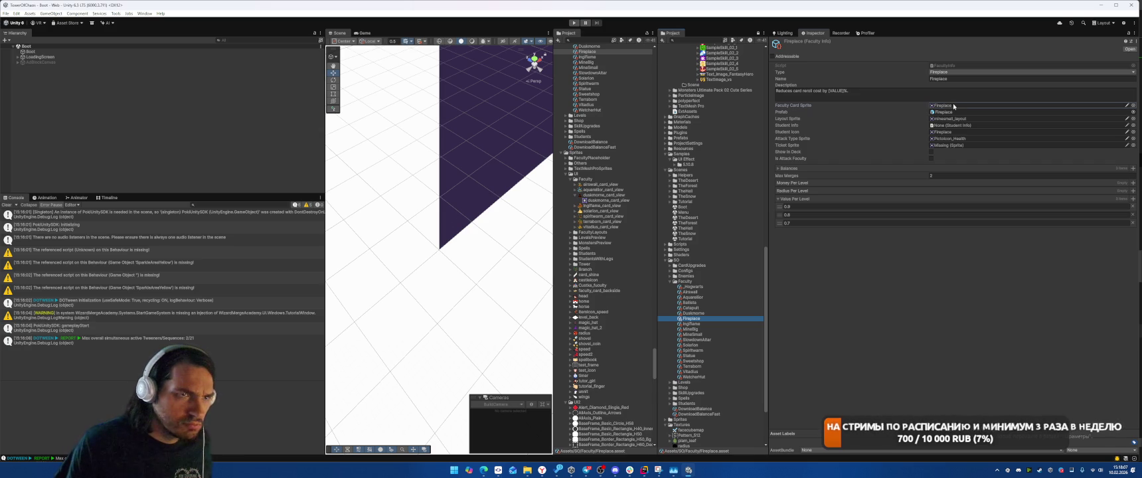
{"action": "left_click", "coordinate": [815, 250]}
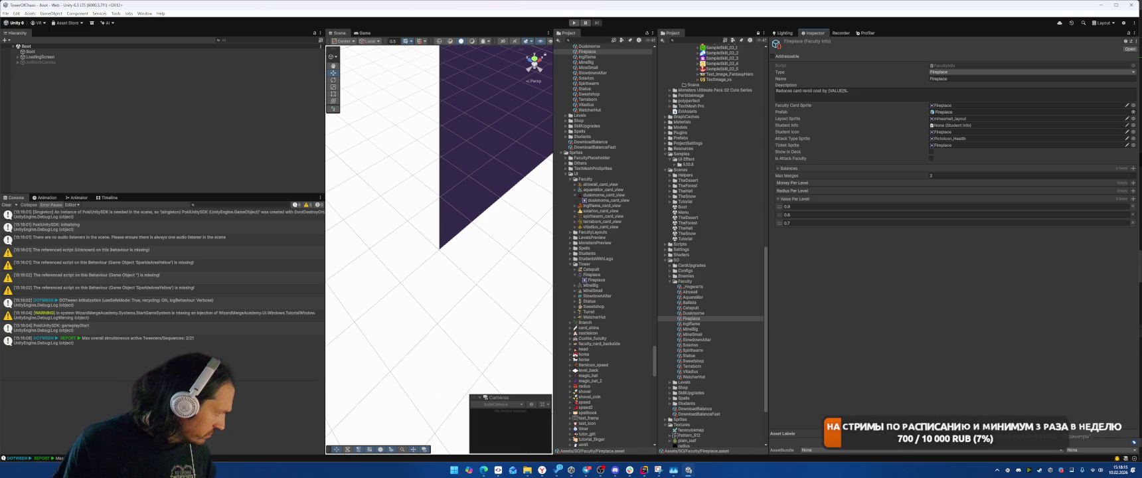
{"action": "left_click", "coordinate": [691, 323]}
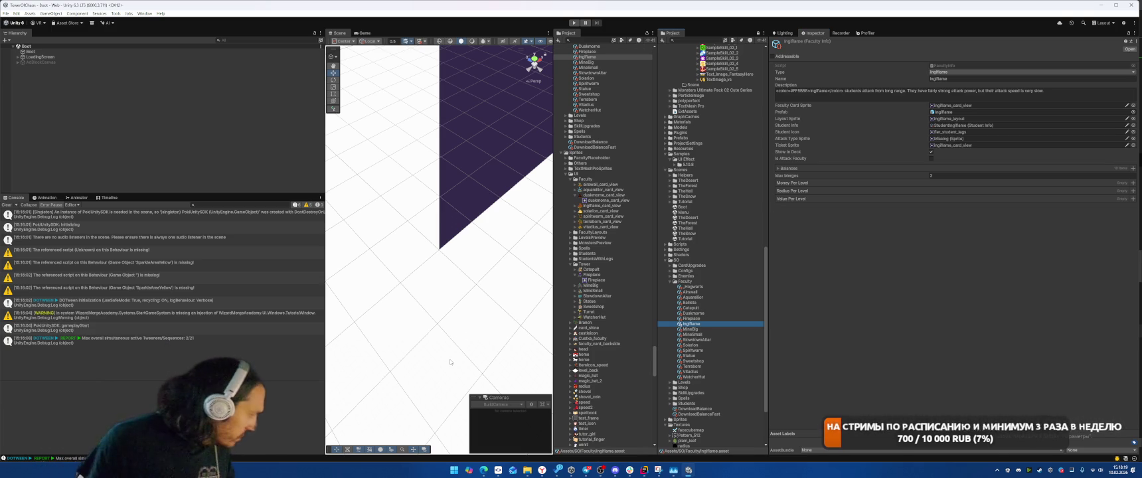
Give Ingflame the PictoIcon_Bow and Mine Big the PictoIcon_Health attack type sprites.
{"action": "scroll", "coordinate": [616, 348], "scroll_direction": "down", "scroll_amount": 15}
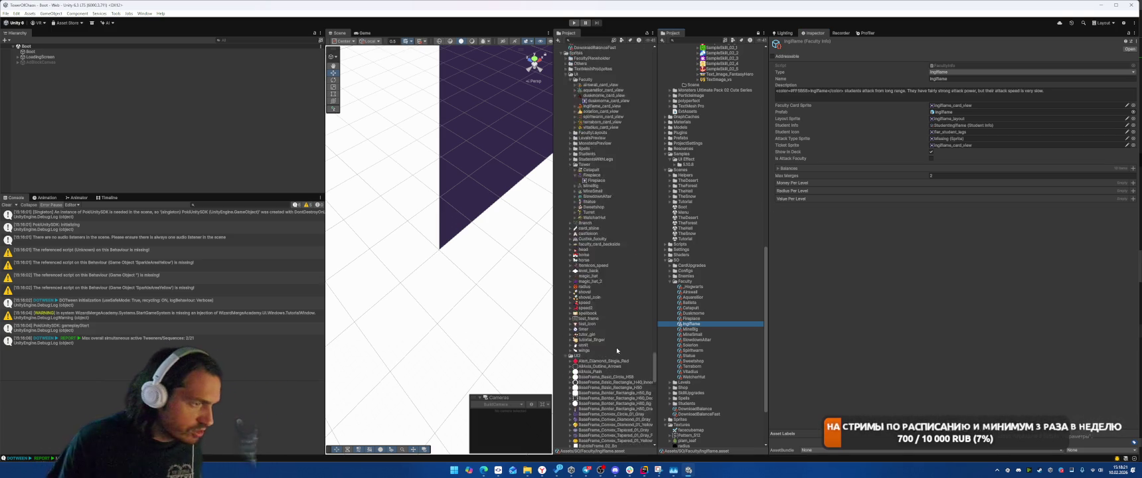
{"action": "scroll", "coordinate": [629, 274], "scroll_direction": "down", "scroll_amount": 10}
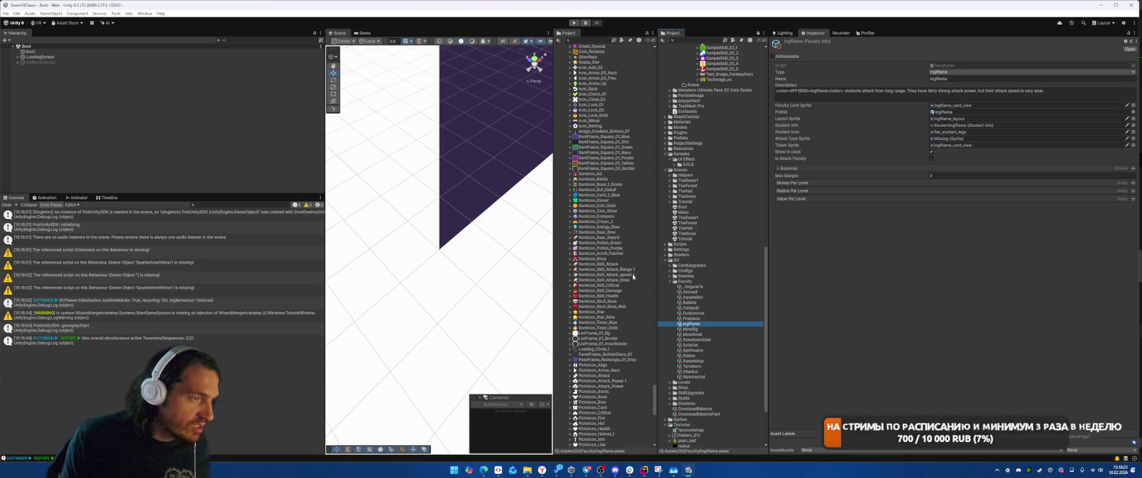
{"action": "mouse_move", "coordinate": [601, 323]}
{"action": "left_mouse_down"}
{"action": "mouse_move", "coordinate": [829, 255]}
{"action": "mouse_move", "coordinate": [974, 138]}
{"action": "left_mouse_up"}
{"action": "left_click", "coordinate": [689, 329]}
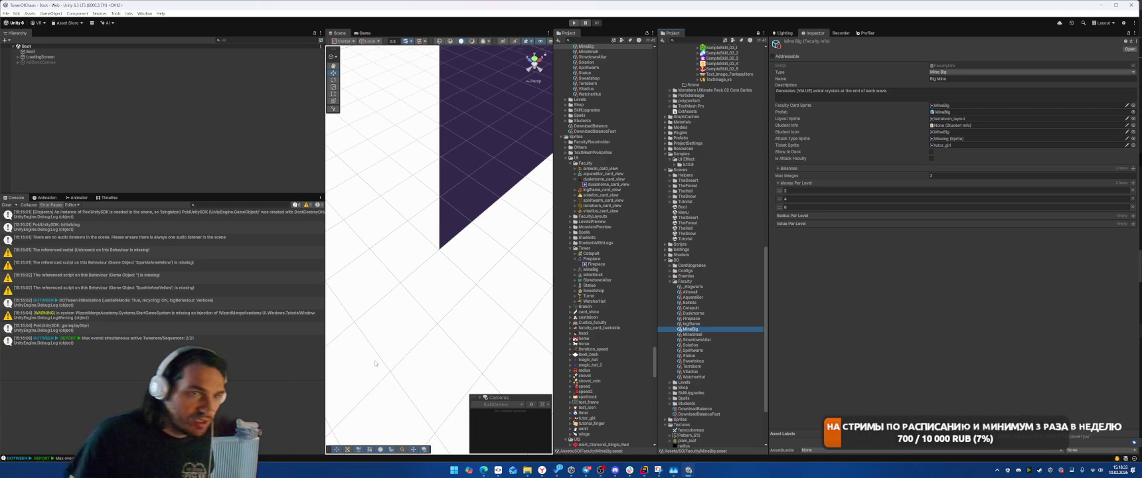
{"action": "left_click", "coordinate": [947, 106]}
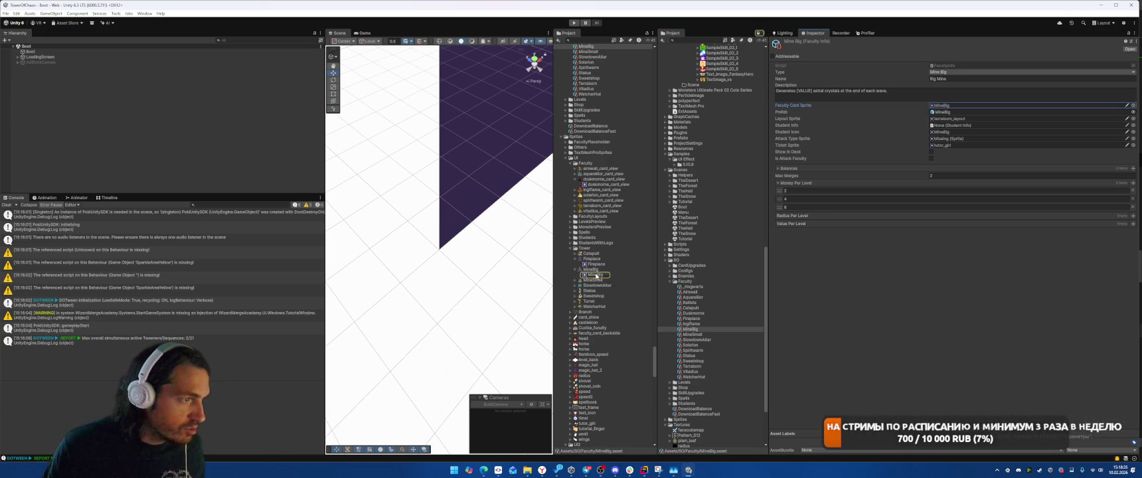
{"action": "scroll", "coordinate": [616, 366], "scroll_direction": "down", "scroll_amount": 3}
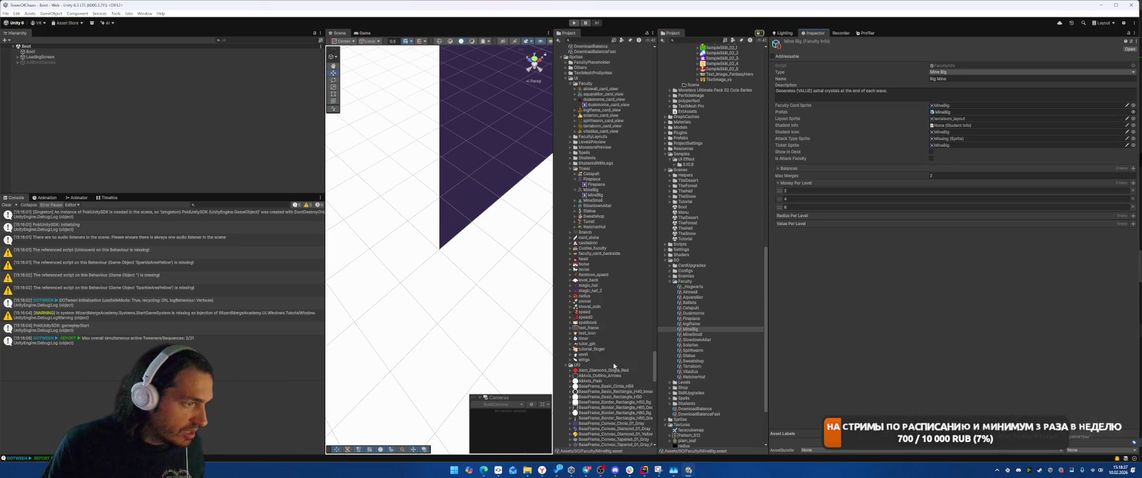
{"action": "scroll", "coordinate": [616, 366], "scroll_direction": "down", "scroll_amount": 15}
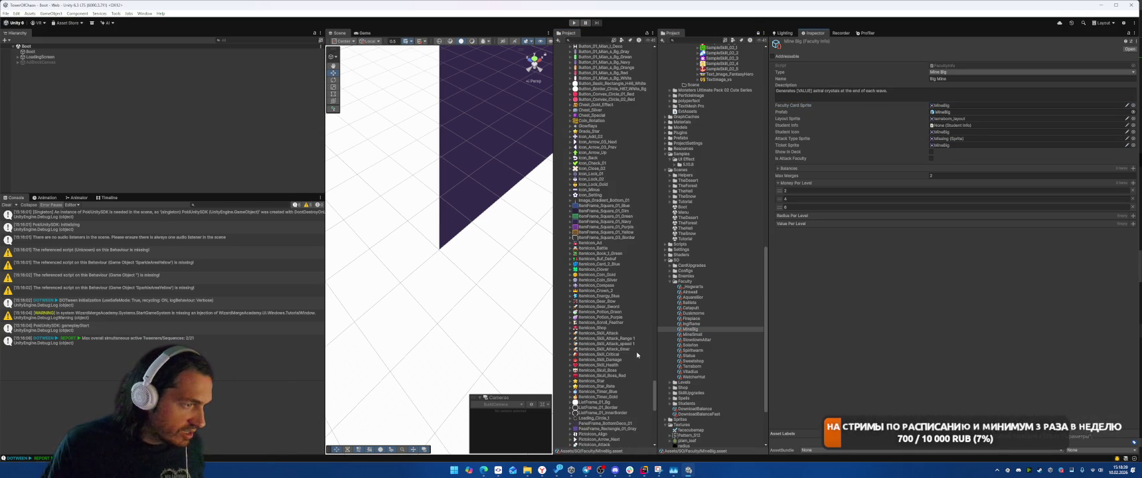
{"action": "scroll", "coordinate": [638, 355], "scroll_direction": "down", "scroll_amount": 4}
{"action": "mouse_move", "coordinate": [600, 399]}
{"action": "left_mouse_down"}
{"action": "mouse_move", "coordinate": [943, 139]}
{"action": "mouse_move", "coordinate": [963, 139]}
{"action": "left_mouse_up"}
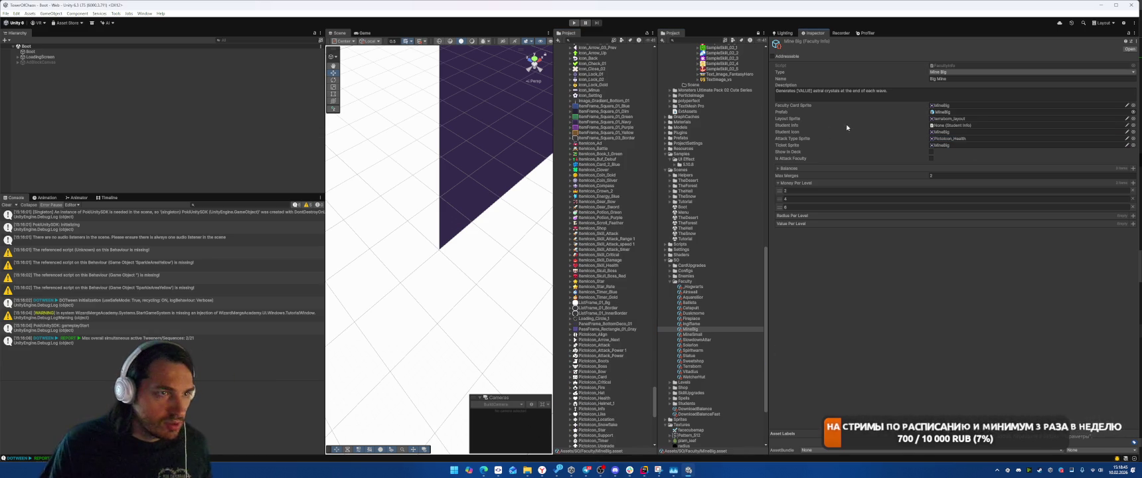
Give Mine Small the PictoIcon_Health attack sprite and MineSmall ticket sprite.
{"action": "left_click", "coordinate": [702, 334]}
{"action": "scroll", "coordinate": [630, 240], "scroll_direction": "up", "scroll_amount": 10}
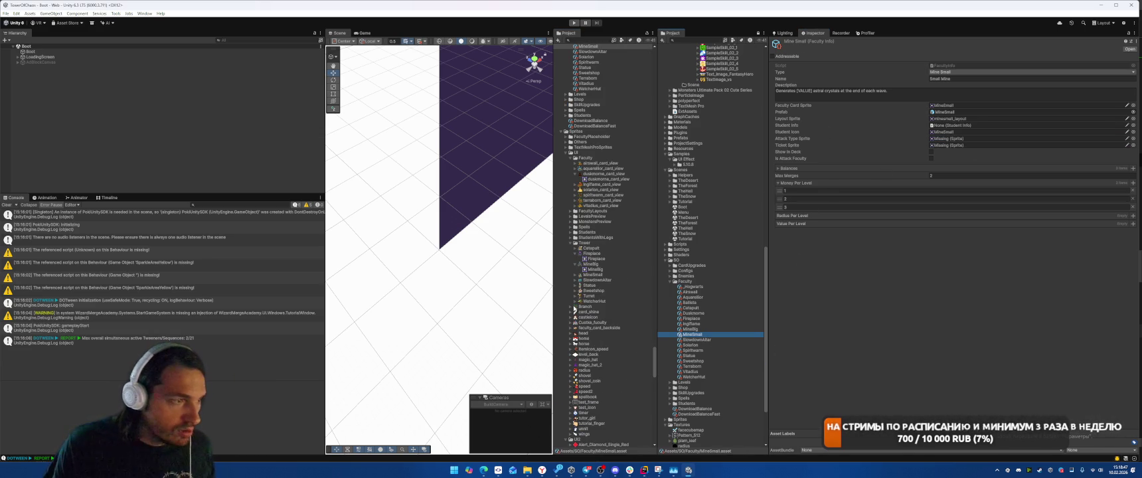
{"action": "scroll", "coordinate": [630, 240], "scroll_direction": "down", "scroll_amount": 2}
{"action": "scroll", "coordinate": [619, 267], "scroll_direction": "down", "scroll_amount": 10}
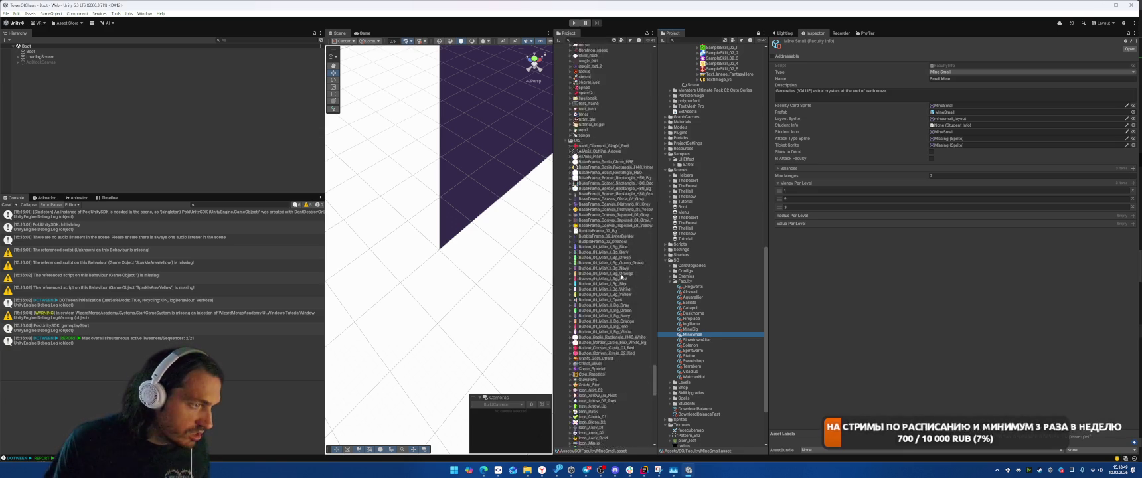
{"action": "scroll", "coordinate": [624, 273], "scroll_direction": "down", "scroll_amount": 3}
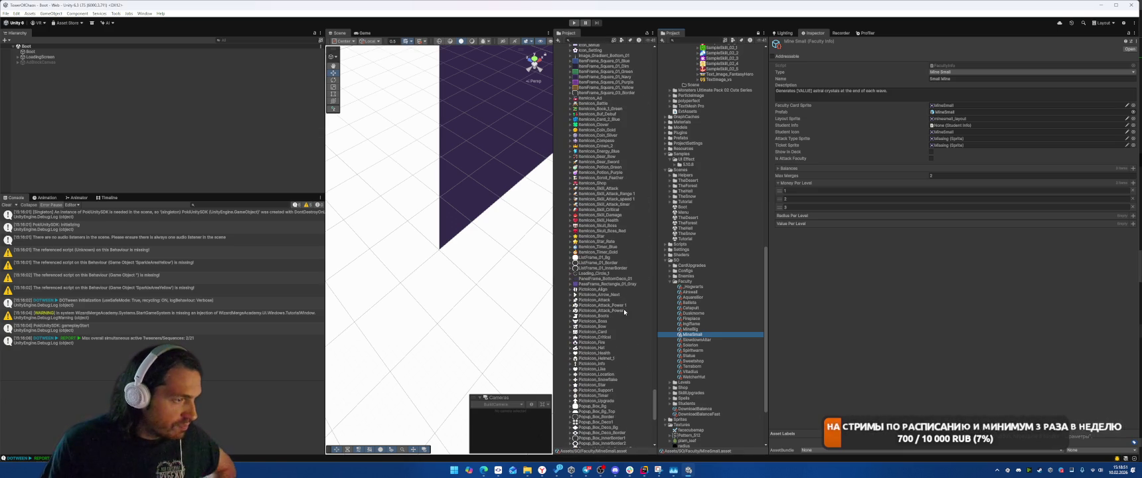
{"action": "left_click_drag", "start_coordinate": [600, 352], "coordinate": [963, 138]}
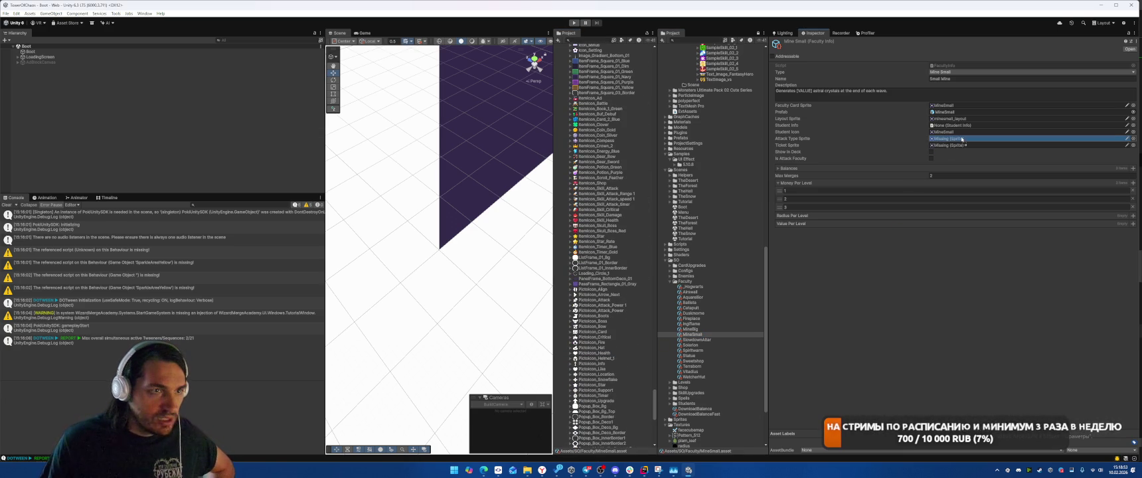
{"action": "left_click", "coordinate": [948, 106]}
{"action": "left_click", "coordinate": [943, 118]}
{"action": "left_click_drag", "start_coordinate": [946, 105], "coordinate": [956, 144]}
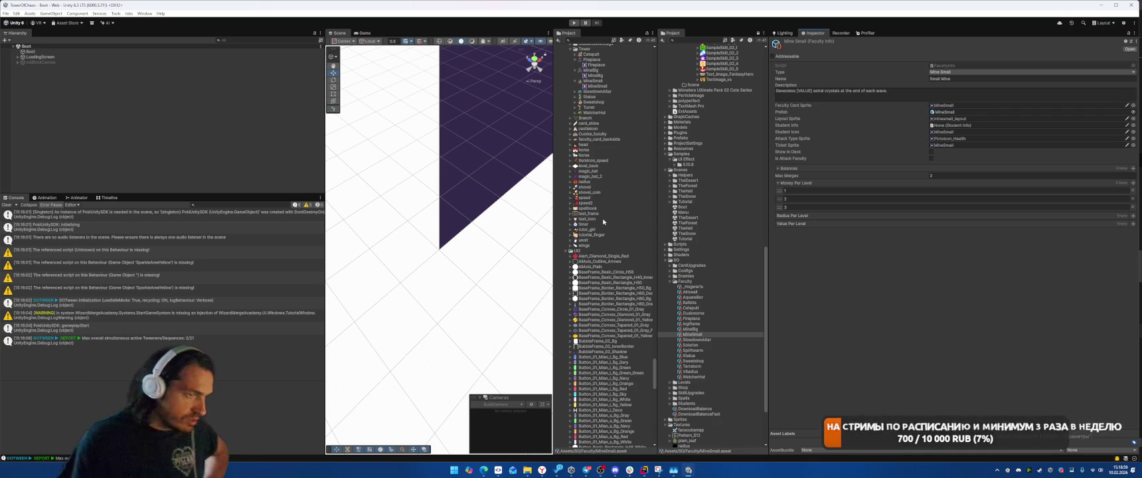
{"action": "left_click", "coordinate": [694, 340]}
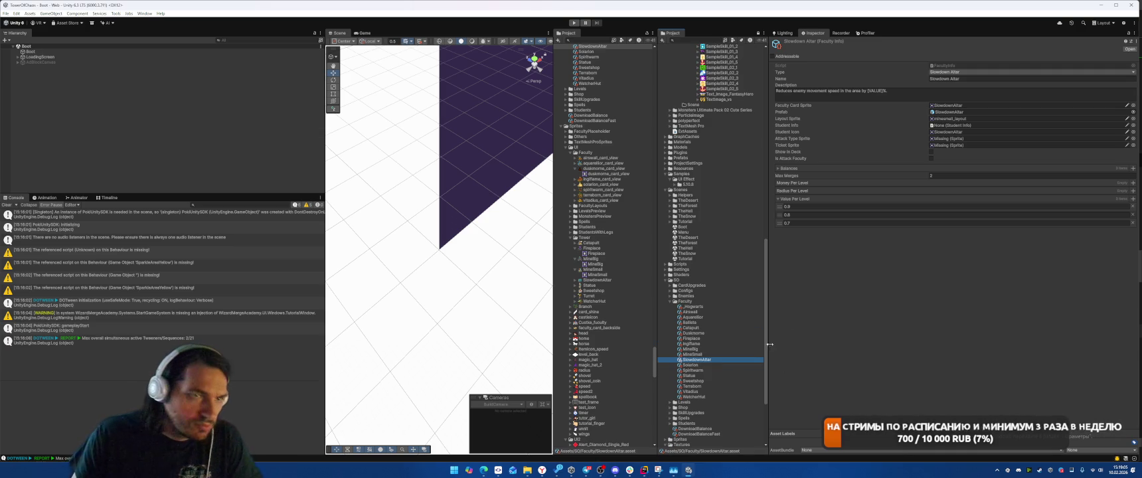
{"action": "left_click", "coordinate": [949, 105]}
Give Slowdown Altar the SlowdownAltar ticket sprite and PictoIcon_Health attack type sprite.
{"action": "left_click_drag", "start_coordinate": [577, 284], "coordinate": [970, 145]}
{"action": "scroll", "coordinate": [632, 326], "scroll_direction": "down", "scroll_amount": 5}
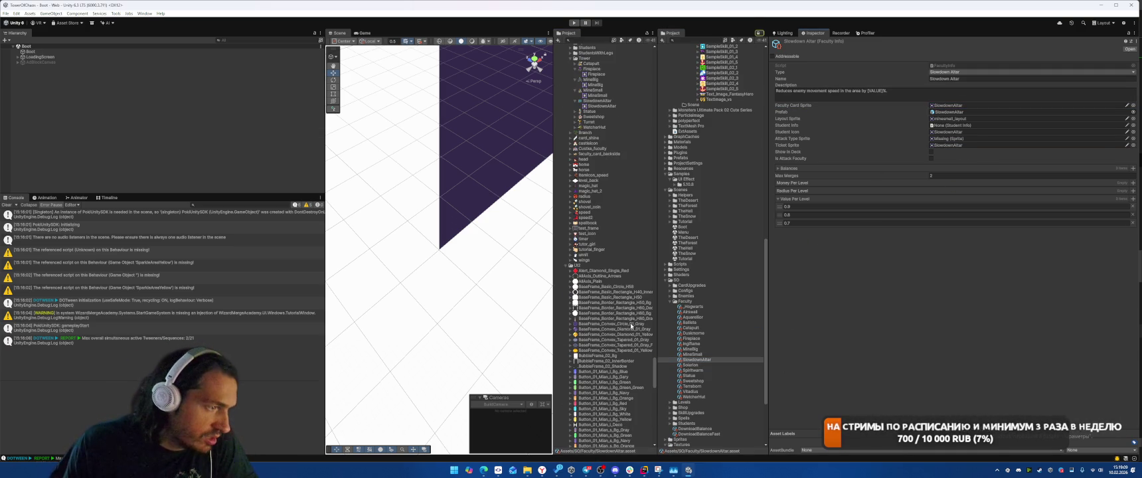
{"action": "scroll", "coordinate": [634, 305], "scroll_direction": "down", "scroll_amount": 3}
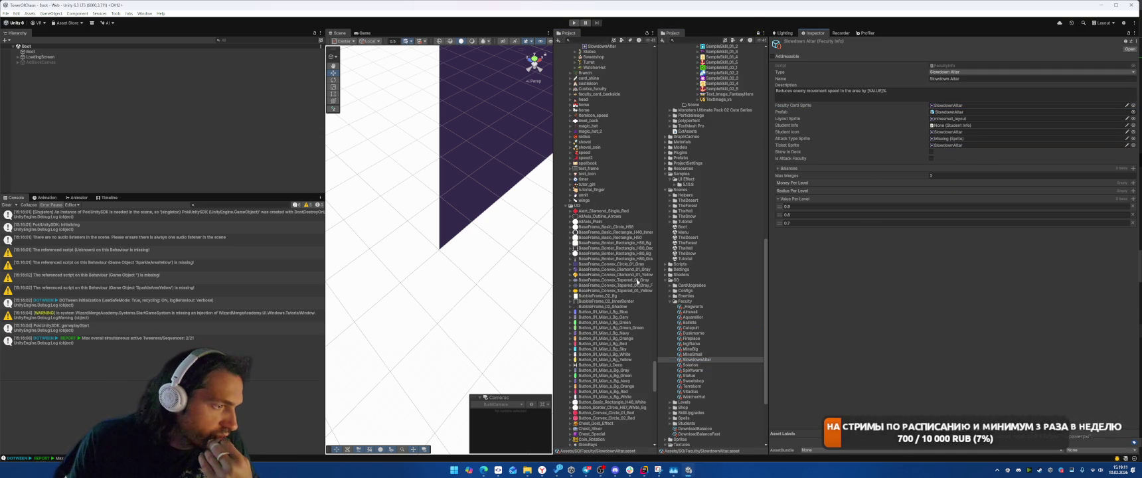
{"action": "scroll", "coordinate": [637, 292], "scroll_direction": "down", "scroll_amount": 15}
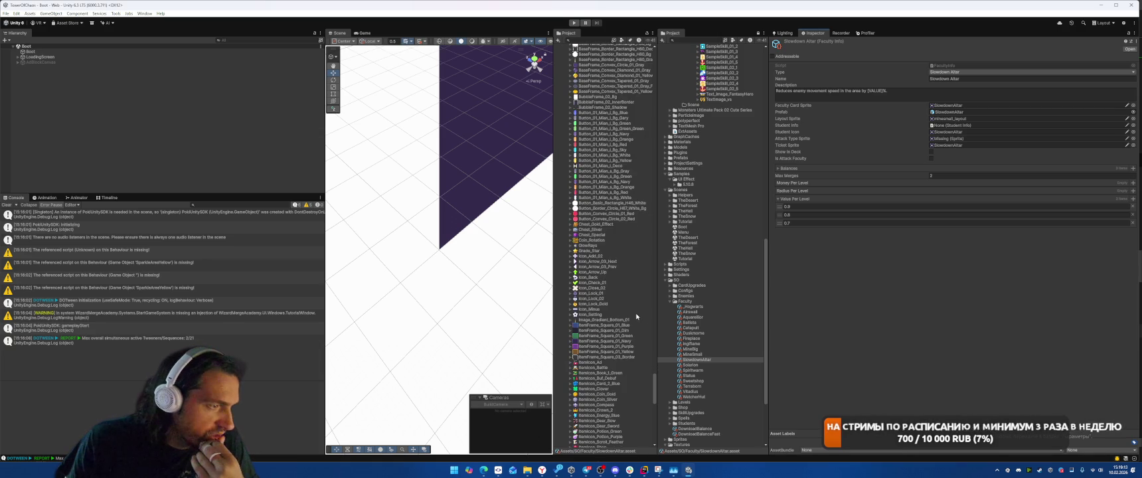
{"action": "scroll", "coordinate": [637, 322], "scroll_direction": "down", "scroll_amount": 3}
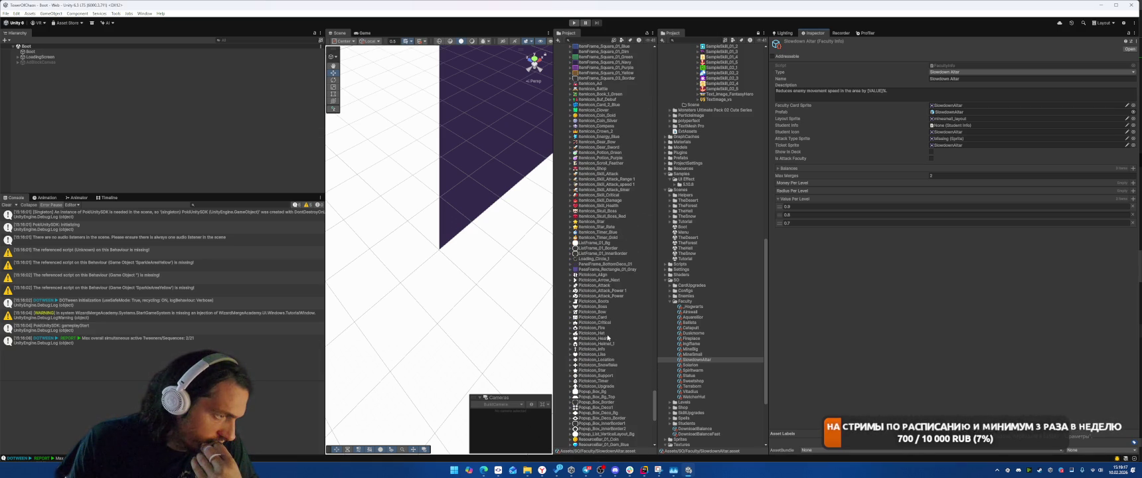
{"action": "left_click_drag", "start_coordinate": [614, 339], "coordinate": [973, 139]}
Set Spiritwarm's attack type sprite to PictoIcon_Upgrade.
{"action": "left_click", "coordinate": [694, 364]}
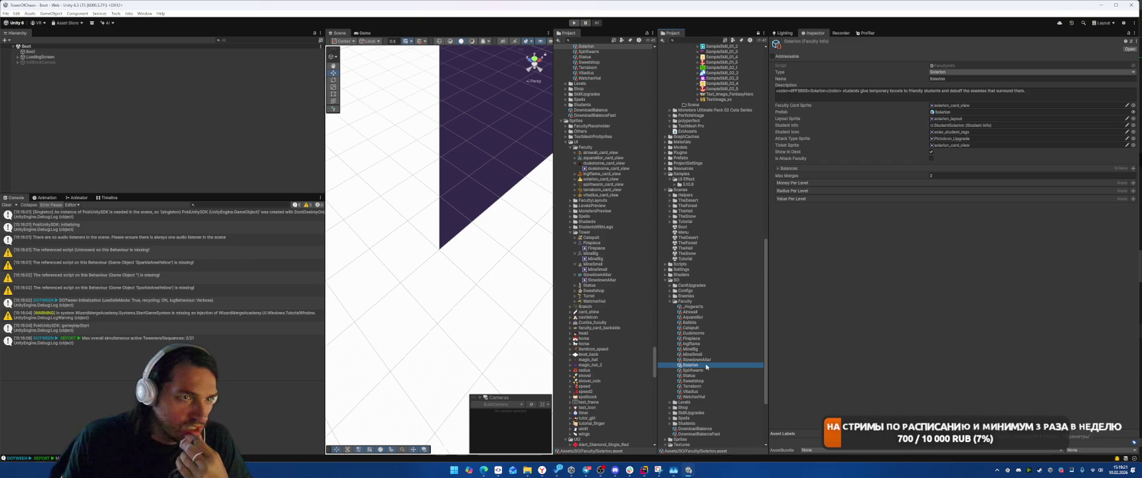
{"action": "key", "text": "Down"}
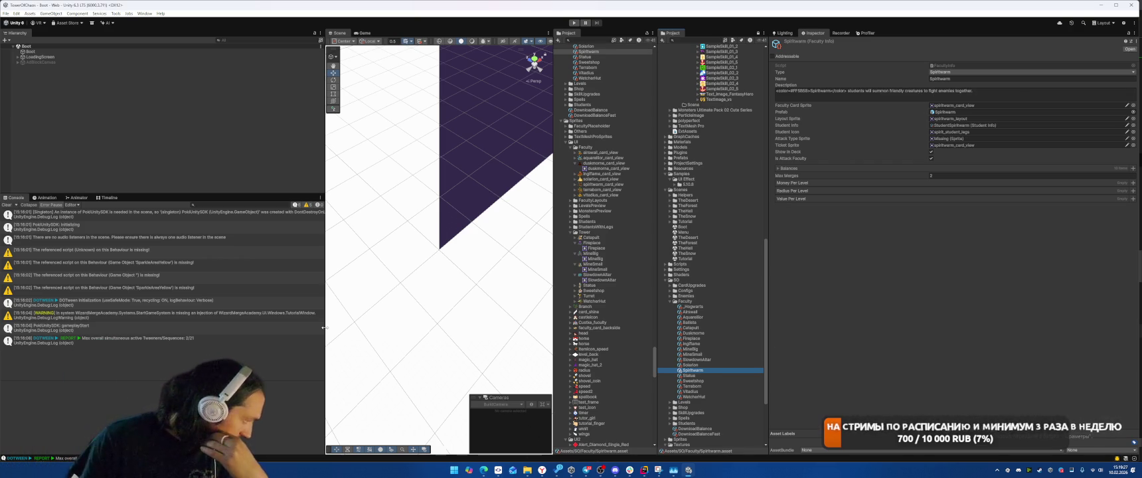
{"action": "scroll", "coordinate": [628, 325], "scroll_direction": "down", "scroll_amount": 10}
{"action": "scroll", "coordinate": [628, 328], "scroll_direction": "down", "scroll_amount": 5}
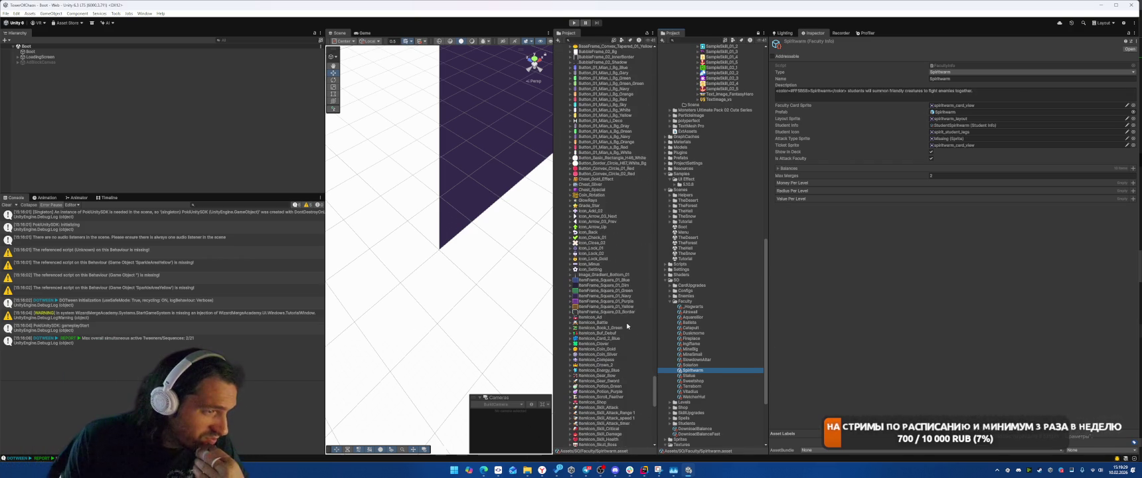
{"action": "scroll", "coordinate": [630, 326], "scroll_direction": "down", "scroll_amount": 5}
{"action": "scroll", "coordinate": [630, 326], "scroll_direction": "down", "scroll_amount": 3}
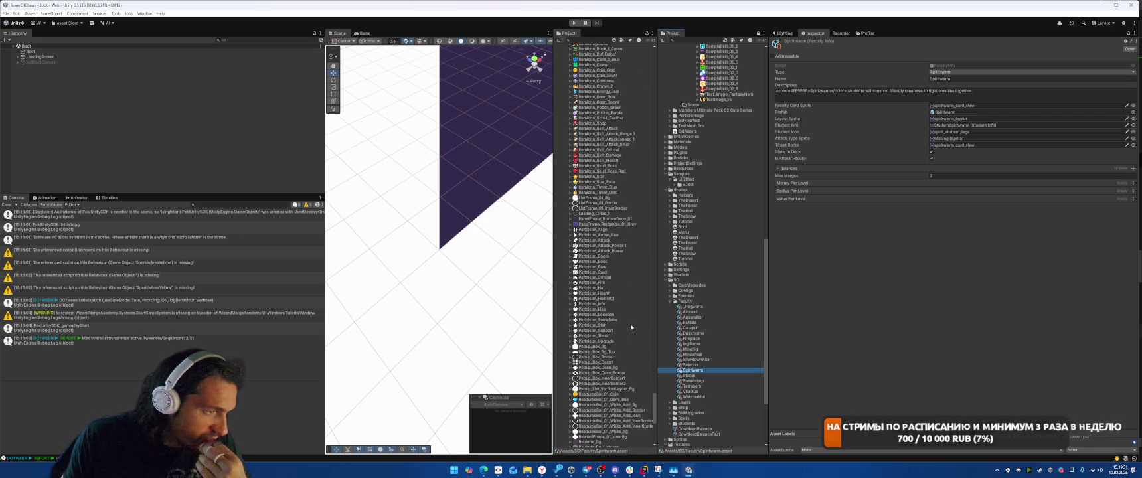
{"action": "mouse_move", "coordinate": [596, 342]}
{"action": "left_mouse_down"}
{"action": "mouse_move", "coordinate": [796, 219]}
{"action": "mouse_move", "coordinate": [968, 141]}
{"action": "left_mouse_up"}
{"action": "left_click", "coordinate": [690, 375]}
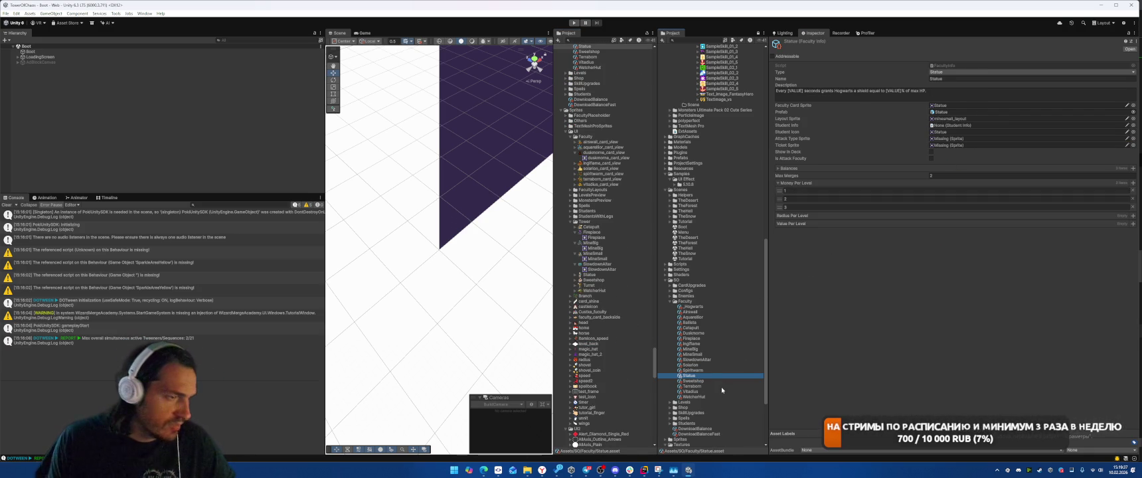
{"action": "key", "text": "Down"}
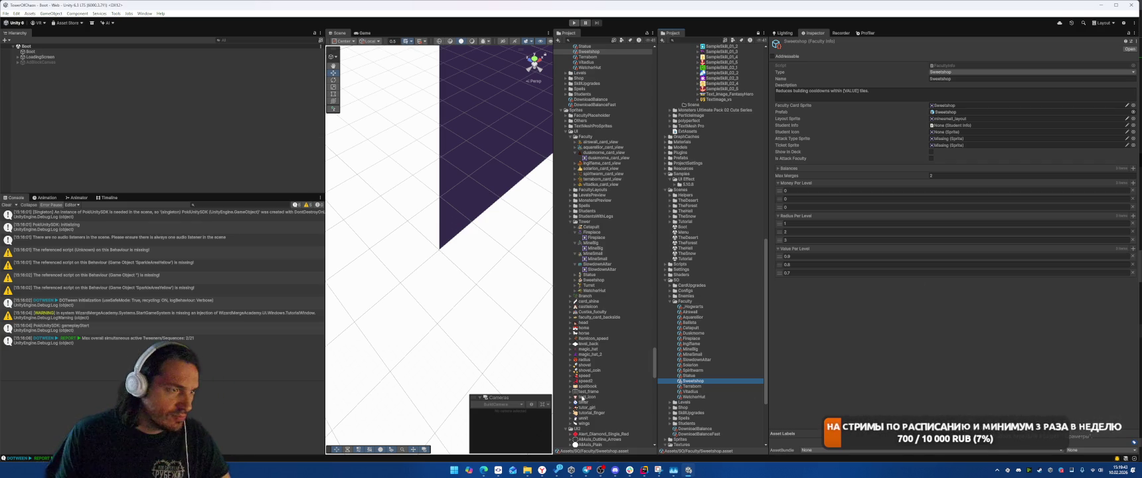
Set Sweetshop's attack type sprite to PictoIcon_Health.
{"action": "scroll", "coordinate": [620, 380], "scroll_direction": "down", "scroll_amount": 8}
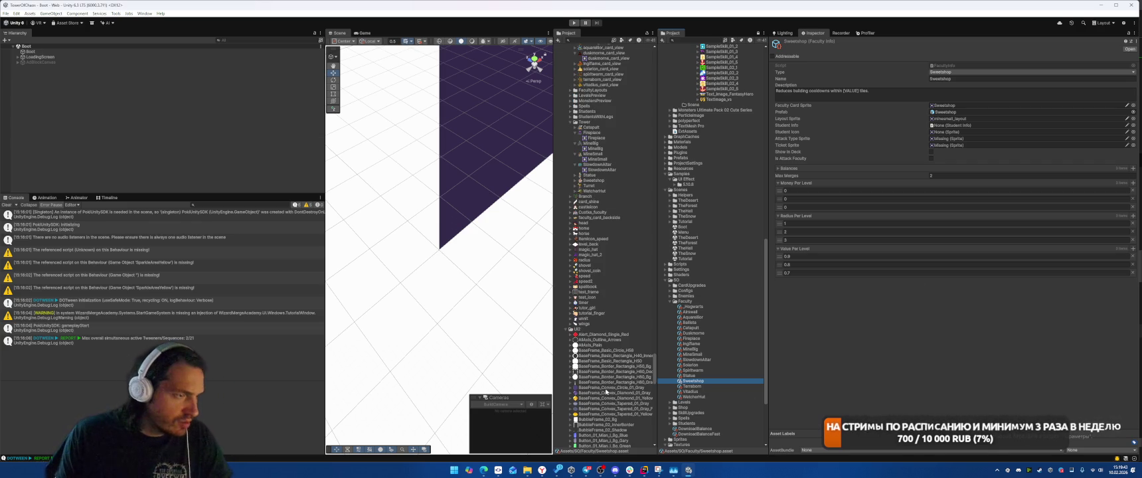
{"action": "left_click", "coordinate": [996, 105]}
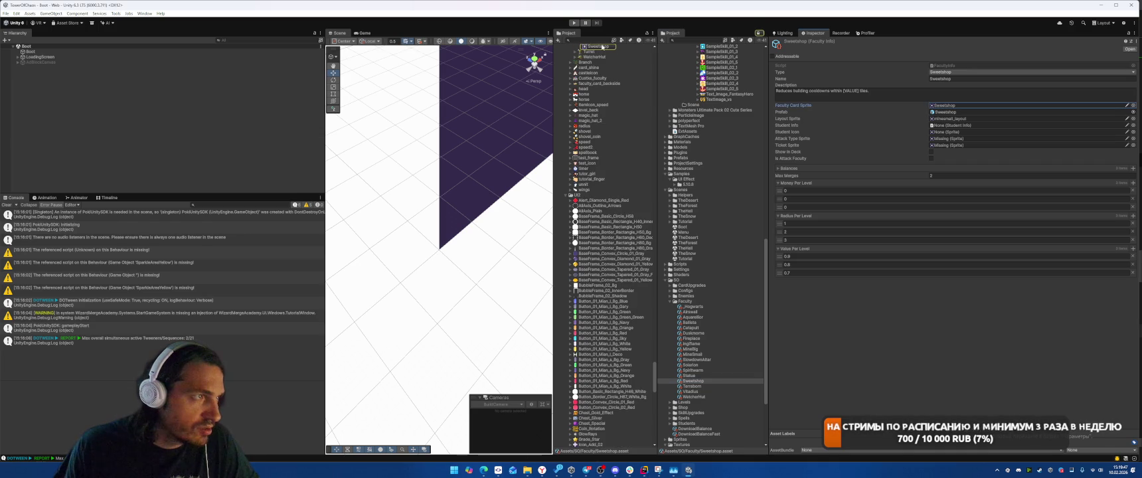
{"action": "scroll", "coordinate": [602, 46], "scroll_direction": "up", "scroll_amount": 1}
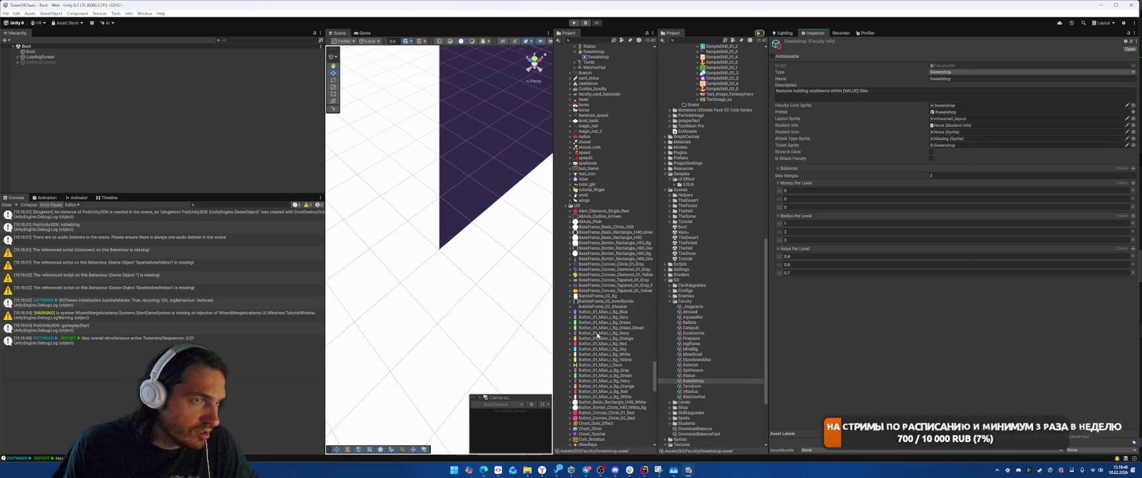
{"action": "scroll", "coordinate": [631, 375], "scroll_direction": "down", "scroll_amount": 15}
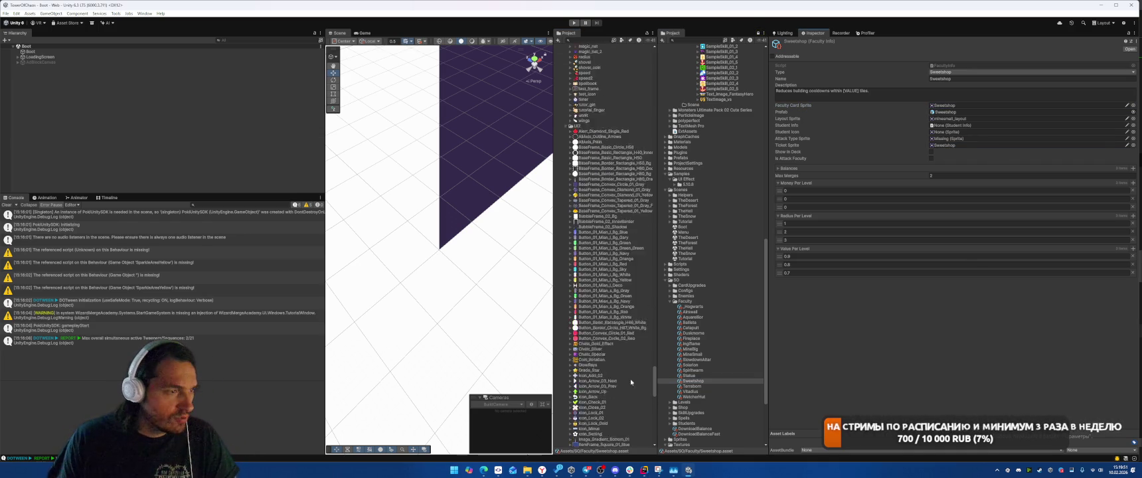
{"action": "scroll", "coordinate": [638, 372], "scroll_direction": "down", "scroll_amount": 5}
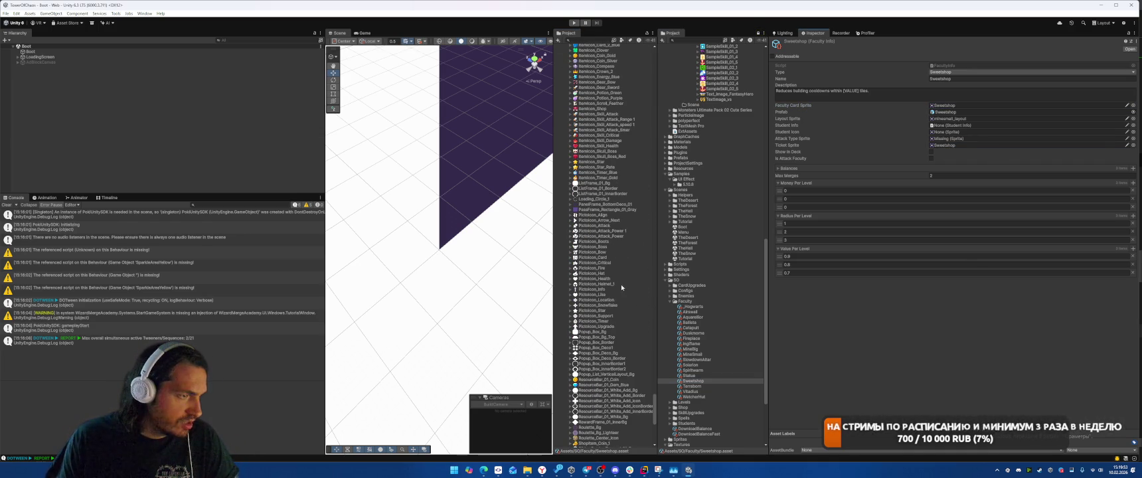
{"action": "mouse_move", "coordinate": [601, 279]}
{"action": "left_mouse_down"}
{"action": "mouse_move", "coordinate": [763, 199]}
{"action": "mouse_move", "coordinate": [949, 139]}
{"action": "left_mouse_up"}
Set Terraborn's attack type sprite to PictoIcon_Attack.
{"action": "left_click", "coordinate": [693, 385]}
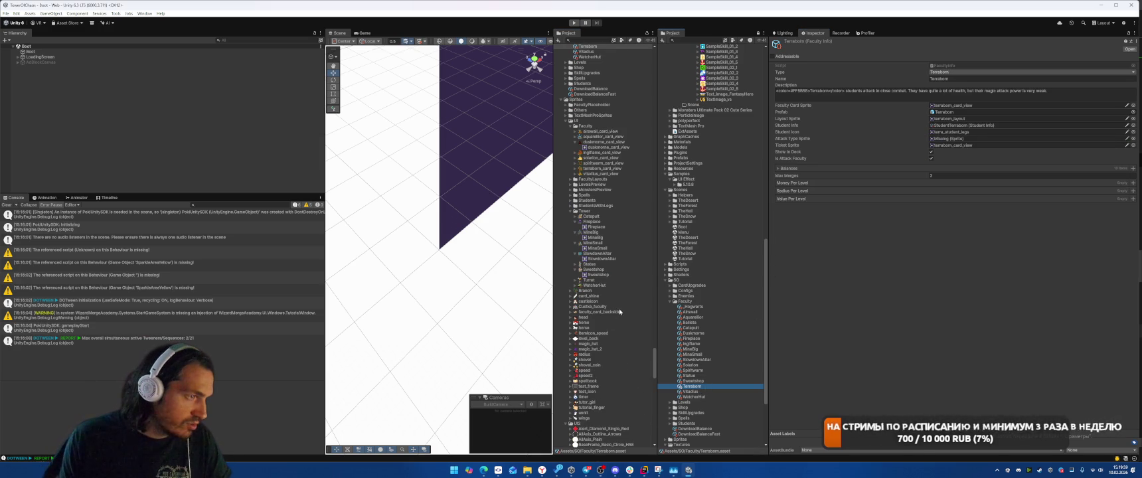
{"action": "scroll", "coordinate": [620, 311], "scroll_direction": "down", "scroll_amount": 8}
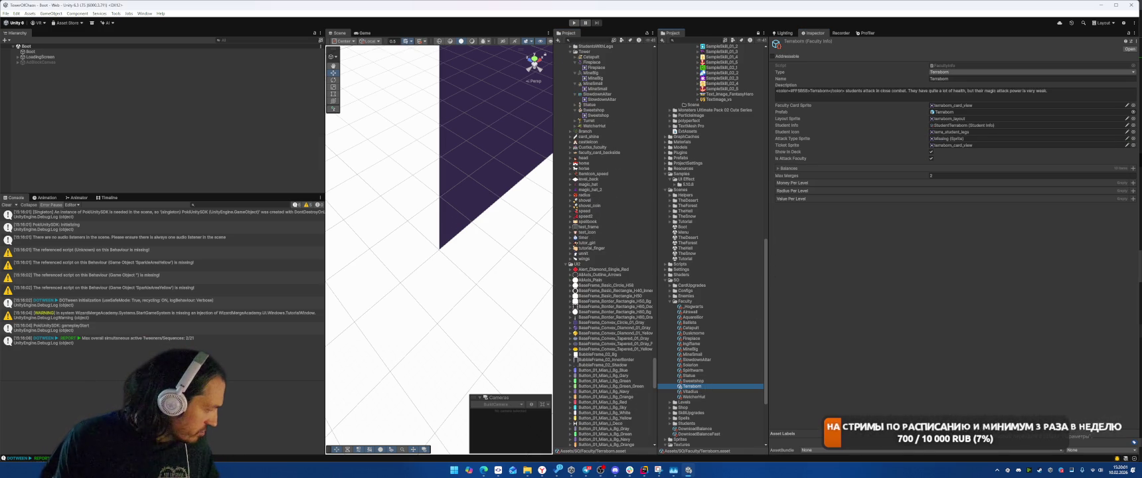
{"action": "scroll", "coordinate": [617, 322], "scroll_direction": "down", "scroll_amount": 20}
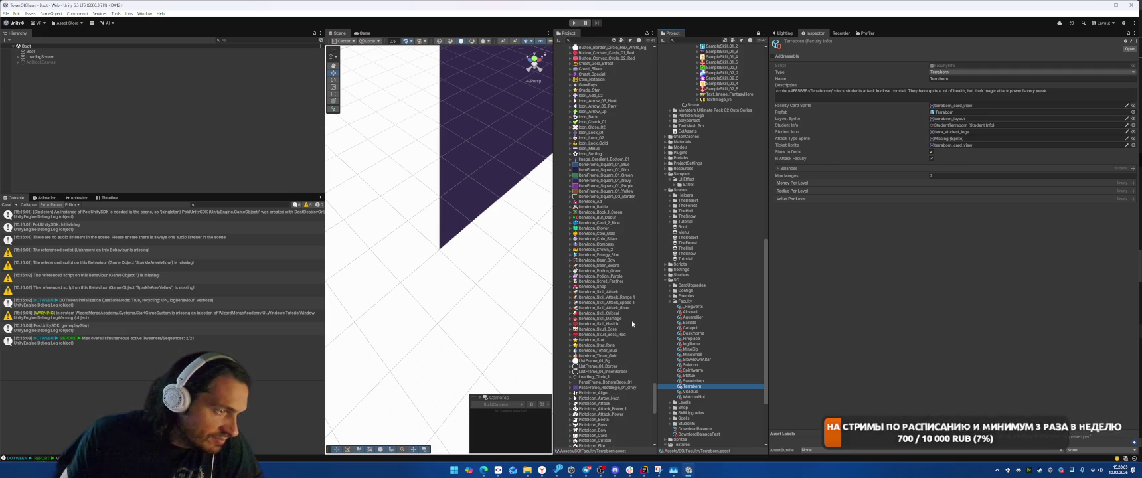
{"action": "scroll", "coordinate": [635, 324], "scroll_direction": "down", "scroll_amount": 3}
{"action": "mouse_move", "coordinate": [584, 367]}
{"action": "left_mouse_down"}
{"action": "mouse_move", "coordinate": [863, 200]}
{"action": "mouse_move", "coordinate": [998, 140]}
{"action": "left_mouse_up"}
Set Vitadius's attack type sprite to PictoIcon_Health.
{"action": "left_click", "coordinate": [692, 391]}
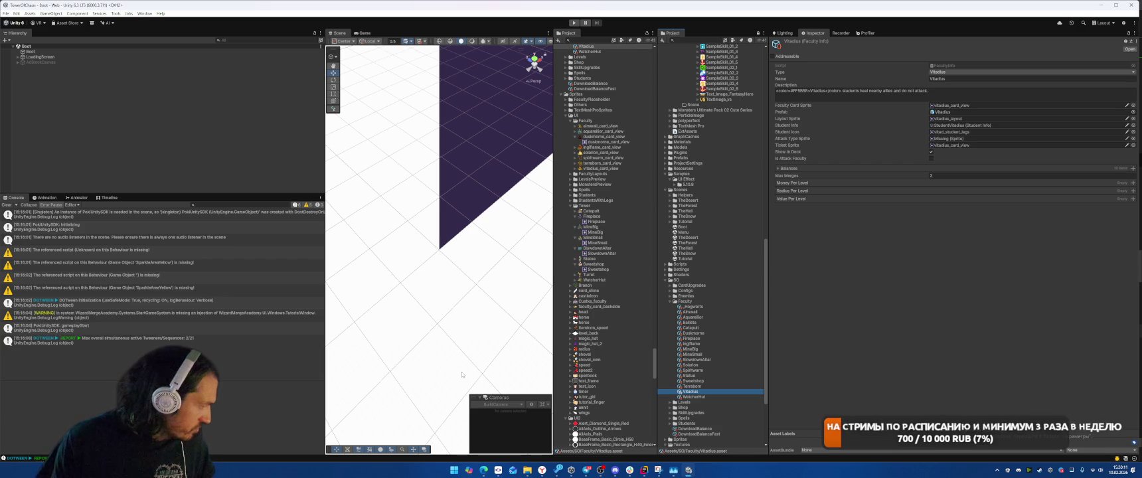
{"action": "scroll", "coordinate": [595, 373], "scroll_direction": "down", "scroll_amount": 10}
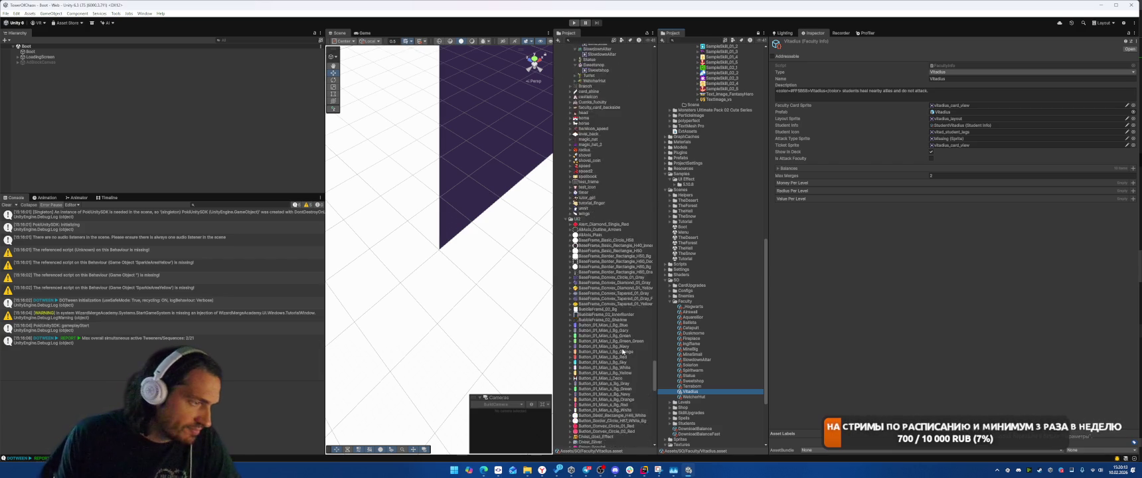
{"action": "scroll", "coordinate": [614, 331], "scroll_direction": "down", "scroll_amount": 5}
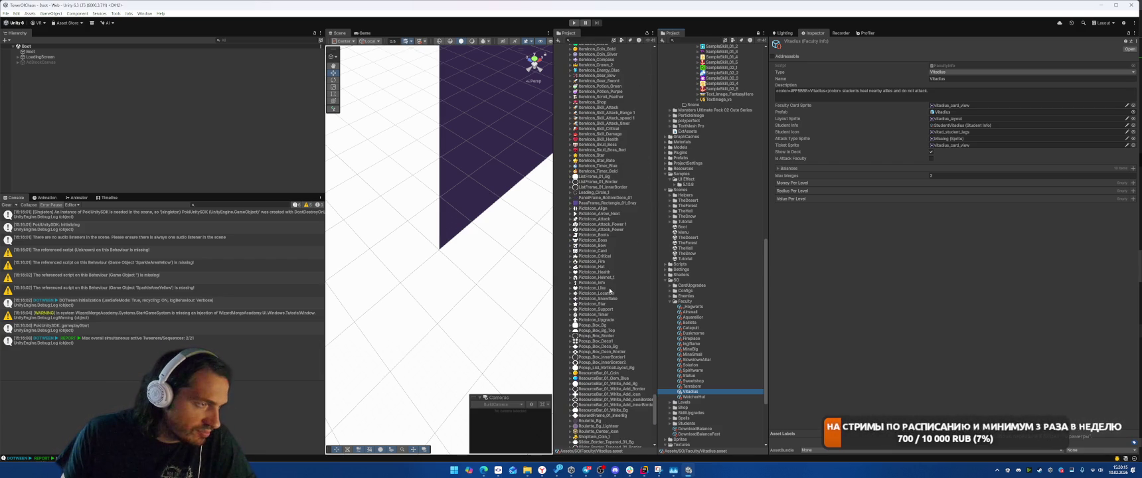
{"action": "mouse_move", "coordinate": [610, 273]}
{"action": "left_mouse_down"}
{"action": "mouse_move", "coordinate": [956, 127]}
{"action": "mouse_move", "coordinate": [963, 138]}
{"action": "left_mouse_up"}
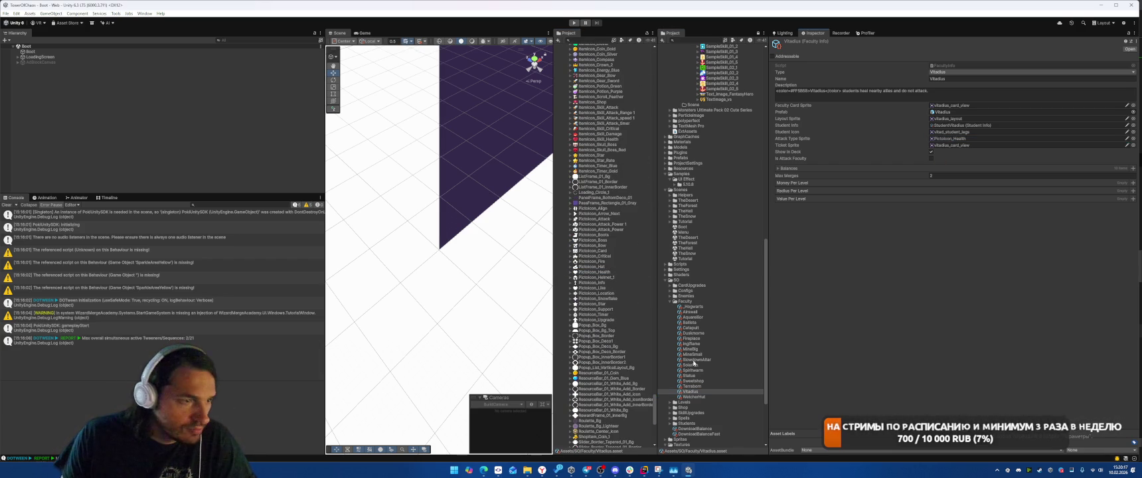
Give WatcherHut the WatcherHut ticket sprite and PictoIcon_Health attack type sprite.
{"action": "left_click", "coordinate": [693, 397]}
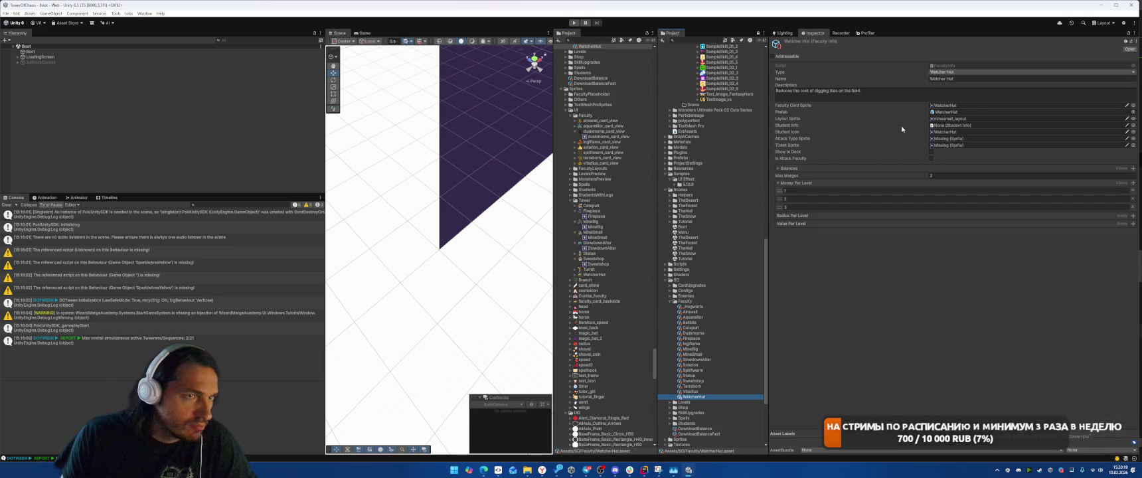
{"action": "left_click", "coordinate": [950, 105]}
{"action": "left_click_drag", "start_coordinate": [961, 150], "coordinate": [961, 145]}
{"action": "scroll", "coordinate": [631, 342], "scroll_direction": "down", "scroll_amount": 10}
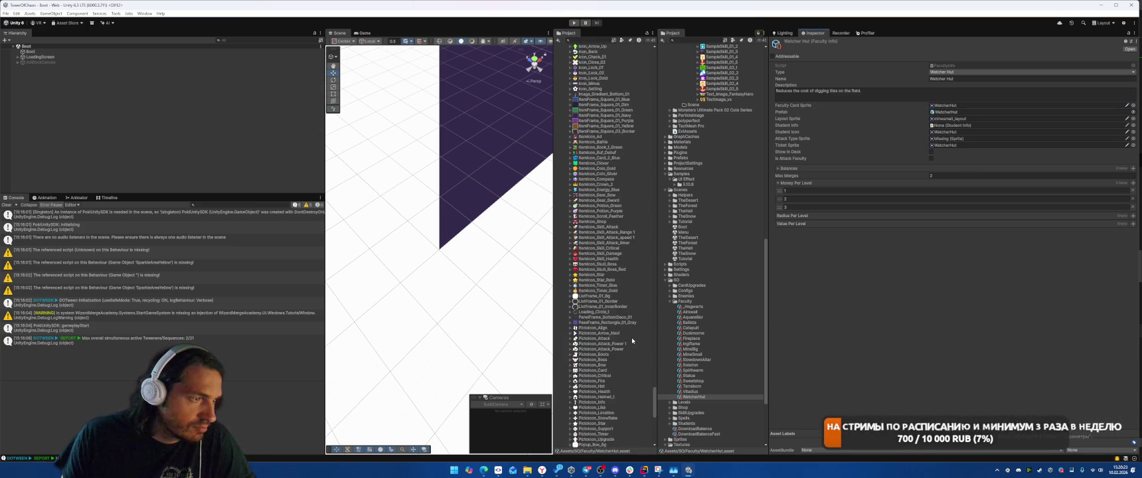
{"action": "scroll", "coordinate": [629, 344], "scroll_direction": "down", "scroll_amount": 5}
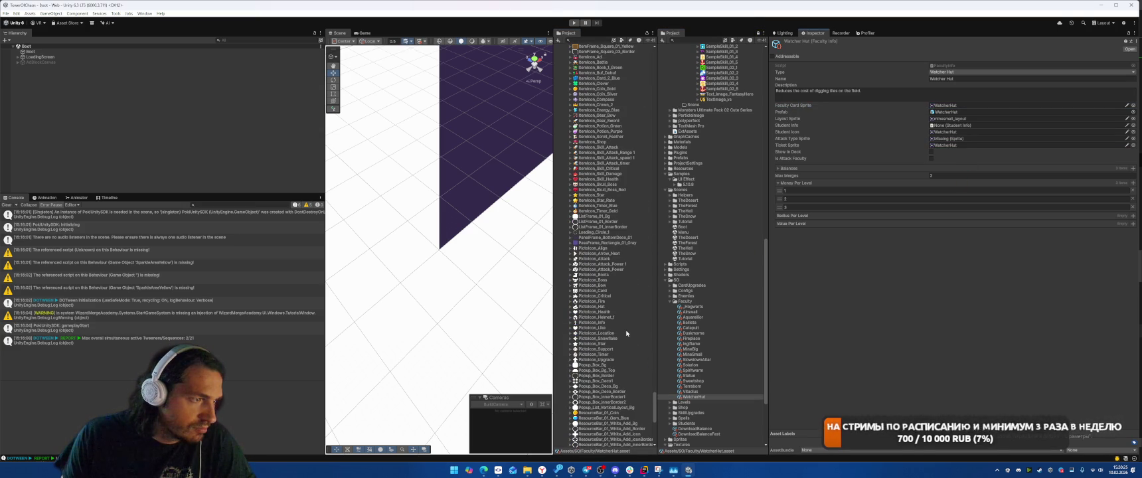
{"action": "left_click_drag", "start_coordinate": [611, 312], "coordinate": [961, 138]}
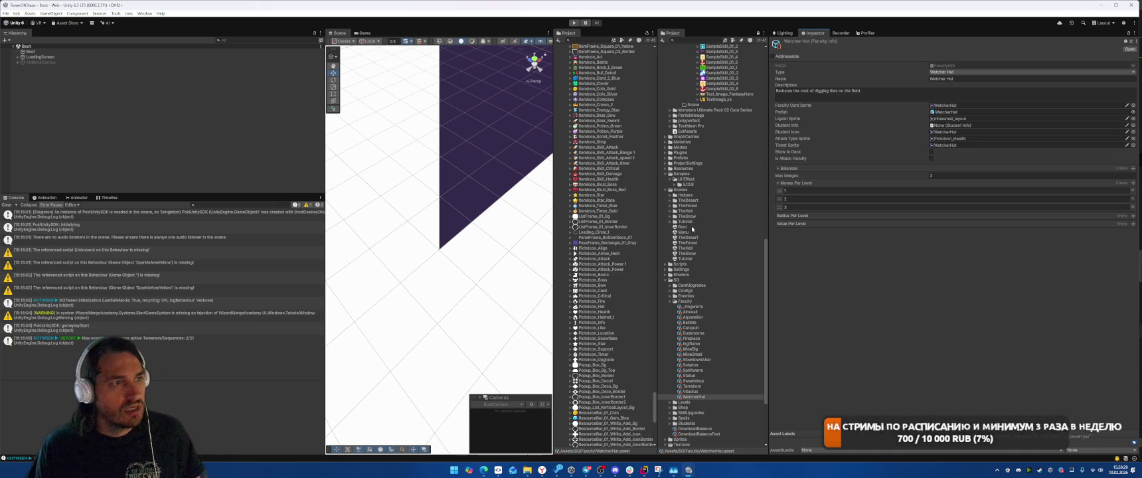
Browse the Statue, Sweetshop, Airswall and _Hogwarts faculties, then clear the Console.
{"action": "left_click", "coordinate": [705, 397]}
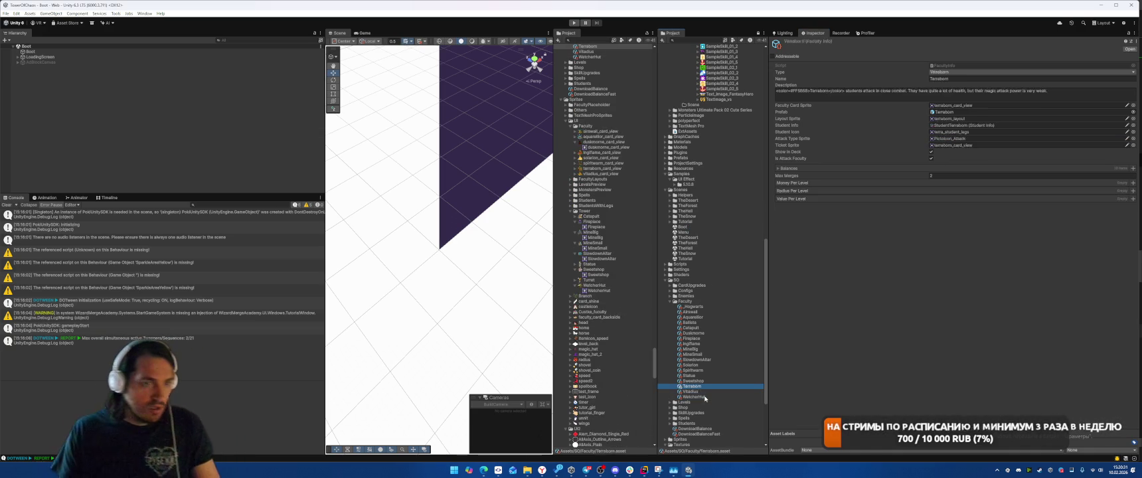
{"action": "key", "text": "Up"}
{"action": "key", "text": "Up"}
{"action": "key", "text": "Up"}
{"action": "key", "text": "Down"}
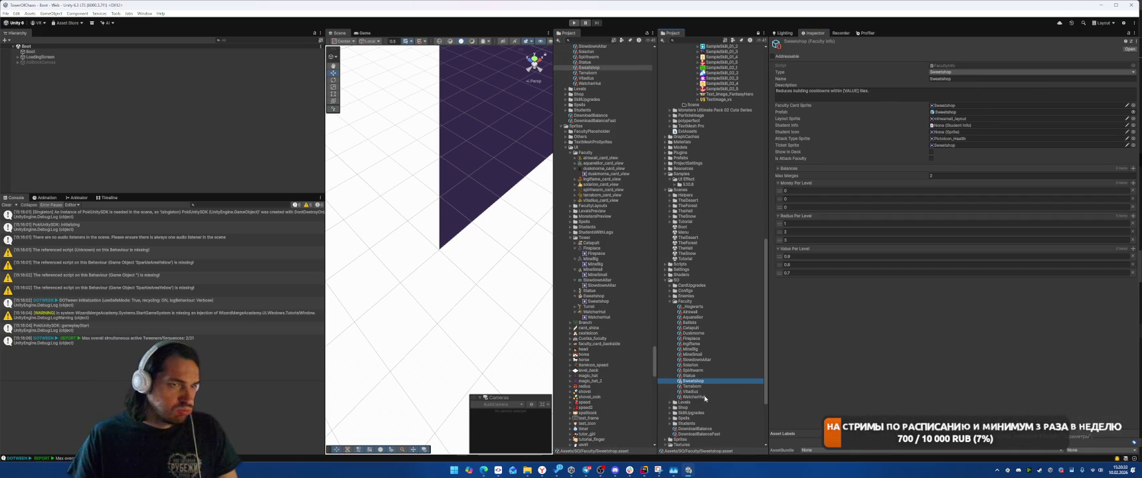
{"action": "key", "text": "Up"}
{"action": "key", "text": "Up"}
{"action": "key", "text": "Up"}
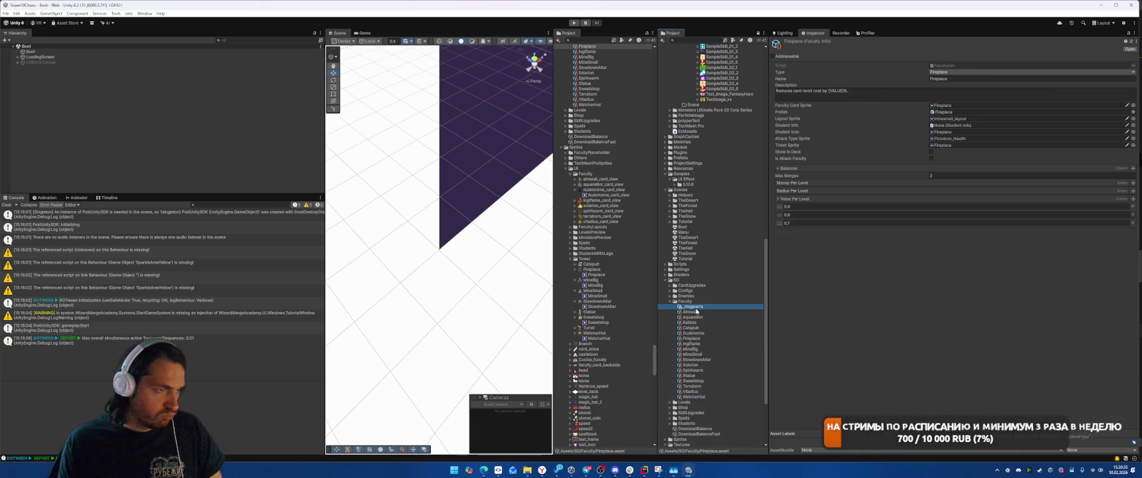
{"action": "key", "text": "Down"}
{"action": "key", "text": "Up"}
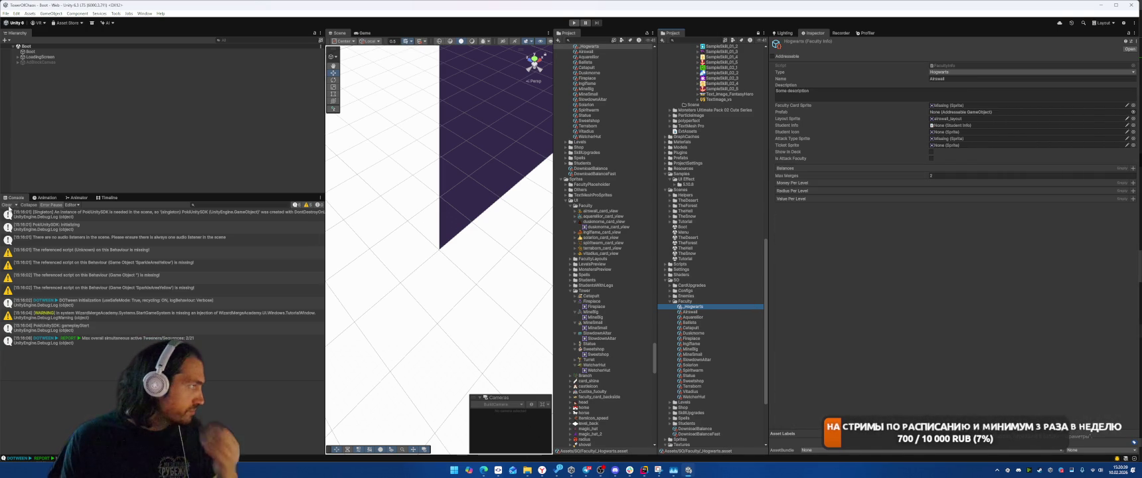
{"action": "left_click", "coordinate": [8, 205]}
{"action": "left_click", "coordinate": [73, 157]}
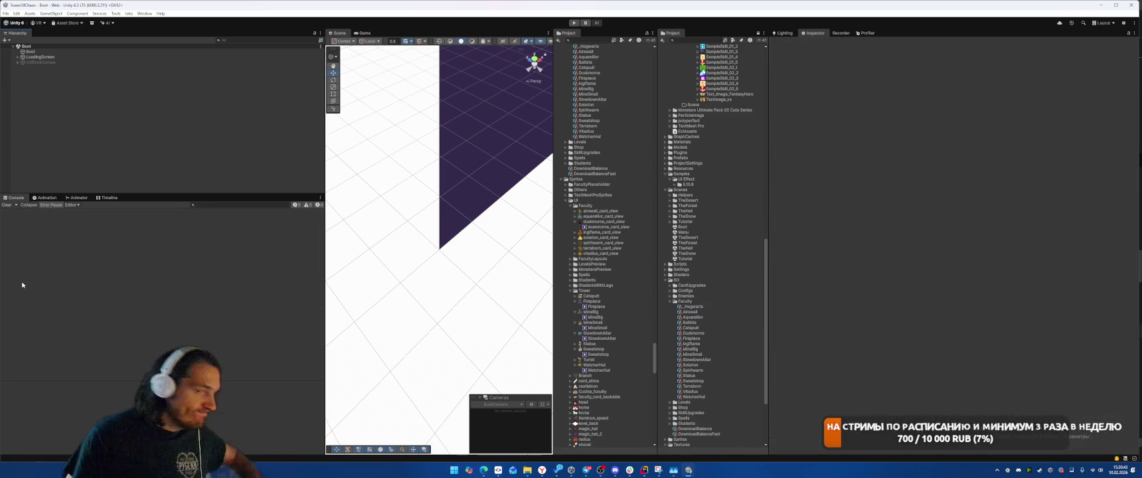
Commit all changed files in SmartGit with the message 'бо', then switch back to Unity.
{"action": "left_click", "coordinate": [498, 470]}
{"action": "left_click", "coordinate": [489, 142]}
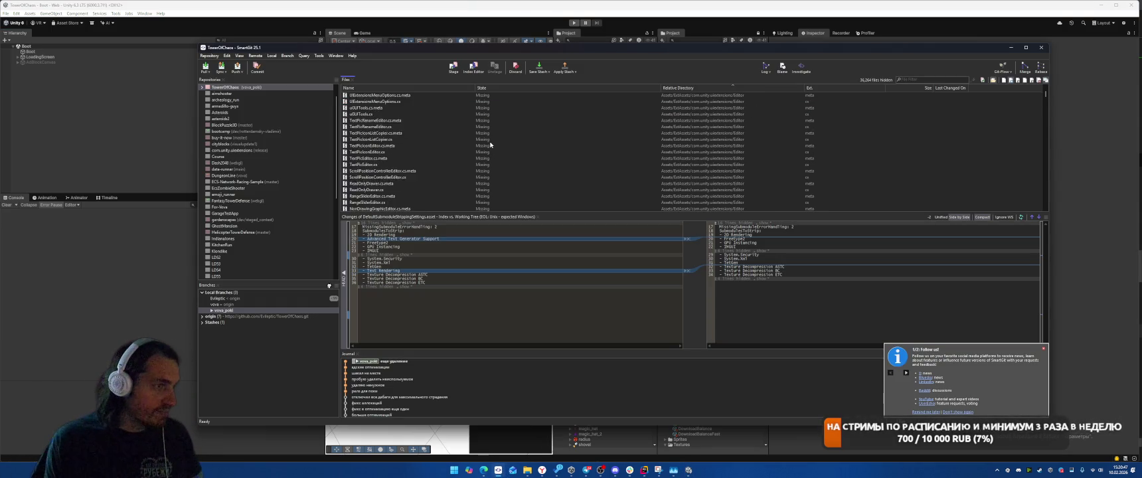
{"action": "key", "text": "shift+End"}
{"action": "right_click", "coordinate": [504, 151]}
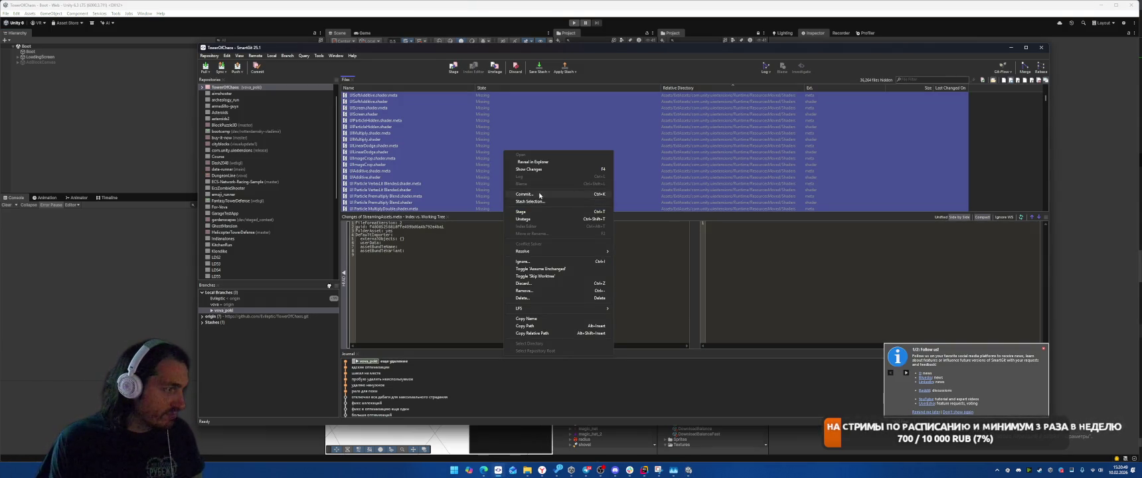
{"action": "left_click", "coordinate": [539, 194]}
{"action": "type", "text": "больше удалении удаления"}
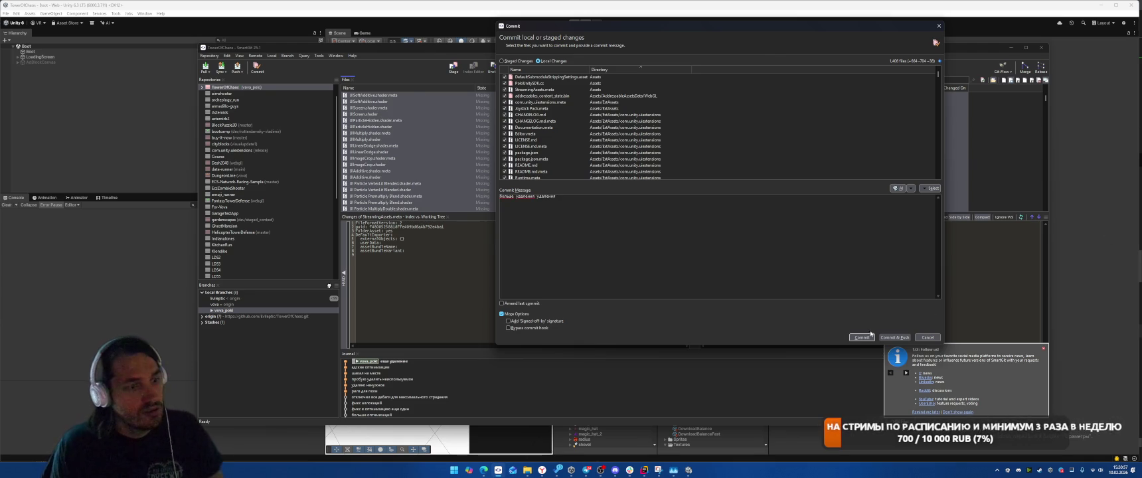
{"action": "key", "text": "ctrl+Return"}
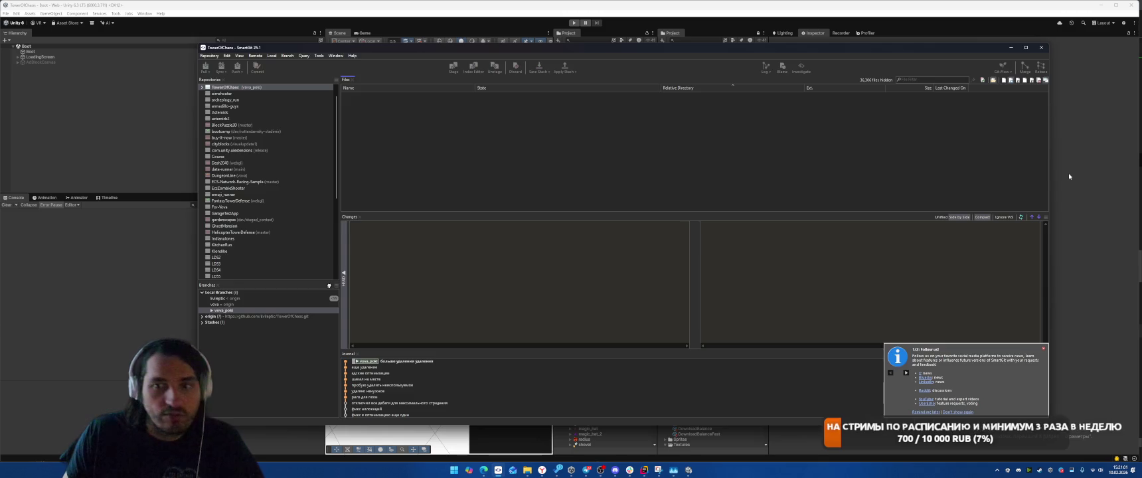
{"action": "key", "text": "alt+Tab"}
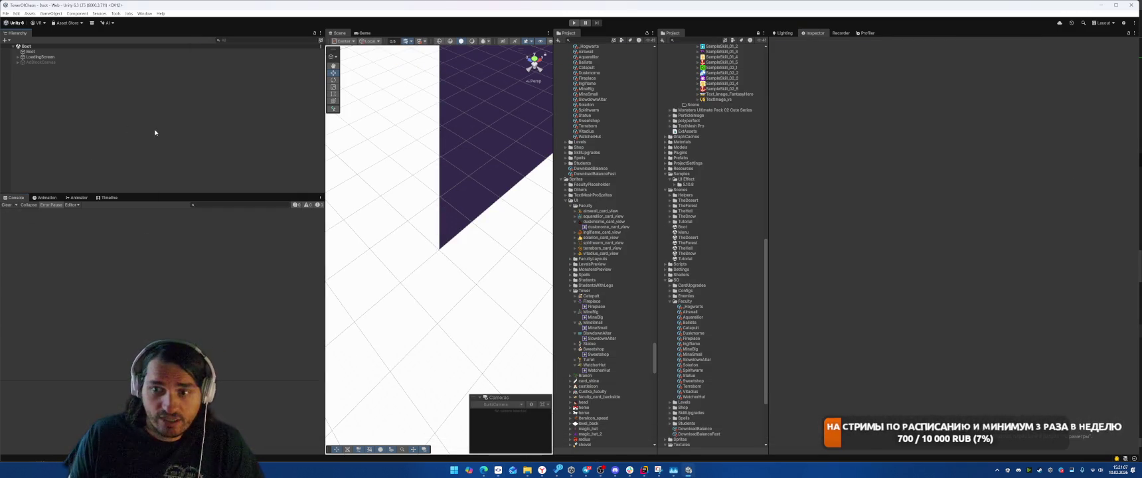
Open Build Profiles and the Project Auditor's Build Size report.
{"action": "left_click", "coordinate": [8, 13]}
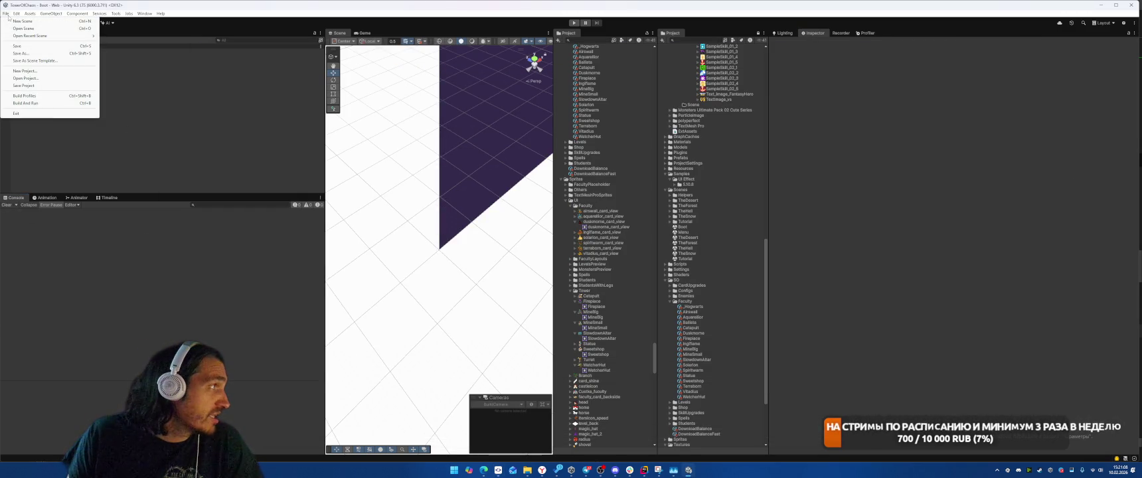
{"action": "left_click", "coordinate": [27, 86]}
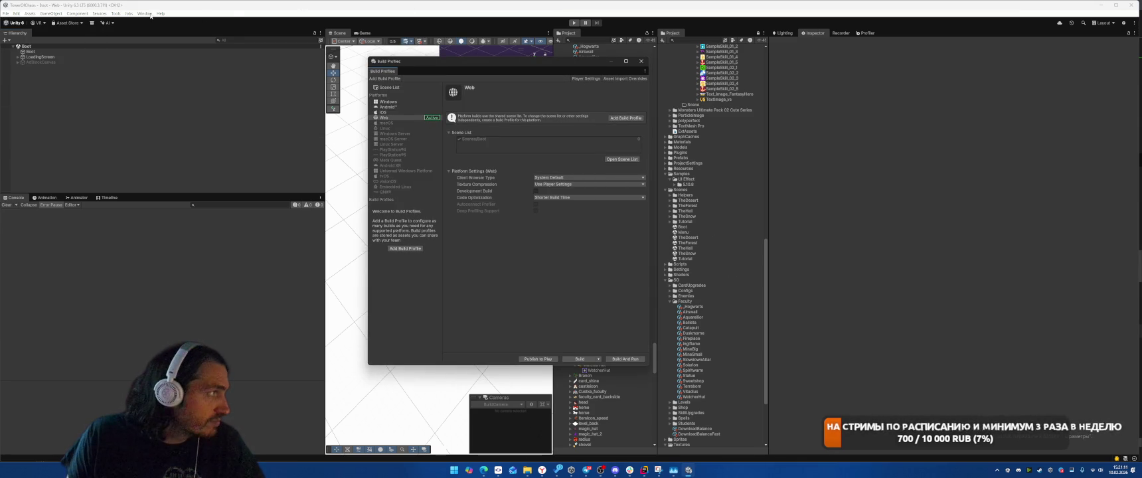
{"action": "left_click", "coordinate": [150, 14]}
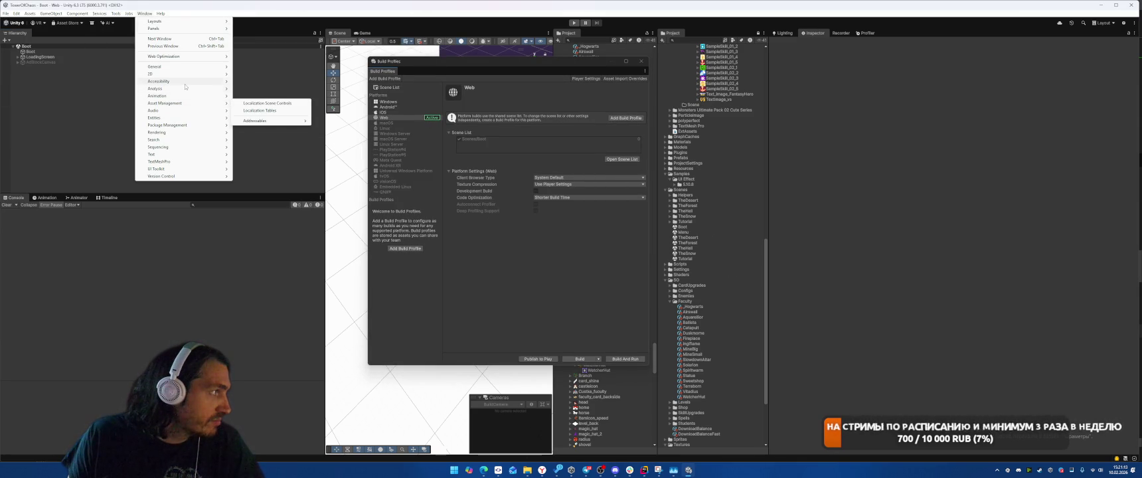
{"action": "mouse_move", "coordinate": [183, 89]}
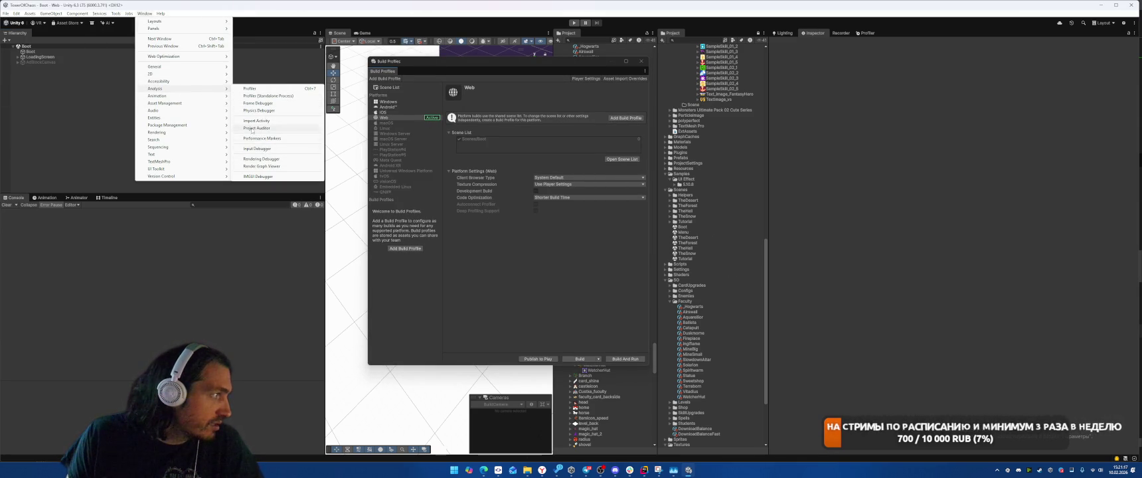
{"action": "left_click", "coordinate": [252, 128]}
{"action": "left_click", "coordinate": [171, 88]}
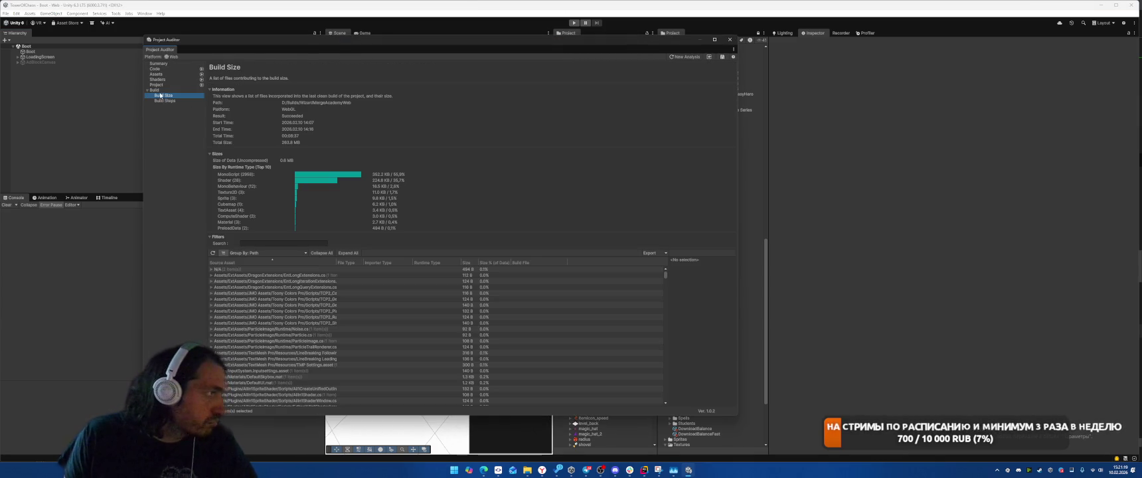
Capture two screenshots of the build size summary and chart, then close Project Auditor.
{"action": "key", "text": "super+shift+s"}
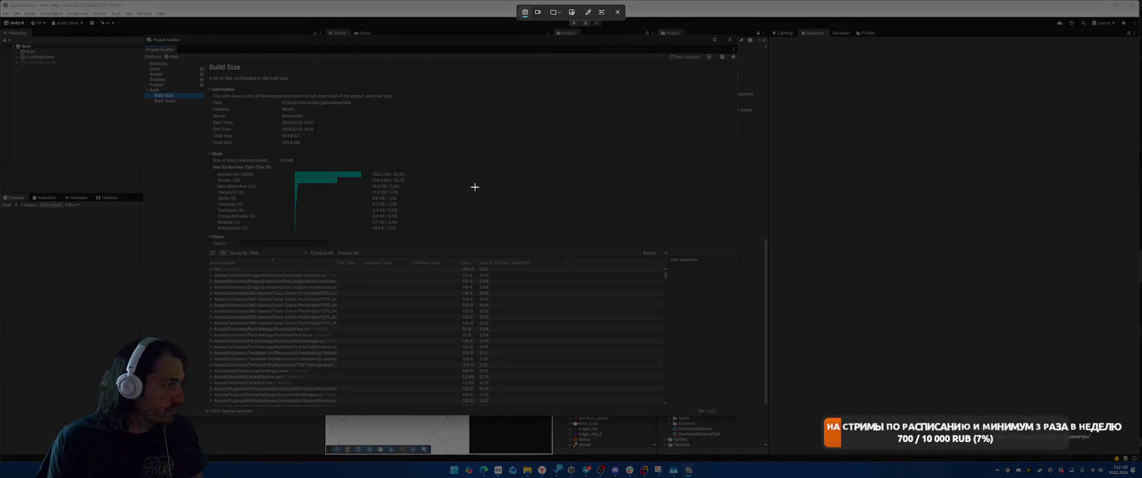
{"action": "mouse_move", "coordinate": [202, 145]}
{"action": "left_mouse_down"}
{"action": "mouse_move", "coordinate": [610, 369]}
{"action": "mouse_move", "coordinate": [616, 317]}
{"action": "mouse_move", "coordinate": [674, 411]}
{"action": "mouse_move", "coordinate": [449, 251]}
{"action": "mouse_move", "coordinate": [471, 262]}
{"action": "left_mouse_up"}
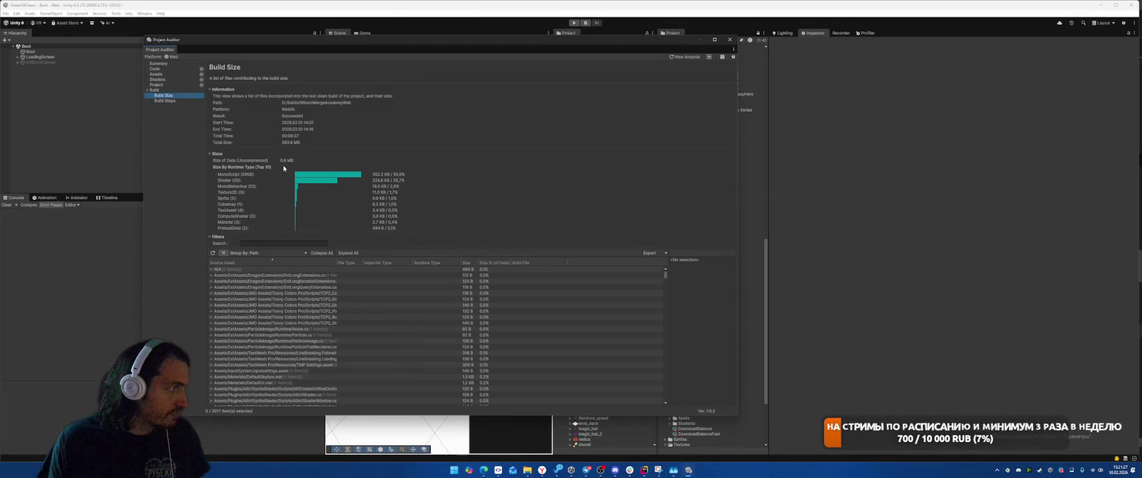
{"action": "key", "text": "super+shift+s"}
{"action": "mouse_move", "coordinate": [198, 86]}
{"action": "left_mouse_down"}
{"action": "mouse_move", "coordinate": [449, 267]}
{"action": "mouse_move", "coordinate": [469, 229]}
{"action": "mouse_move", "coordinate": [467, 239]}
{"action": "left_mouse_up"}
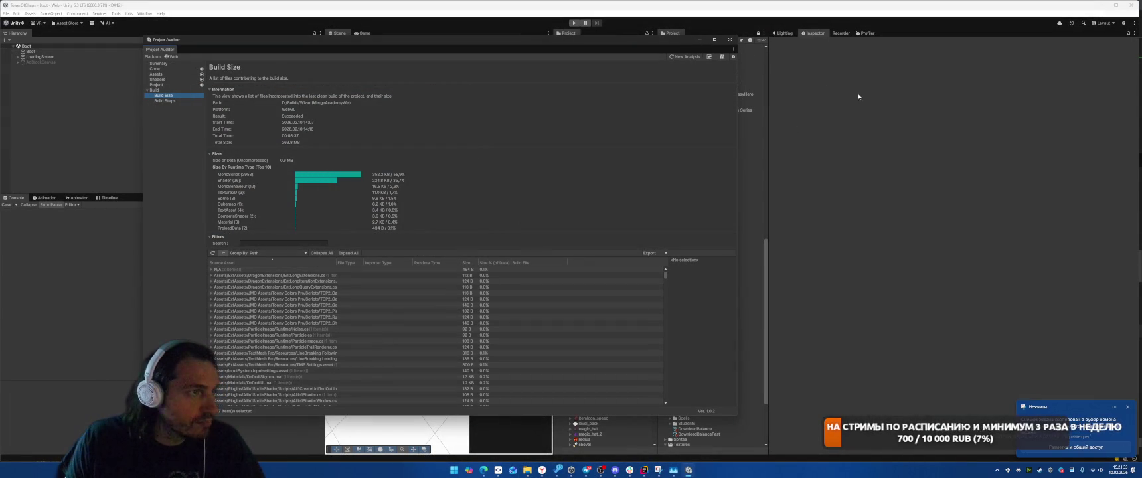
{"action": "left_click", "coordinate": [730, 40]}
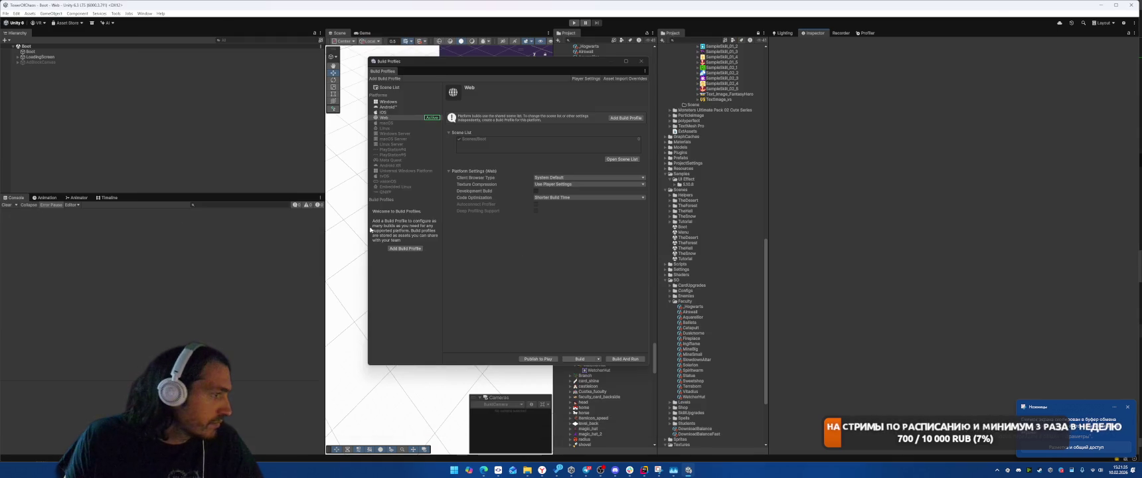
Delete all old build files from the WizardMergeAcademyWeb folder.
{"action": "left_click", "coordinate": [597, 362]}
{"action": "left_click", "coordinate": [601, 374]}
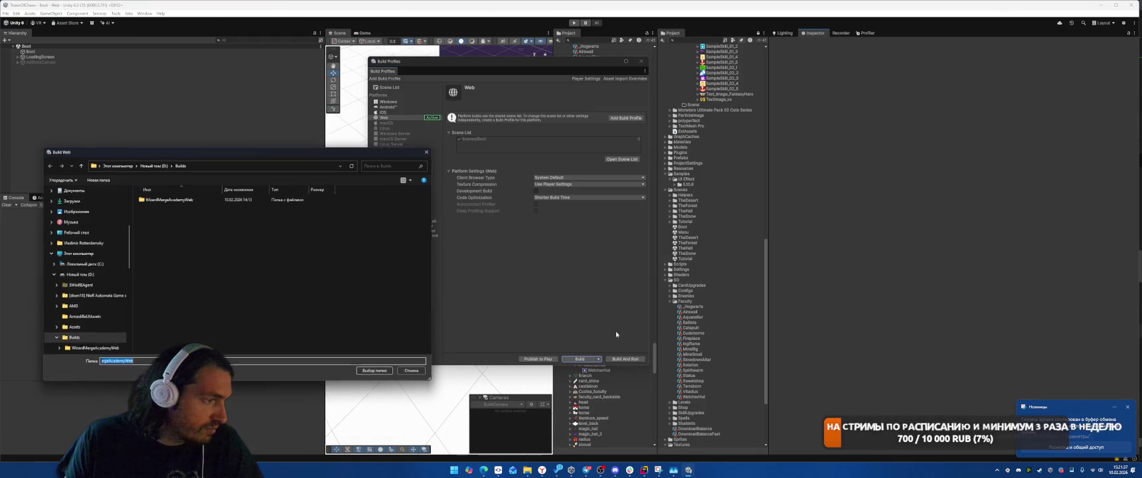
{"action": "left_click", "coordinate": [377, 372]}
{"action": "mouse_move", "coordinate": [527, 470]}
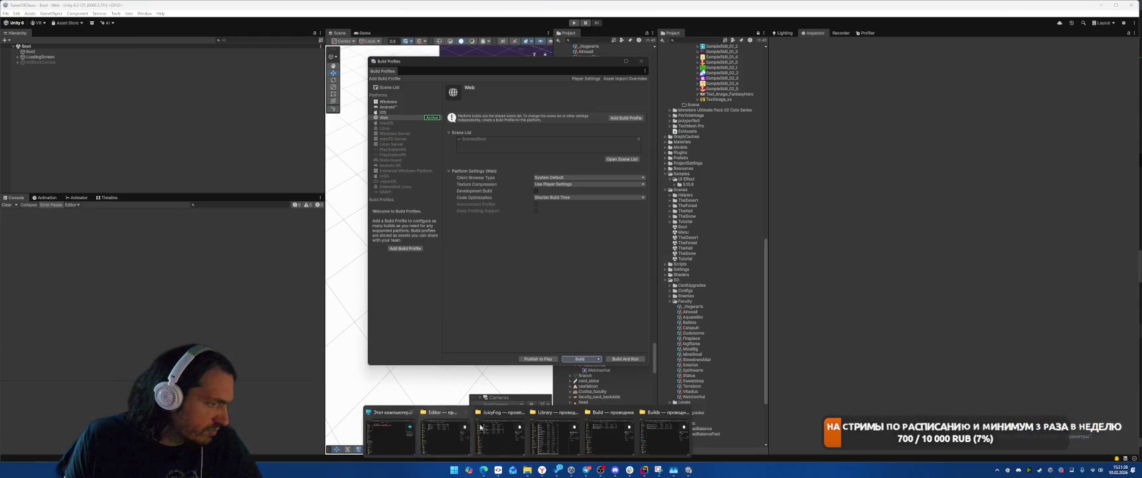
{"action": "left_click", "coordinate": [608, 435]}
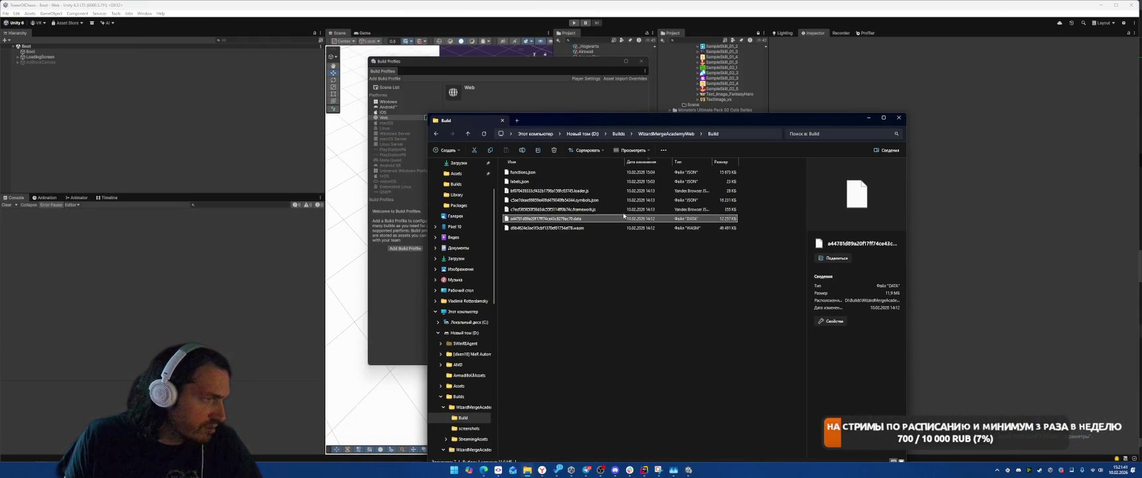
{"action": "left_click", "coordinate": [659, 135]}
{"action": "key", "text": "ctrl+a"}
{"action": "key", "text": "Delete"}
{"action": "left_click", "coordinate": [550, 72]}
Run a Clean Build into that folder, dismiss the Missing Project ID warning, and show Player settings.
{"action": "left_click", "coordinate": [598, 359]}
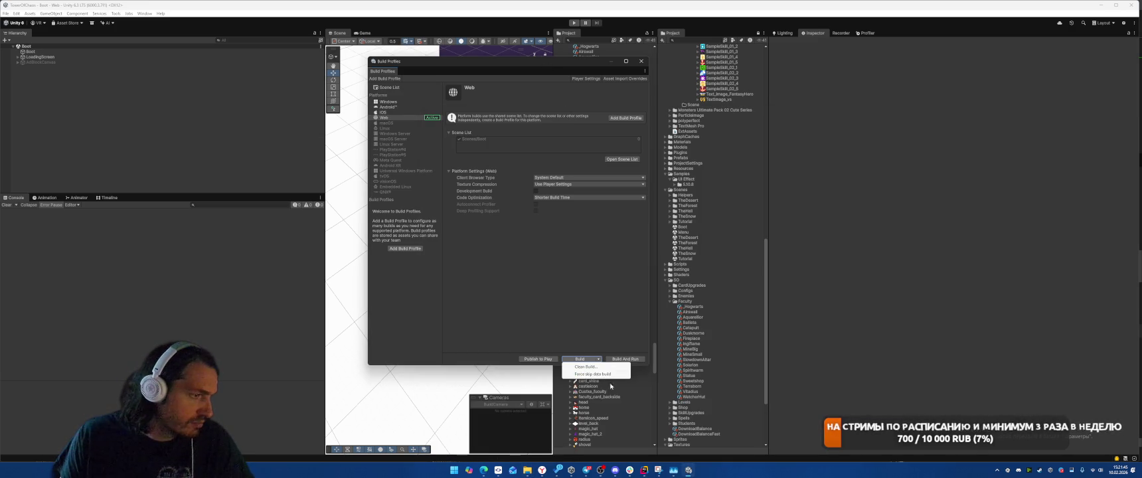
{"action": "left_click", "coordinate": [587, 368]}
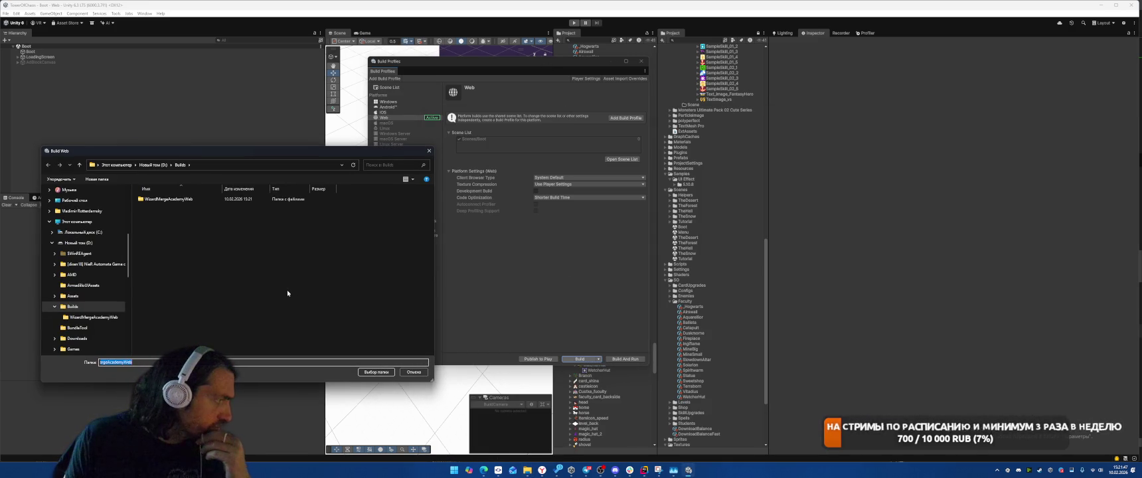
{"action": "left_click", "coordinate": [376, 371]}
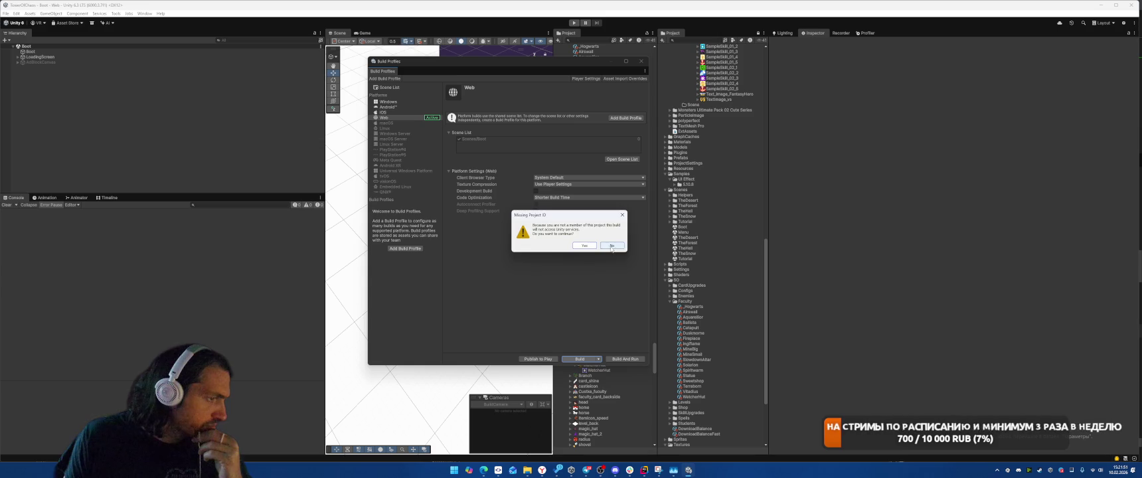
{"action": "left_click", "coordinate": [611, 245]}
{"action": "left_click", "coordinate": [586, 78]}
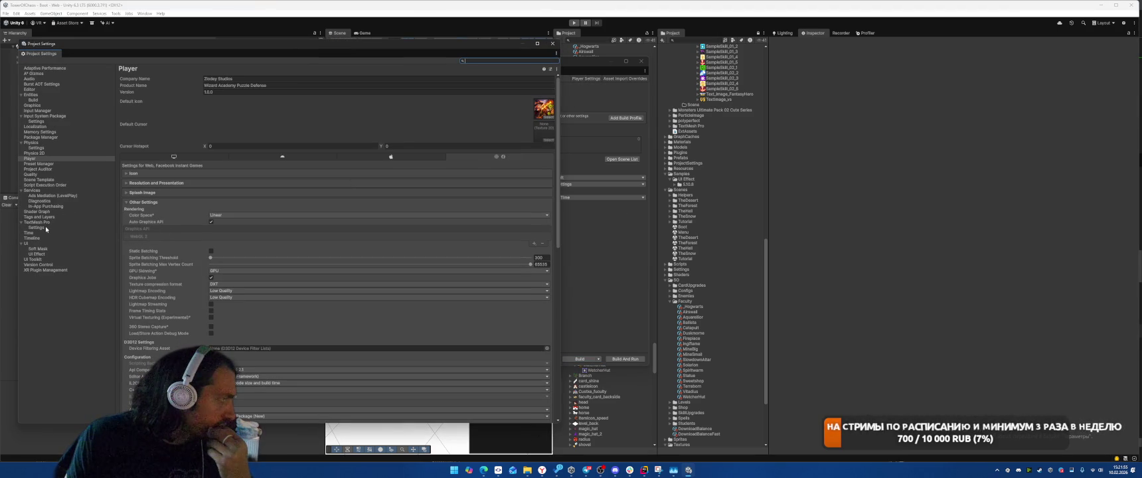
View Services settings, start a Web build into Builds, cancel it, and close Project Settings.
{"action": "left_click", "coordinate": [42, 192]}
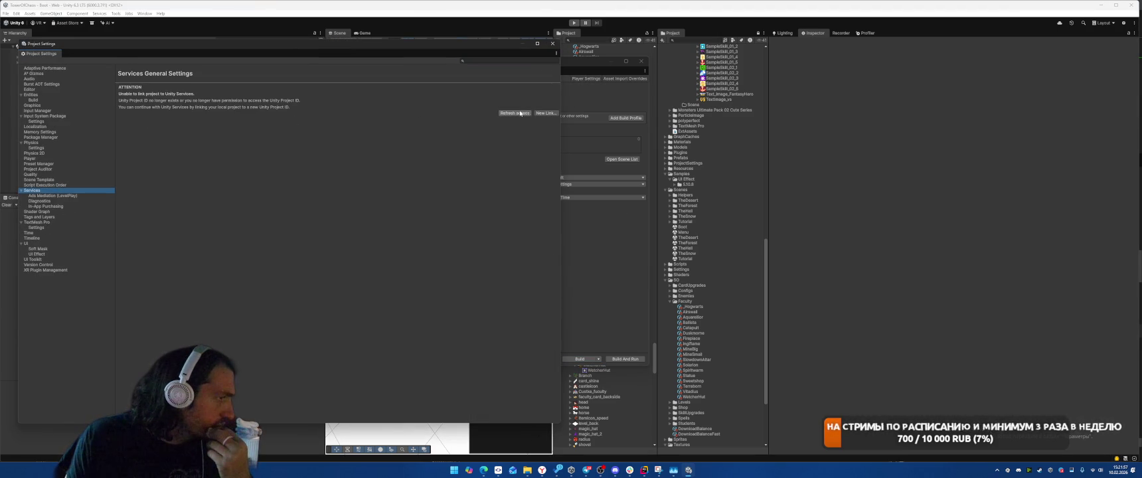
{"action": "left_click", "coordinate": [563, 299]}
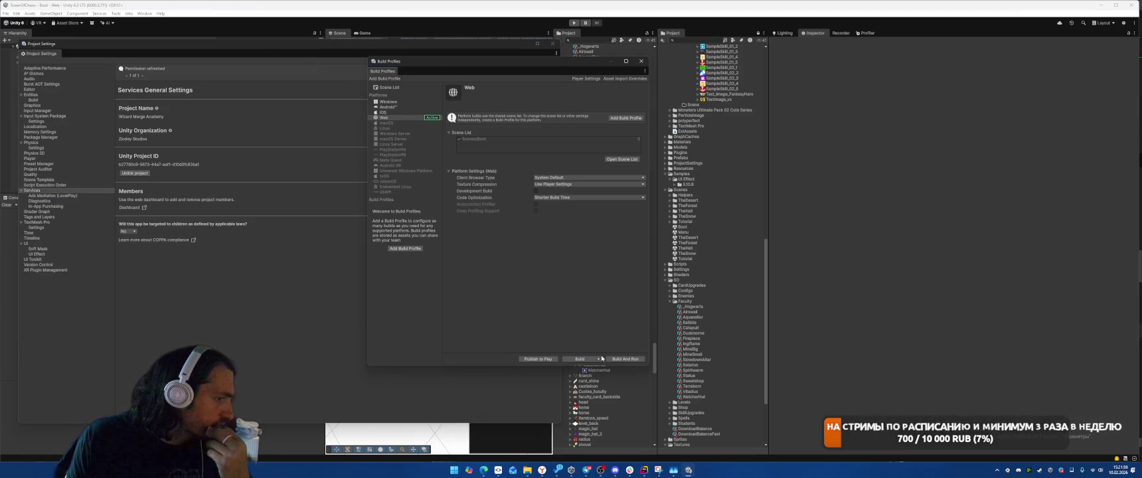
{"action": "left_click", "coordinate": [580, 358]}
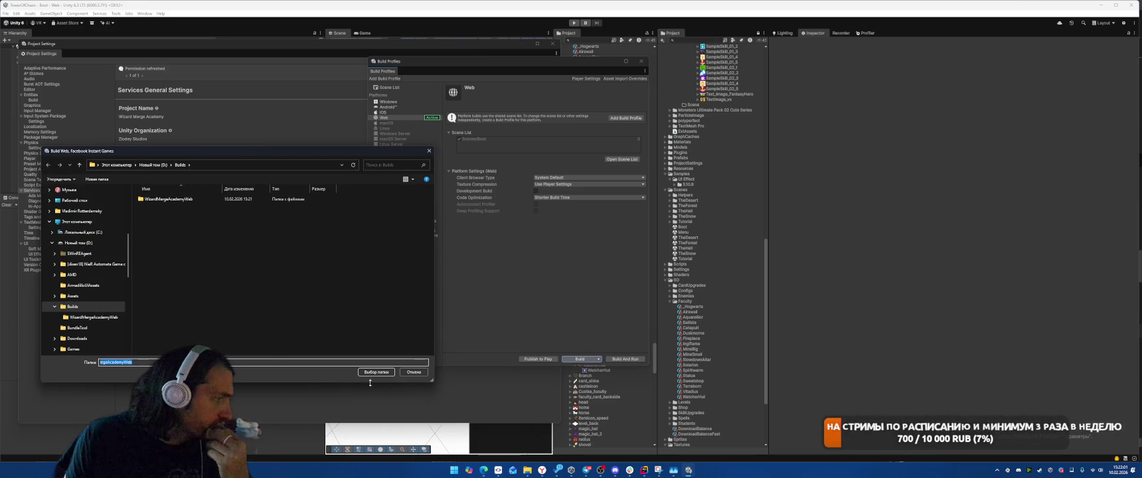
{"action": "left_click", "coordinate": [374, 371]}
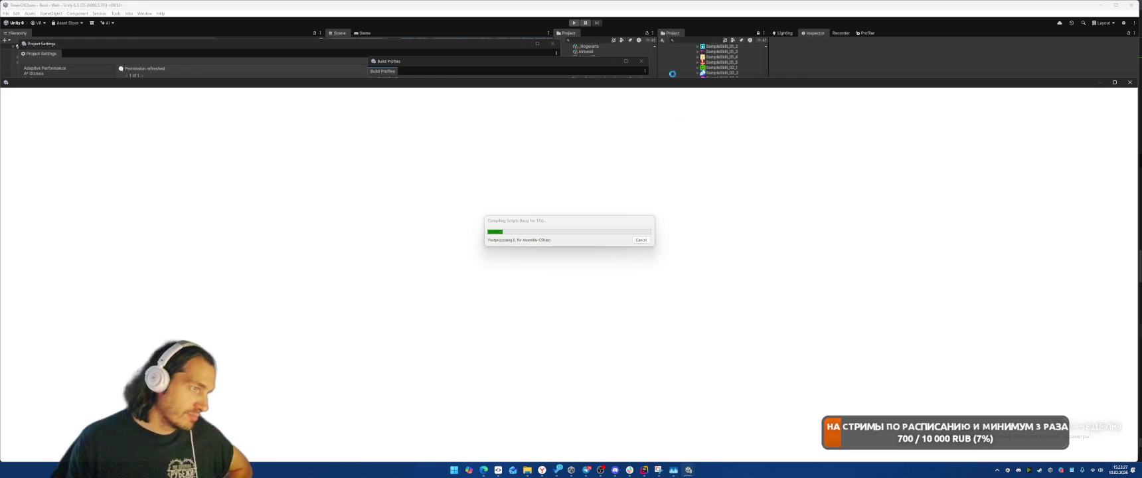
{"action": "left_click", "coordinate": [640, 240]}
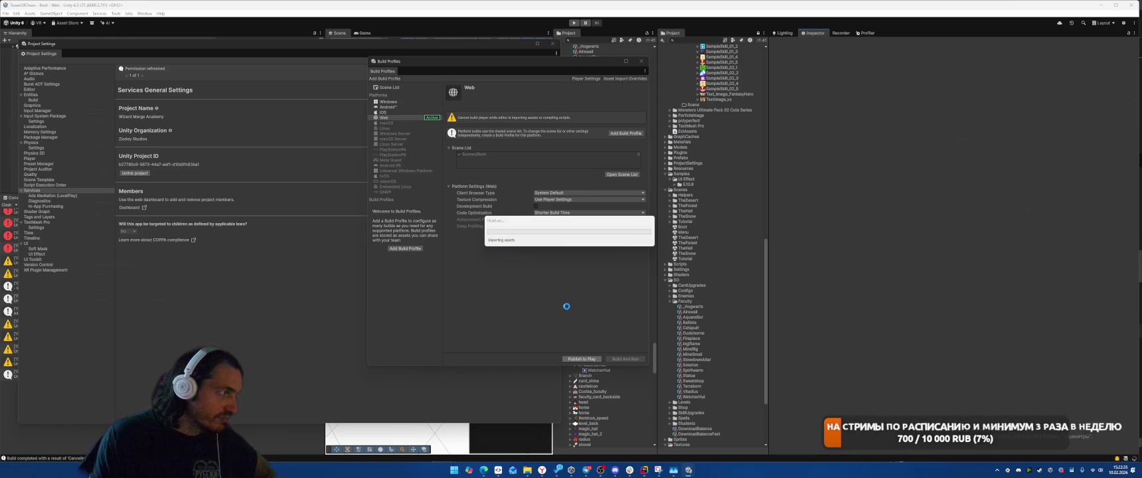
{"action": "left_click", "coordinate": [552, 44]}
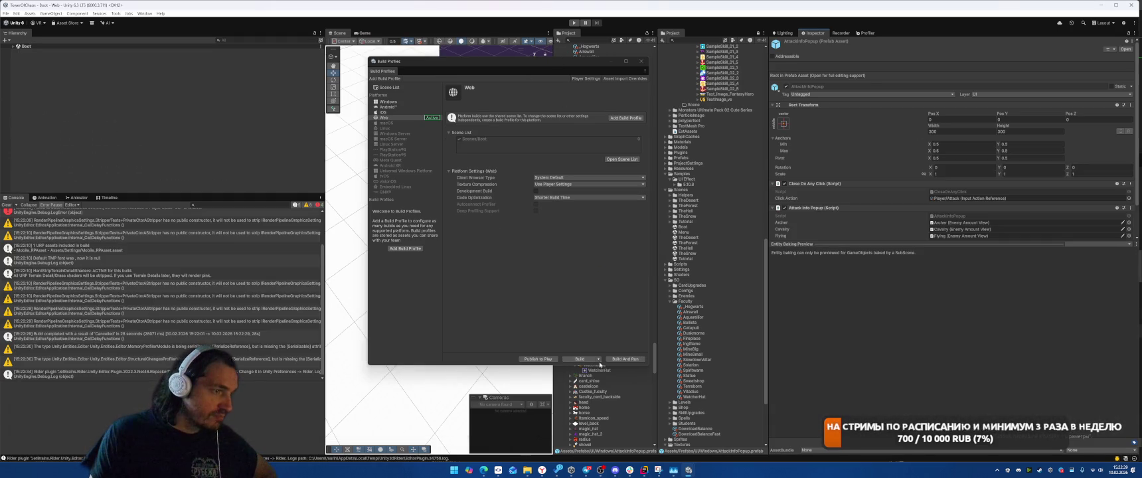
Choose Build from the Build Profiles options and confirm the Builds output folder.
{"action": "left_click", "coordinate": [598, 359]}
{"action": "left_click", "coordinate": [588, 372]}
{"action": "left_click", "coordinate": [376, 372]}
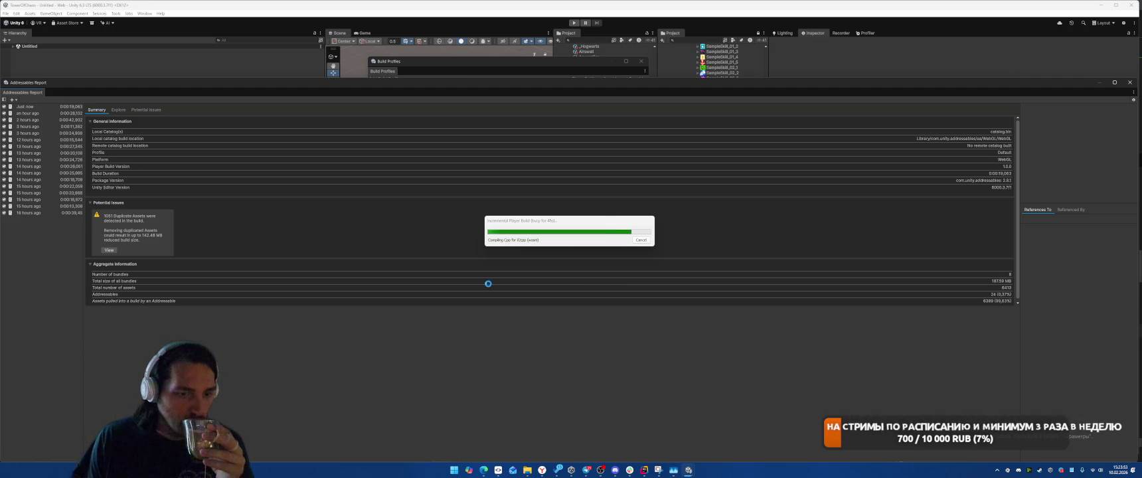
Once the Web build completes, switch to Rider and place the caret at the end of line 185.
{"action": "mouse_move", "coordinate": [541, 469]}
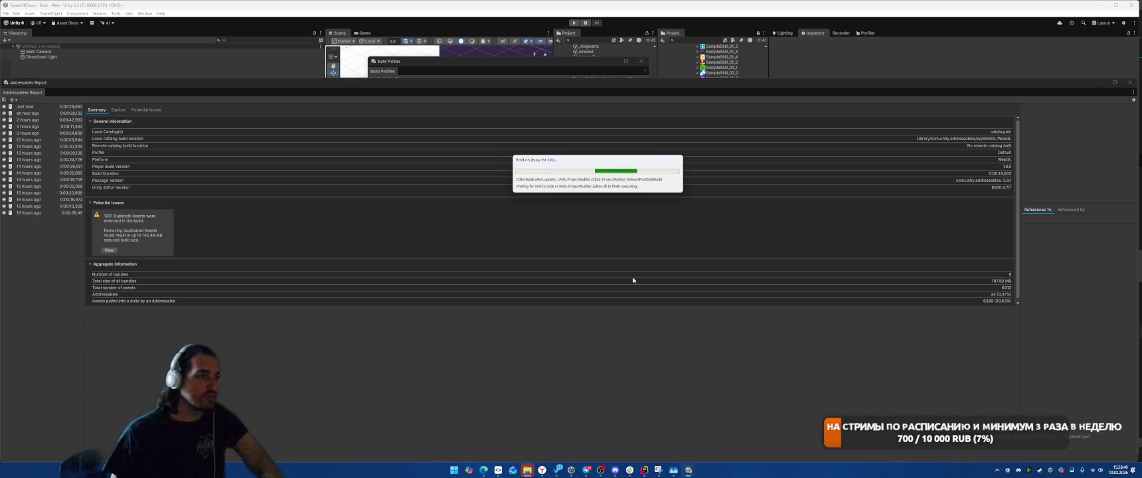
{"action": "left_click", "coordinate": [646, 471]}
{"action": "left_click", "coordinate": [766, 241]}
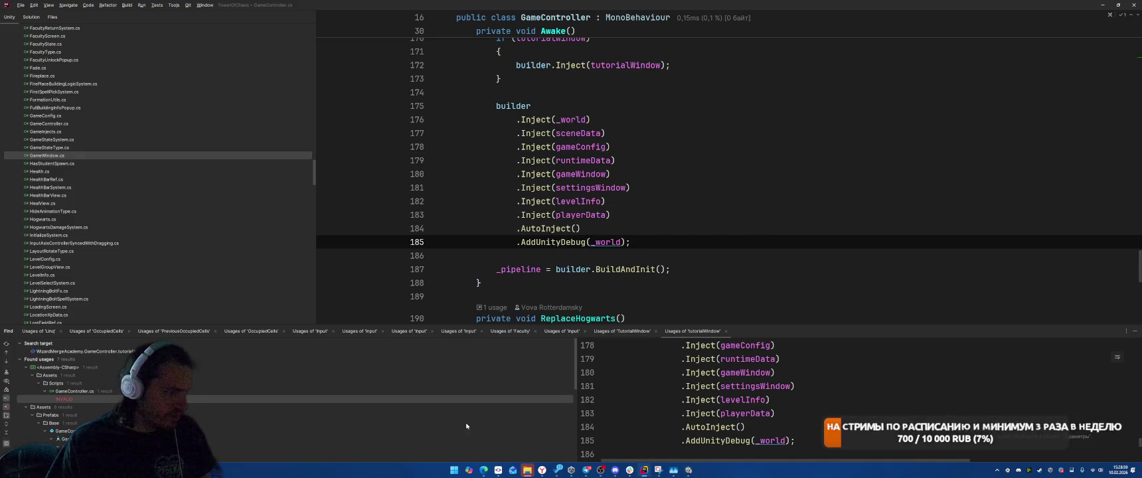
Open the WizardMergeAcademyWeb\Build folder in Explorer to inspect the new build files.
{"action": "mouse_move", "coordinate": [527, 470]}
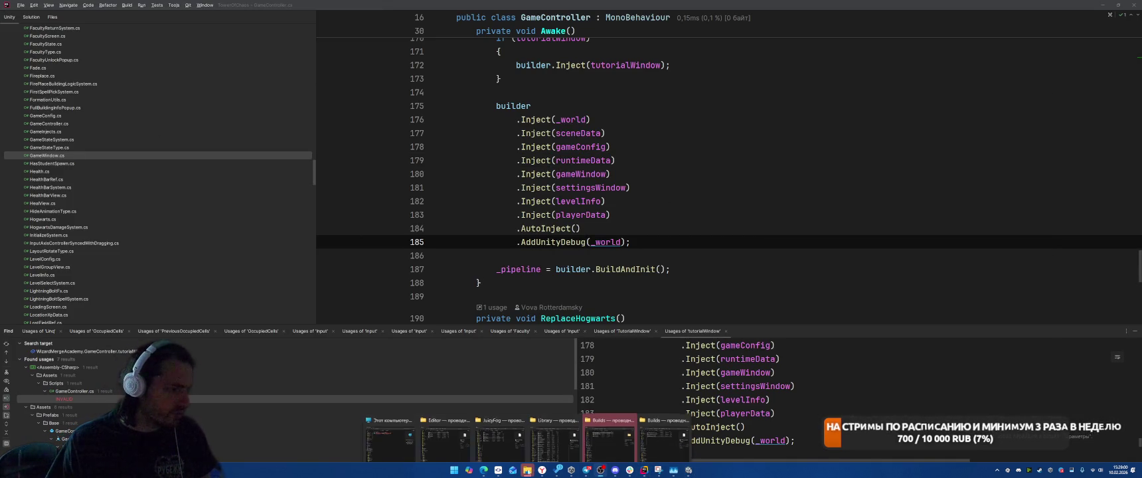
{"action": "left_click", "coordinate": [609, 432]}
{"action": "double_click", "coordinate": [535, 173]}
{"action": "double_click", "coordinate": [524, 172]}
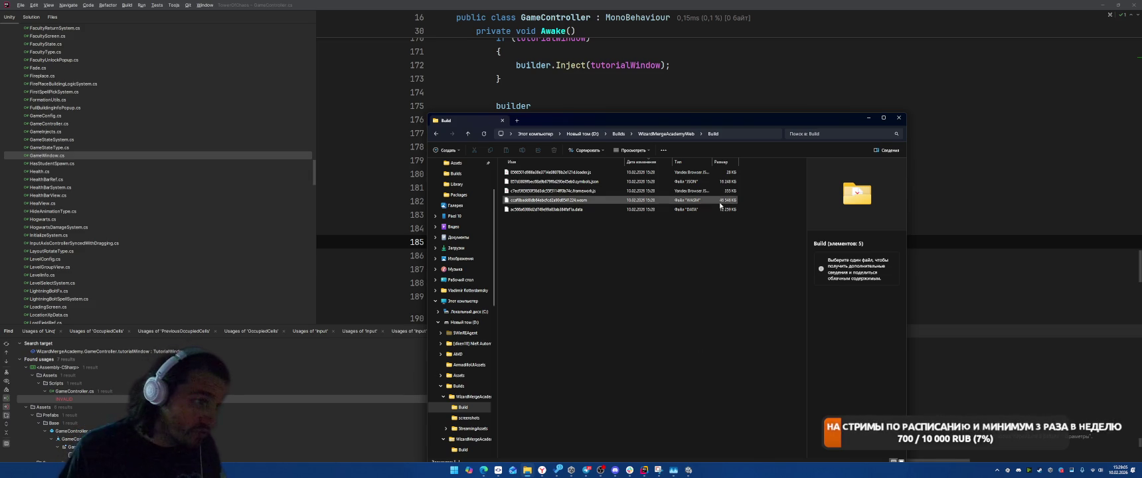
Check the build's .data file size, then drill into StreamingAssets > aa > WebGL bundles.
{"action": "left_click", "coordinate": [697, 209]}
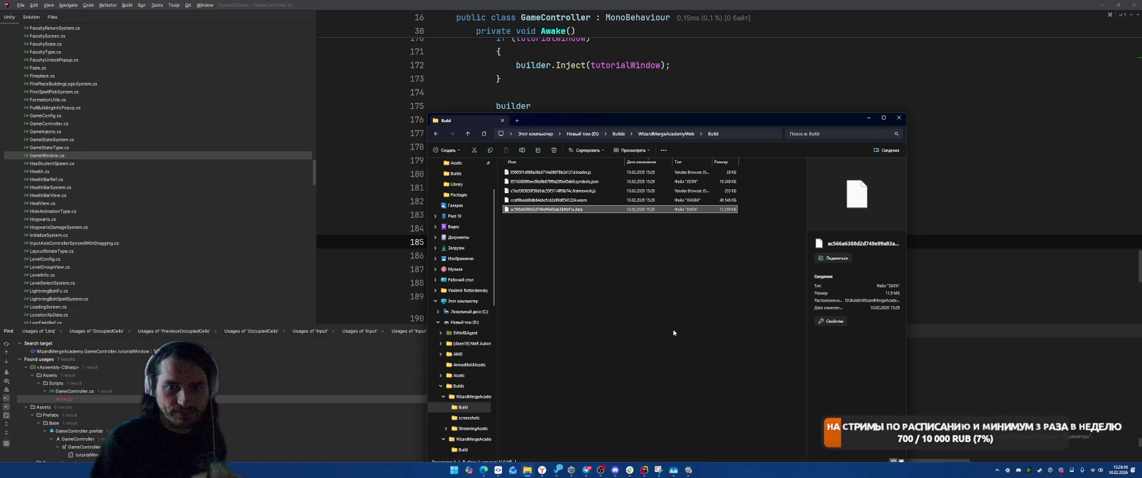
{"action": "left_click", "coordinate": [675, 135]}
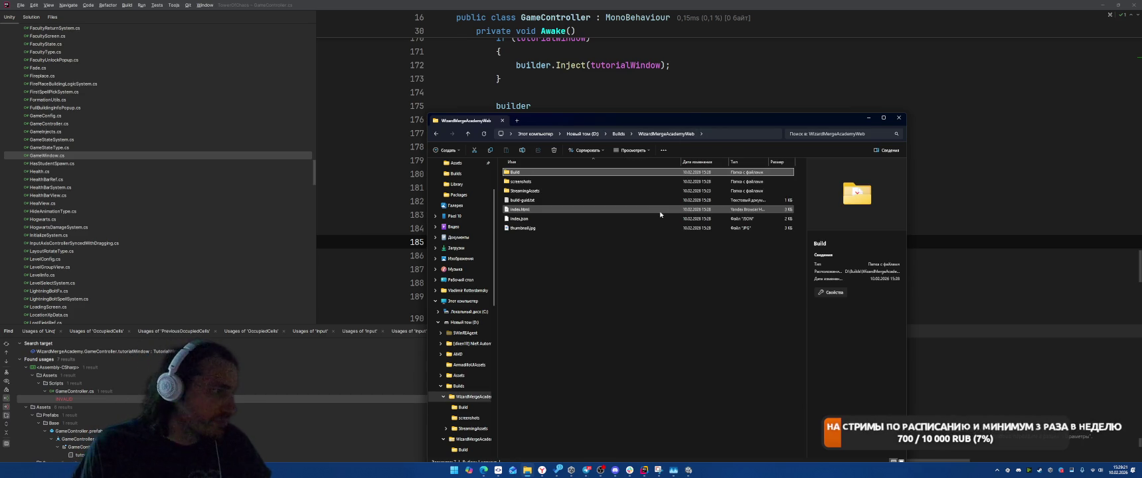
{"action": "double_click", "coordinate": [538, 181]}
{"action": "double_click", "coordinate": [540, 172]}
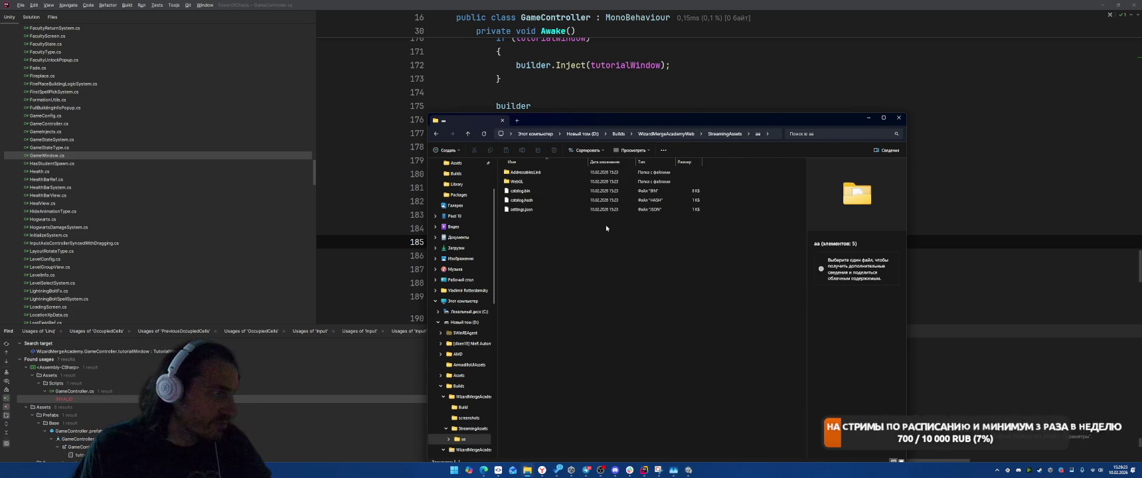
{"action": "double_click", "coordinate": [531, 172]}
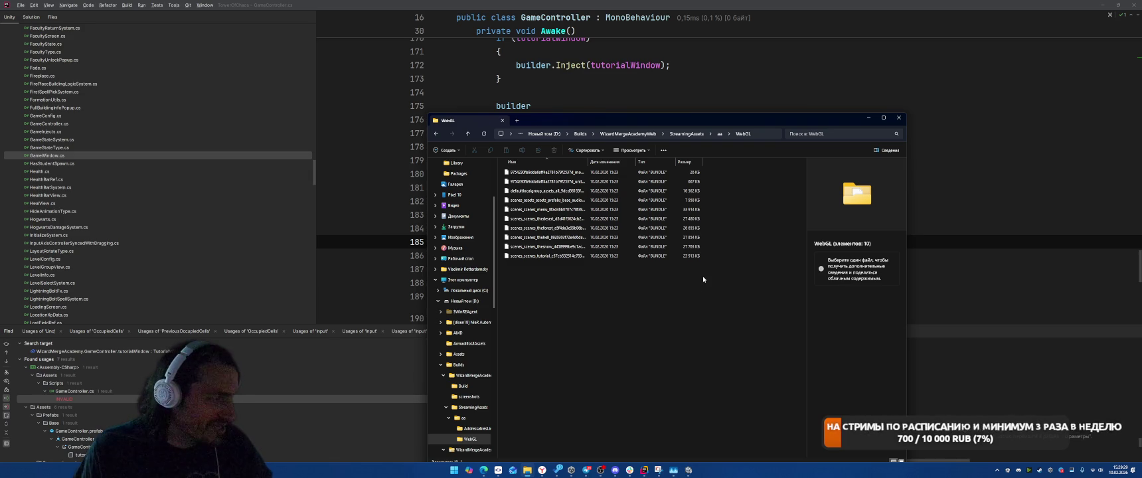
Browse the screenshots and Build folders, then return to Unity and close the Addressables Report.
{"action": "left_click", "coordinate": [719, 133]}
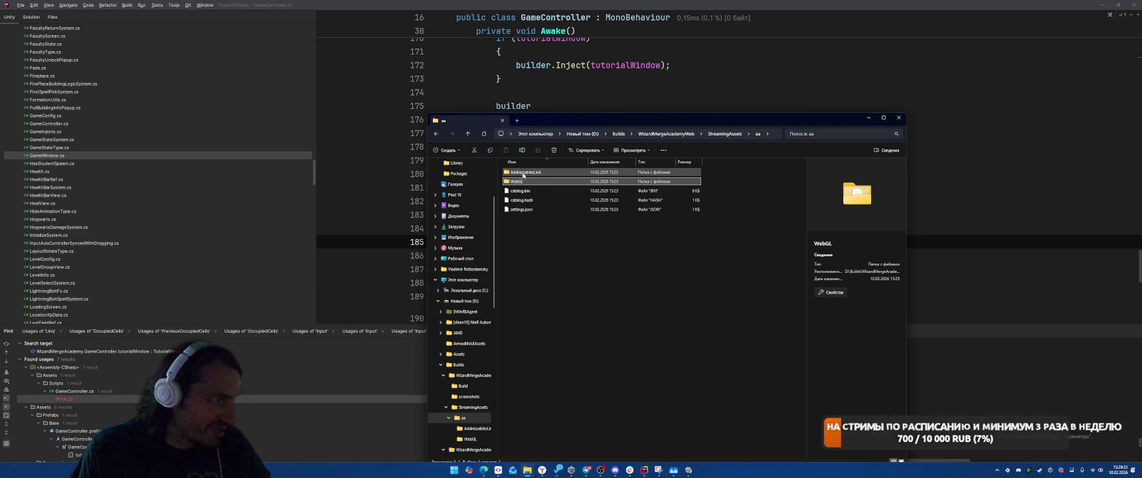
{"action": "left_click", "coordinate": [742, 132]}
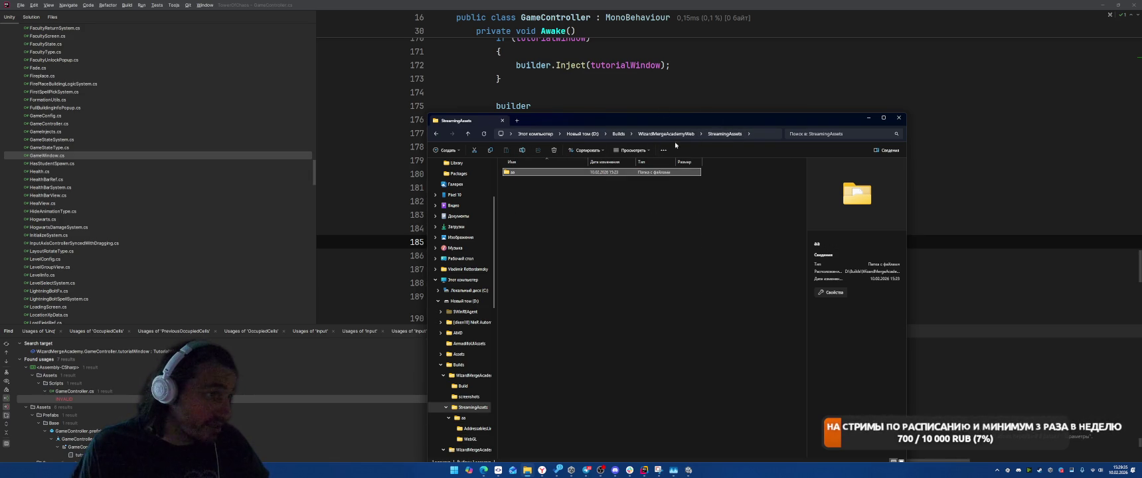
{"action": "left_click", "coordinate": [742, 132]}
{"action": "key", "text": "alt+Up"}
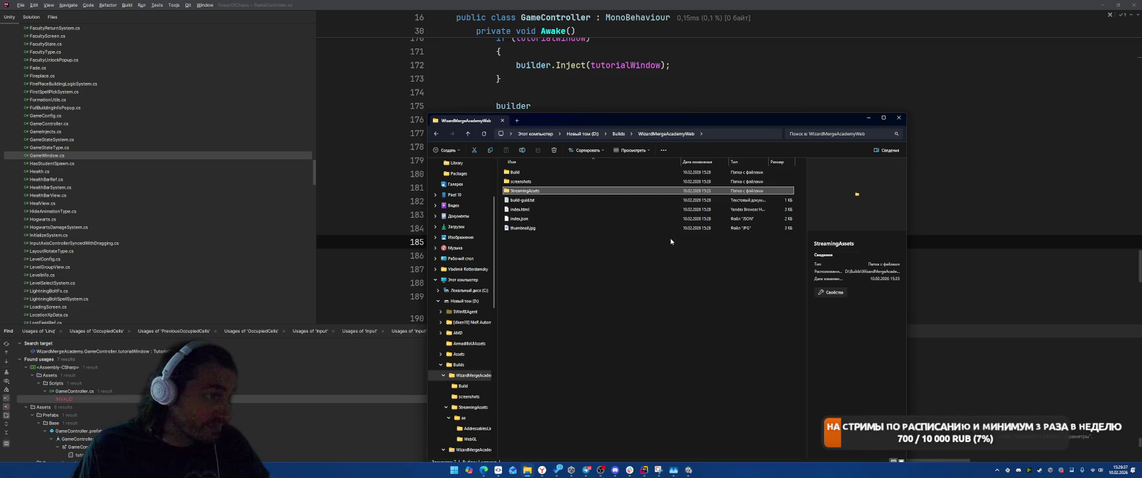
{"action": "double_click", "coordinate": [521, 181]}
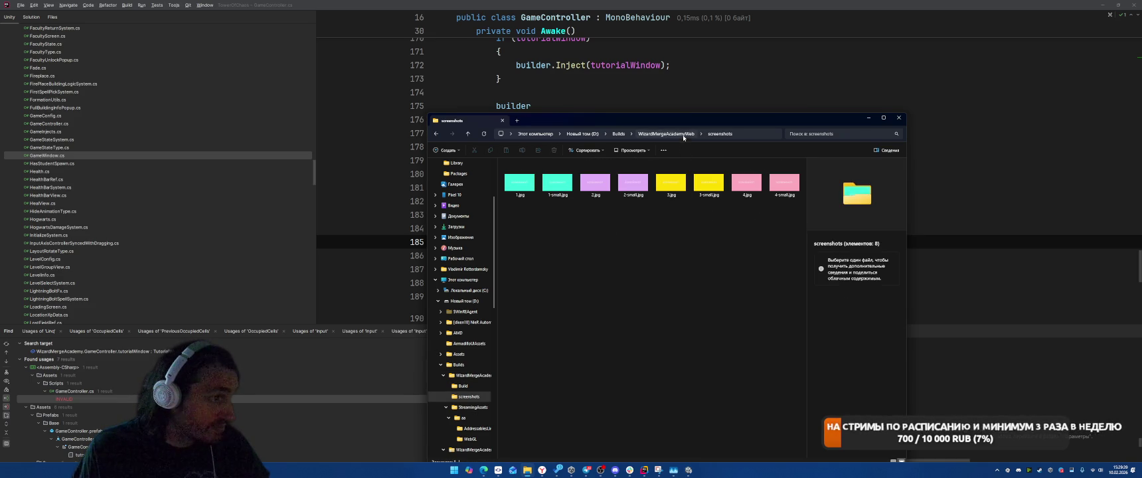
{"action": "key", "text": "alt+Up"}
{"action": "double_click", "coordinate": [514, 172]}
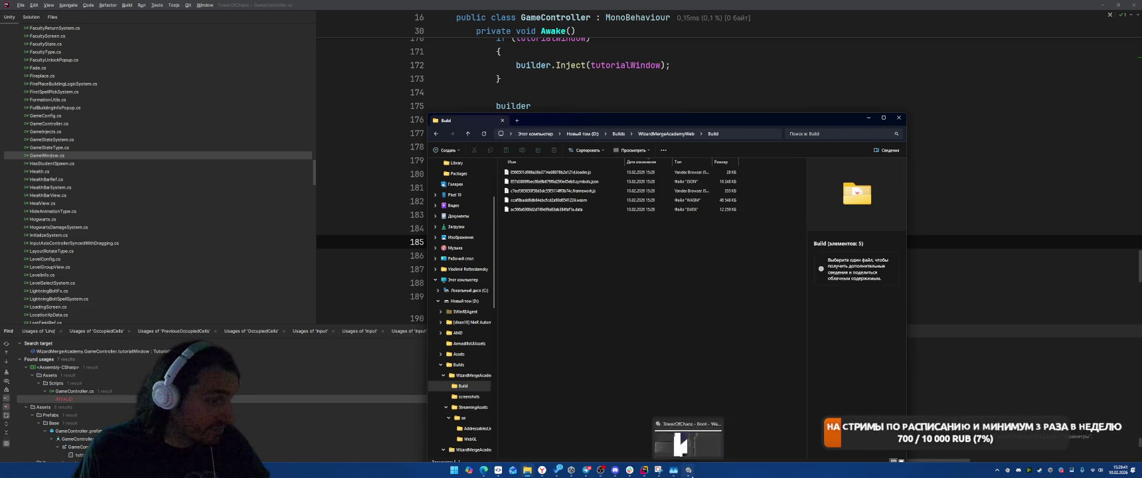
{"action": "left_click", "coordinate": [688, 470]}
{"action": "left_click", "coordinate": [1130, 82]}
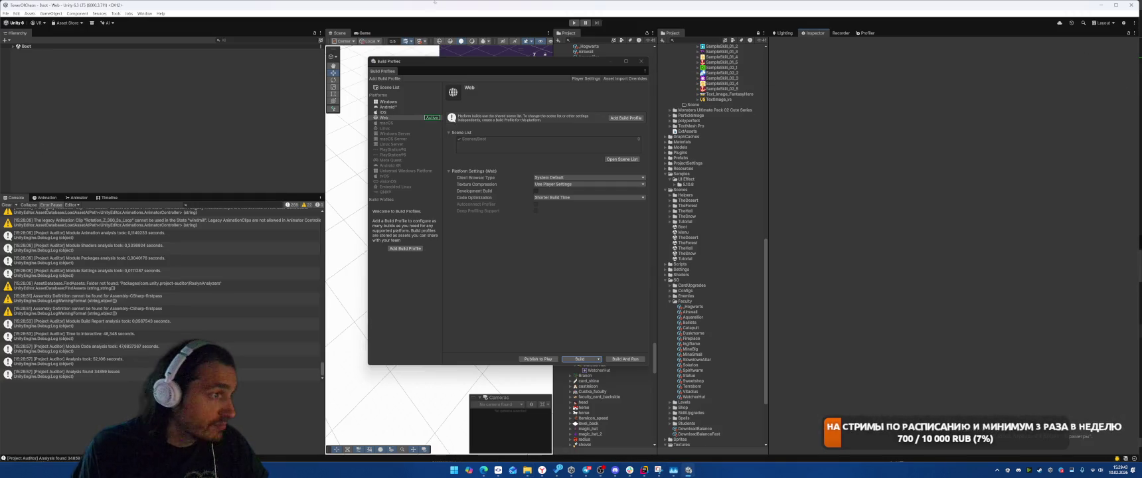
Open the Project Auditor, discard the previous report and run a new analysis.
{"action": "left_click", "coordinate": [144, 13]}
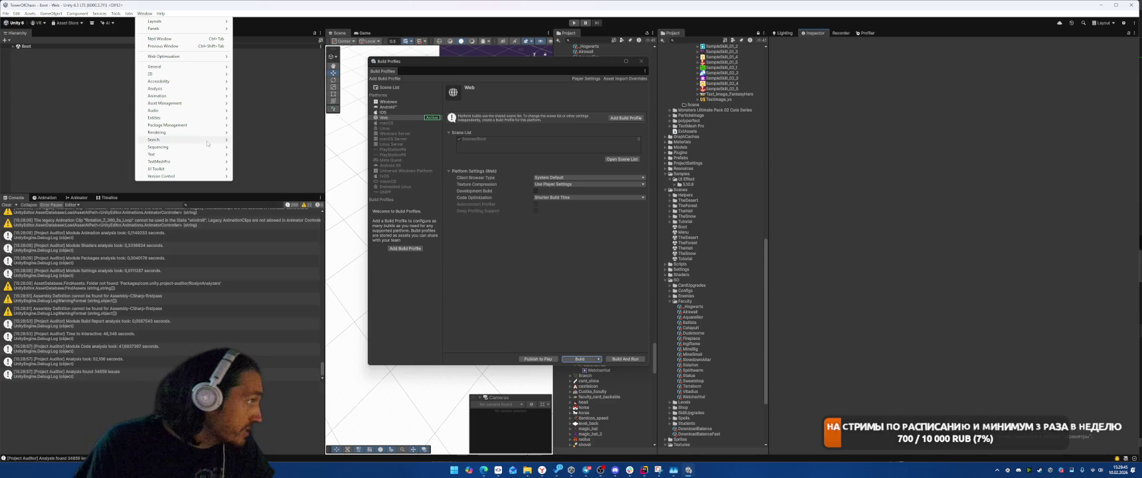
{"action": "mouse_move", "coordinate": [174, 88]}
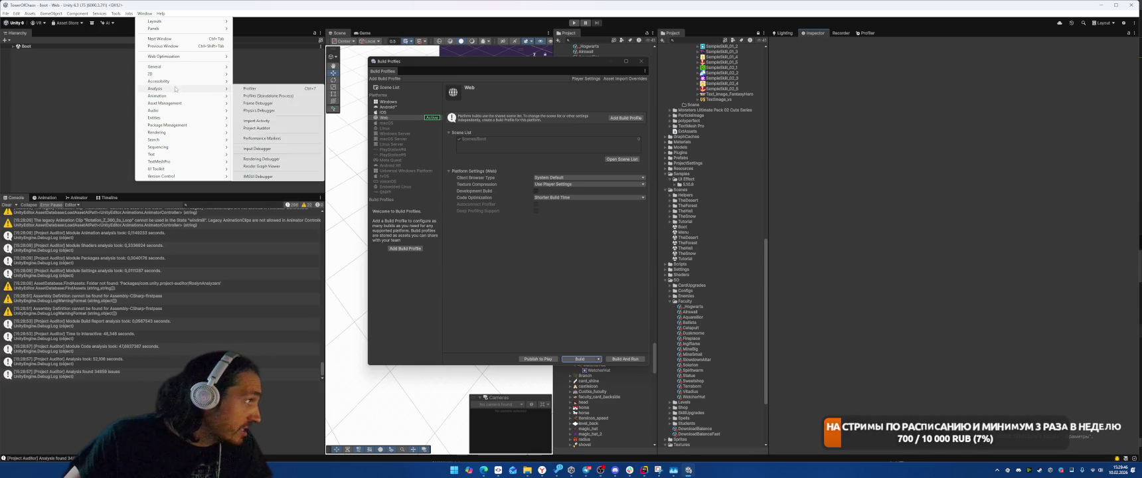
{"action": "left_click", "coordinate": [279, 129]}
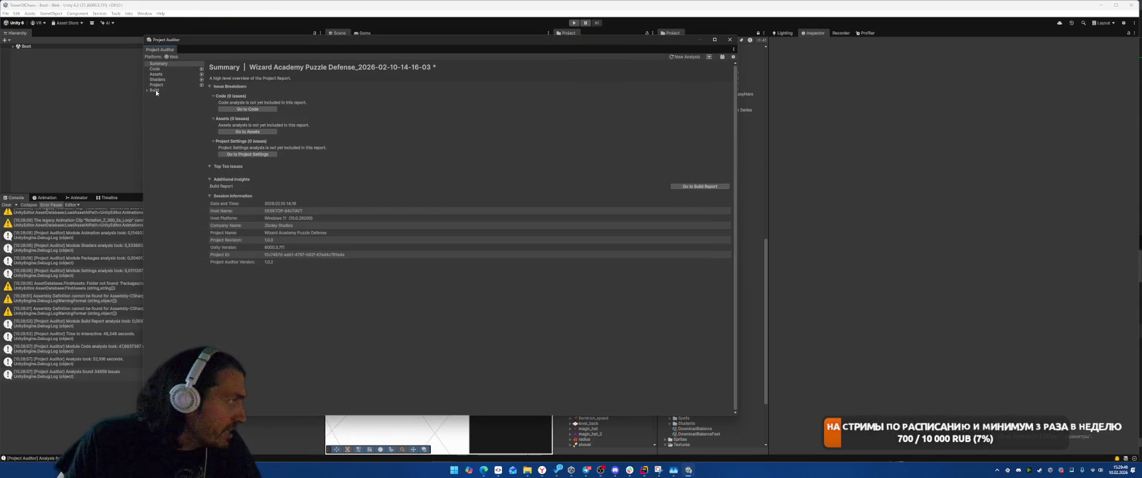
{"action": "left_click", "coordinate": [684, 56]}
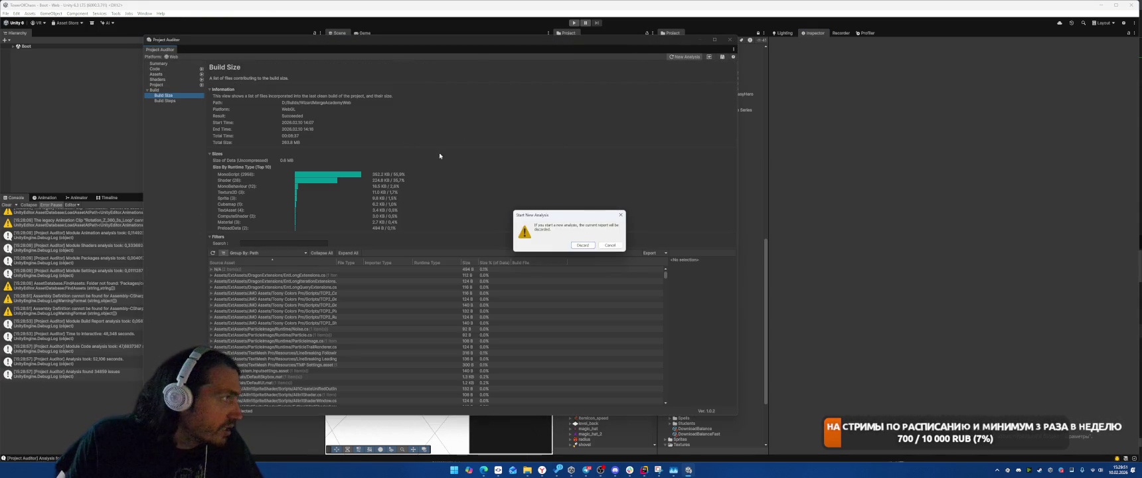
{"action": "left_click", "coordinate": [582, 245]}
{"action": "left_click", "coordinate": [486, 187]}
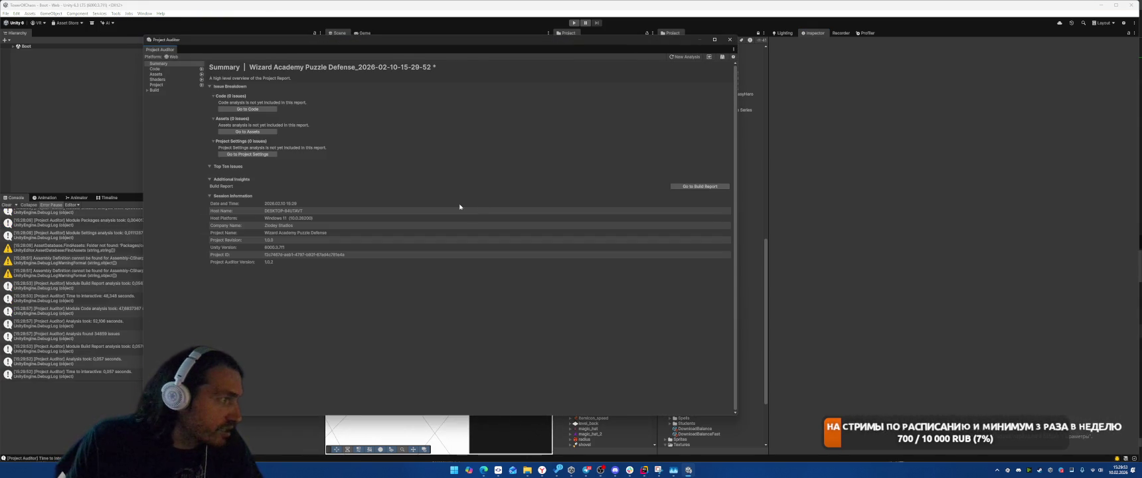
Show the Build Size report and bring up the earlier captured sizes snip.
{"action": "left_click", "coordinate": [158, 90]}
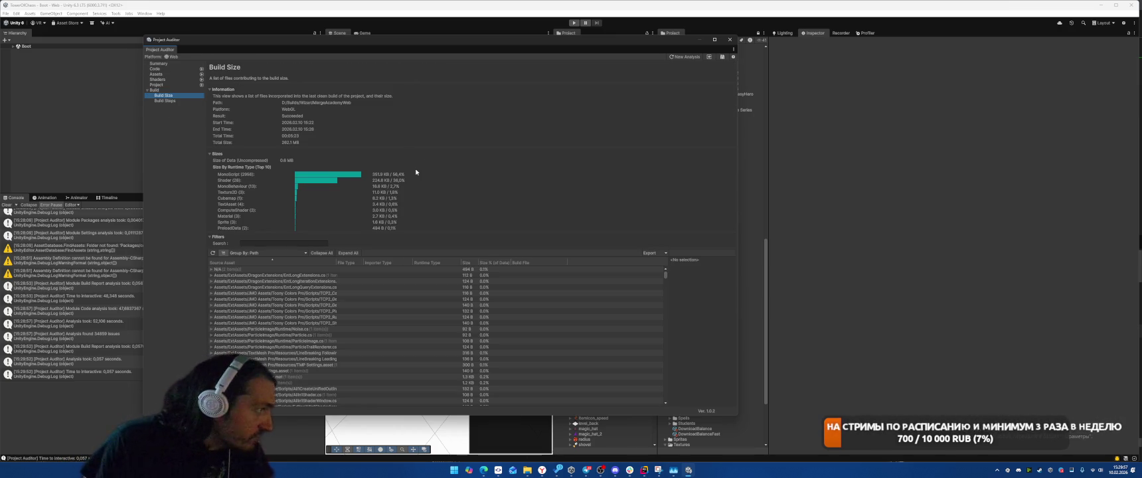
{"action": "mouse_move", "coordinate": [680, 474]}
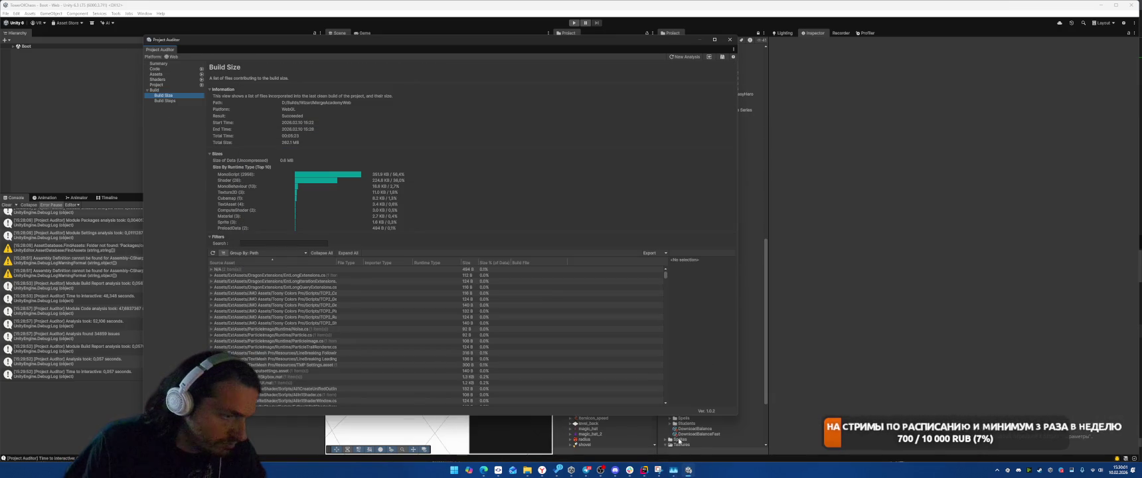
{"action": "left_click", "coordinate": [659, 470]}
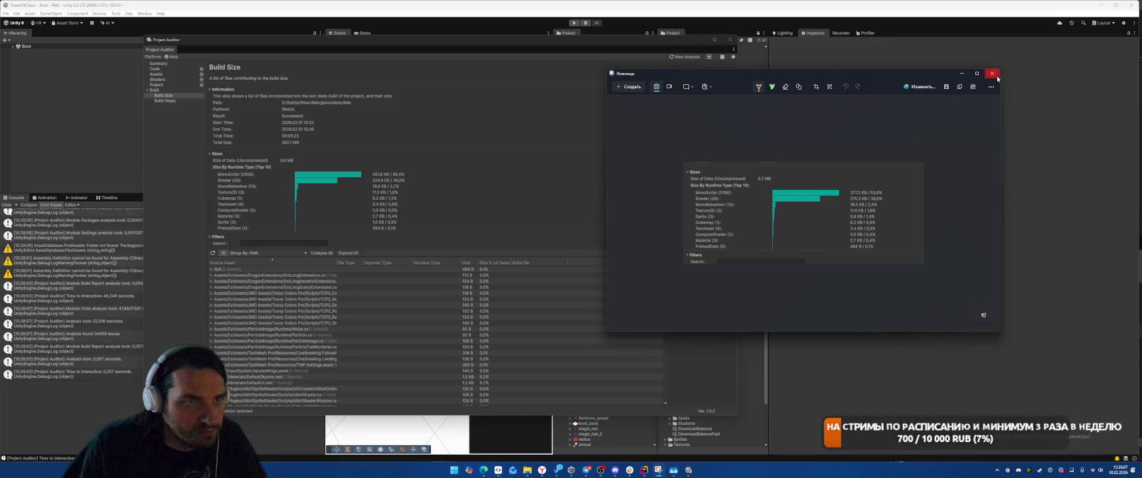
Close the Snipping Tool and notifications panel, returning to the Build Size grouping options.
{"action": "left_click", "coordinate": [992, 73]}
{"action": "left_click", "coordinate": [1121, 469]}
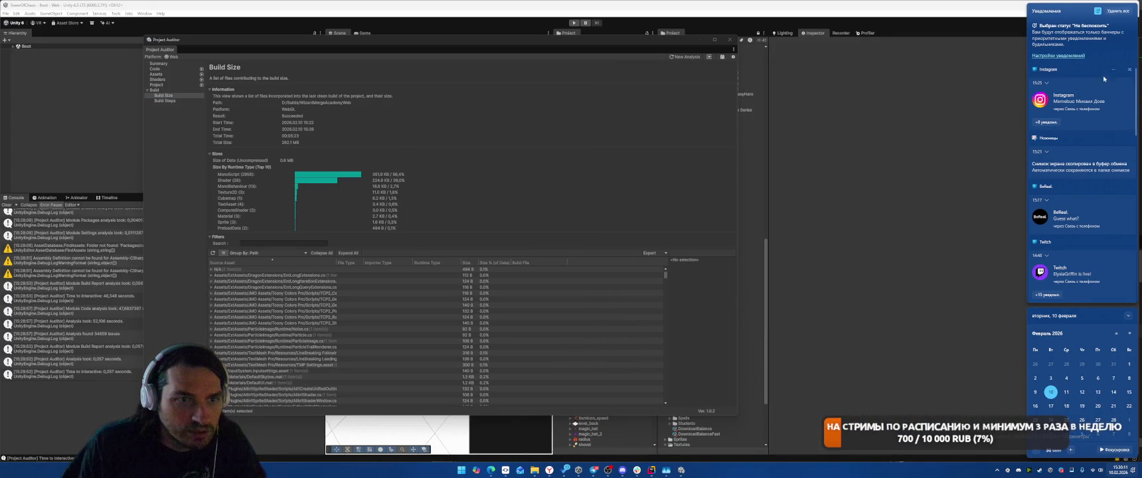
{"action": "left_click", "coordinate": [958, 184]}
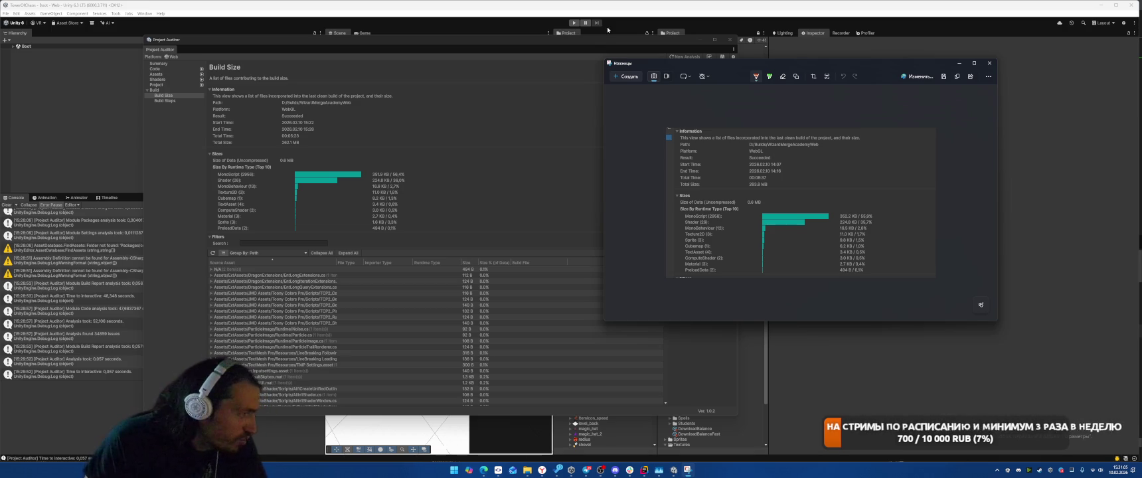
{"action": "left_click", "coordinate": [266, 253]}
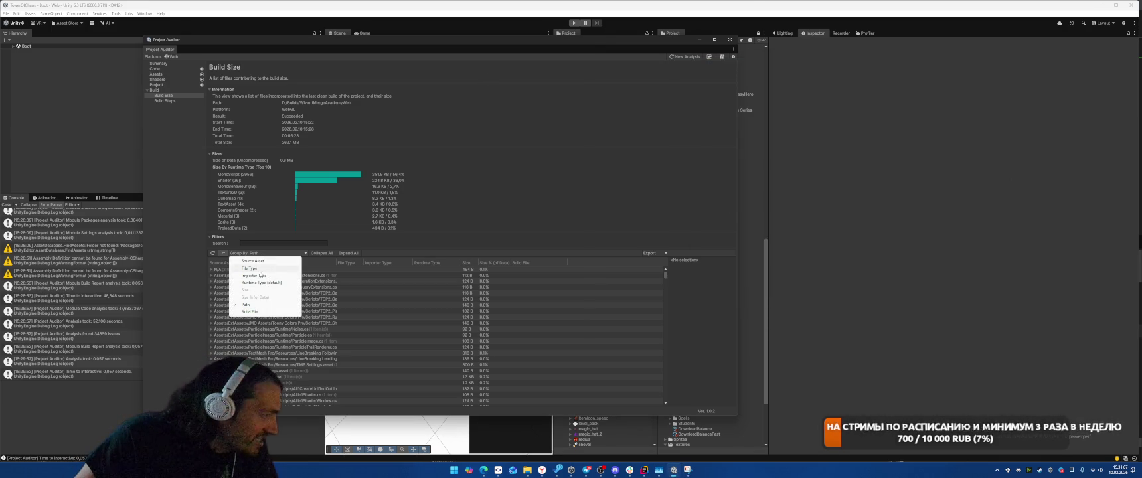
Try grouping the build size list by file type and source asset, settling on Runtime Type.
{"action": "left_click", "coordinate": [279, 268]}
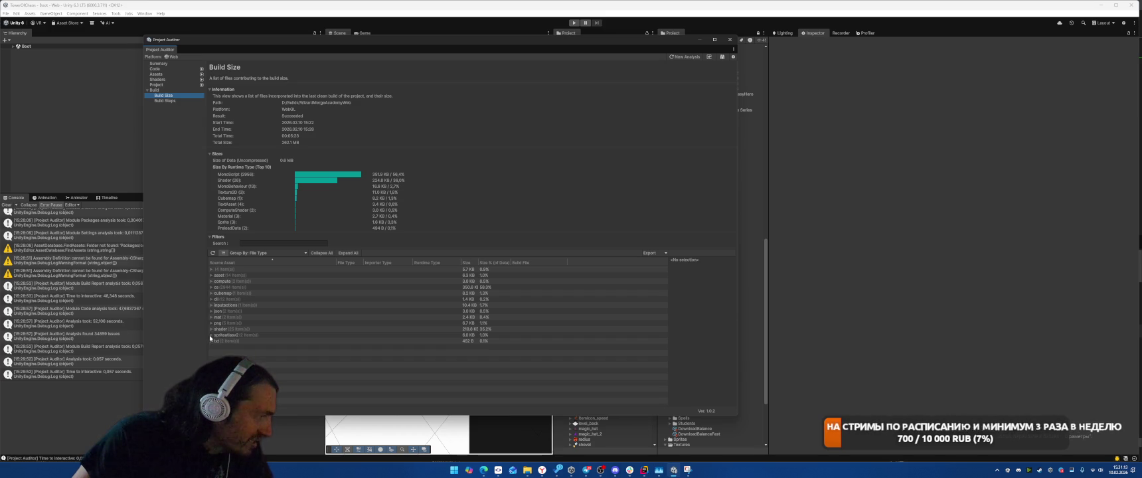
{"action": "left_click", "coordinate": [212, 323]}
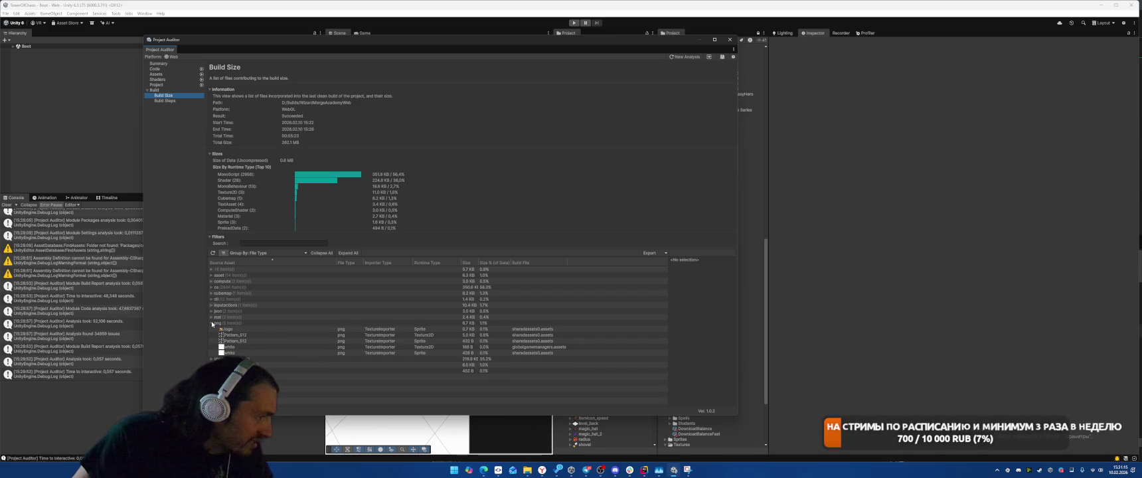
{"action": "left_click", "coordinate": [266, 253]}
{"action": "left_click", "coordinate": [266, 255]}
{"action": "left_click", "coordinate": [266, 253]}
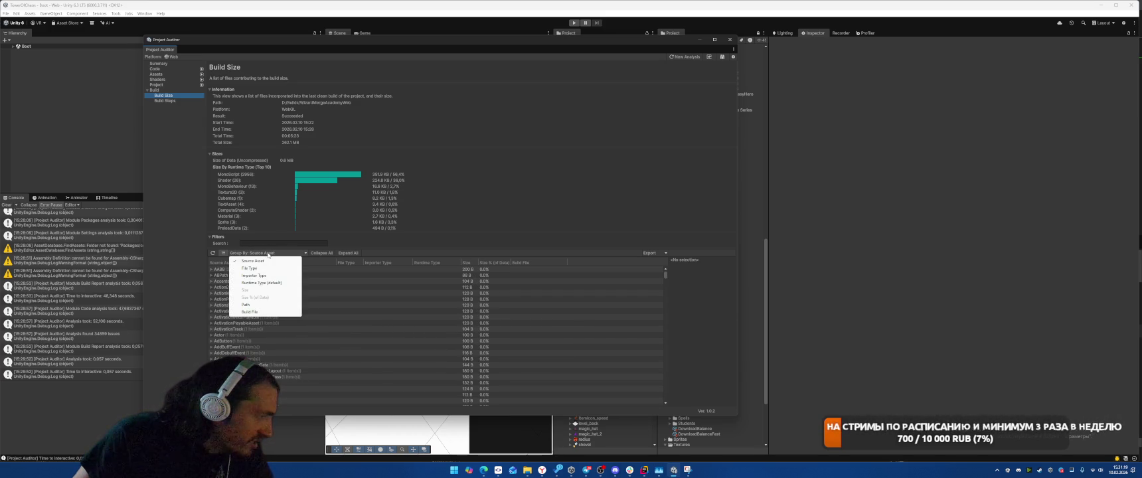
{"action": "left_click", "coordinate": [261, 282]}
Expand the Sprite group and compare the logo, Pattern_512 and white rows.
{"action": "left_click", "coordinate": [226, 317]}
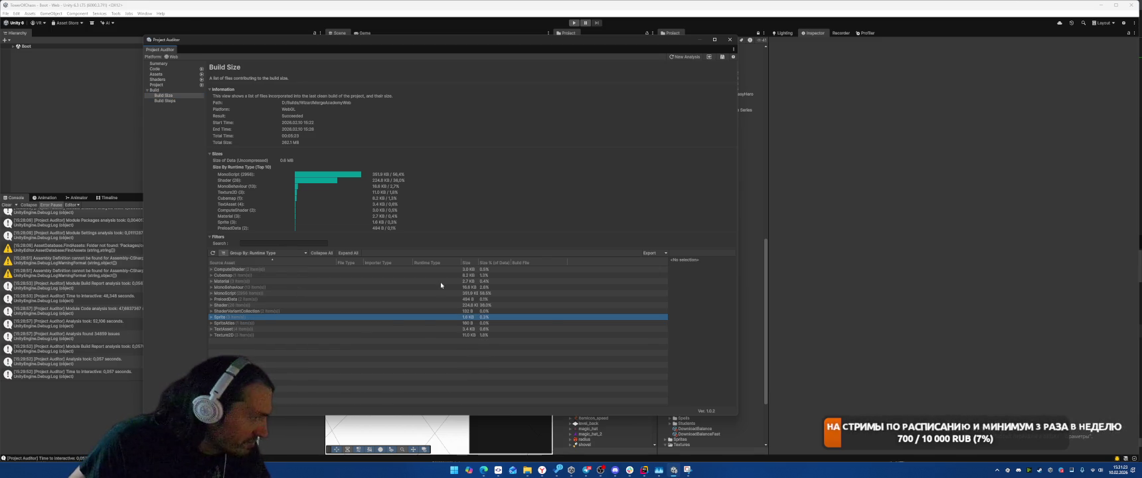
{"action": "key", "text": "Right"}
{"action": "key", "text": "Down"}
{"action": "key", "text": "Down"}
{"action": "key", "text": "Down"}
{"action": "key", "text": "Up"}
{"action": "key", "text": "Up"}
{"action": "key", "text": "Down"}
{"action": "key", "text": "Down"}
{"action": "key", "text": "Up"}
{"action": "key", "text": "Down"}
{"action": "key", "text": "Up"}
{"action": "key", "text": "Up"}
{"action": "key", "text": "Down"}
{"action": "key", "text": "Down"}
{"action": "key", "text": "Up"}
{"action": "key", "text": "Up"}
{"action": "key", "text": "Down"}
{"action": "key", "text": "Down"}
{"action": "key", "text": "Up"}
{"action": "key", "text": "Up"}
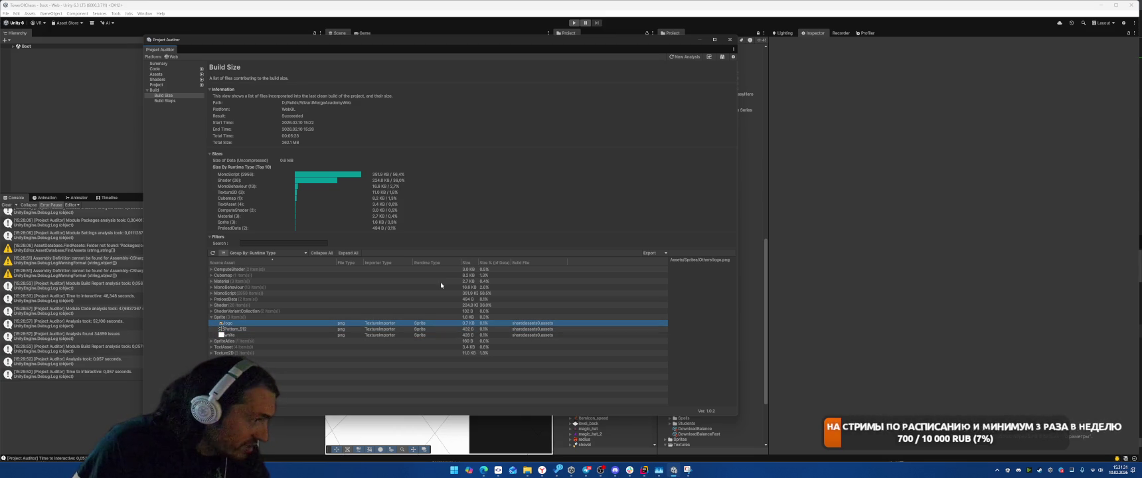
Set the logo texture's Mesh Type to Full Rect and apply.
{"action": "double_click", "coordinate": [263, 323]}
{"action": "left_click", "coordinate": [949, 105]}
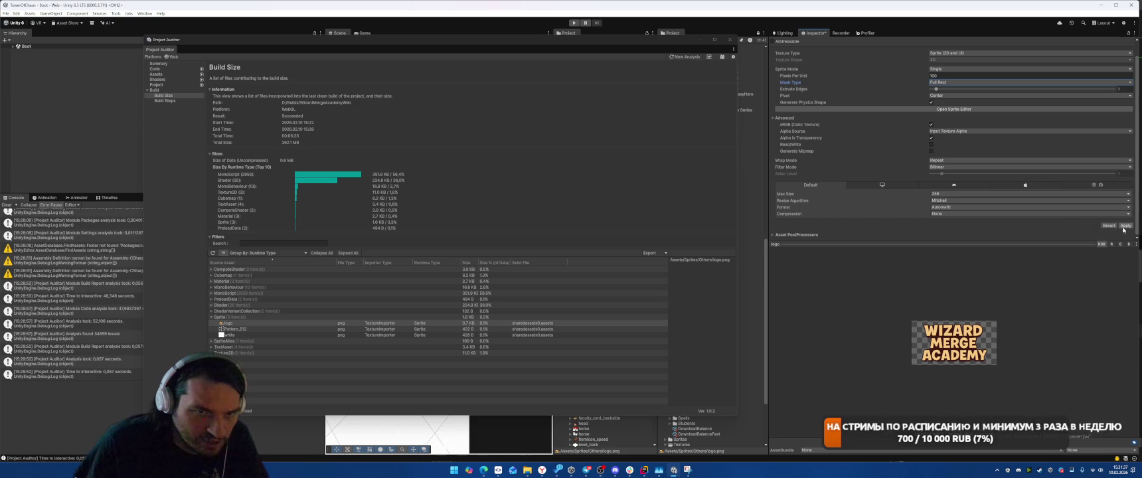
{"action": "left_click", "coordinate": [1125, 226]}
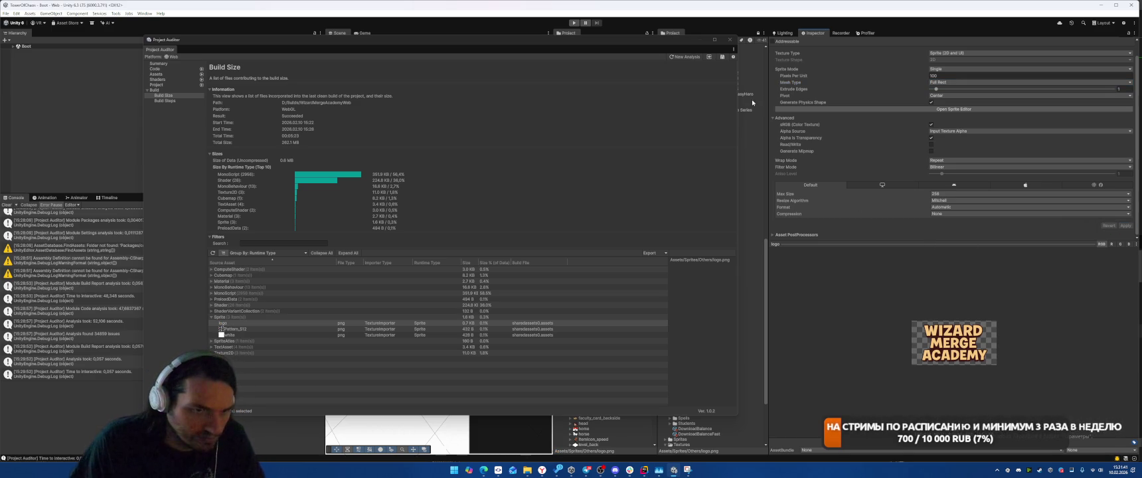
Expand the SpriteAtlas group in the Build Size report and select the logo atlas.
{"action": "left_click", "coordinate": [715, 40]}
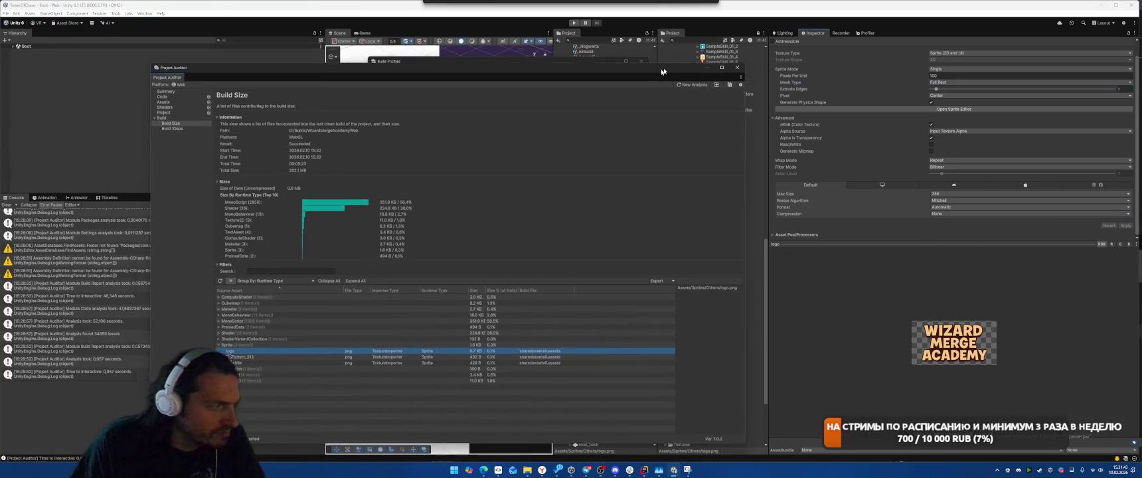
{"action": "left_click", "coordinate": [220, 370]}
{"action": "left_click", "coordinate": [299, 376]}
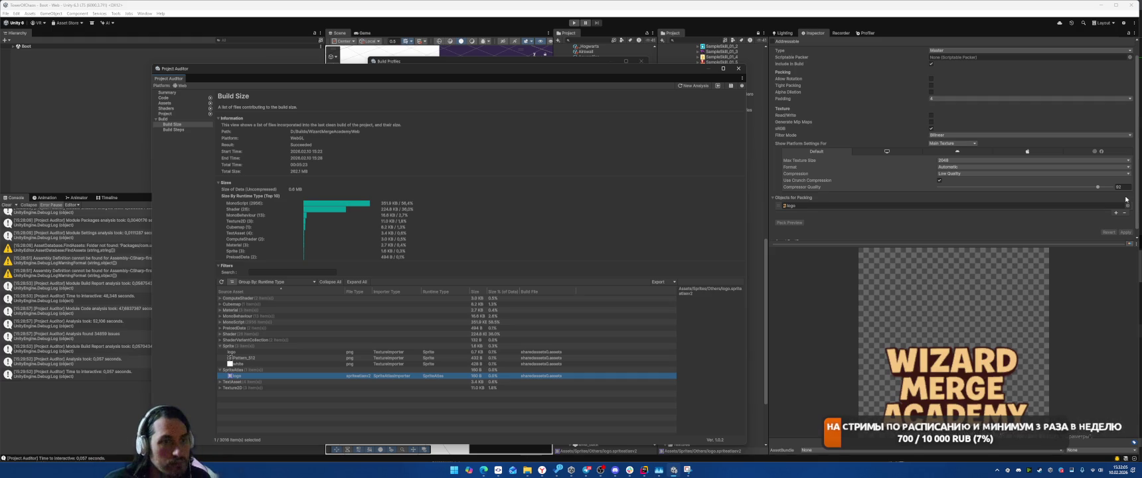
Give the logo atlas Point filtering and padding 2, apply, and close the Project Auditor.
{"action": "left_click", "coordinate": [947, 136]}
{"action": "left_click", "coordinate": [946, 142]}
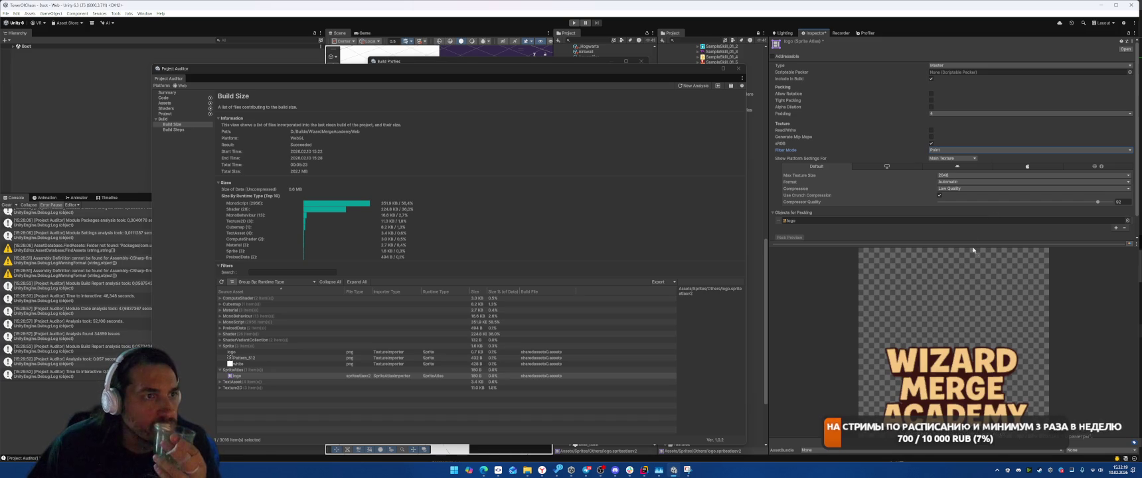
{"action": "left_click", "coordinate": [943, 114]}
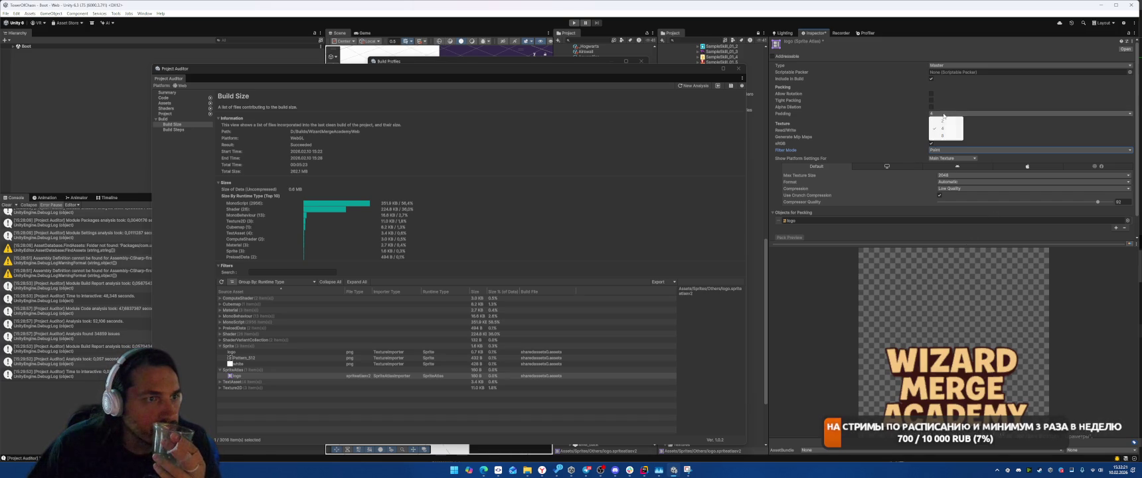
{"action": "left_click", "coordinate": [944, 122]}
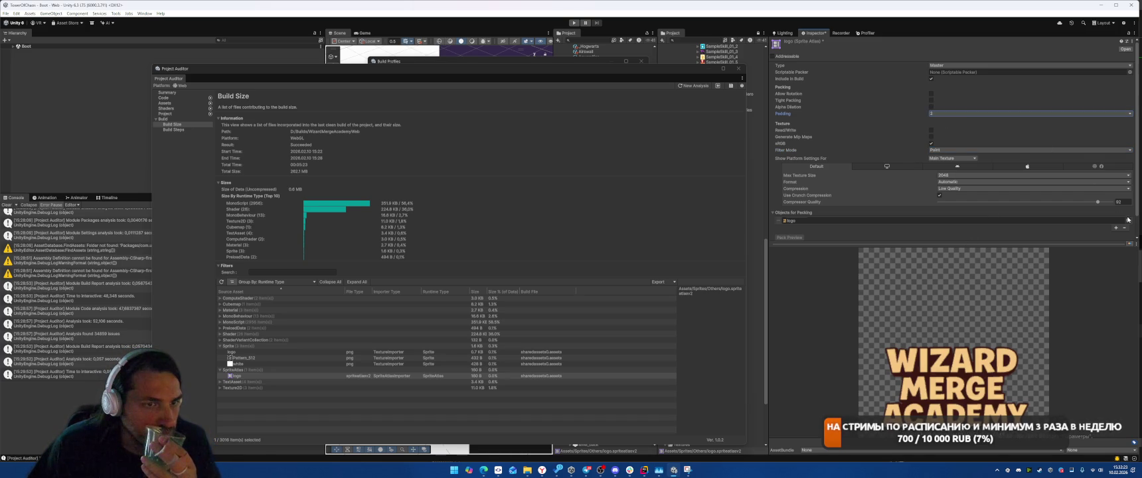
{"action": "left_click", "coordinate": [1125, 227]}
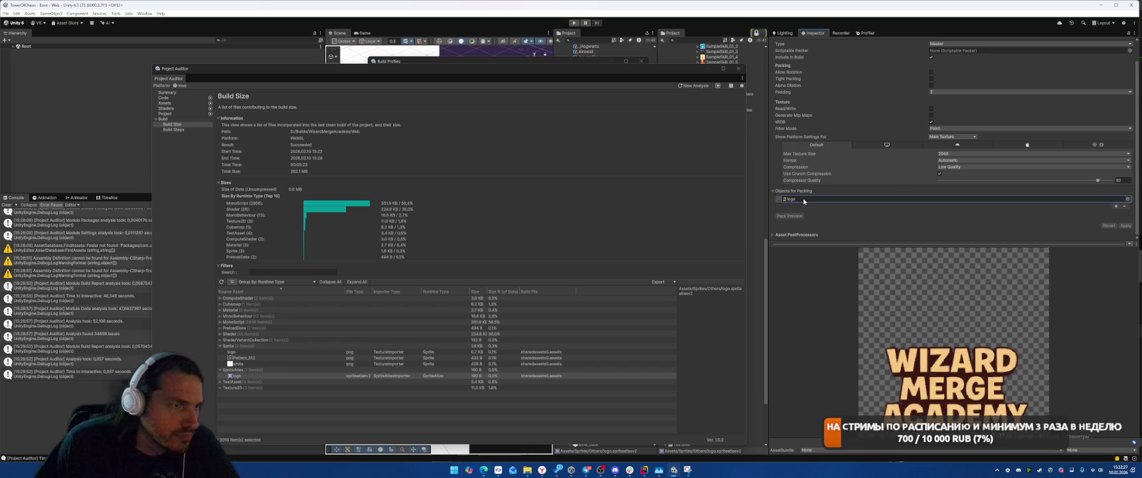
{"action": "left_click", "coordinate": [738, 70]}
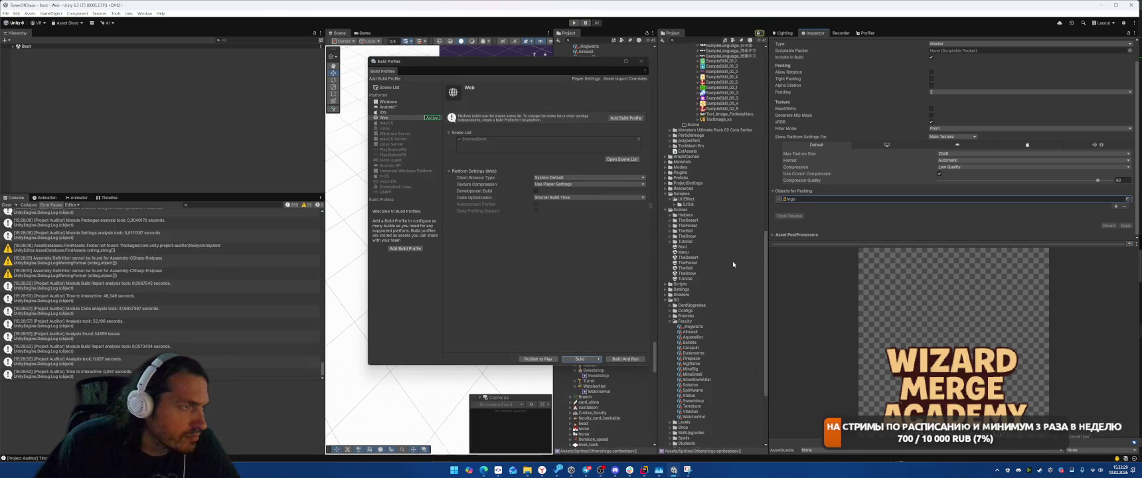
Disable Generate Physics Shape on the logo texture and apply.
{"action": "left_click_drag", "start_coordinate": [549, 65], "coordinate": [399, 72]}
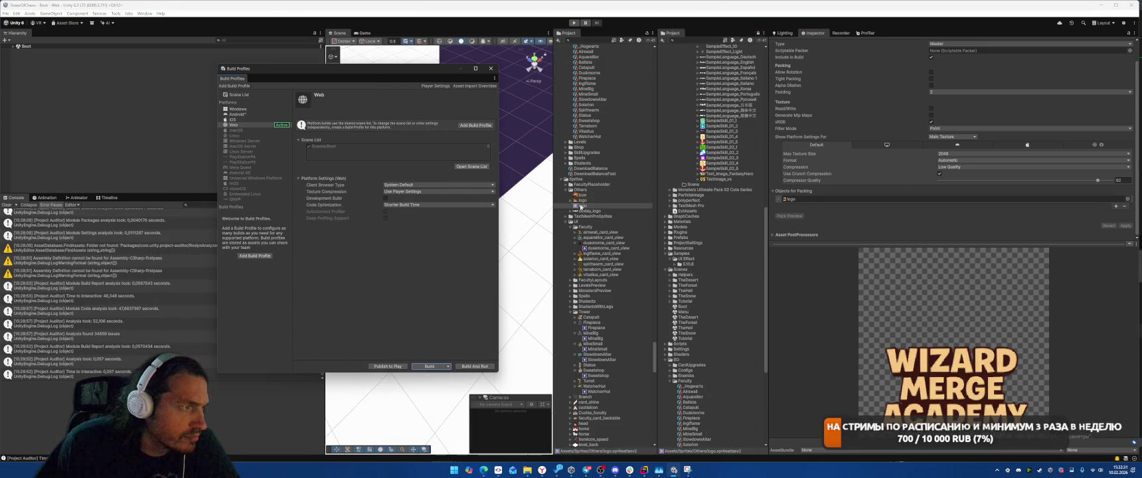
{"action": "left_click", "coordinate": [596, 202]}
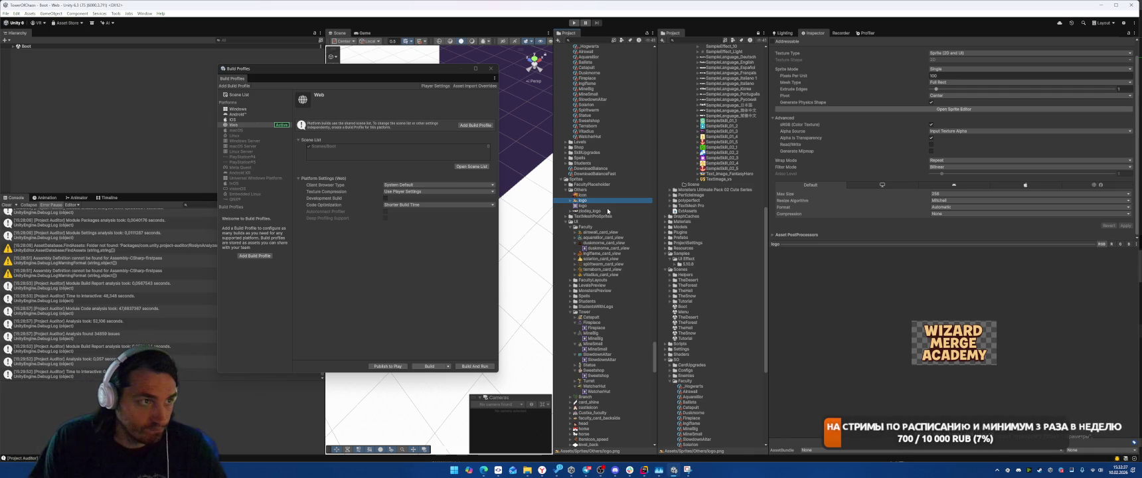
{"action": "left_click", "coordinate": [931, 103]}
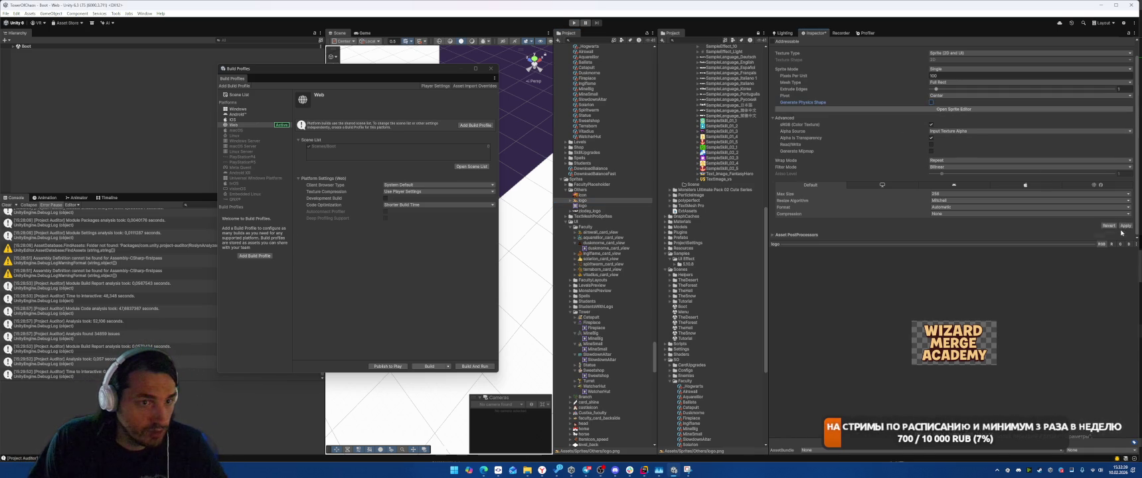
{"action": "left_click", "coordinate": [1127, 226]}
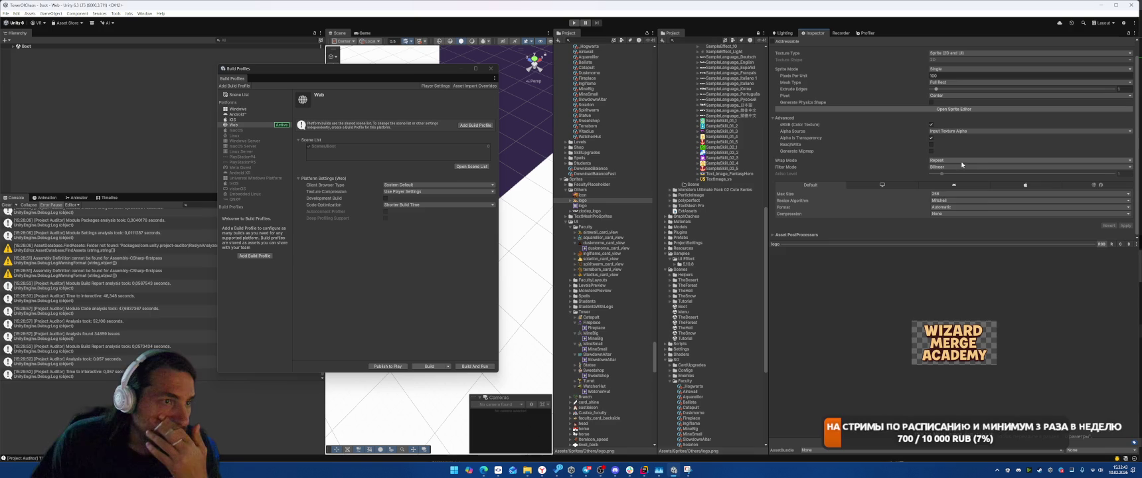
Start changing the logo texture's wrap and filter mode dropdowns.
{"action": "left_click", "coordinate": [943, 160]}
{"action": "left_click", "coordinate": [943, 167]}
{"action": "left_click", "coordinate": [943, 167]}
Set the logo texture's Wrap Mode to Clamp.
{"action": "left_click", "coordinate": [946, 175]}
{"action": "left_click", "coordinate": [943, 160]}
{"action": "left_click", "coordinate": [944, 175]}
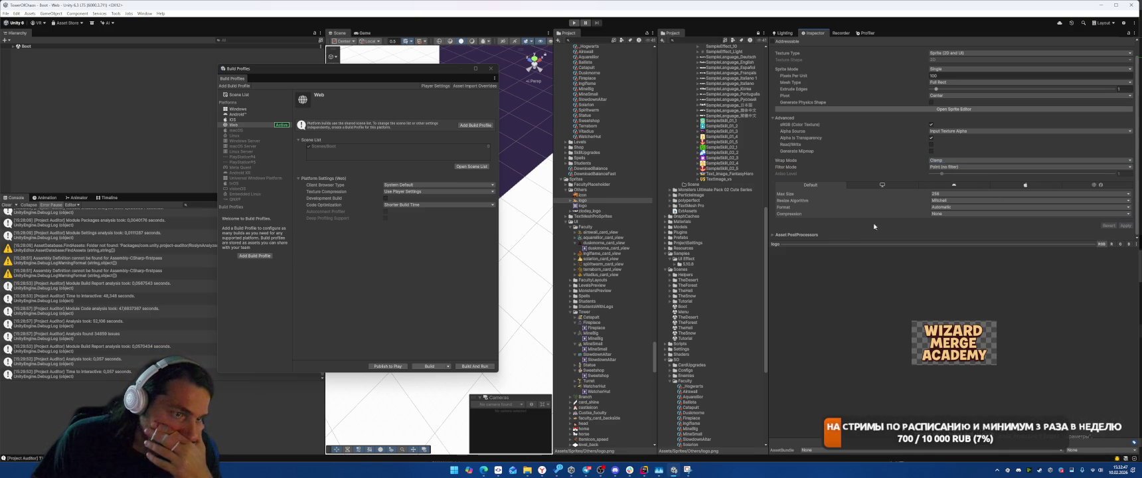
Set the logo sprite atlas Compressor Quality to 90, apply, and close Build Profiles.
{"action": "left_click", "coordinate": [579, 206]}
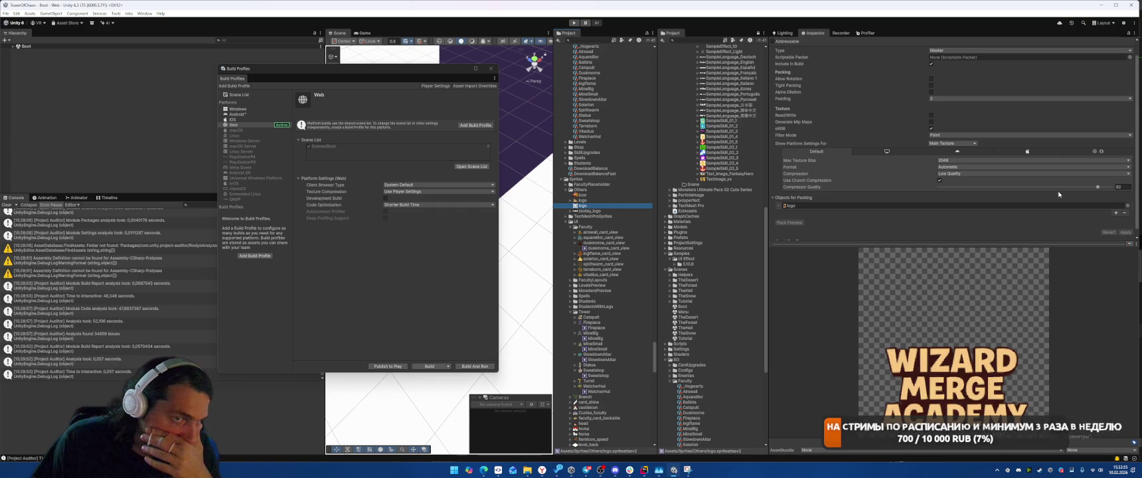
{"action": "left_click_drag", "start_coordinate": [1099, 187], "coordinate": [1121, 228]}
{"action": "left_click", "coordinate": [1126, 232]}
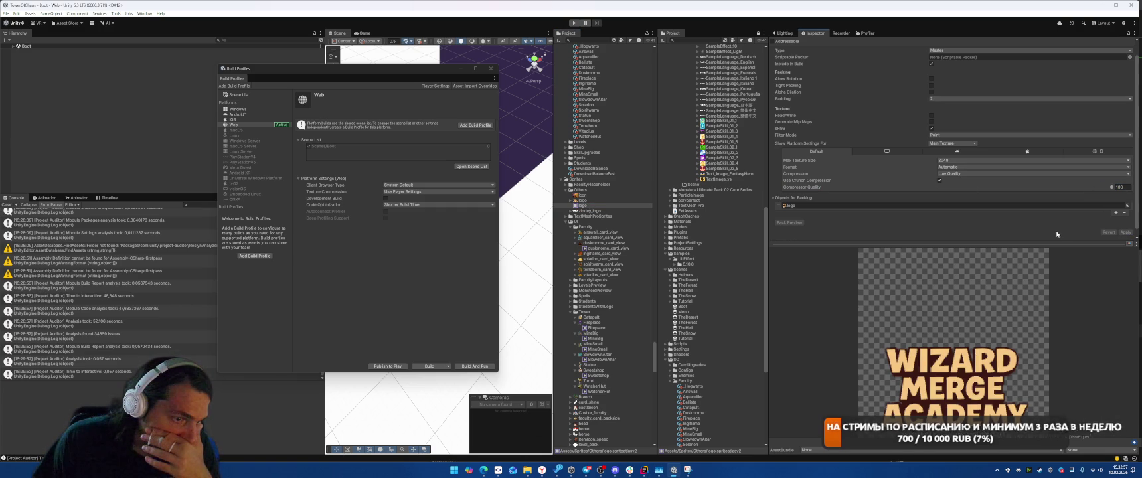
{"action": "type", "text": "90"}
{"action": "left_click", "coordinate": [1129, 232]}
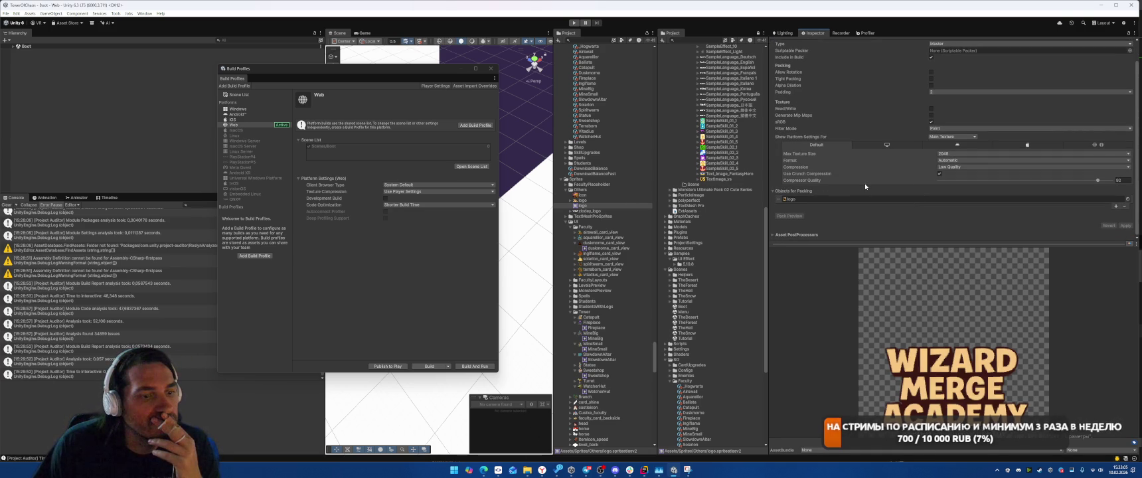
{"action": "scroll", "coordinate": [864, 182], "scroll_direction": "up", "scroll_amount": 1}
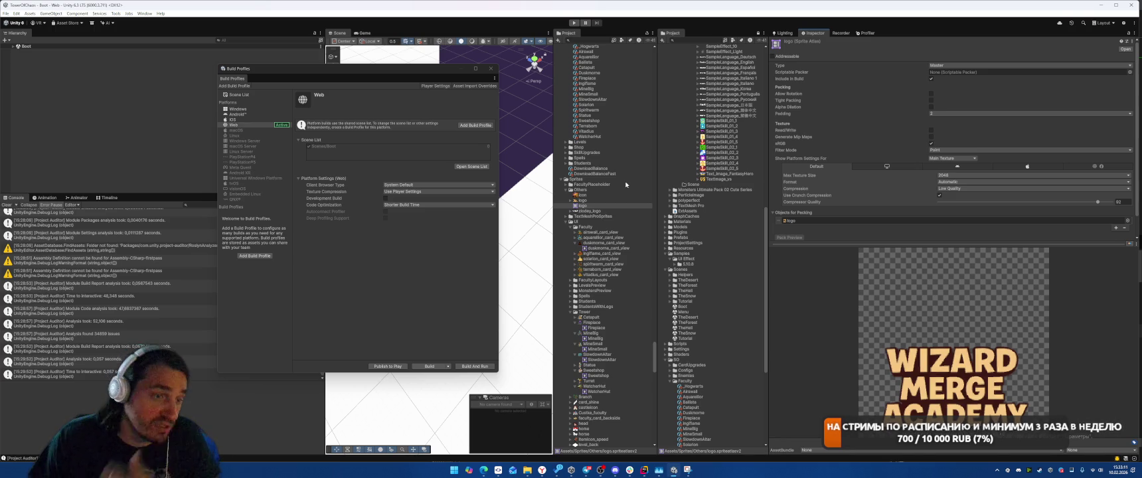
{"action": "left_click", "coordinate": [491, 69]}
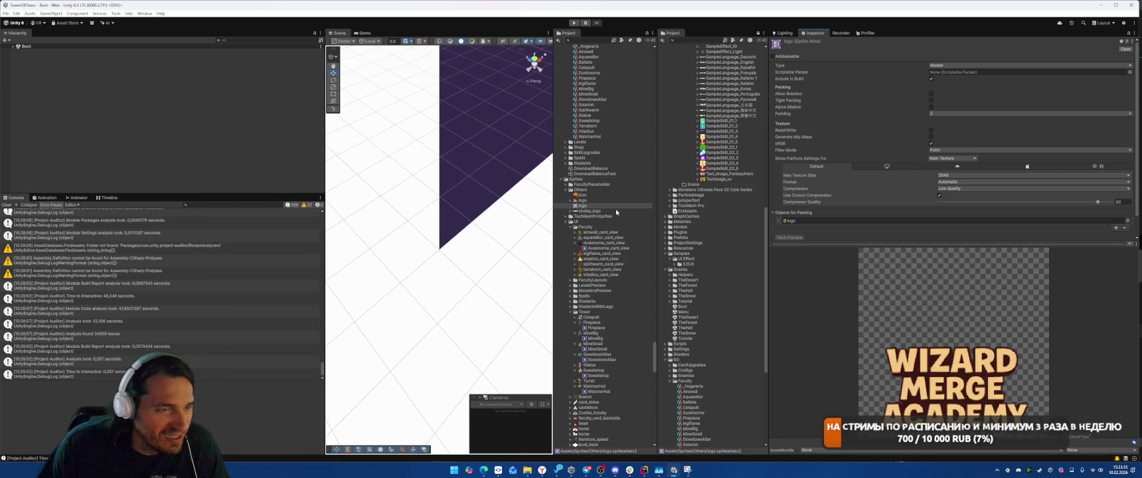
Delete the logo texture from the project and the Logo object from the LoadingScreen hierarchy.
{"action": "left_click", "coordinate": [615, 200]}
{"action": "key", "text": "Delete"}
{"action": "key", "text": "Return"}
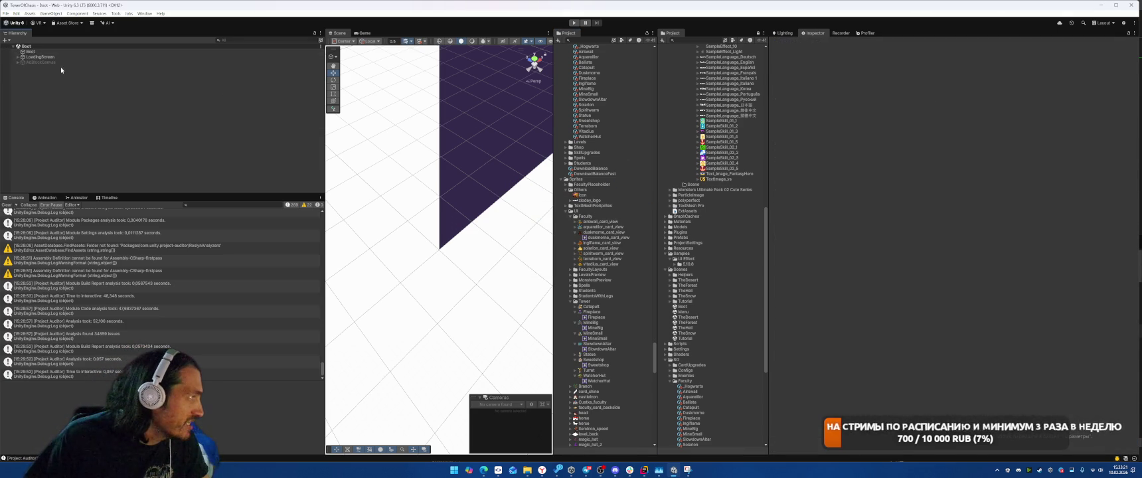
{"action": "left_click", "coordinate": [129, 61]}
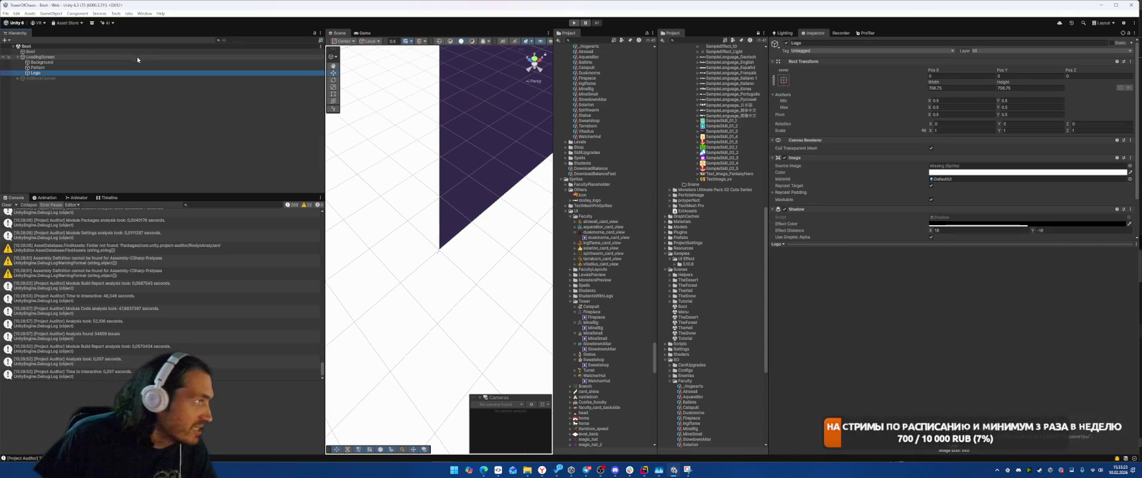
{"action": "left_click", "coordinate": [35, 72]}
{"action": "scroll", "coordinate": [946, 177], "scroll_direction": "down", "scroll_amount": 2}
{"action": "key", "text": "Delete"}
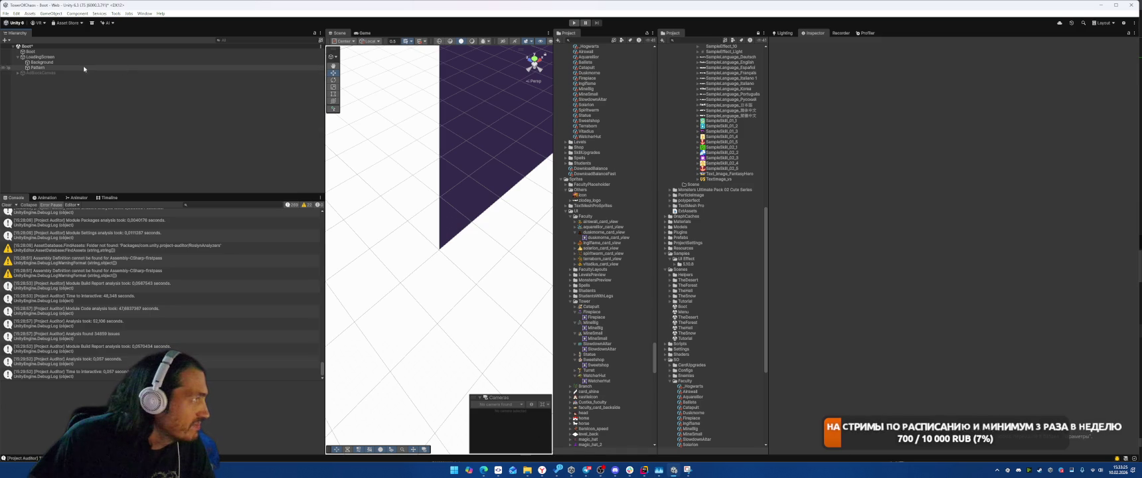
{"action": "left_click", "coordinate": [89, 66]}
{"action": "left_click", "coordinate": [439, 345]}
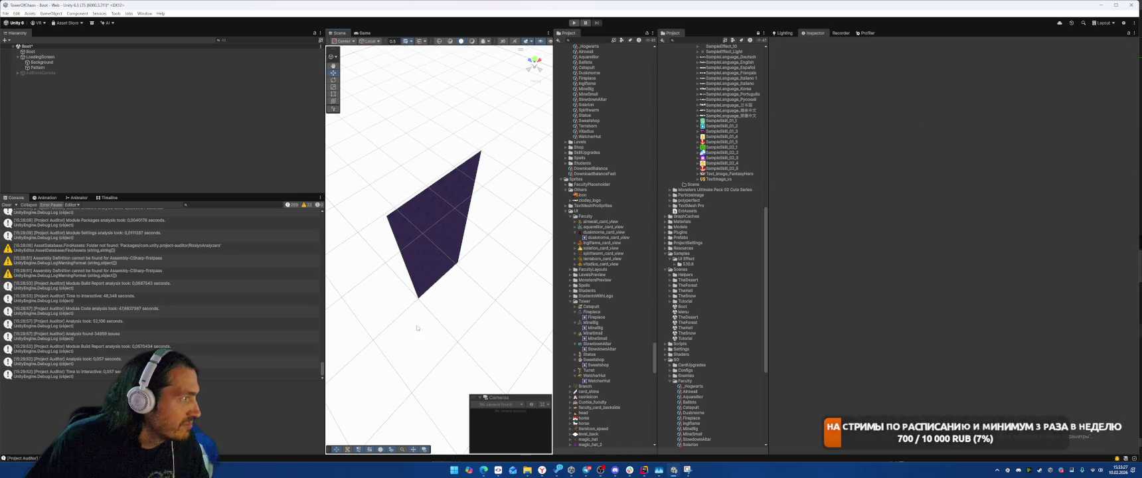
{"action": "left_click", "coordinate": [61, 69]}
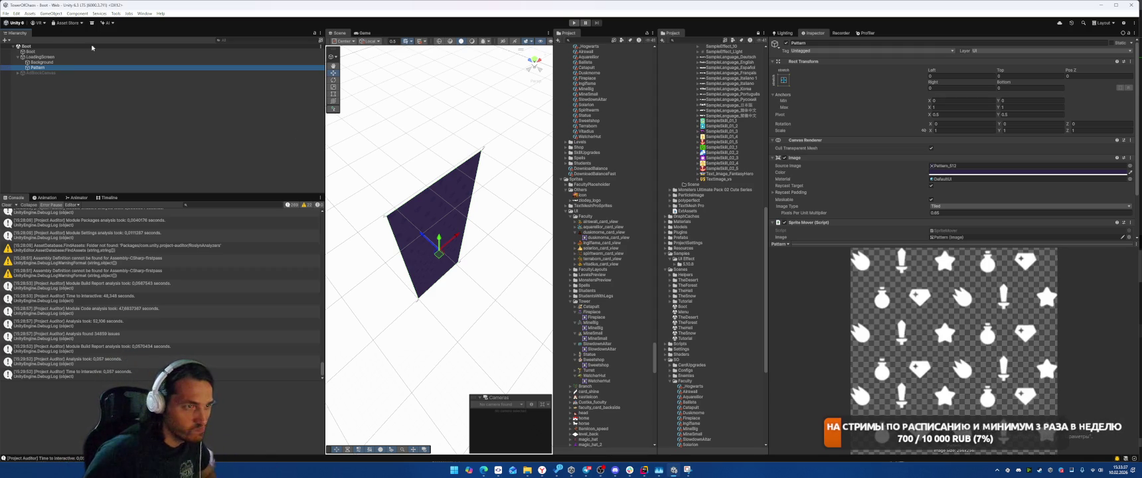
Clear the console and step through AdBlockCanvas, Panel and Pattern up to LoadingScreen.
{"action": "left_click", "coordinate": [6, 205]}
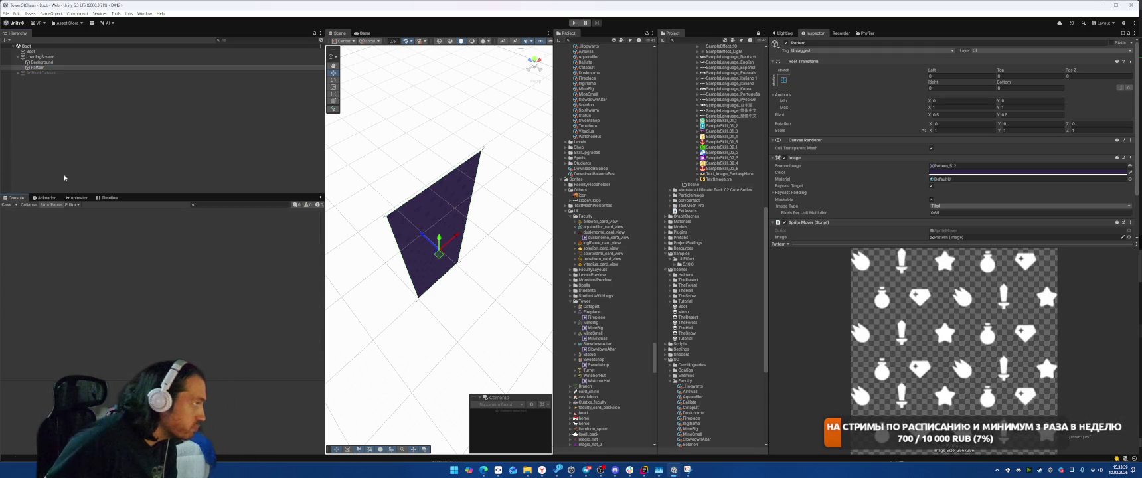
{"action": "key", "text": "Right"}
{"action": "key", "text": "Down"}
{"action": "key", "text": "Up"}
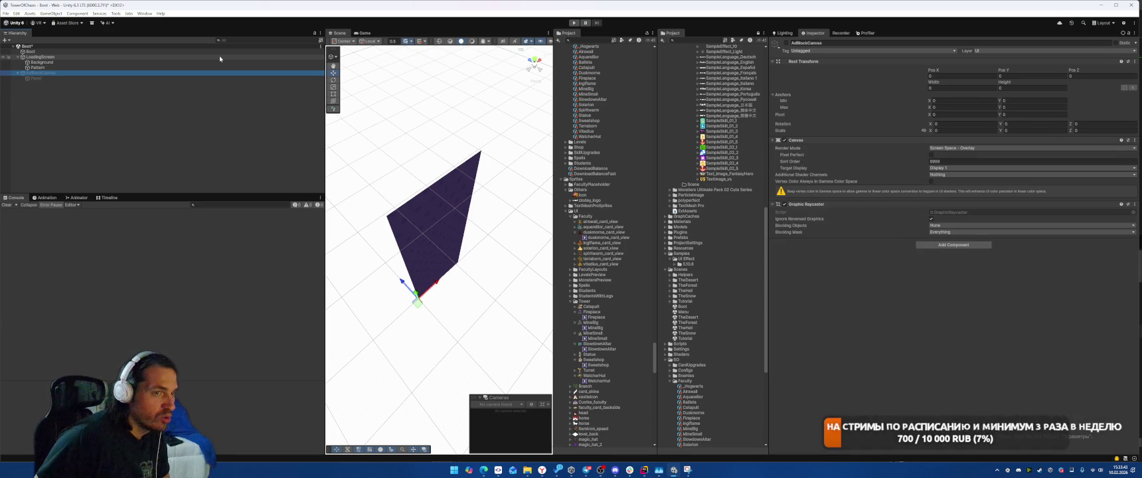
{"action": "key", "text": "Down"}
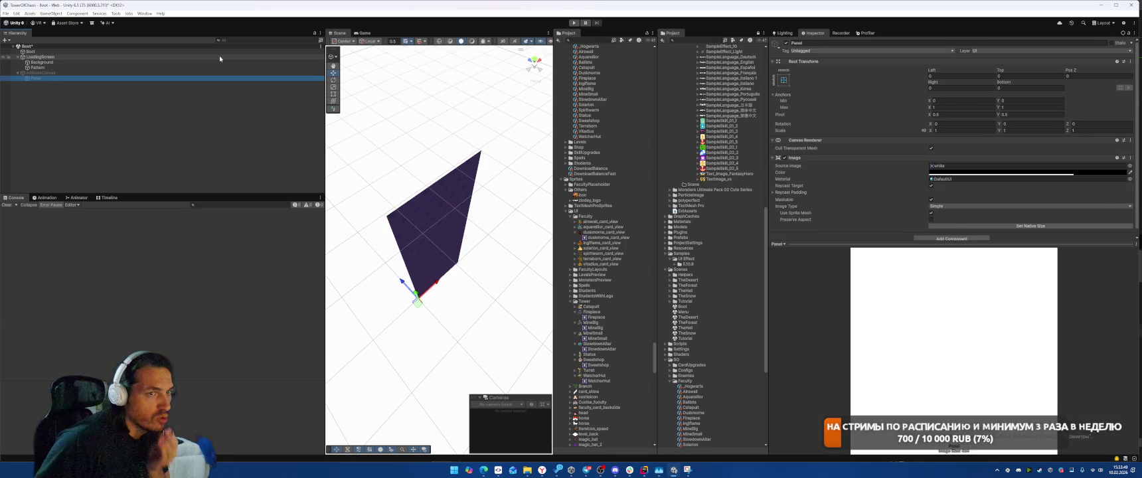
{"action": "key", "text": "Up"}
{"action": "key", "text": "Up"}
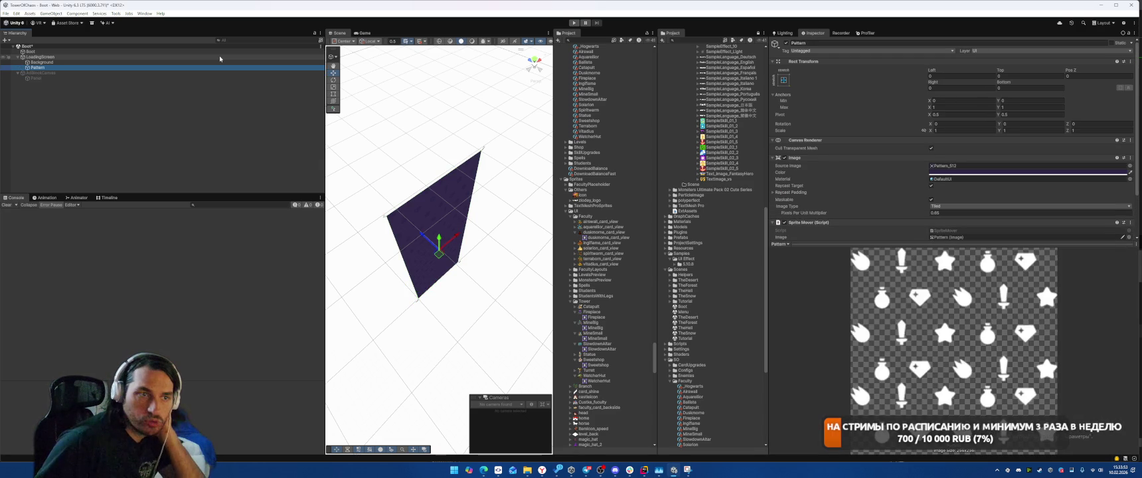
{"action": "key", "text": "Up"}
{"action": "key", "text": "Up"}
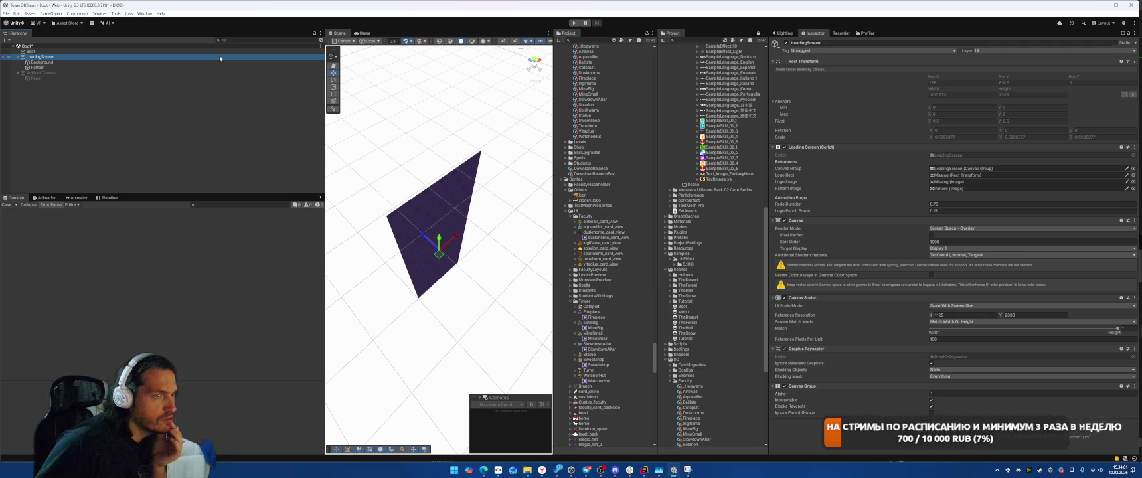
Open LoadingScreen.cs and delete the _logoRect and _logoImage field lines.
{"action": "left_click", "coordinate": [949, 154]}
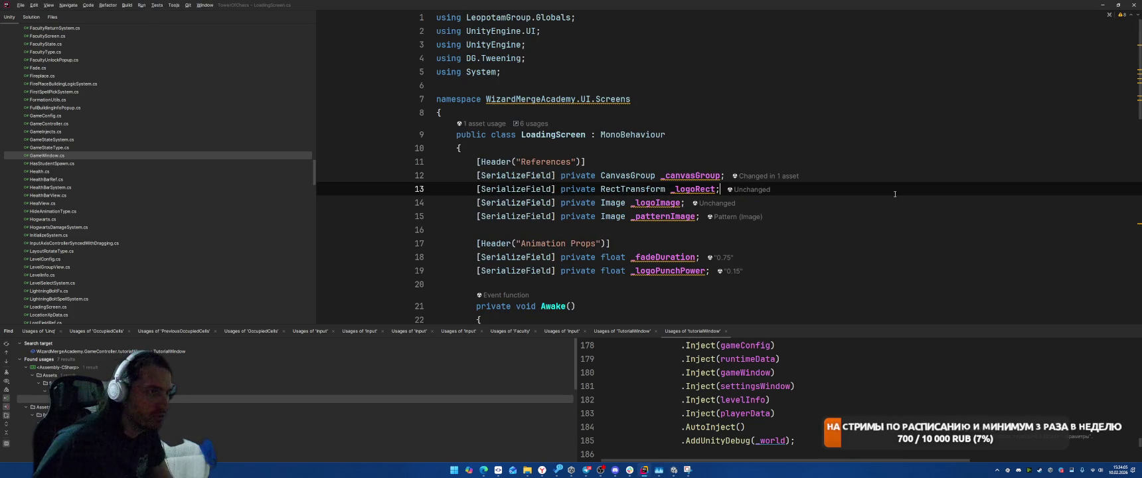
{"action": "key", "text": "Down"}
{"action": "key", "text": "shift+Home"}
{"action": "key", "text": "shift+Up"}
{"action": "key", "text": "Delete"}
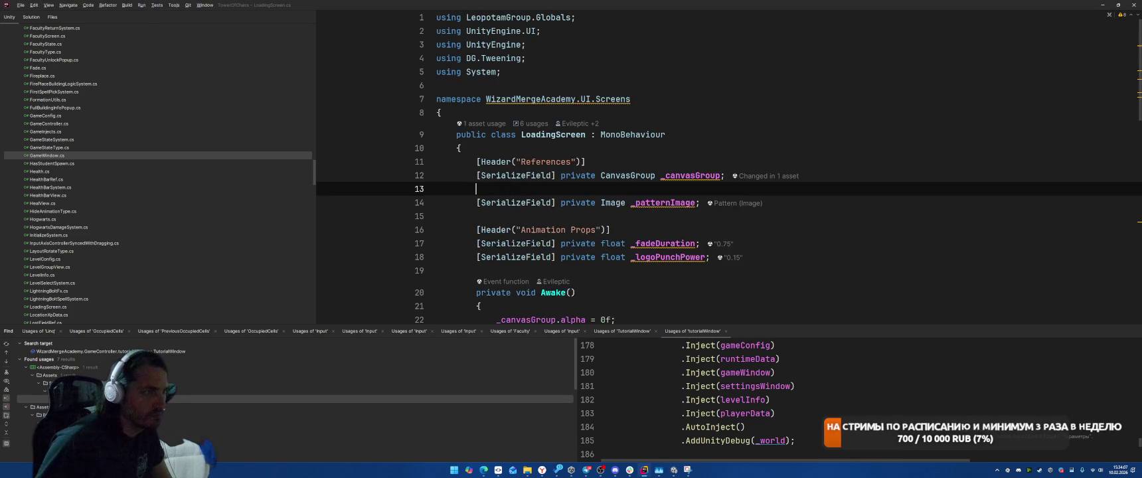
{"action": "key", "text": "shift+Delete"}
Remove the _logoRect DOPunchScale statement and its leftover empty line.
{"action": "key", "text": "F2"}
{"action": "key", "text": "shift+End"}
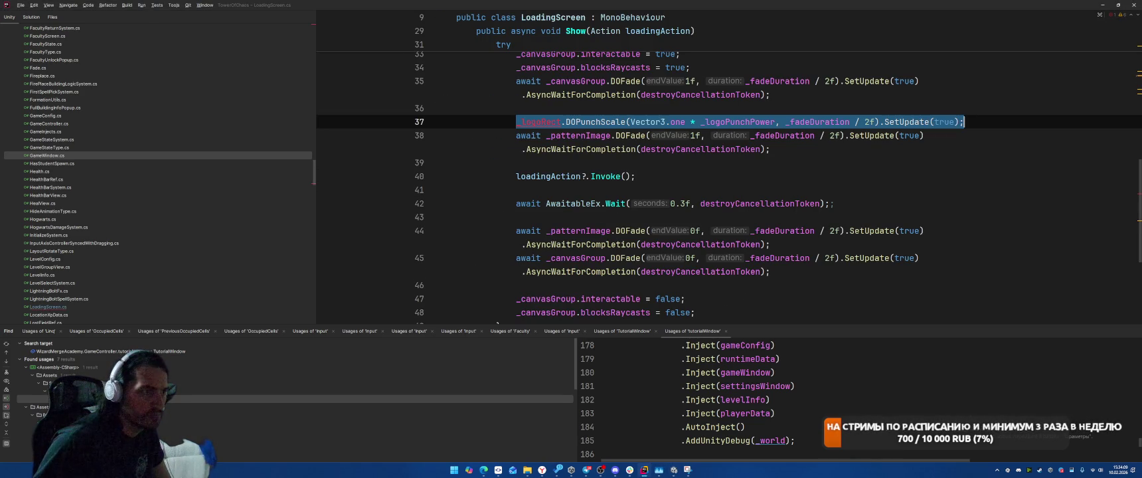
{"action": "key", "text": "Delete"}
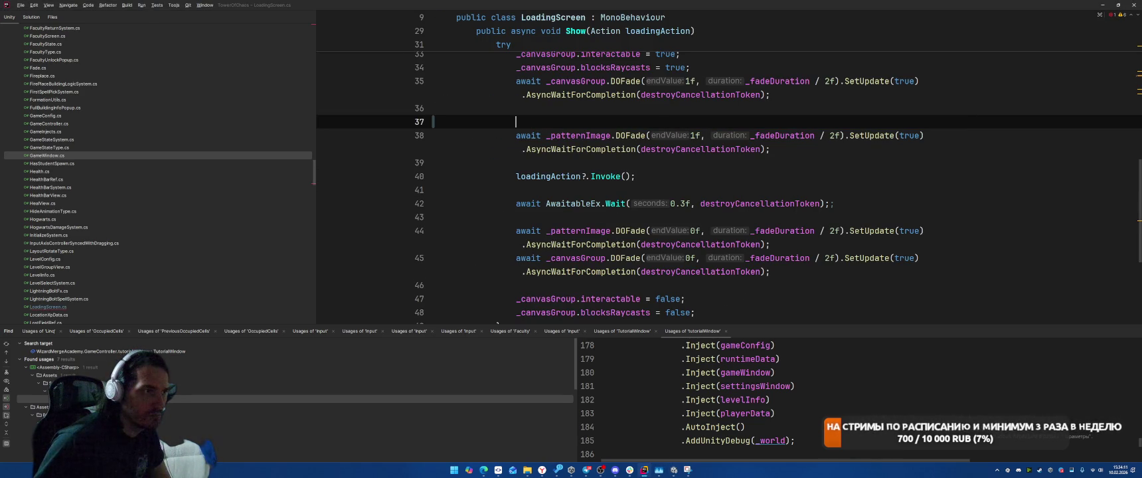
{"action": "key", "text": "BackSpace"}
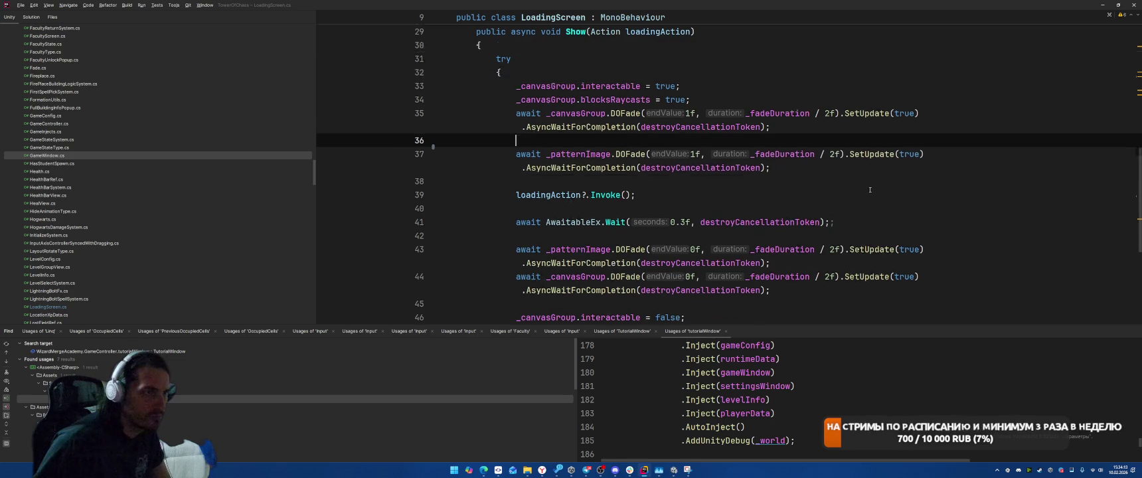
{"action": "scroll", "coordinate": [830, 253], "scroll_direction": "up", "scroll_amount": 2}
{"action": "left_click_drag", "start_coordinate": [863, 219], "coordinate": [518, 205]}
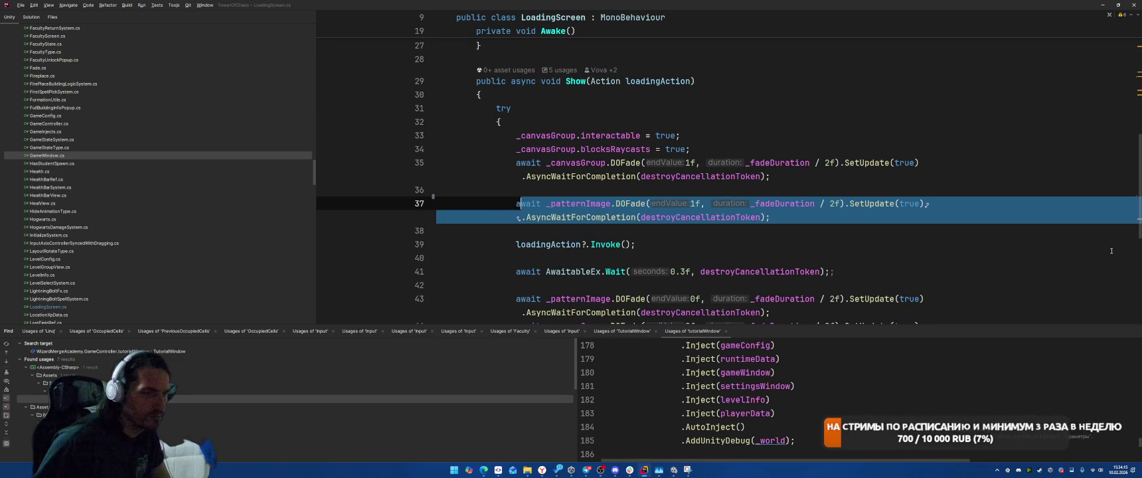
{"action": "left_click", "coordinate": [1029, 231]}
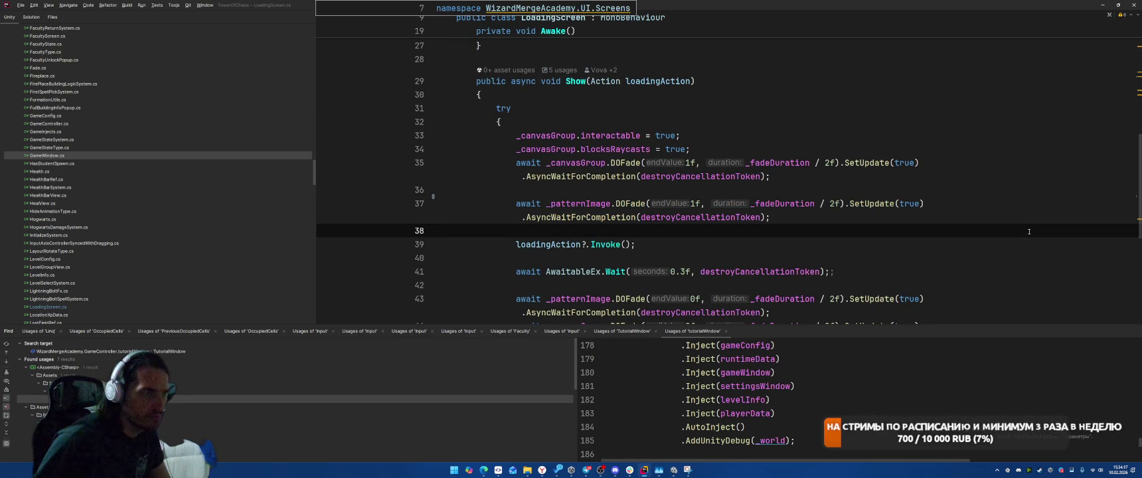
Delete the _logoPunchPower field line.
{"action": "left_click", "coordinate": [576, 162]}
{"action": "key", "text": "Down"}
{"action": "key", "text": "Down"}
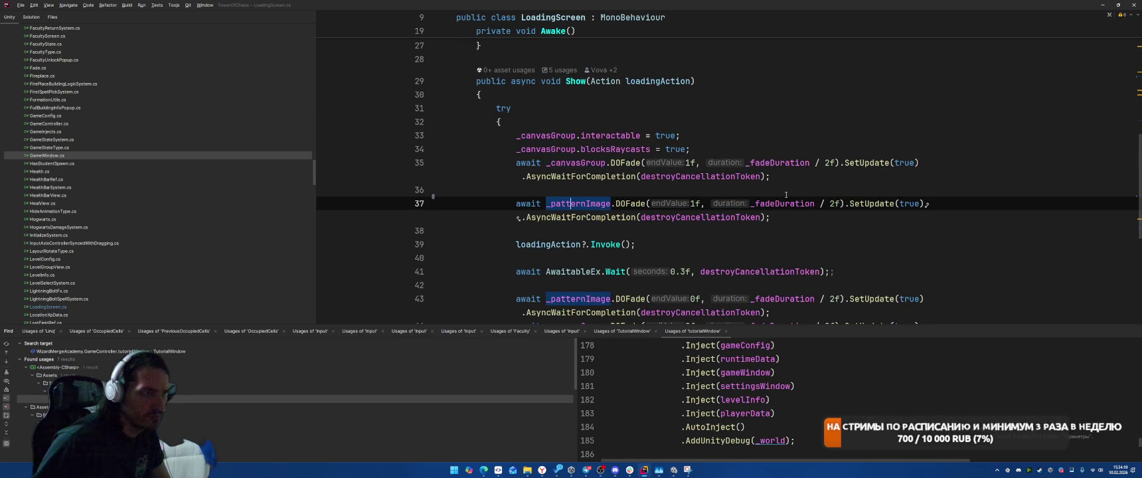
{"action": "scroll", "coordinate": [786, 195], "scroll_direction": "down", "scroll_amount": 2}
{"action": "scroll", "coordinate": [840, 171], "scroll_direction": "up", "scroll_amount": 10}
{"action": "scroll", "coordinate": [840, 171], "scroll_direction": "down", "scroll_amount": 4}
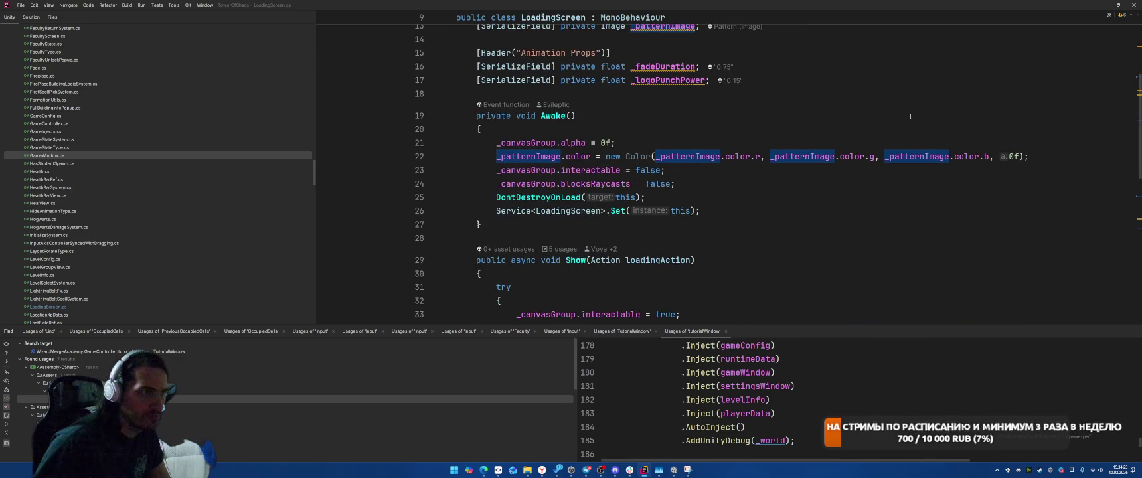
{"action": "key", "text": "Up"}
{"action": "key", "text": "Up"}
{"action": "key", "text": "Up"}
{"action": "scroll", "coordinate": [910, 116], "scroll_direction": "up", "scroll_amount": 2}
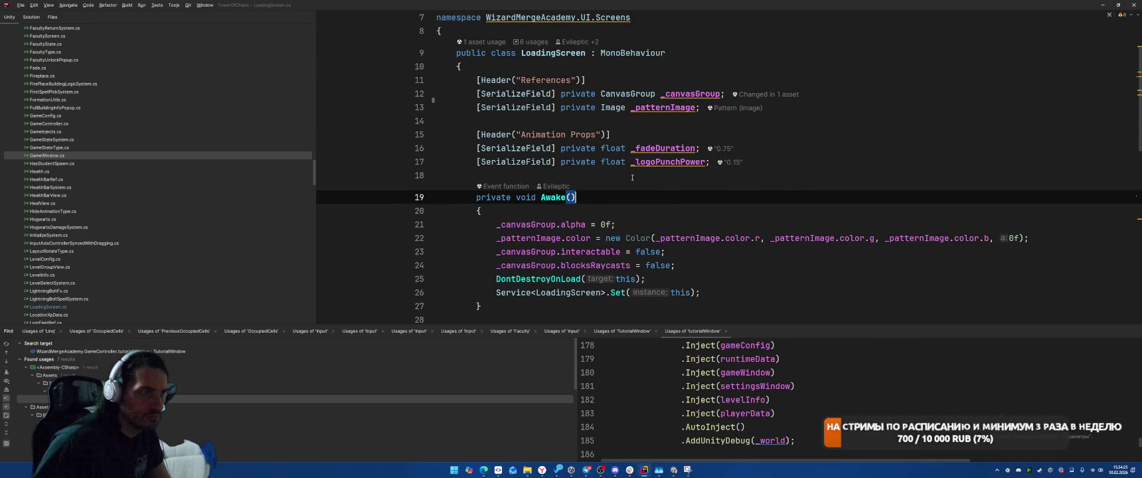
{"action": "key", "text": "ctrl+w"}
{"action": "key", "text": "ctrl+w"}
{"action": "key", "text": "BackSpace"}
{"action": "key", "text": "BackSpace"}
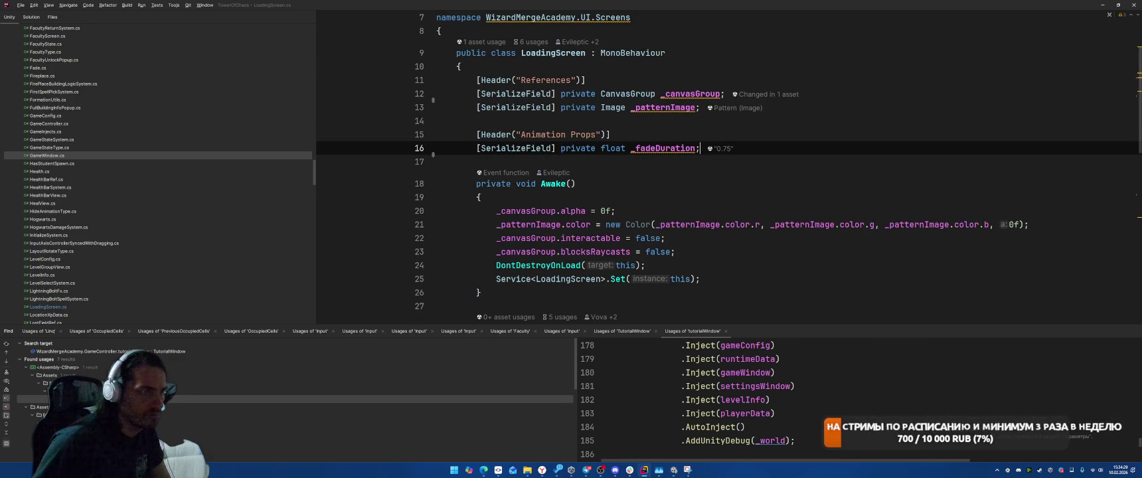
Review the Awake and Show methods, placing the cursor at the start of Show's try block.
{"action": "key", "text": "Down"}
{"action": "key", "text": "Down"}
{"action": "key", "text": "Down"}
{"action": "scroll", "coordinate": [872, 189], "scroll_direction": "up", "scroll_amount": 1}
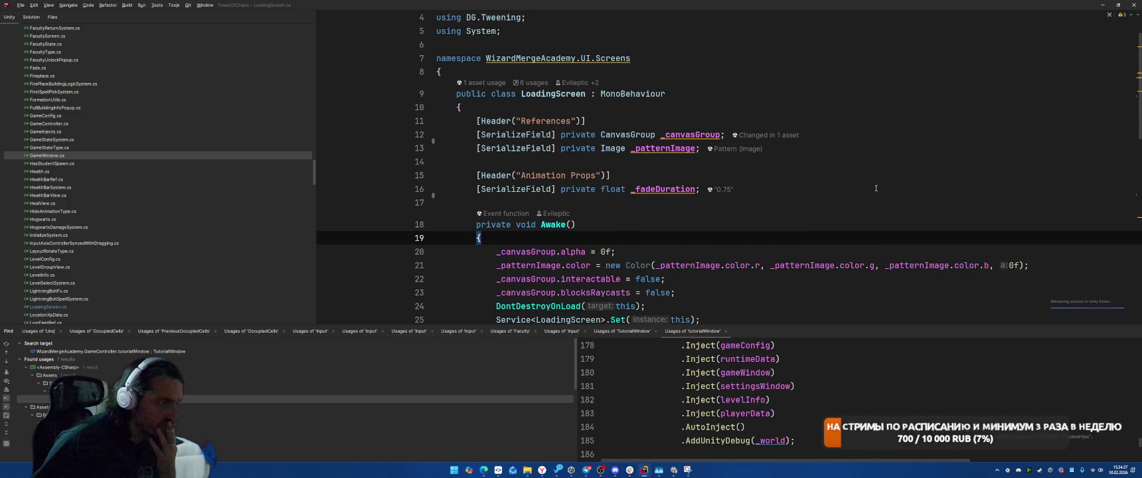
{"action": "scroll", "coordinate": [823, 180], "scroll_direction": "down", "scroll_amount": 6}
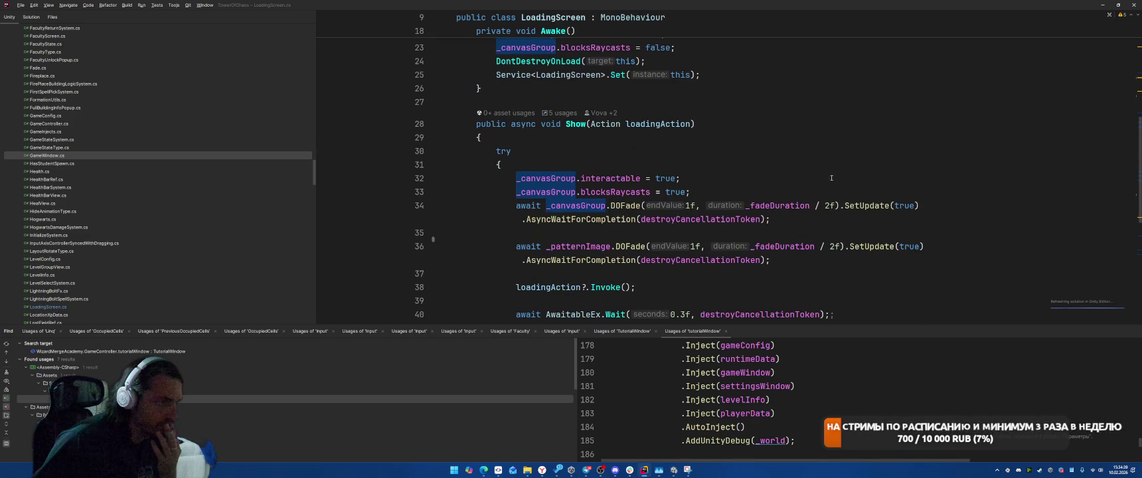
{"action": "scroll", "coordinate": [885, 141], "scroll_direction": "down", "scroll_amount": 3}
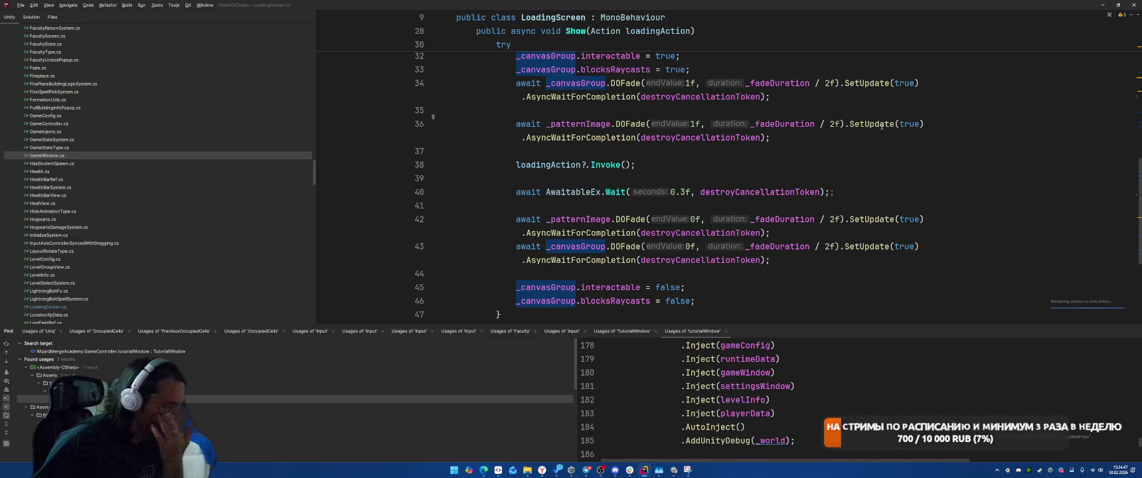
{"action": "left_click", "coordinate": [799, 203]}
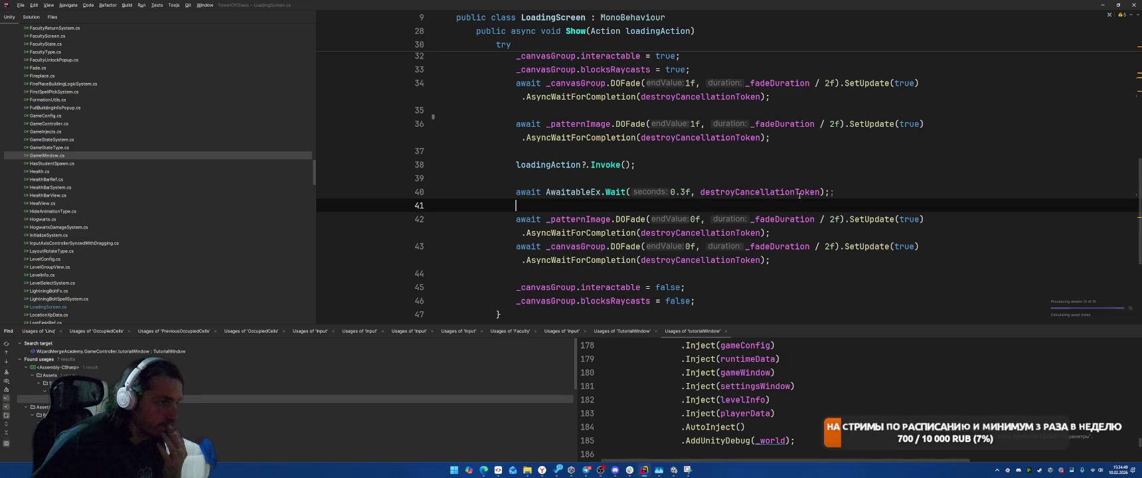
{"action": "scroll", "coordinate": [810, 193], "scroll_direction": "up", "scroll_amount": 2}
{"action": "scroll", "coordinate": [829, 219], "scroll_direction": "up", "scroll_amount": 3}
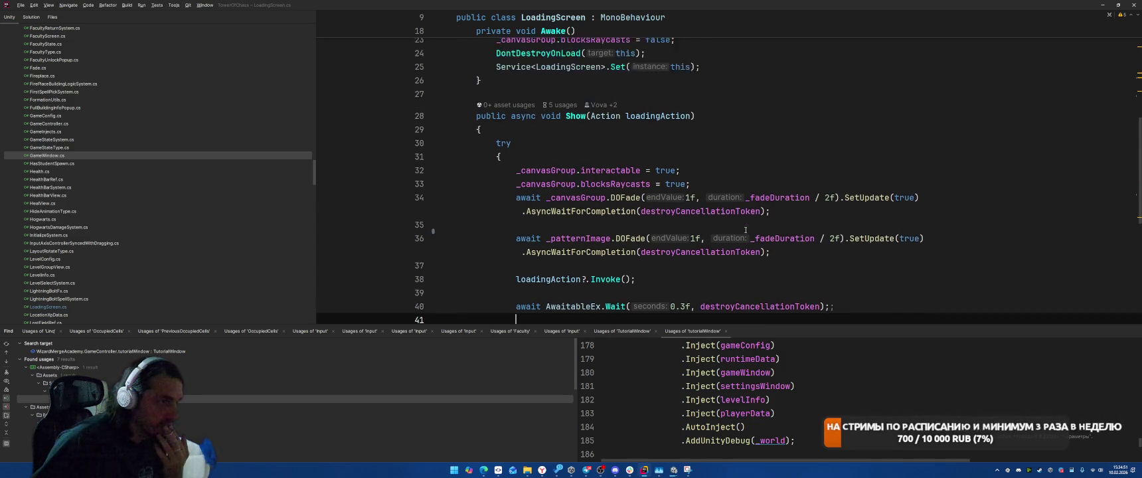
{"action": "left_click", "coordinate": [756, 199]}
From a new line in Show's try block, submit a Russian inline AI prompt requesting a DOTween-free rewrite.
{"action": "key", "text": "Return"}
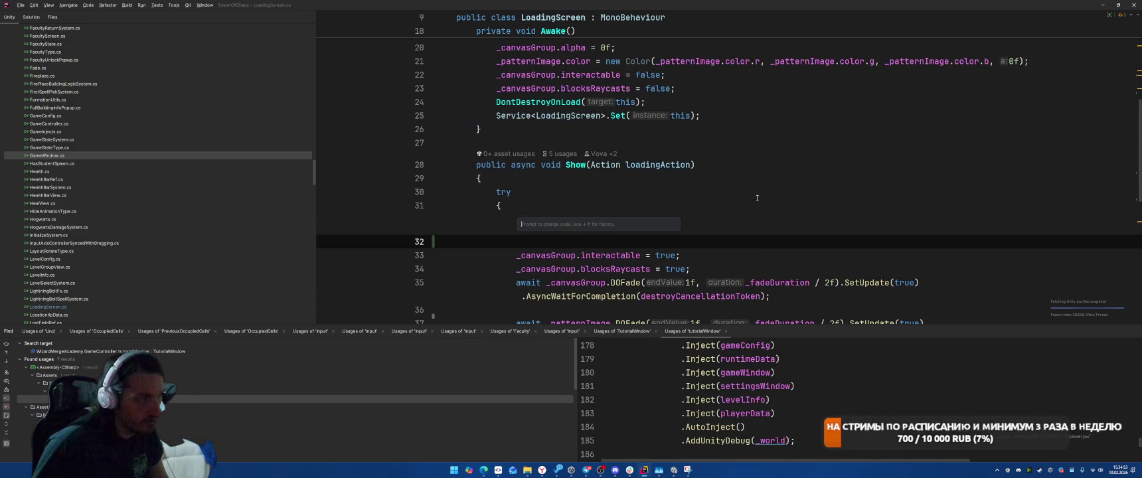
{"action": "type", "text": "репиши бе"}
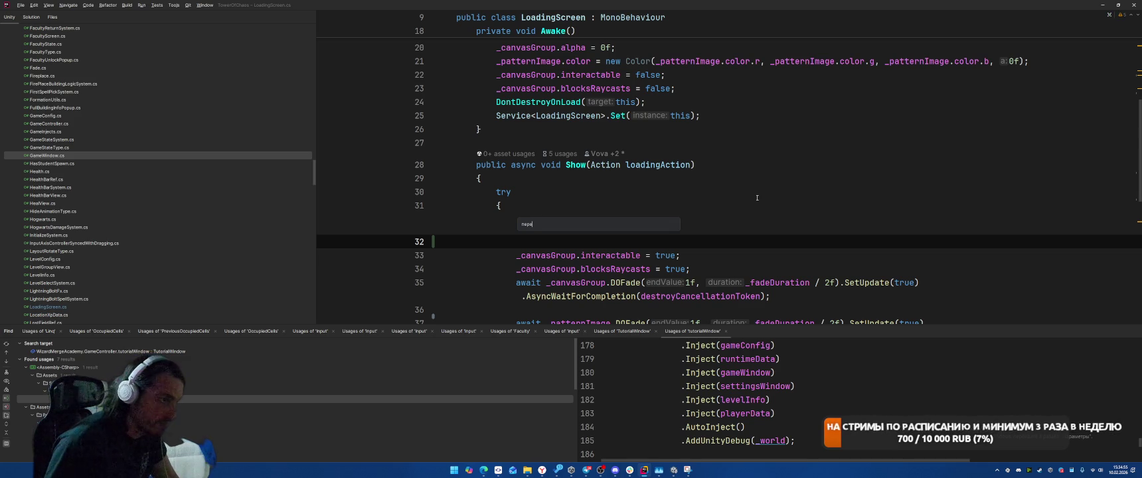
{"action": "key", "text": "BackSpace"}
{"action": "key", "text": "BackSpace"}
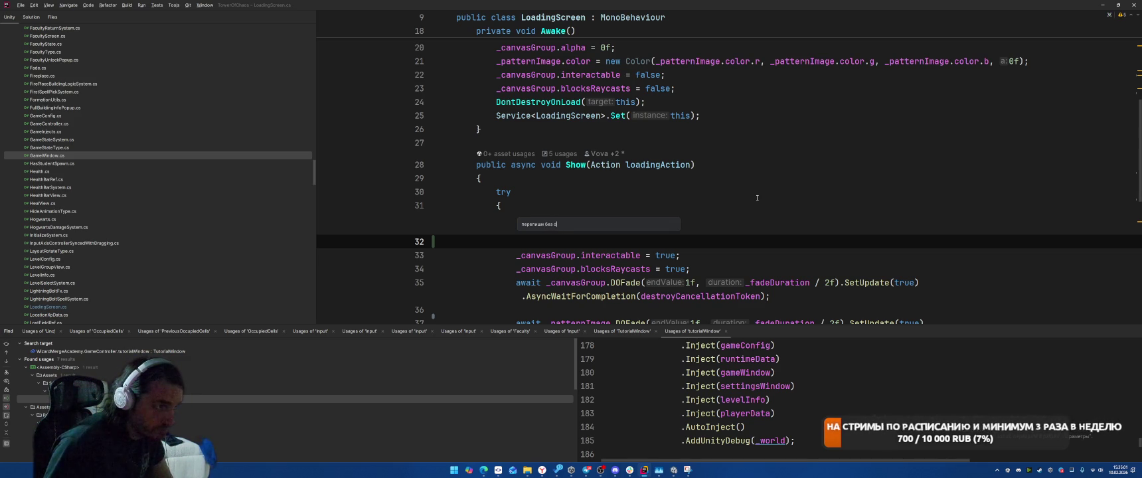
{"action": "type", "text": "otween"}
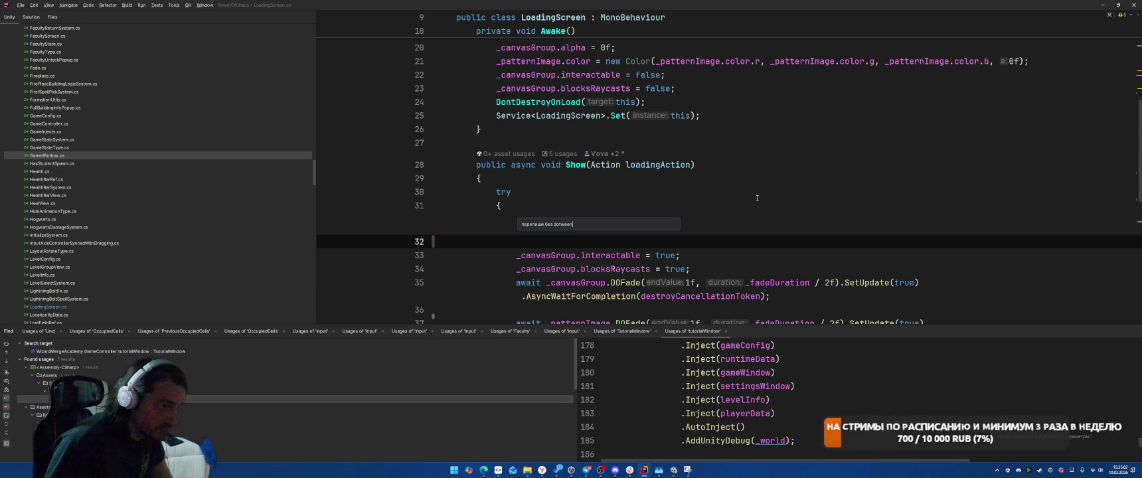
{"action": "type", "text": " на все"}
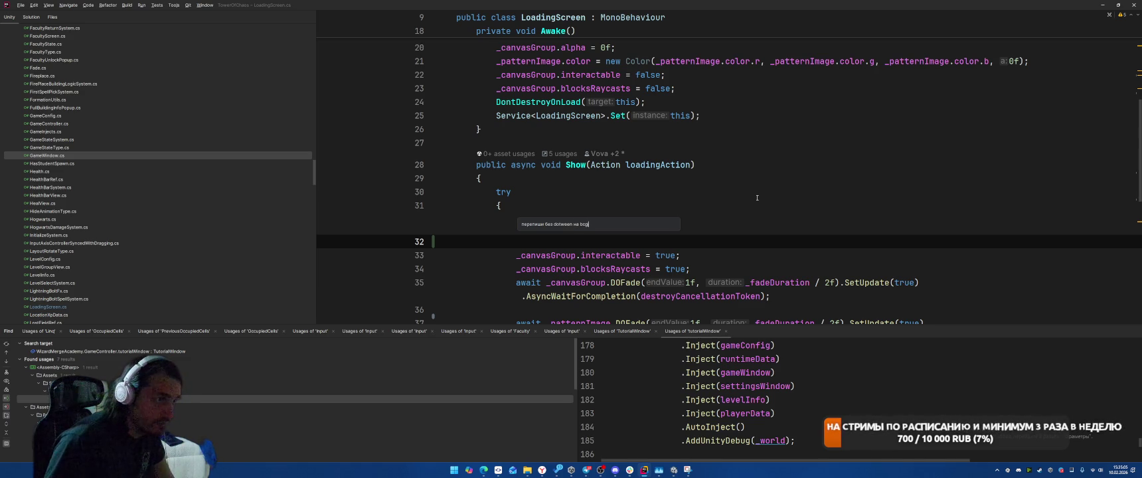
{"action": "key", "text": "BackSpace"}
{"action": "key", "text": "BackSpace"}
{"action": "type", "text": "пользование метода Updat"}
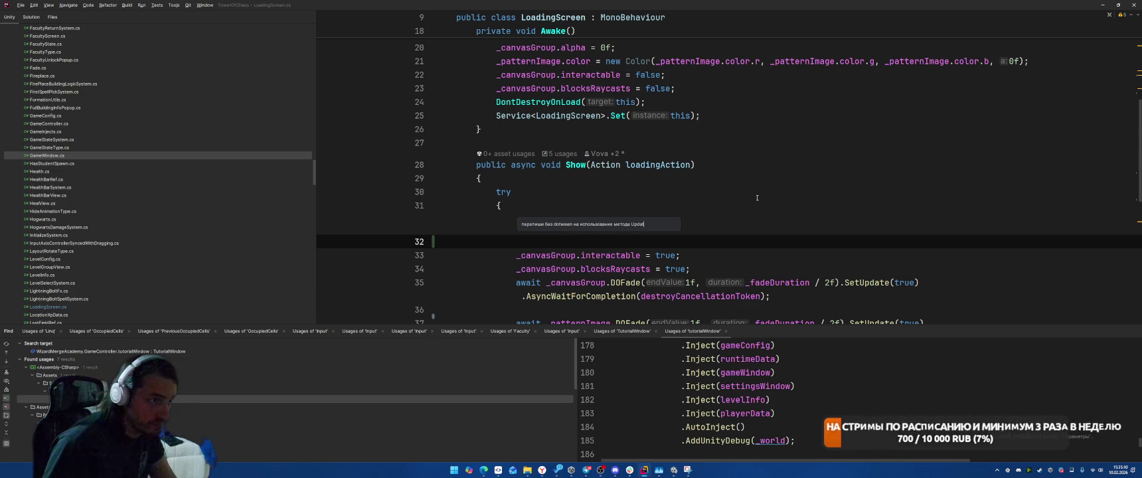
{"action": "key", "text": "Return"}
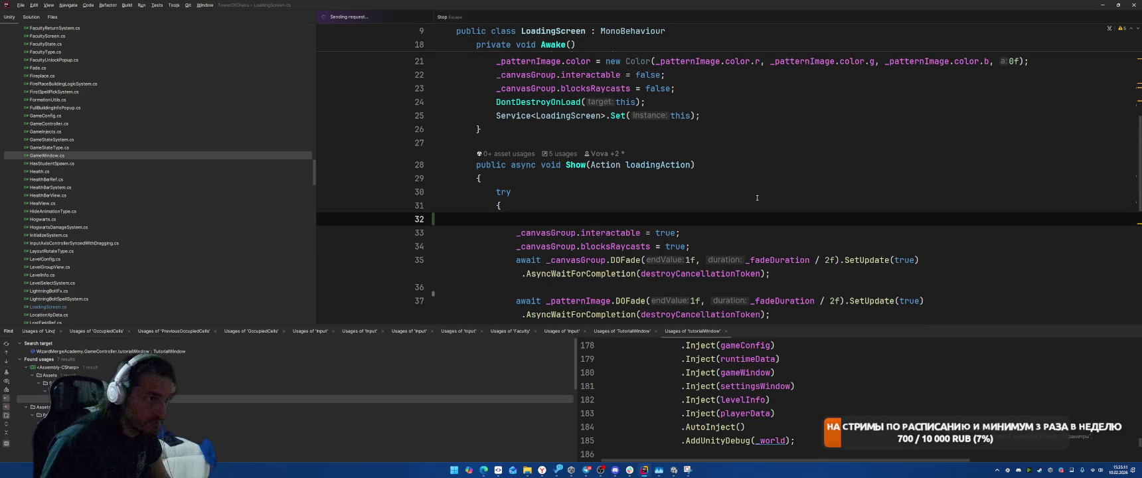
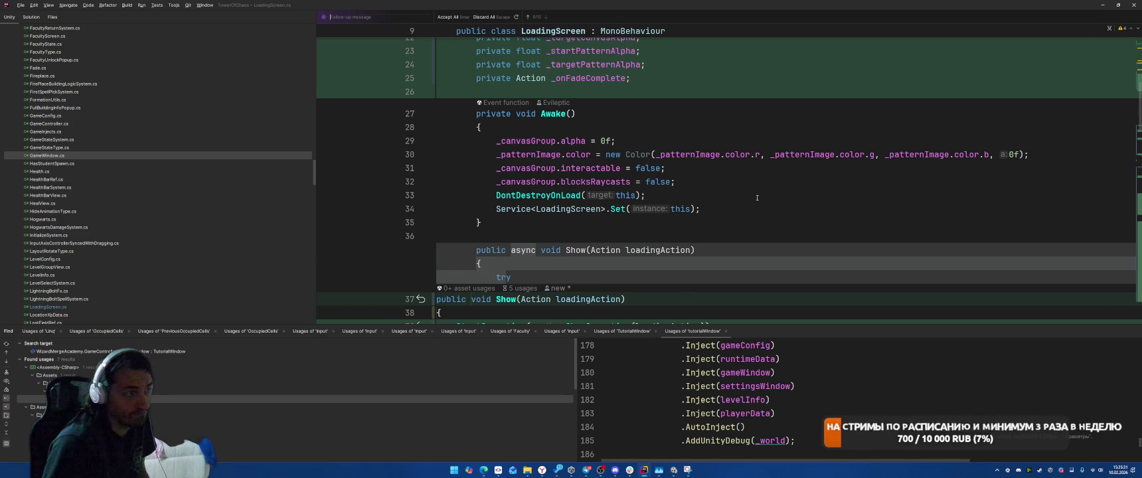
Review the suggested ShowCoroutine, FadePattern and Update diff in LoadingScreen.cs.
{"action": "scroll", "coordinate": [763, 192], "scroll_direction": "down", "scroll_amount": 3}
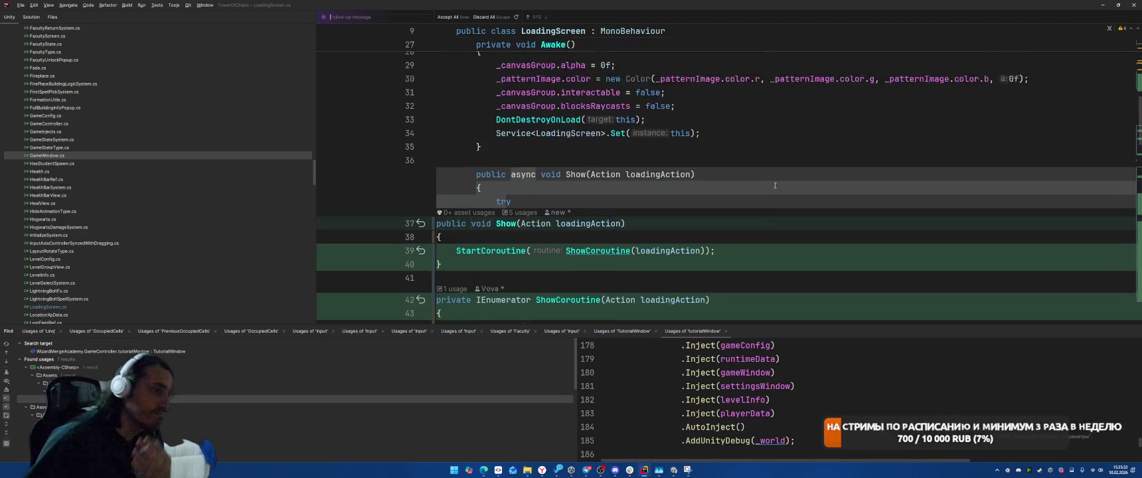
{"action": "scroll", "coordinate": [770, 184], "scroll_direction": "down", "scroll_amount": 3}
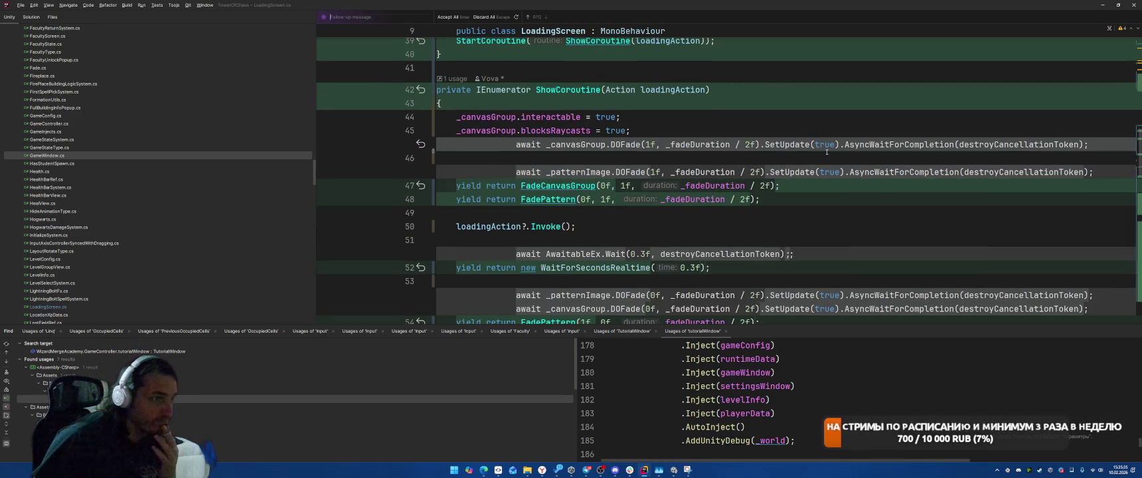
{"action": "scroll", "coordinate": [826, 153], "scroll_direction": "down", "scroll_amount": 3}
{"action": "scroll", "coordinate": [827, 154], "scroll_direction": "down", "scroll_amount": 10}
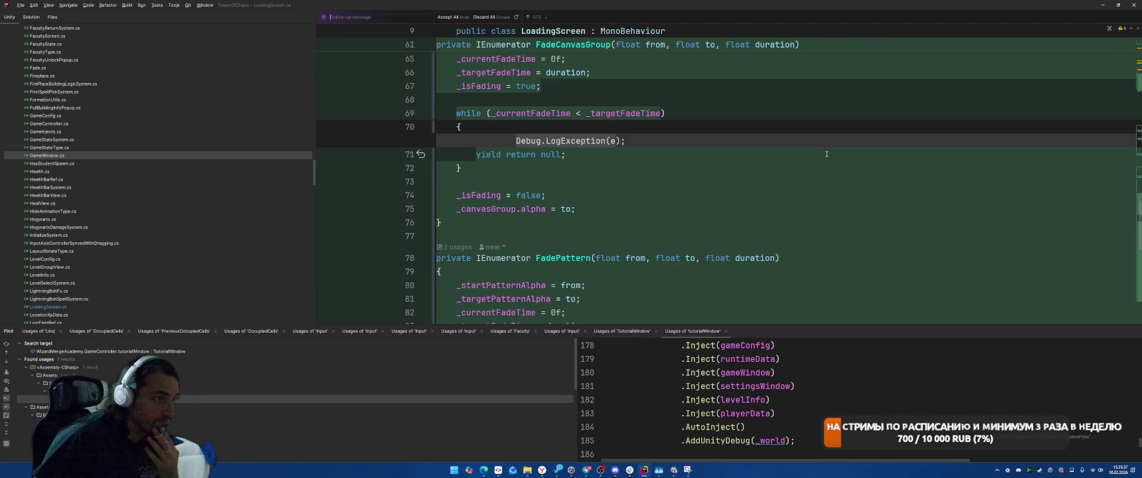
{"action": "scroll", "coordinate": [827, 154], "scroll_direction": "down", "scroll_amount": 4}
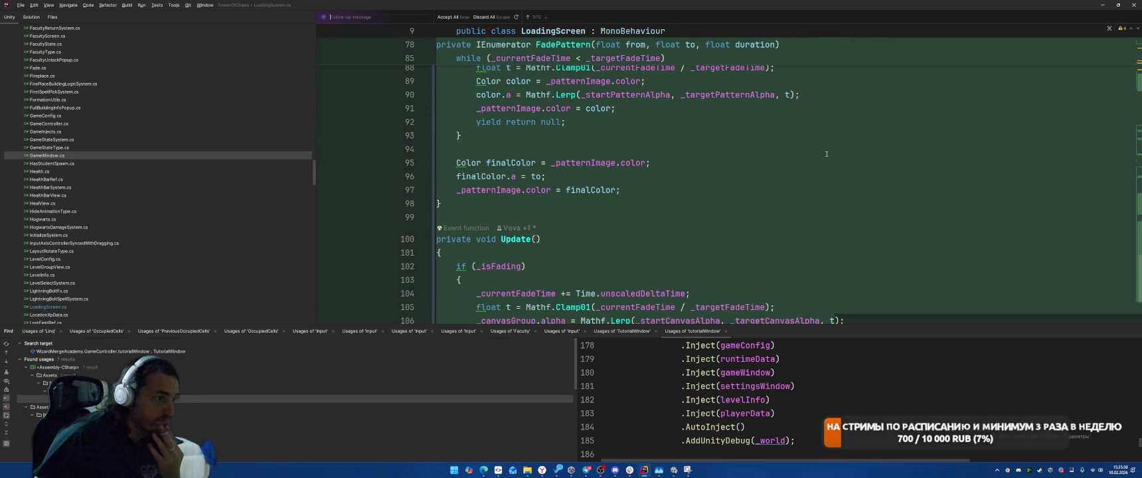
{"action": "scroll", "coordinate": [826, 154], "scroll_direction": "down", "scroll_amount": 3}
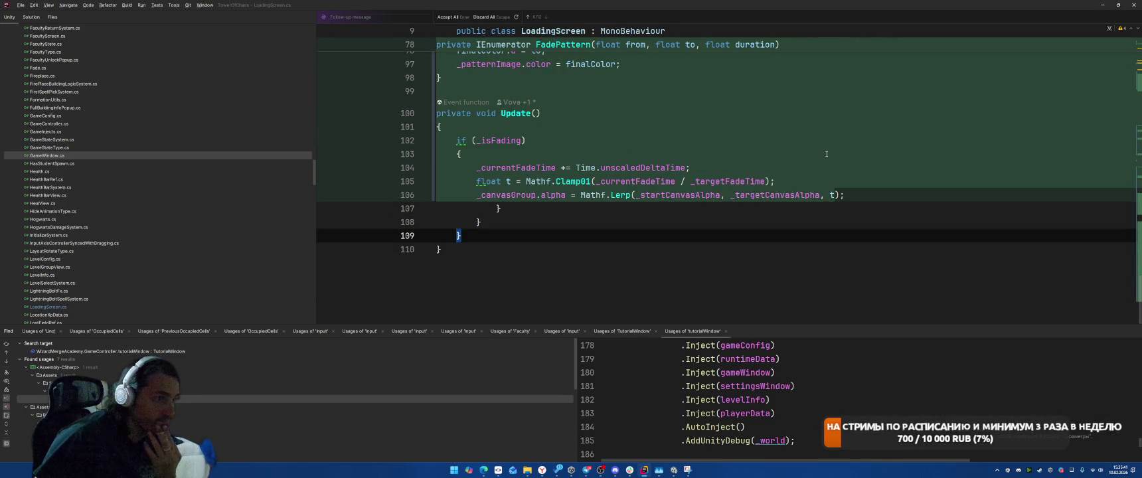
{"action": "scroll", "coordinate": [827, 154], "scroll_direction": "up", "scroll_amount": 4}
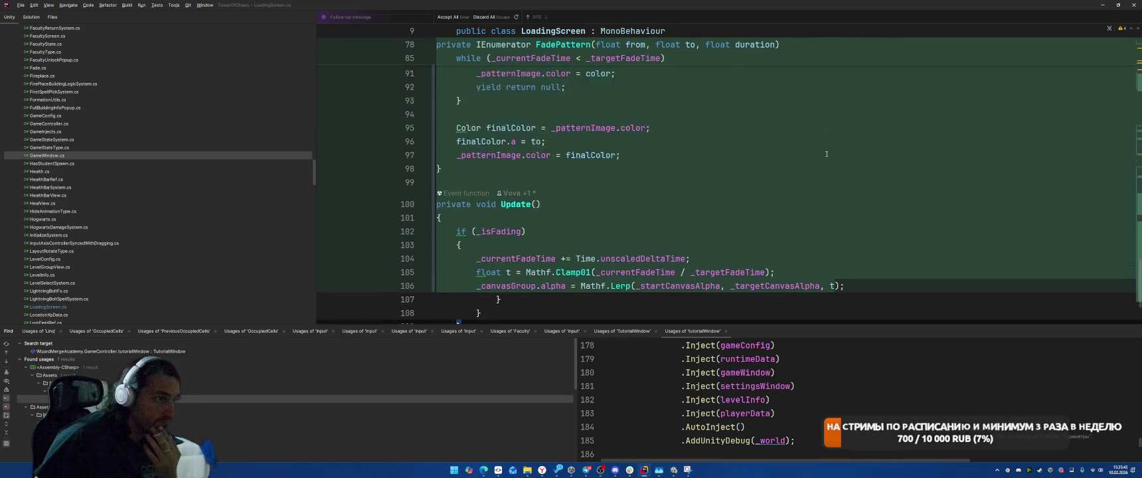
{"action": "scroll", "coordinate": [826, 154], "scroll_direction": "down", "scroll_amount": 2}
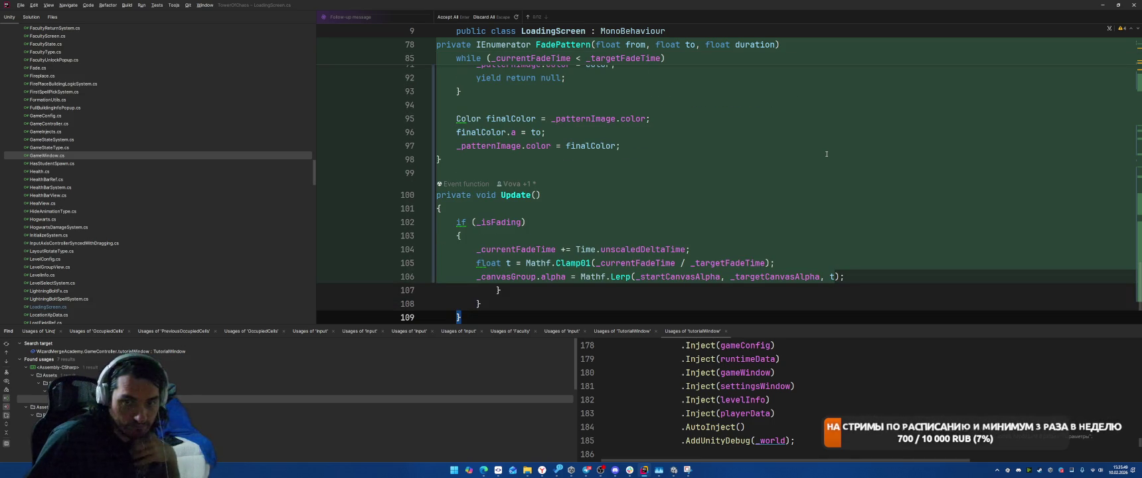
{"action": "scroll", "coordinate": [826, 154], "scroll_direction": "up", "scroll_amount": 5}
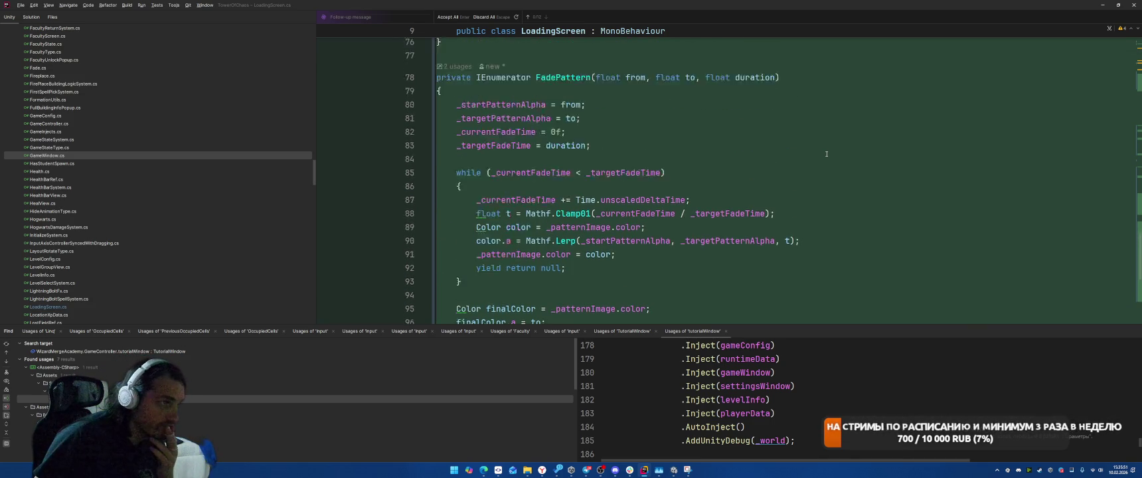
{"action": "scroll", "coordinate": [826, 154], "scroll_direction": "up", "scroll_amount": 10}
{"action": "scroll", "coordinate": [827, 154], "scroll_direction": "up", "scroll_amount": 2}
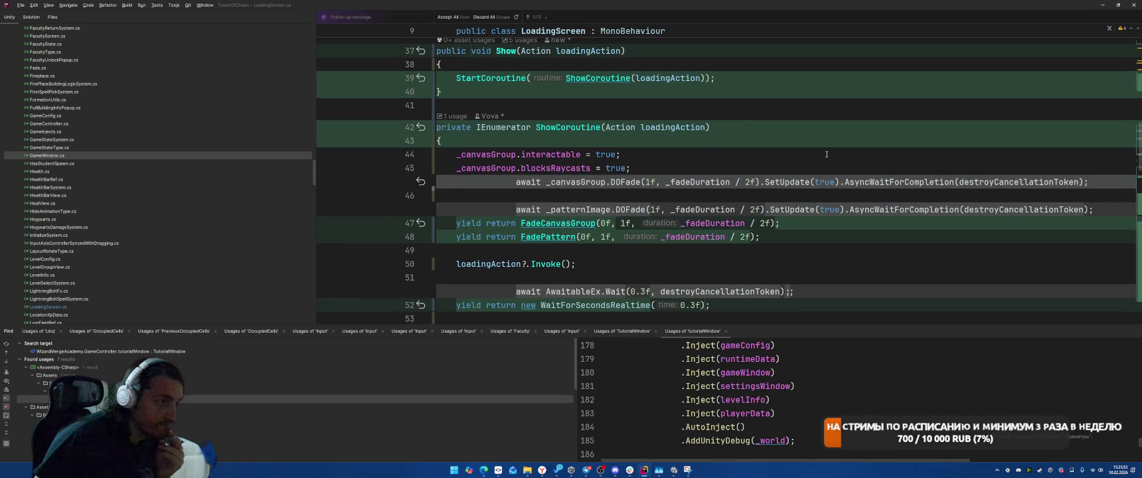
{"action": "scroll", "coordinate": [827, 154], "scroll_direction": "up", "scroll_amount": 3}
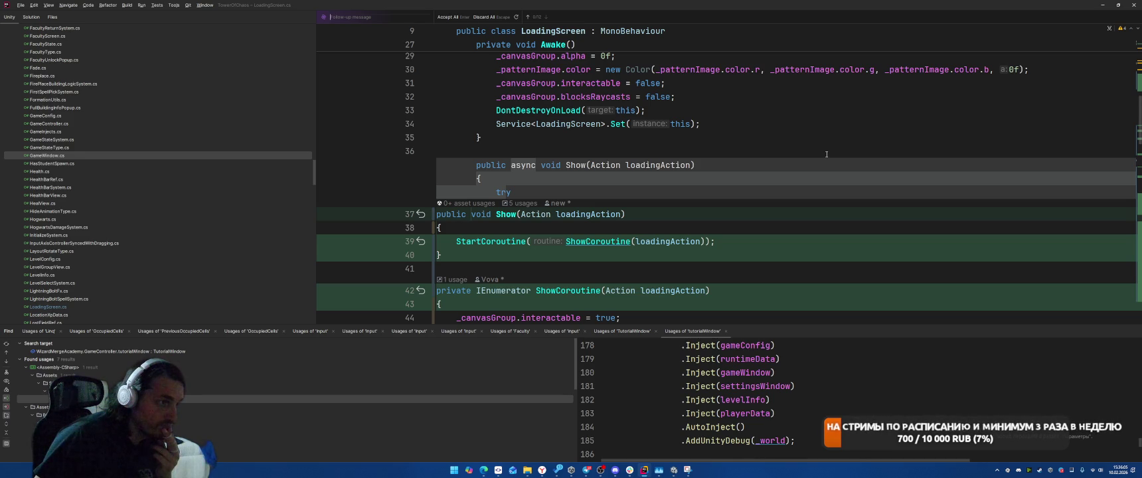
{"action": "scroll", "coordinate": [827, 154], "scroll_direction": "down", "scroll_amount": 2}
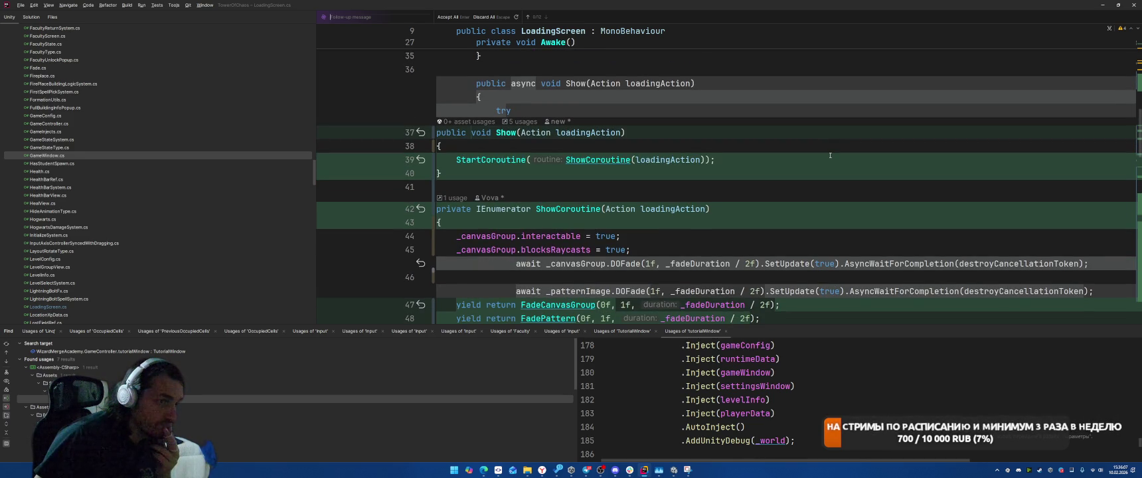
{"action": "scroll", "coordinate": [829, 156], "scroll_direction": "down", "scroll_amount": 3}
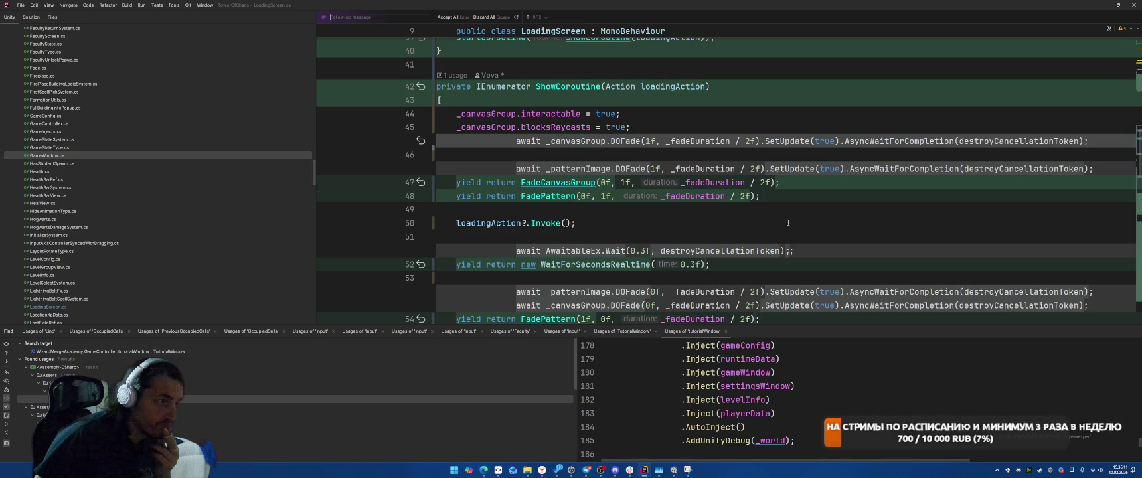
{"action": "scroll", "coordinate": [789, 199], "scroll_direction": "down", "scroll_amount": 15}
{"action": "scroll", "coordinate": [804, 160], "scroll_direction": "up", "scroll_amount": 2}
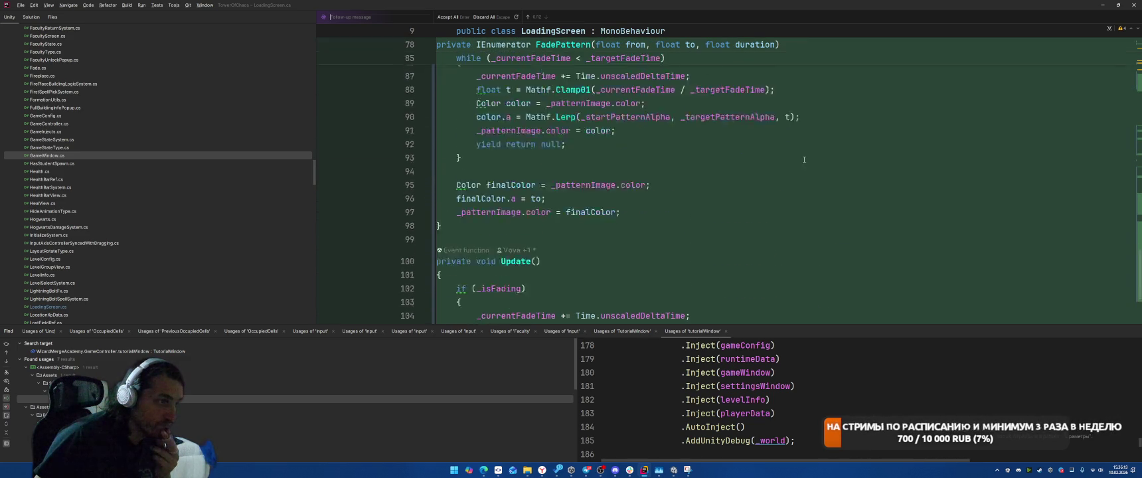
{"action": "scroll", "coordinate": [803, 182], "scroll_direction": "up", "scroll_amount": 2}
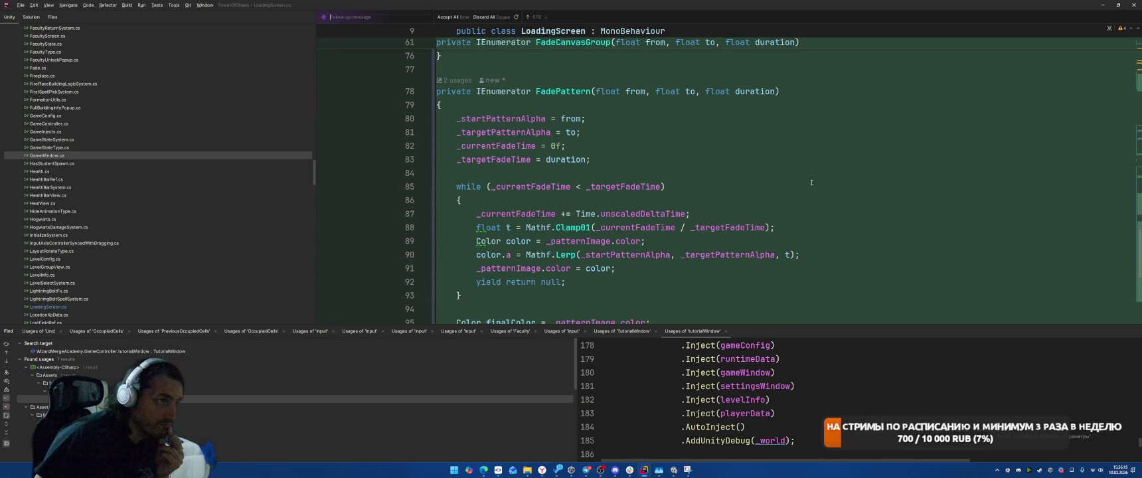
{"action": "scroll", "coordinate": [811, 182], "scroll_direction": "down", "scroll_amount": 6}
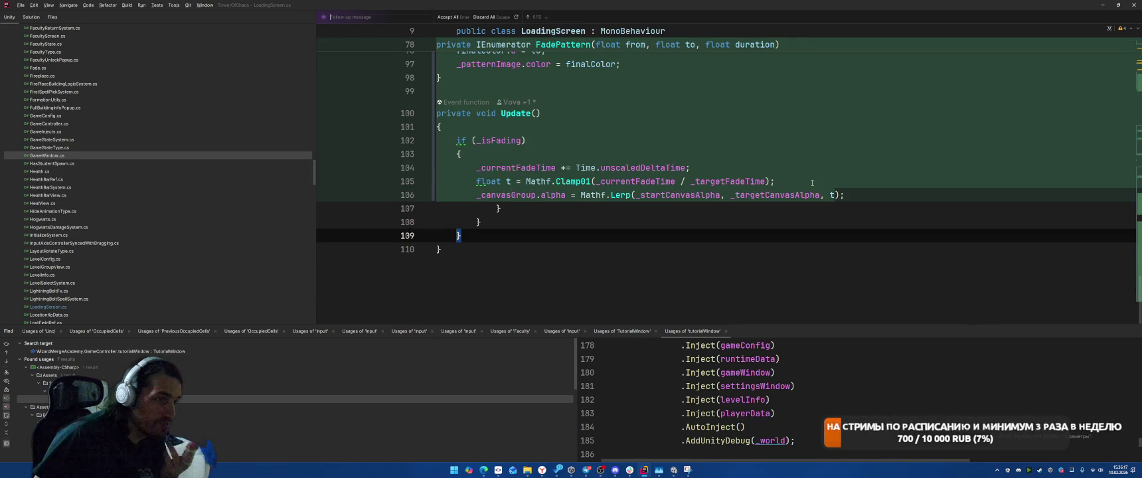
{"action": "scroll", "coordinate": [796, 193], "scroll_direction": "up", "scroll_amount": 15}
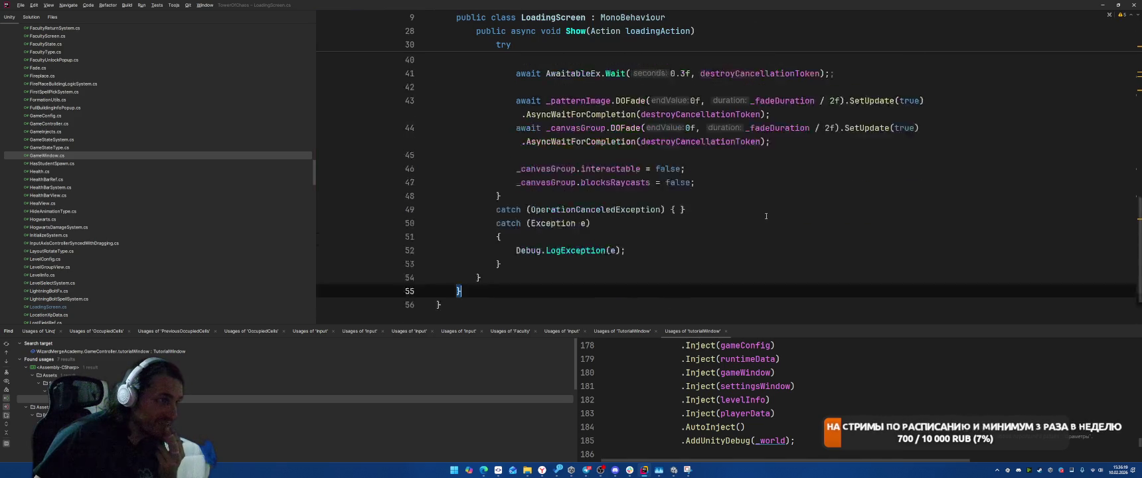
Delete the blank line at the top of Show's try block.
{"action": "scroll", "coordinate": [766, 215], "scroll_direction": "down", "scroll_amount": 3}
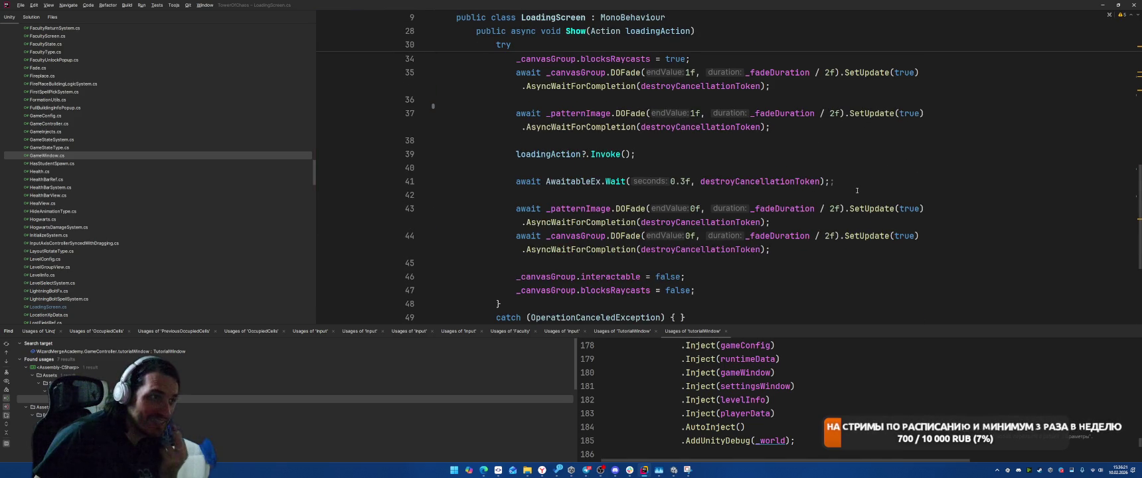
{"action": "scroll", "coordinate": [857, 191], "scroll_direction": "up", "scroll_amount": 2}
{"action": "left_click", "coordinate": [546, 113]}
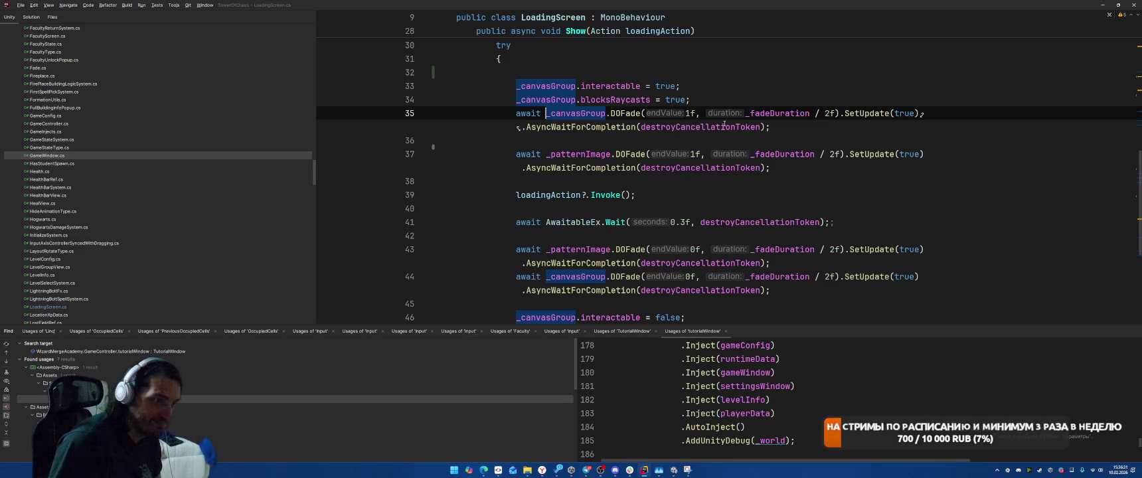
{"action": "scroll", "coordinate": [723, 118], "scroll_direction": "down", "scroll_amount": 3}
{"action": "scroll", "coordinate": [743, 152], "scroll_direction": "up", "scroll_amount": 2}
{"action": "scroll", "coordinate": [768, 184], "scroll_direction": "down", "scroll_amount": 2}
{"action": "scroll", "coordinate": [768, 184], "scroll_direction": "up", "scroll_amount": 5}
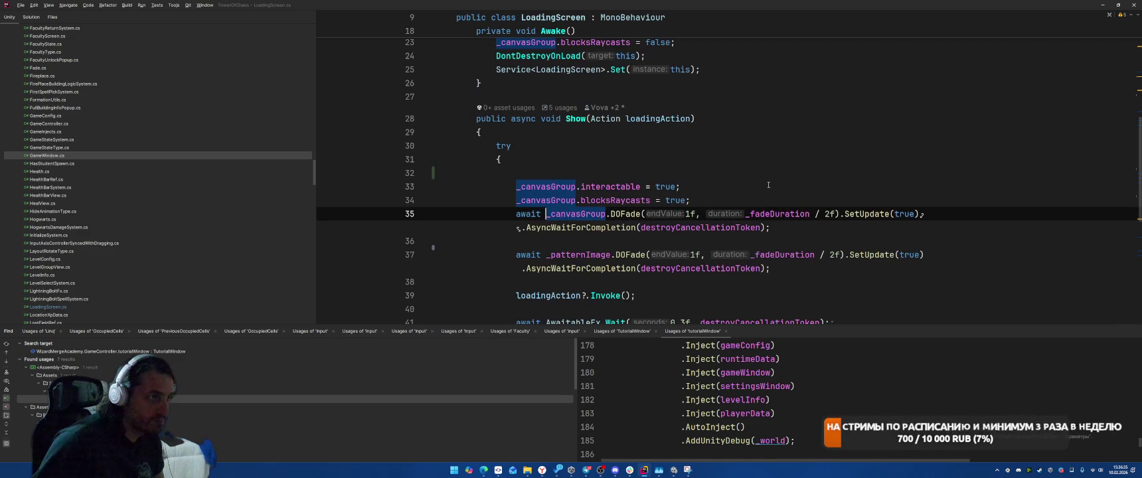
{"action": "left_click", "coordinate": [699, 171]}
{"action": "key", "text": "BackSpace"}
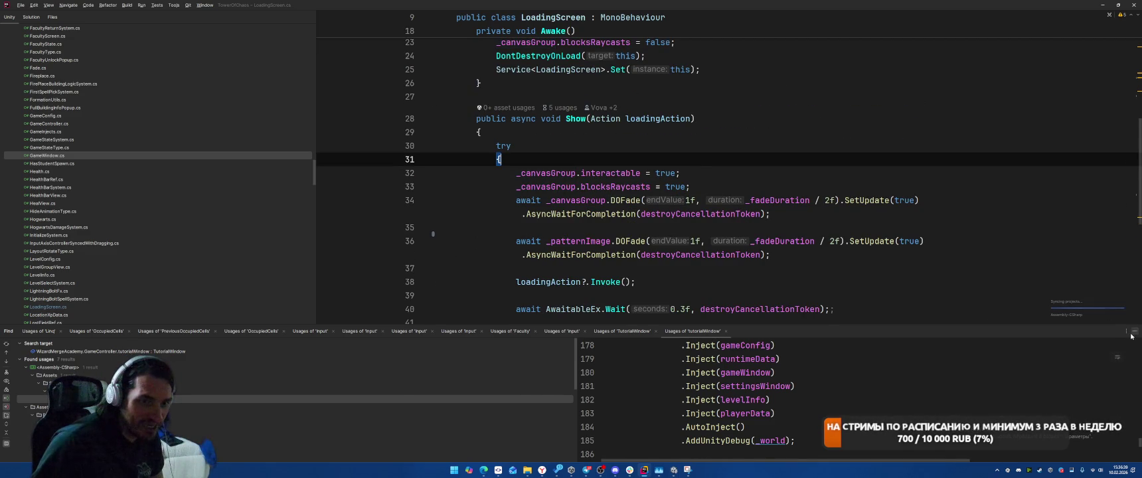
Close the Find usages results so the code fills the editor.
{"action": "left_click", "coordinate": [1134, 330]}
{"action": "left_click", "coordinate": [996, 296]}
{"action": "scroll", "coordinate": [933, 345], "scroll_direction": "down", "scroll_amount": 1}
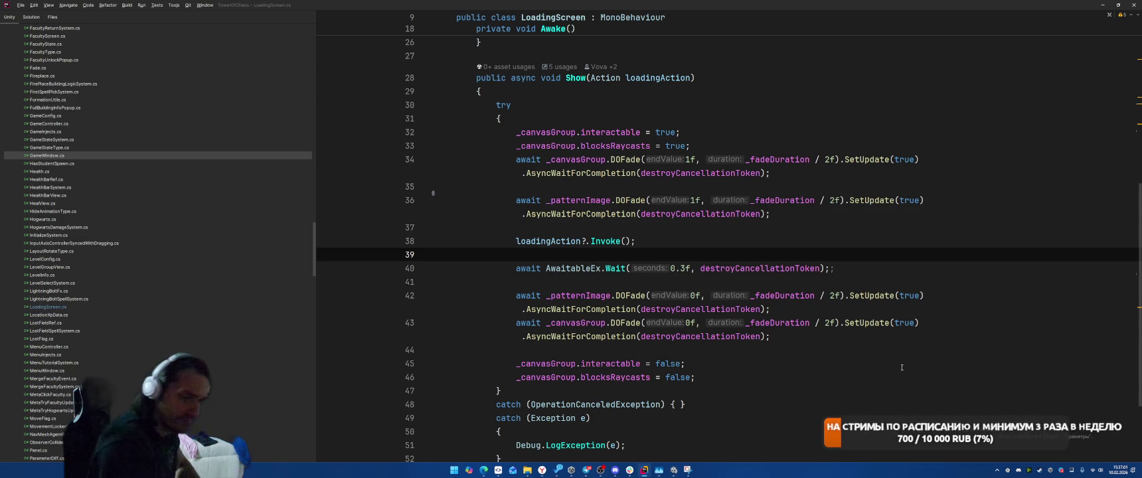
Add gameObject.SetActive(true); as the first line of the try block.
{"action": "left_click", "coordinate": [615, 122]}
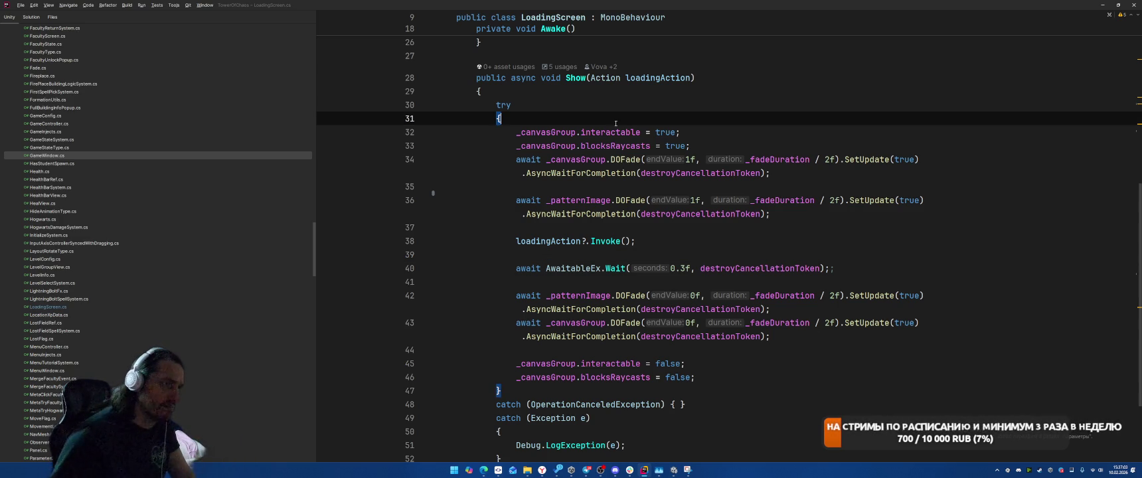
{"action": "key", "text": "Return"}
{"action": "type", "text": "gameObject.Set"}
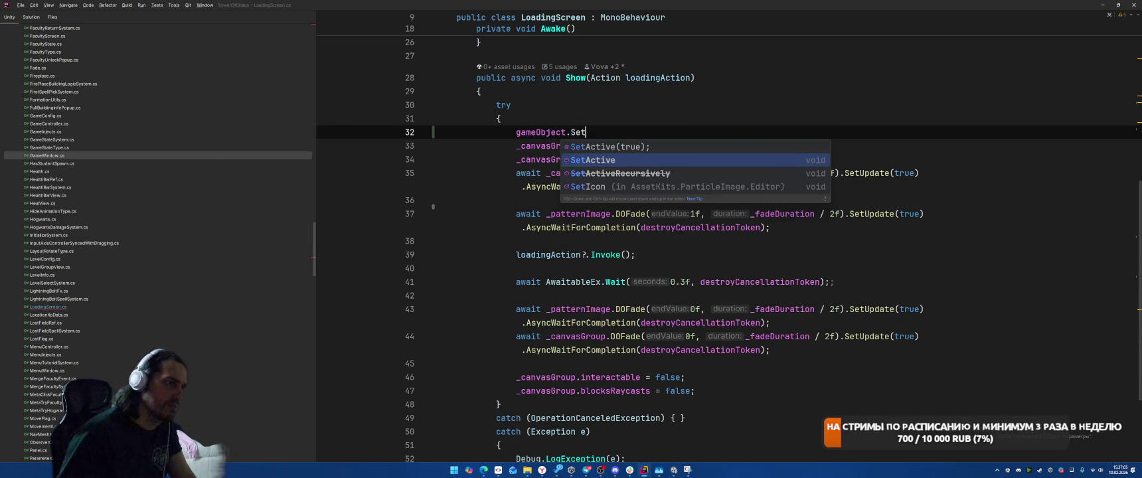
{"action": "key", "text": "Return"}
{"action": "type", "text": "true);"}
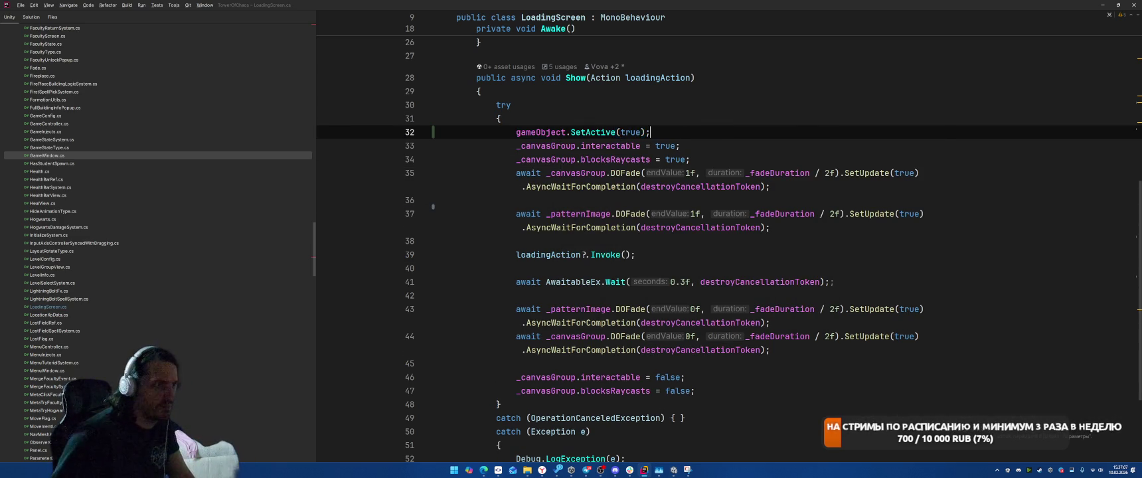
{"action": "key", "text": "shift+Home"}
{"action": "key", "text": "ctrl+c"}
Add gameObject.SetActive(false); after blocksRaycasts = false.
{"action": "left_click", "coordinate": [741, 393]}
{"action": "key", "text": "Return"}
{"action": "key", "text": "ctrl+v"}
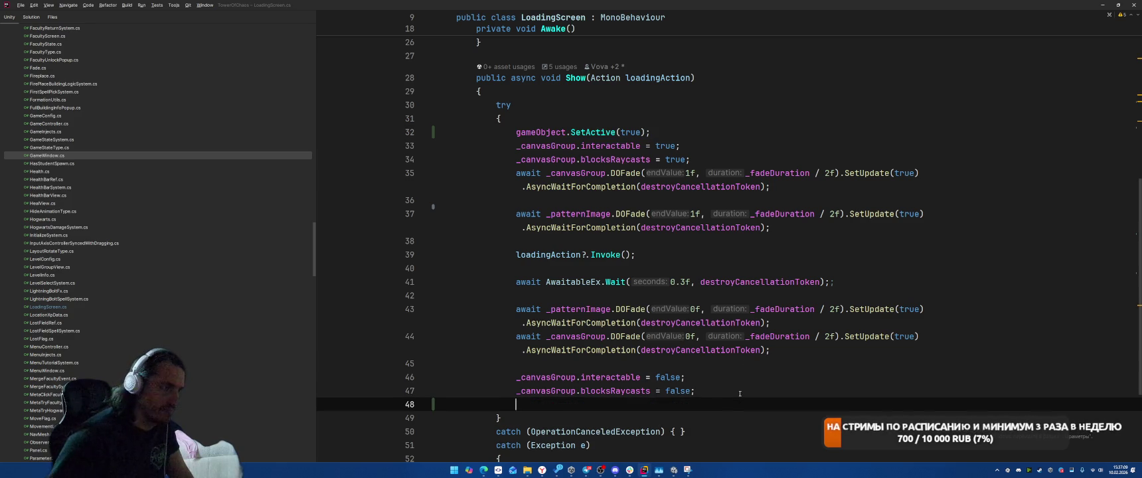
{"action": "key", "text": "Left"}
{"action": "key", "text": "Left"}
{"action": "key", "text": "ctrl+shift+Left"}
{"action": "type", "text": "fal"}
{"action": "key", "text": "Return"}
{"action": "key", "text": "End"}
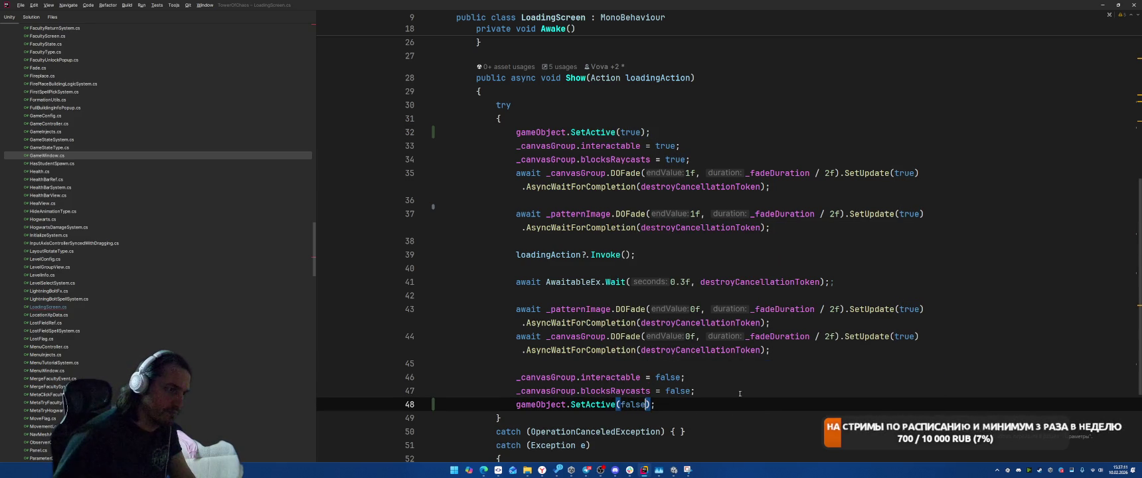
Check that the try block's opening and closing braces still match.
{"action": "left_click", "coordinate": [869, 132]}
{"action": "left_click", "coordinate": [863, 123]}
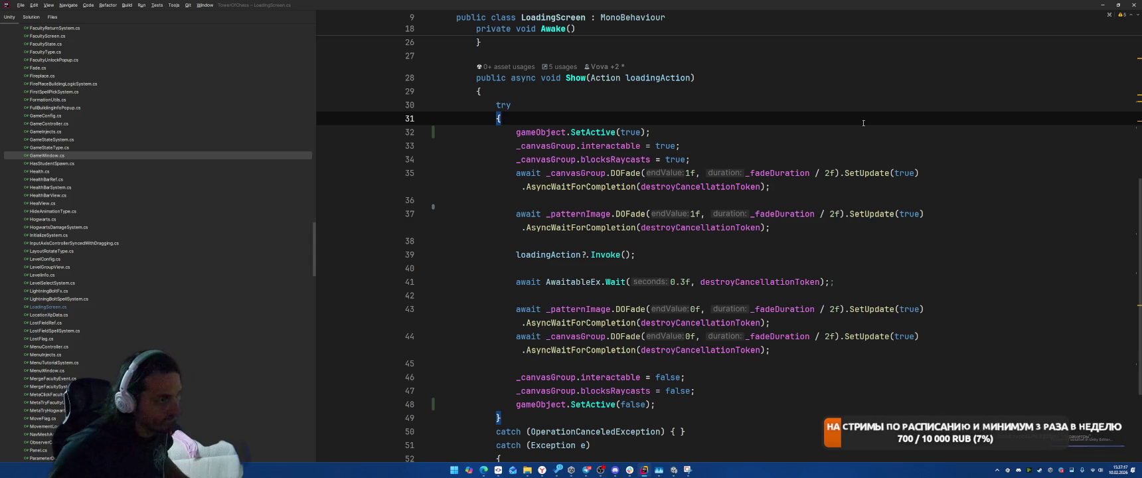
{"action": "scroll", "coordinate": [863, 123], "scroll_direction": "up", "scroll_amount": 2}
{"action": "scroll", "coordinate": [823, 133], "scroll_direction": "down", "scroll_amount": 5}
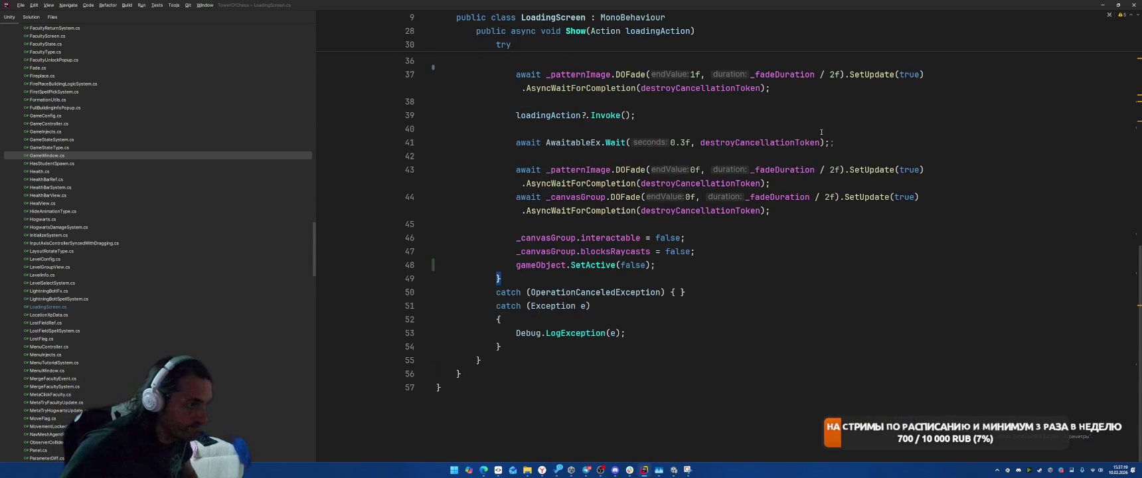
{"action": "key", "text": "ctrl+bracketright"}
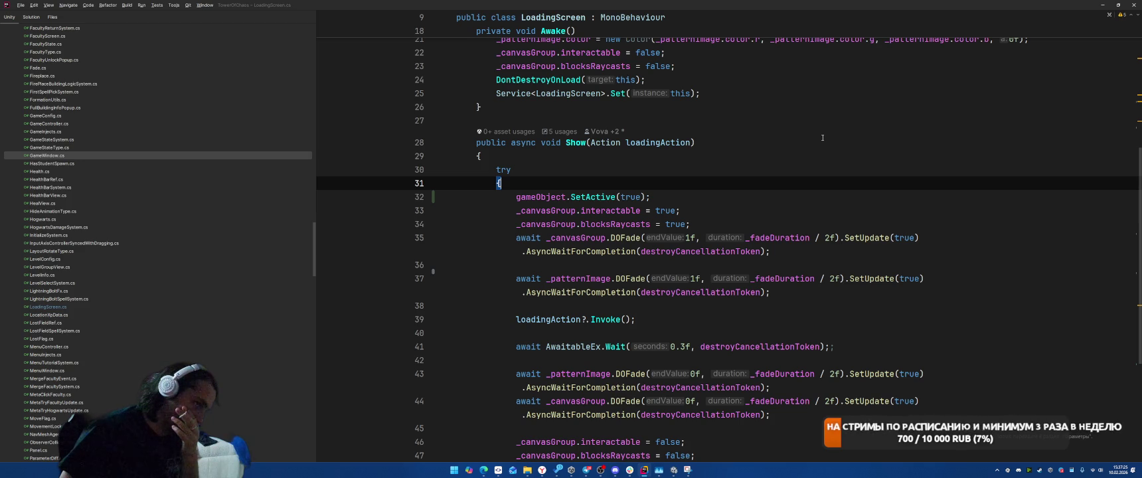
Add a blank line after blocksRaycasts = true and dismiss the suggested completion.
{"action": "left_click", "coordinate": [796, 215]}
{"action": "left_click", "coordinate": [805, 219]}
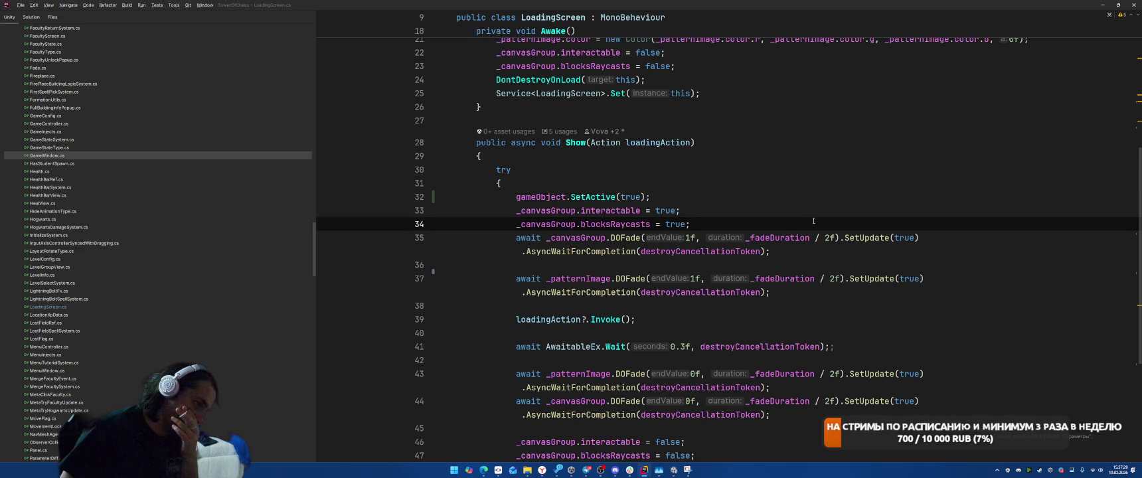
{"action": "key", "text": "Return"}
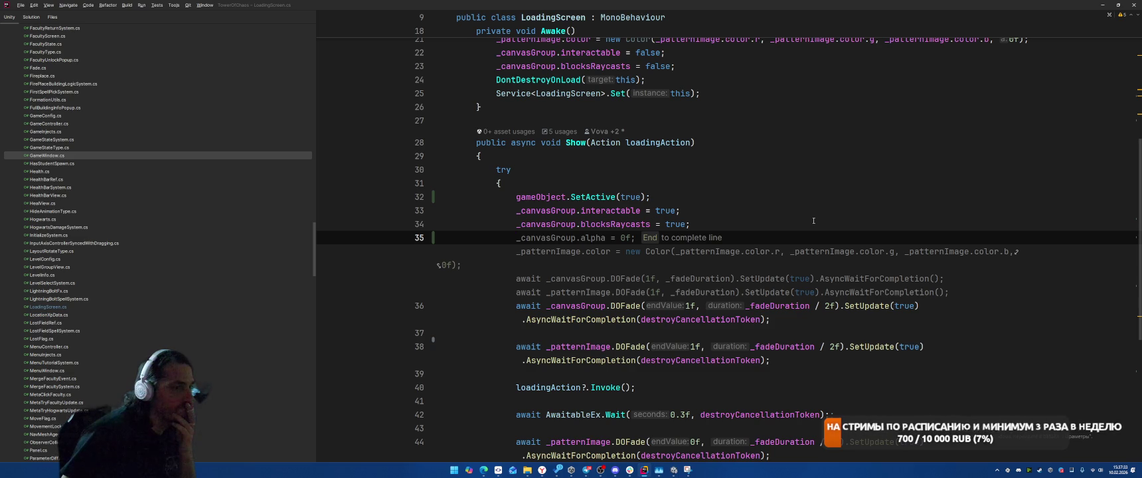
{"action": "left_click", "coordinate": [813, 221]}
{"action": "scroll", "coordinate": [881, 212], "scroll_direction": "down", "scroll_amount": 2}
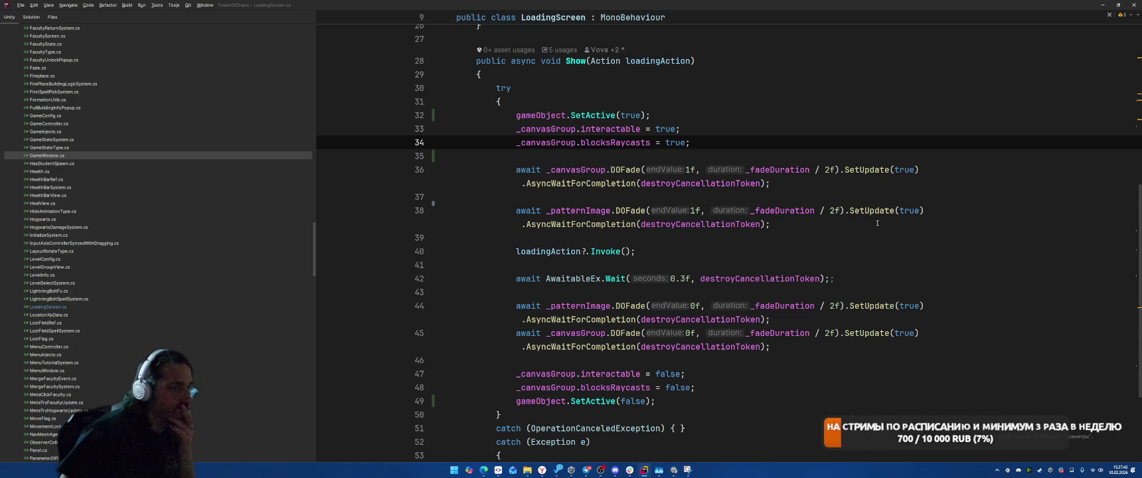
{"action": "scroll", "coordinate": [877, 223], "scroll_direction": "down", "scroll_amount": 3}
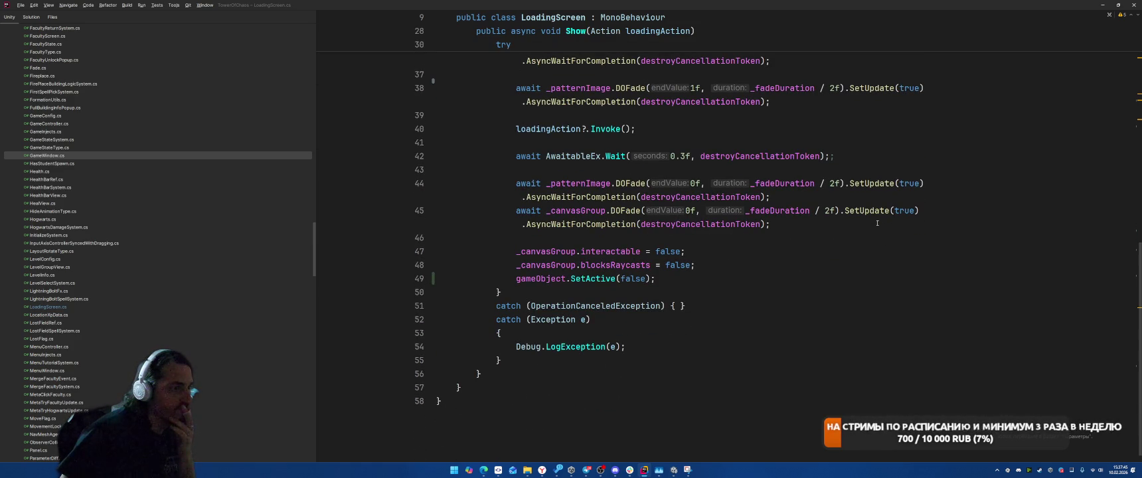
{"action": "scroll", "coordinate": [858, 268], "scroll_direction": "up", "scroll_amount": 5}
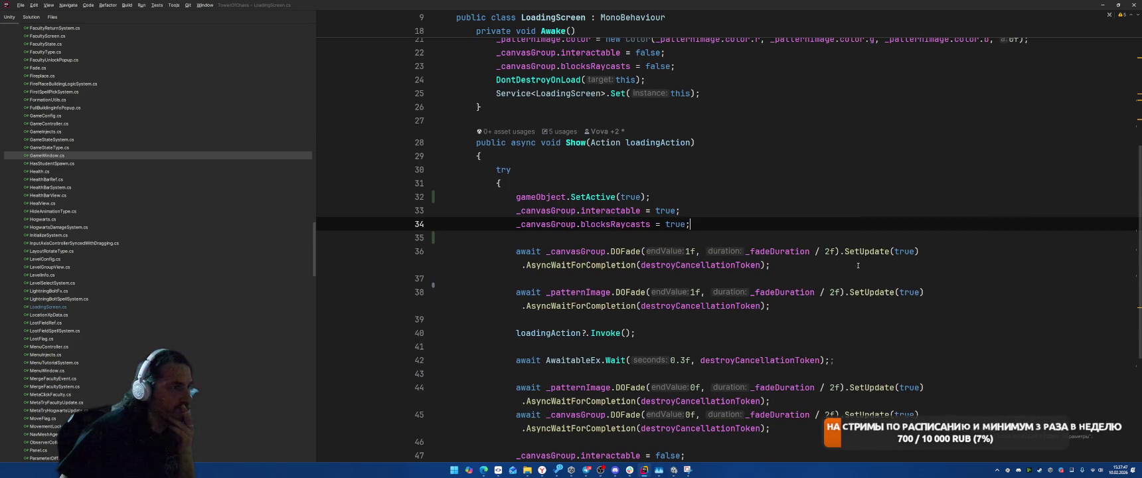
{"action": "scroll", "coordinate": [867, 248], "scroll_direction": "up", "scroll_amount": 5}
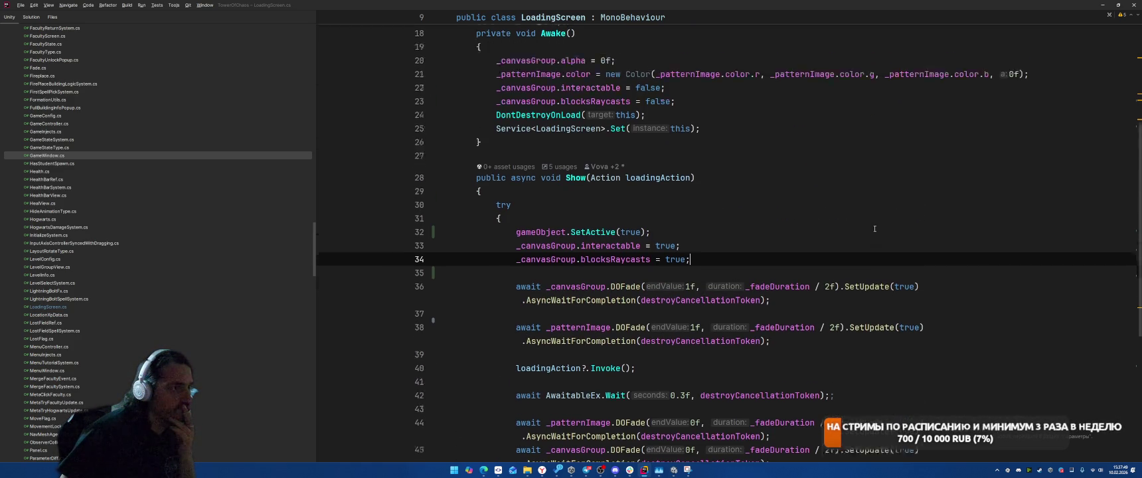
{"action": "scroll", "coordinate": [713, 183], "scroll_direction": "down", "scroll_amount": 4}
{"action": "left_click", "coordinate": [847, 148]}
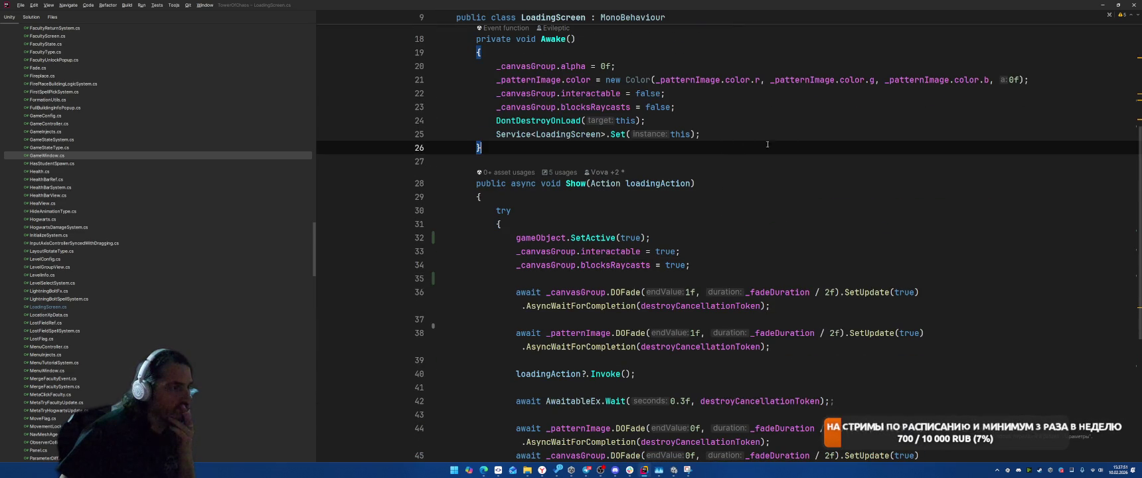
{"action": "scroll", "coordinate": [847, 150], "scroll_direction": "down", "scroll_amount": 5}
{"action": "left_click", "coordinate": [847, 150]}
{"action": "scroll", "coordinate": [847, 150], "scroll_direction": "up", "scroll_amount": 3}
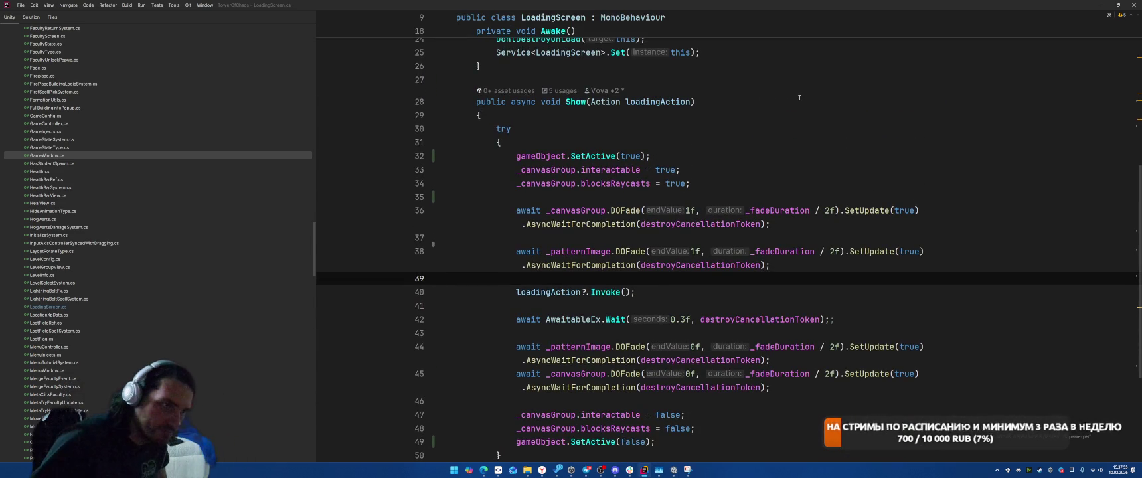
On the first DOFade line, ask the inline AI to rewrite Show without DOTween using pure async.
{"action": "left_click", "coordinate": [704, 200]}
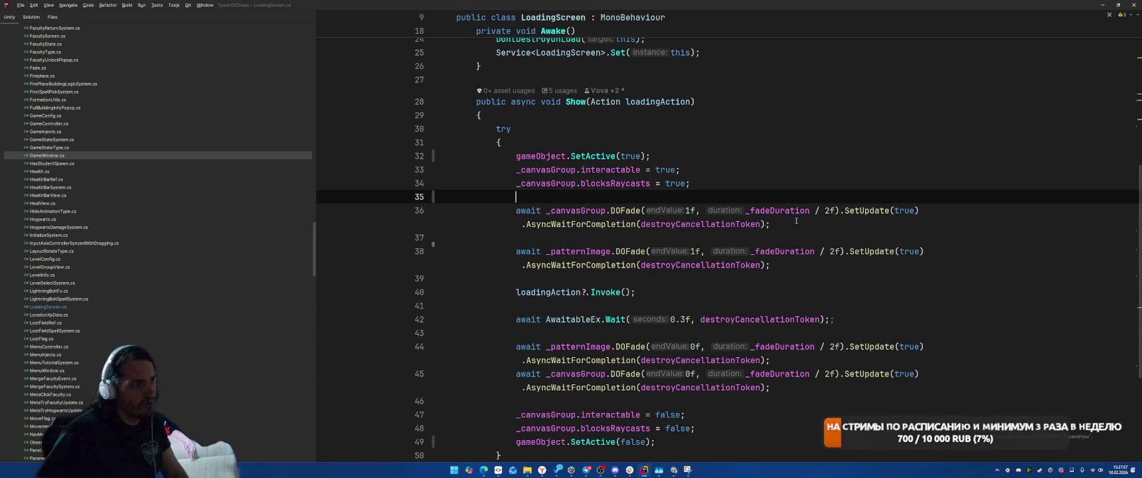
{"action": "key", "text": "Down"}
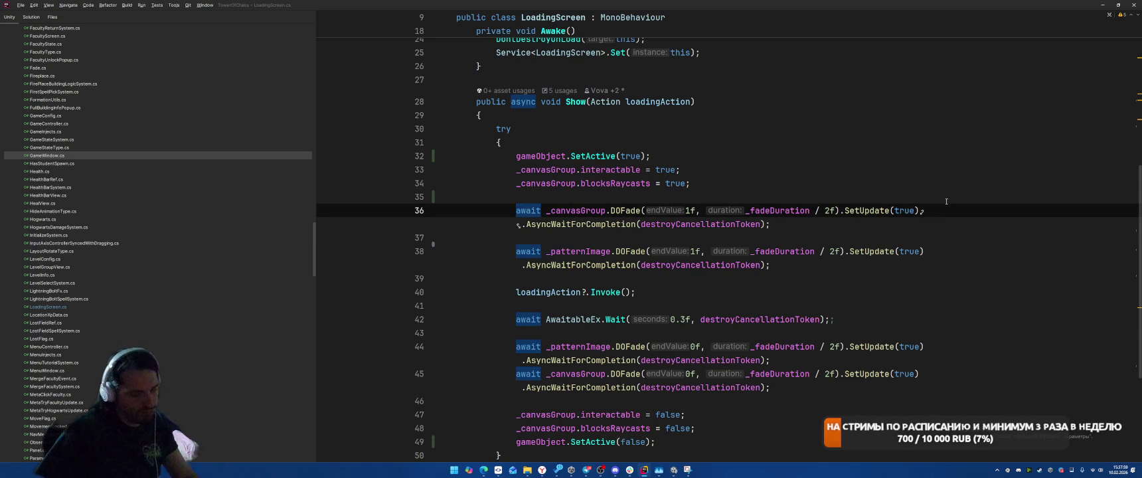
{"action": "key", "text": "ctrl+backslash"}
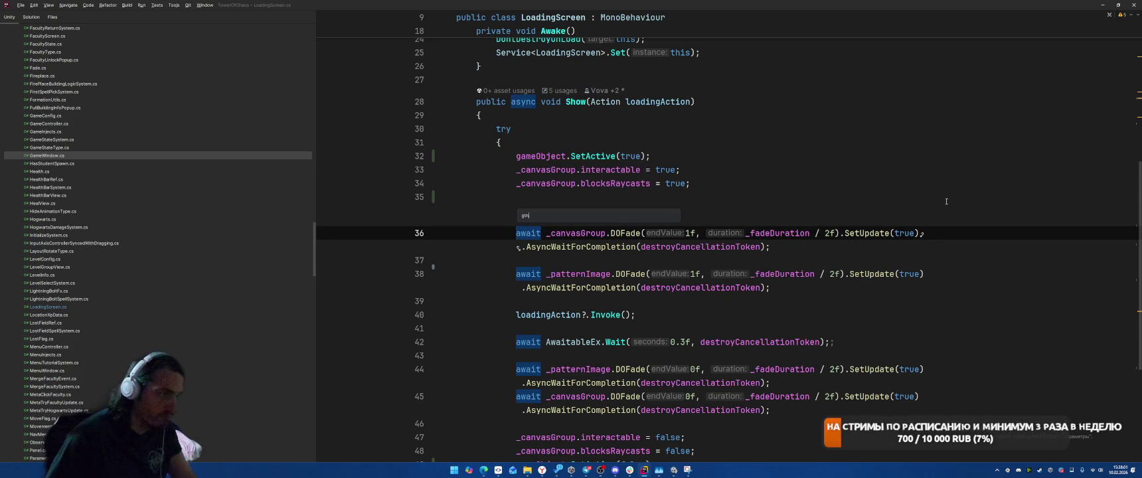
{"action": "type", "text": "перепиш"}
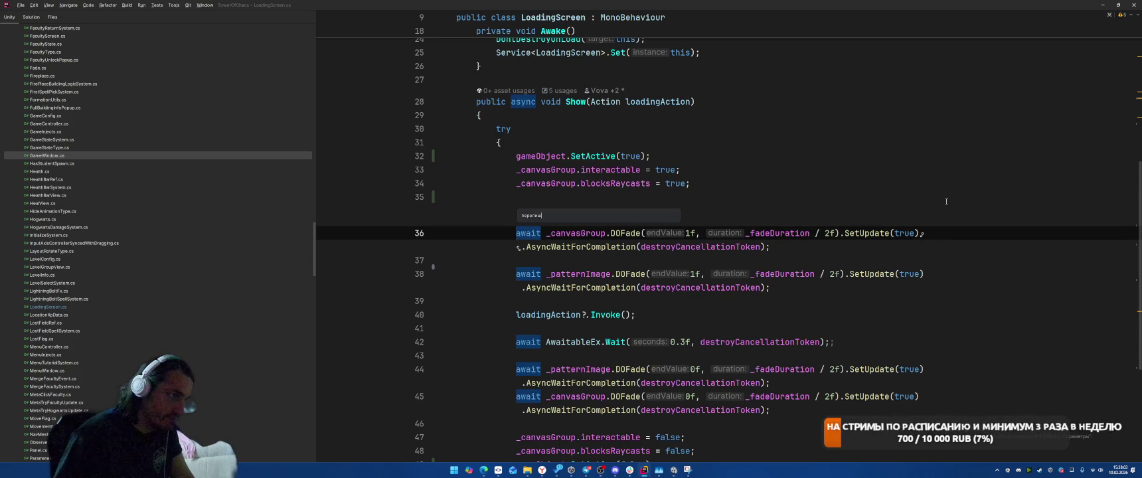
{"action": "type", "text": "и бепользования"}
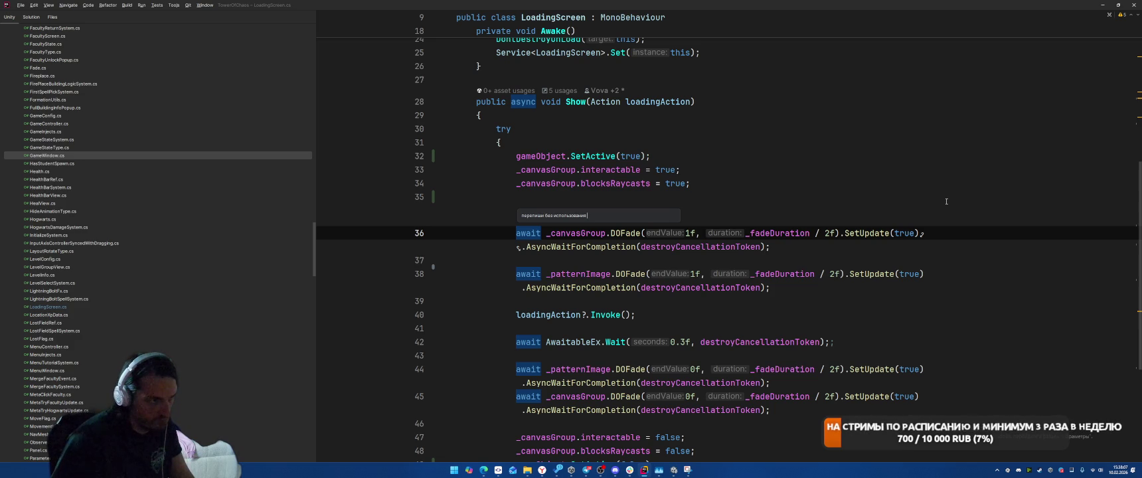
{"action": "type", "text": "een и"}
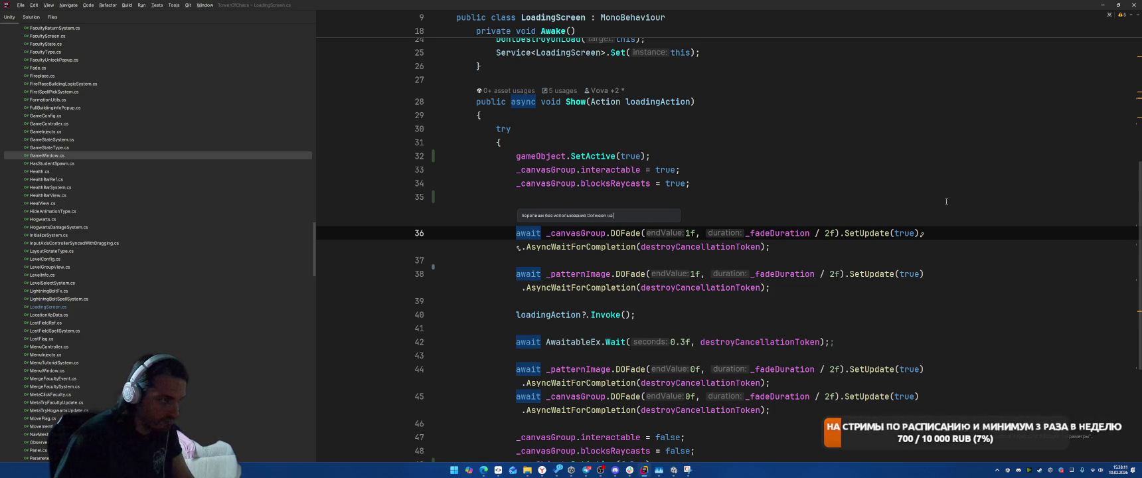
{"action": "type", "text": "и"}
{"action": "key", "text": "BackSpace"}
{"action": "key", "text": "BackSpace"}
{"action": "key", "text": "BackSpace"}
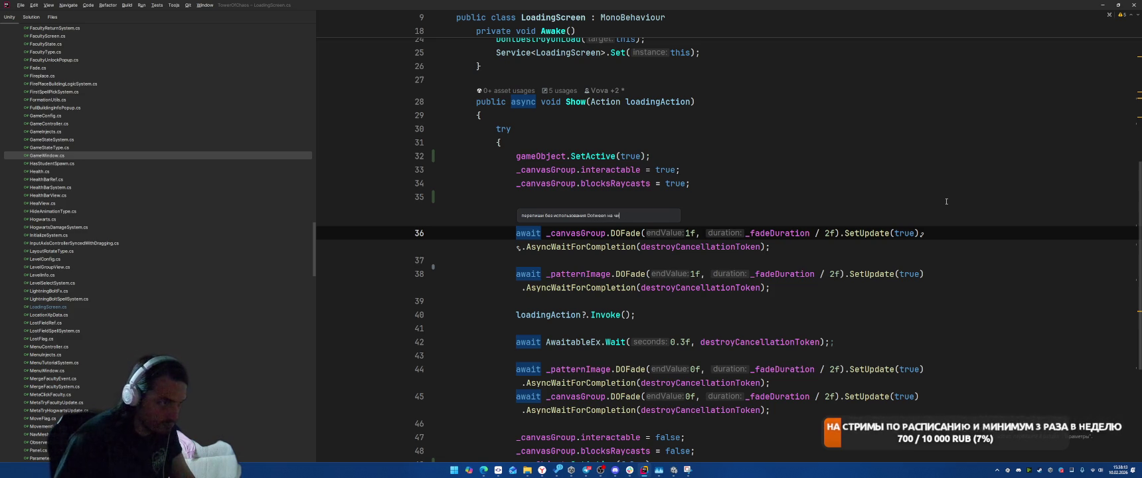
{"action": "type", "text": "стые "}
{"action": "type", "text": "sy"}
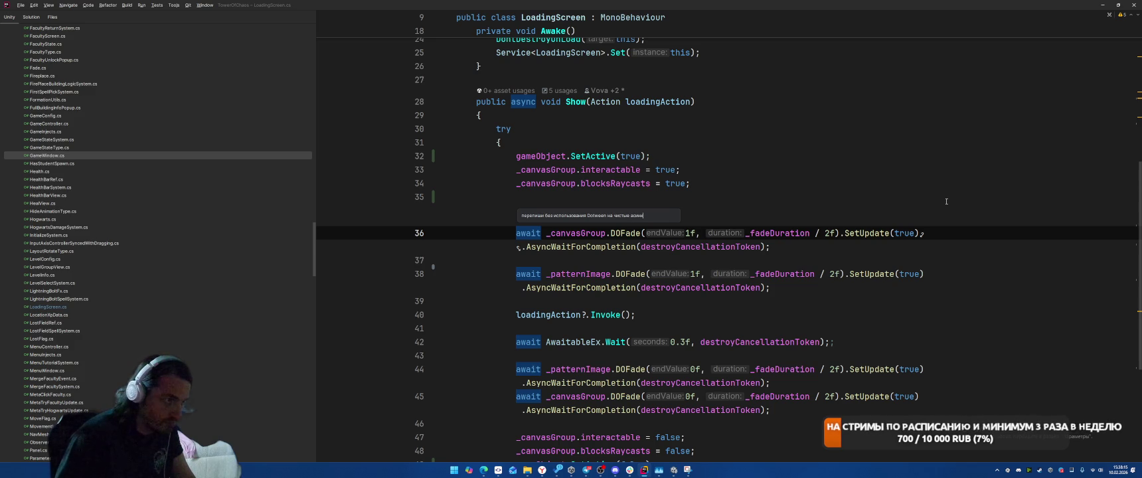
{"action": "key", "text": "Return"}
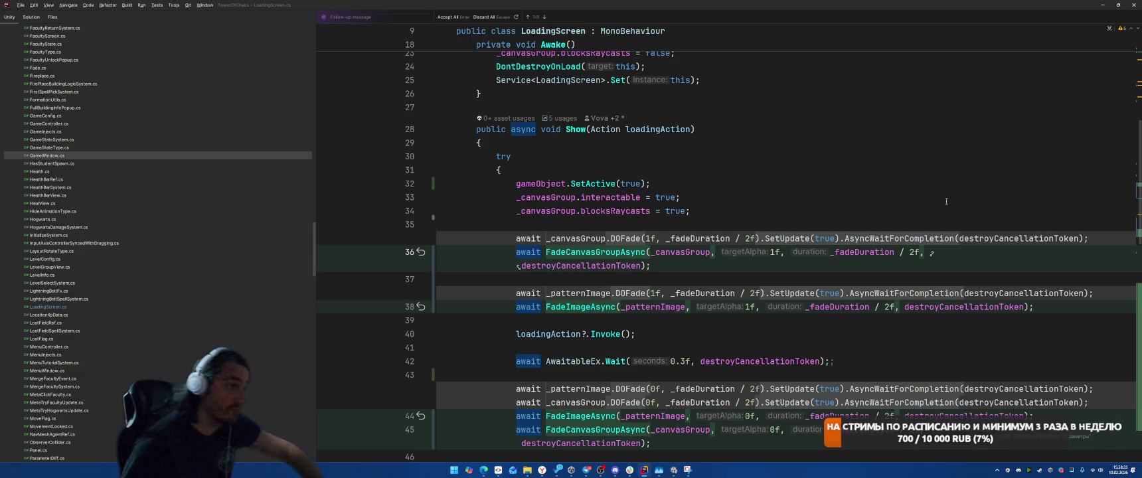
Review the generated FadeCanvasGroupAsync and FadeImageAsync helpers and the updated using list.
{"action": "scroll", "coordinate": [891, 215], "scroll_direction": "down", "scroll_amount": 1}
{"action": "scroll", "coordinate": [892, 216], "scroll_direction": "down", "scroll_amount": 10}
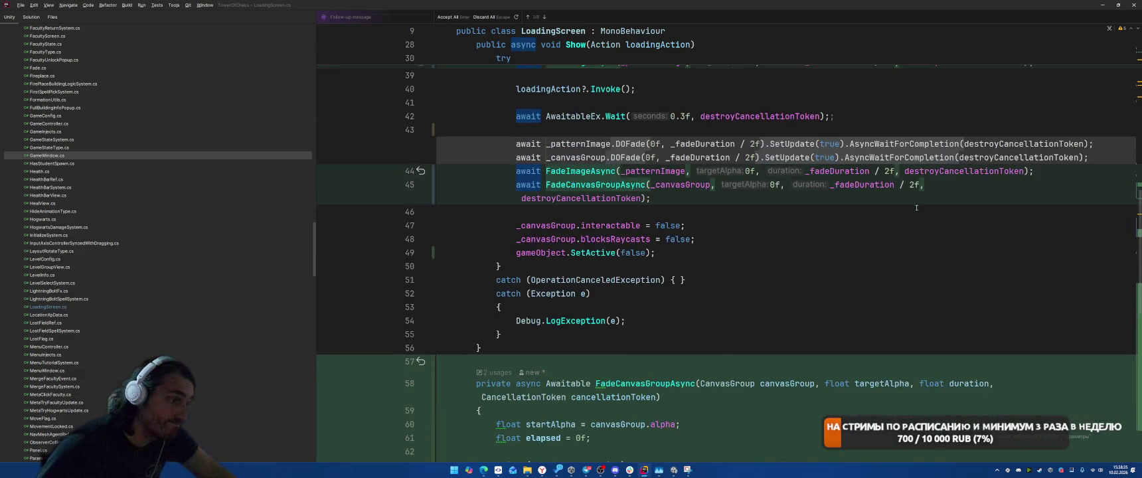
{"action": "scroll", "coordinate": [916, 208], "scroll_direction": "down", "scroll_amount": 2}
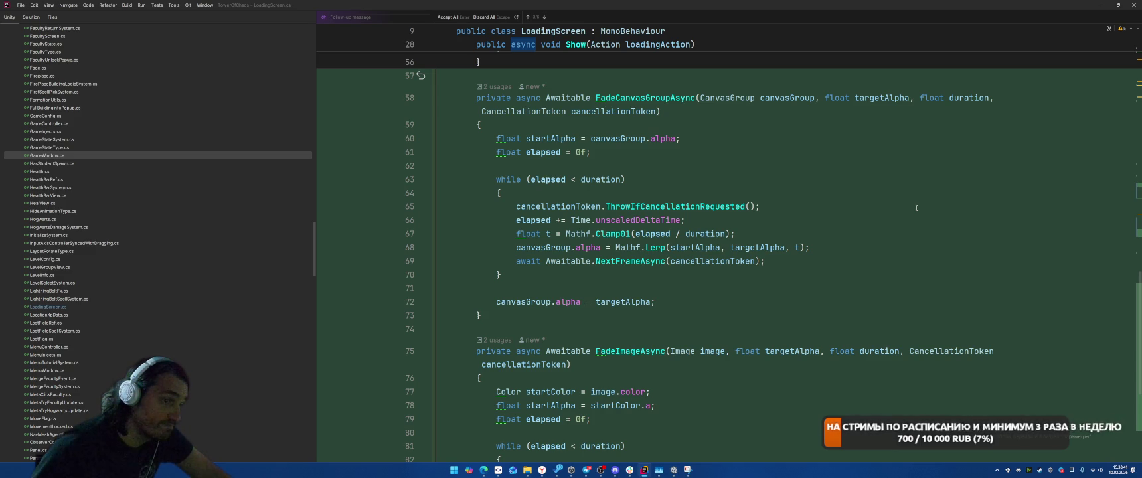
{"action": "scroll", "coordinate": [916, 208], "scroll_direction": "down", "scroll_amount": 5}
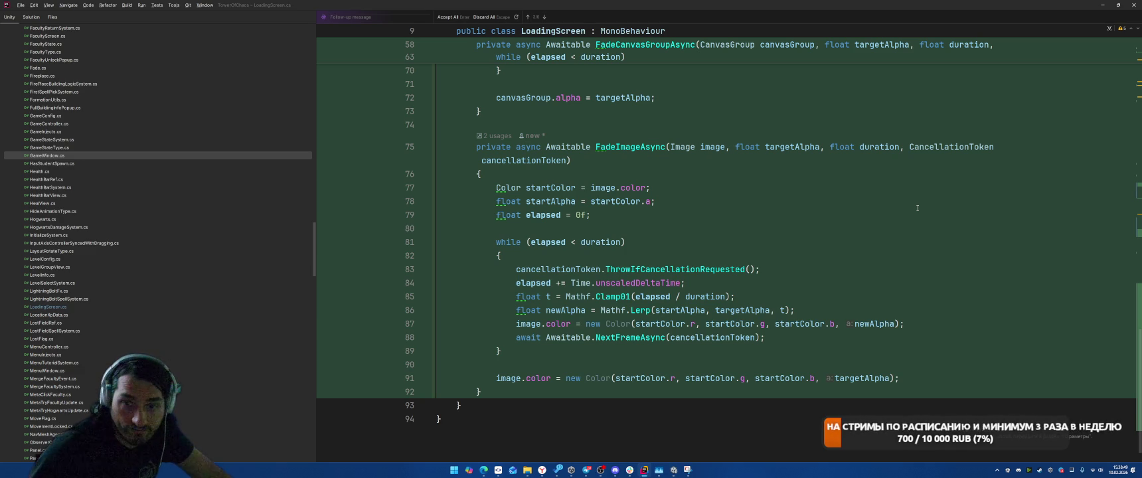
{"action": "scroll", "coordinate": [918, 208], "scroll_direction": "up", "scroll_amount": 5}
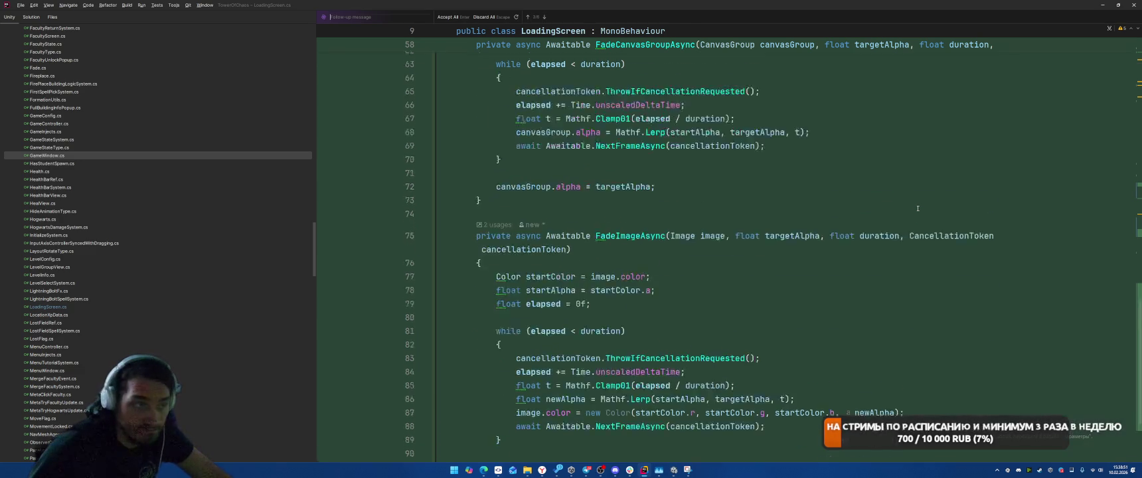
{"action": "scroll", "coordinate": [917, 208], "scroll_direction": "up", "scroll_amount": 15}
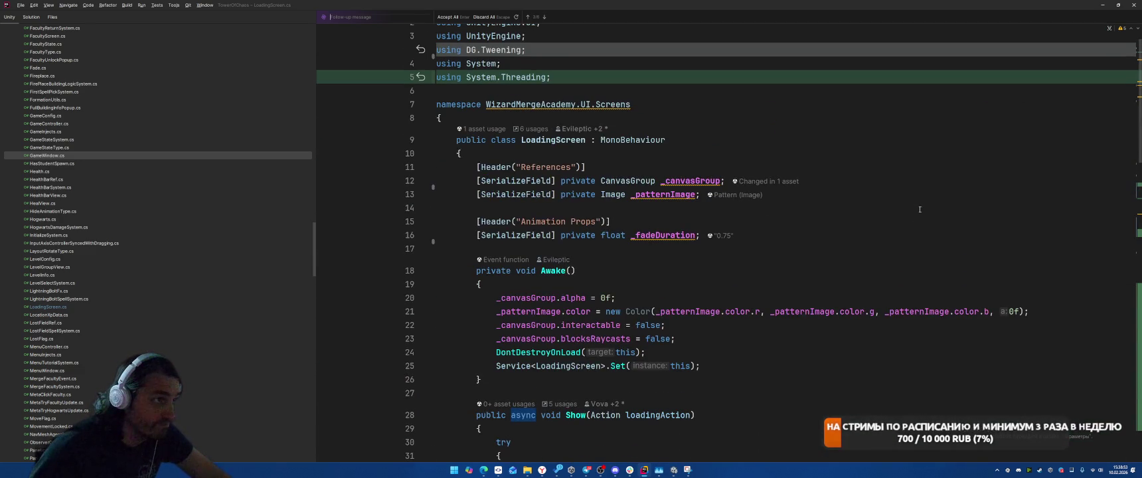
{"action": "scroll", "coordinate": [917, 209], "scroll_direction": "down", "scroll_amount": 6}
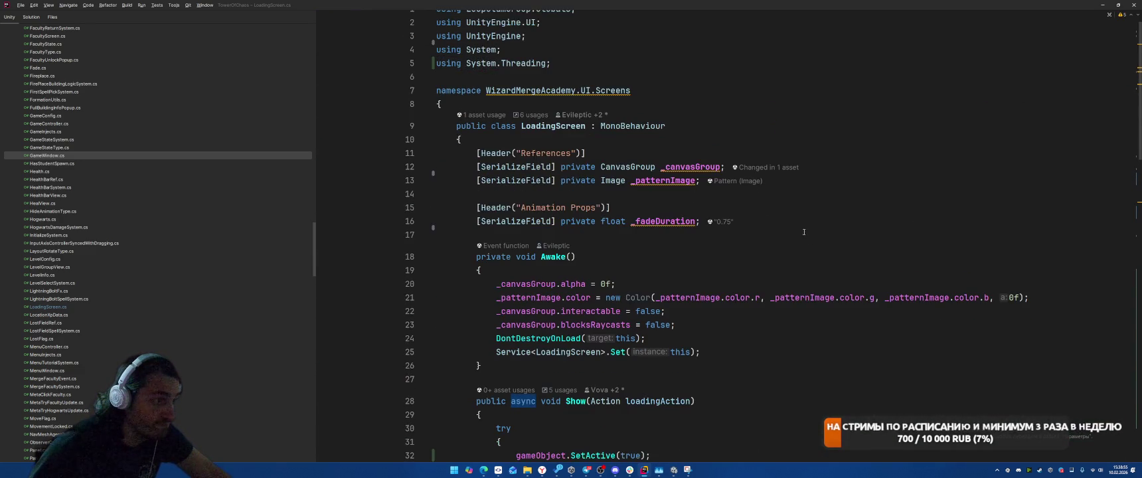
{"action": "scroll", "coordinate": [878, 144], "scroll_direction": "down", "scroll_amount": 4}
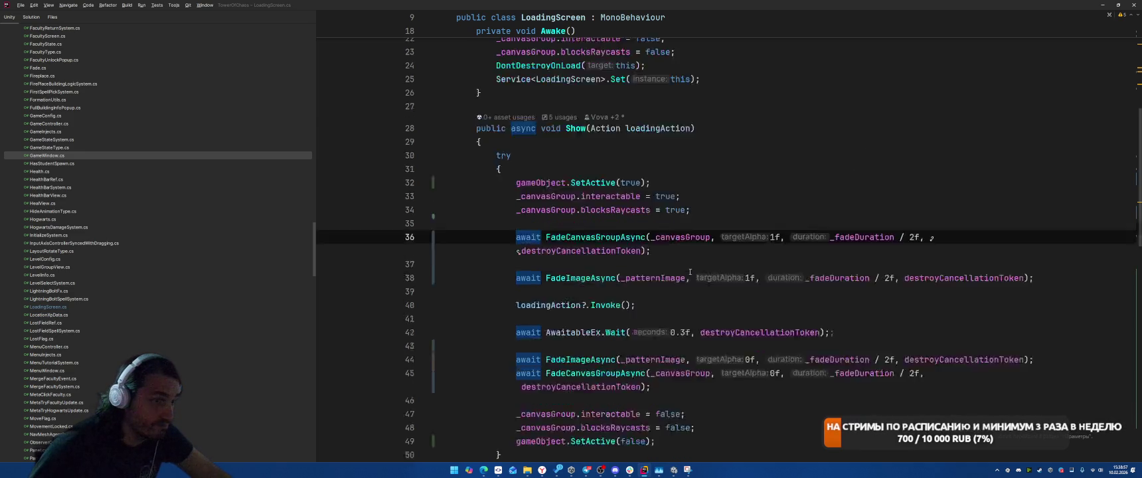
Declare a private Action _loadingAction field below Awake.
{"action": "scroll", "coordinate": [878, 369], "scroll_direction": "up", "scroll_amount": 3}
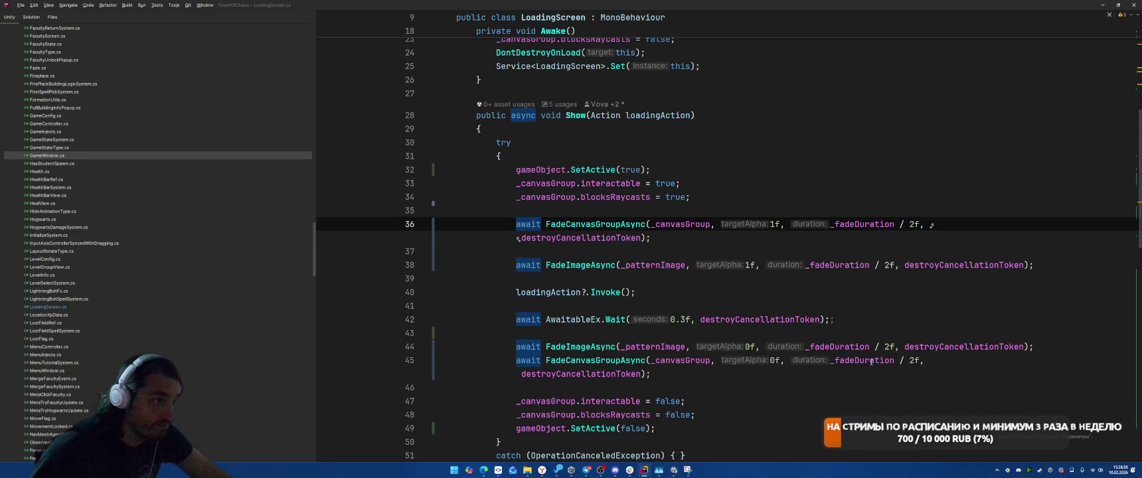
{"action": "left_click", "coordinate": [822, 196]}
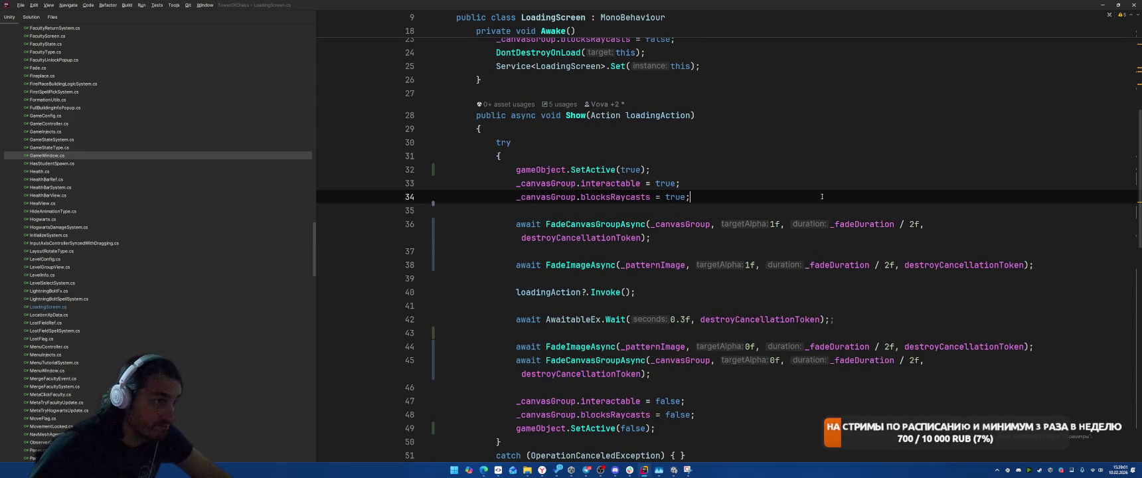
{"action": "key", "text": "Up"}
{"action": "key", "text": "Up"}
{"action": "key", "text": "Up"}
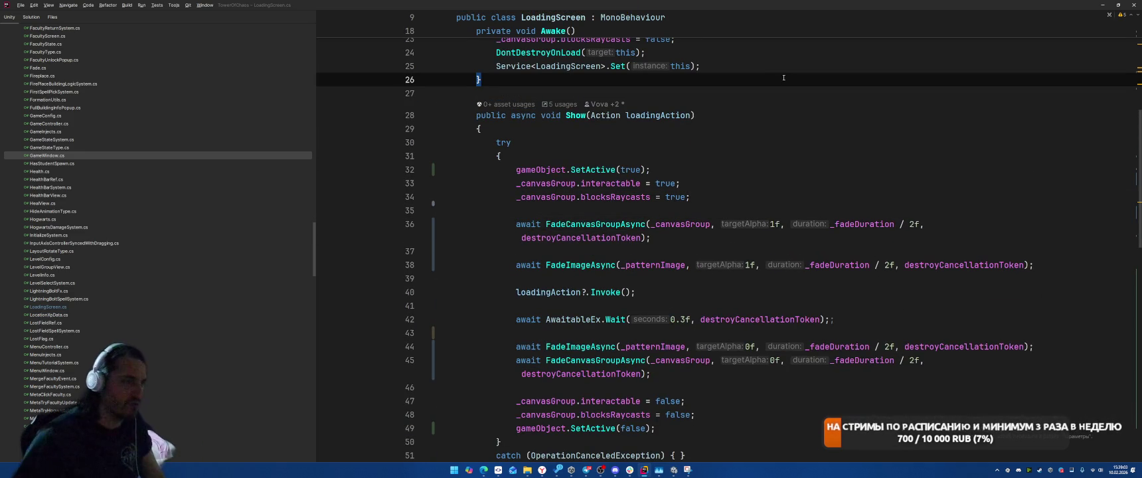
{"action": "key", "text": "Return"}
{"action": "key", "text": "Return"}
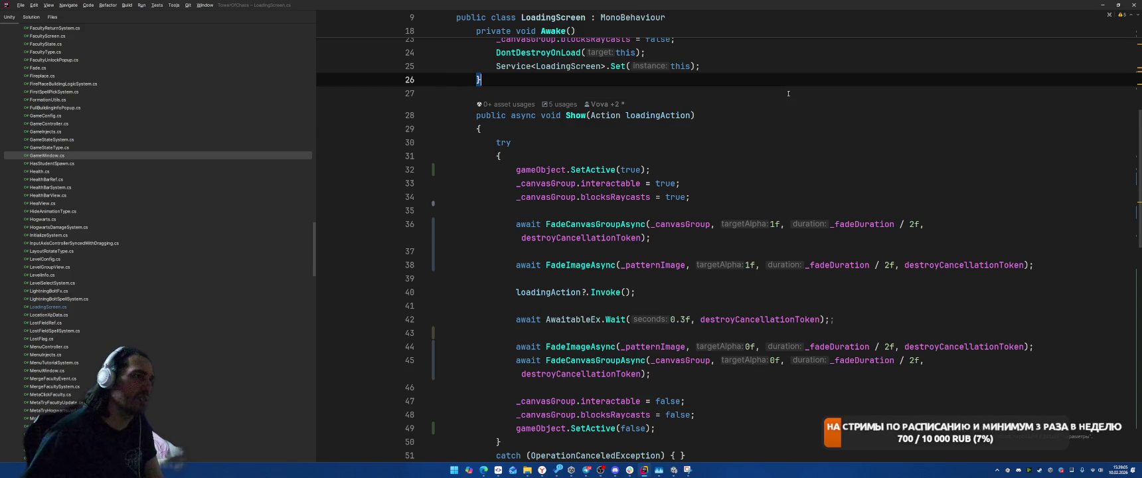
{"action": "type", "text": "a"}
{"action": "key", "text": "BackSpace"}
{"action": "type", "text": "A"}
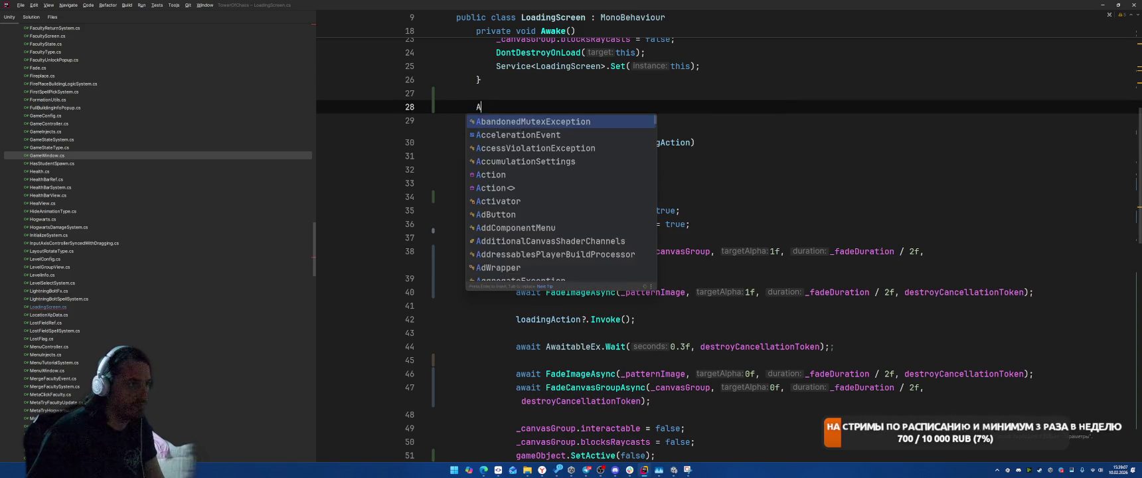
{"action": "type", "text": "ction _lo"}
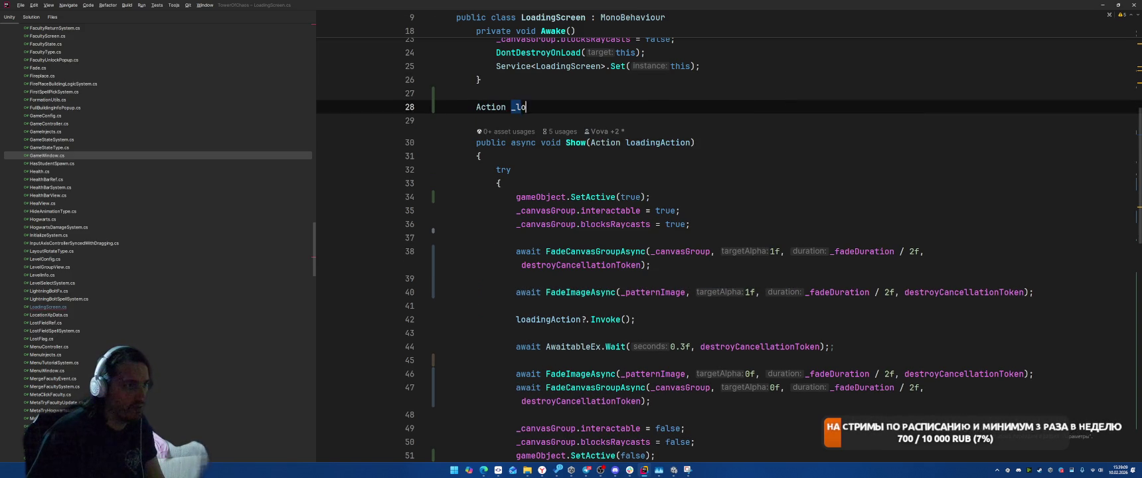
{"action": "type", "text": "adingA"}
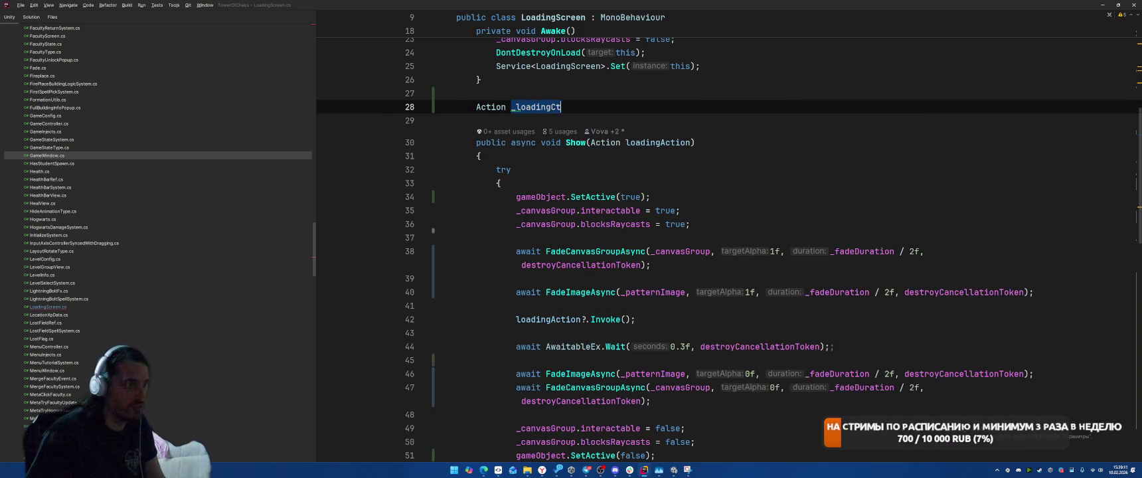
{"action": "type", "text": "ctio"}
{"action": "key", "text": "Return"}
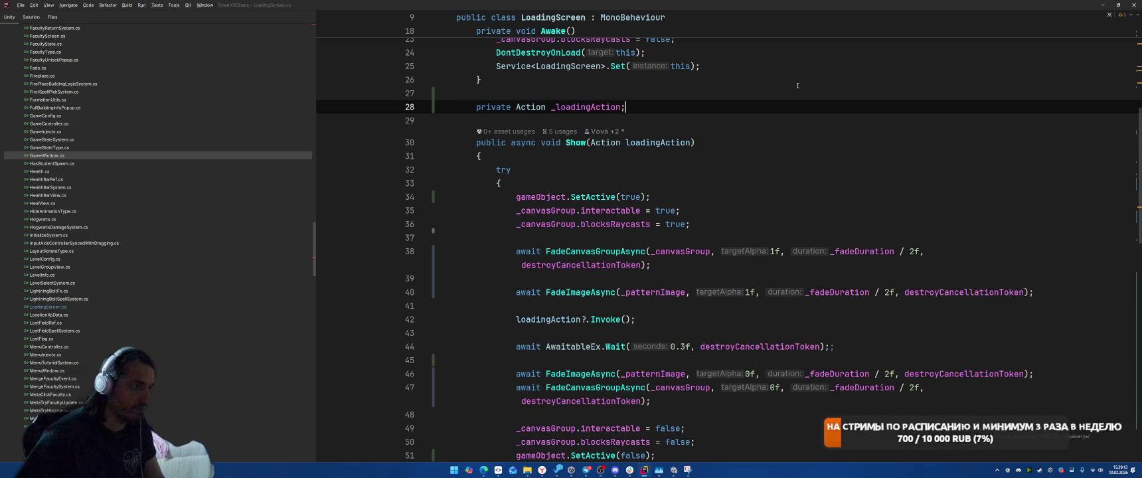
Store loadingAction in _loadingAction at the start of Show.
{"action": "left_click", "coordinate": [732, 224]}
{"action": "key", "text": "Return"}
{"action": "type", "text": "_load"}
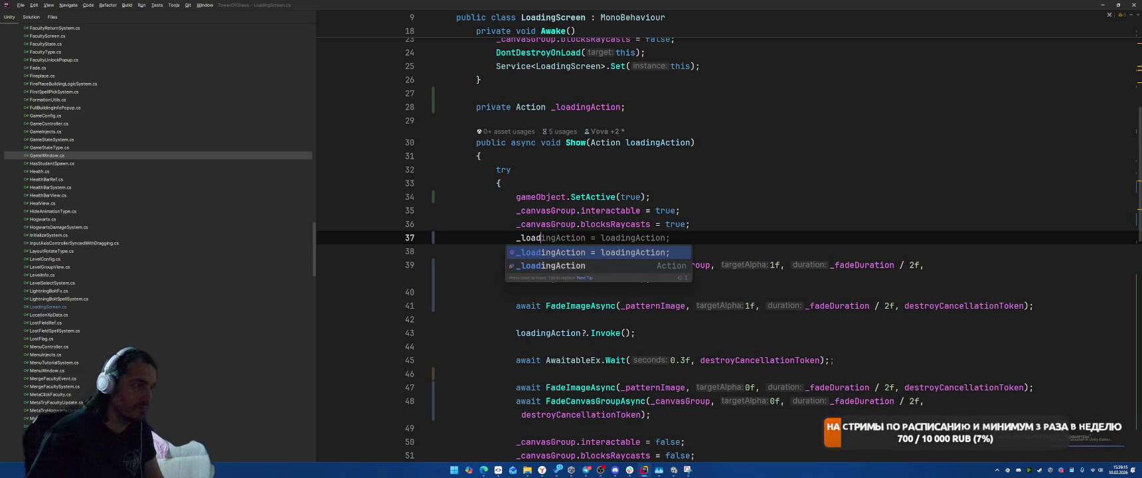
{"action": "key", "text": "Return"}
{"action": "key", "text": "Down"}
{"action": "key", "text": "Down"}
{"action": "key", "text": "Down"}
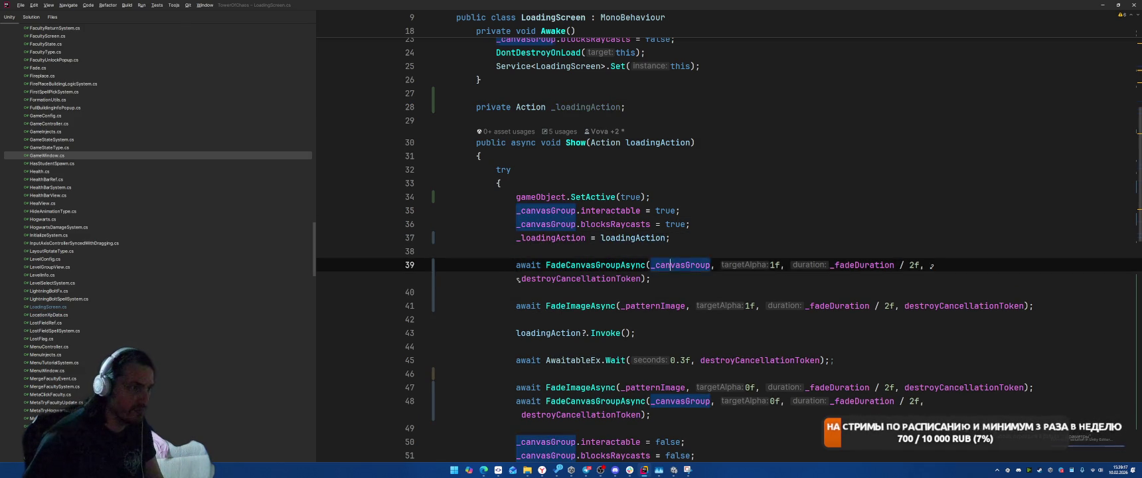
{"action": "left_click", "coordinate": [749, 108]}
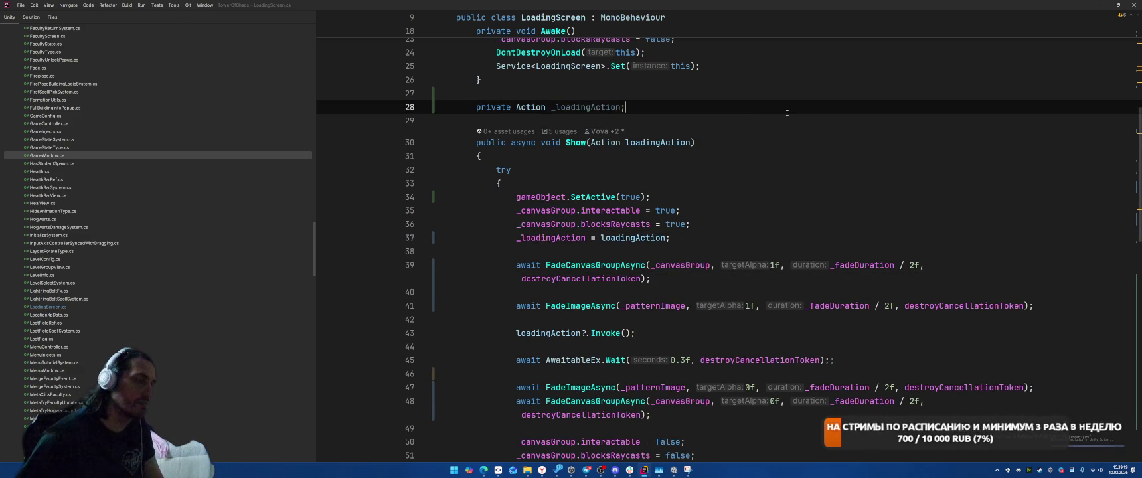
{"action": "key", "text": "Return"}
{"action": "key", "text": "Return"}
Create an empty Update() method below _loadingAction, rejecting the suggested Escape-key code.
{"action": "type", "text": "void Upda"}
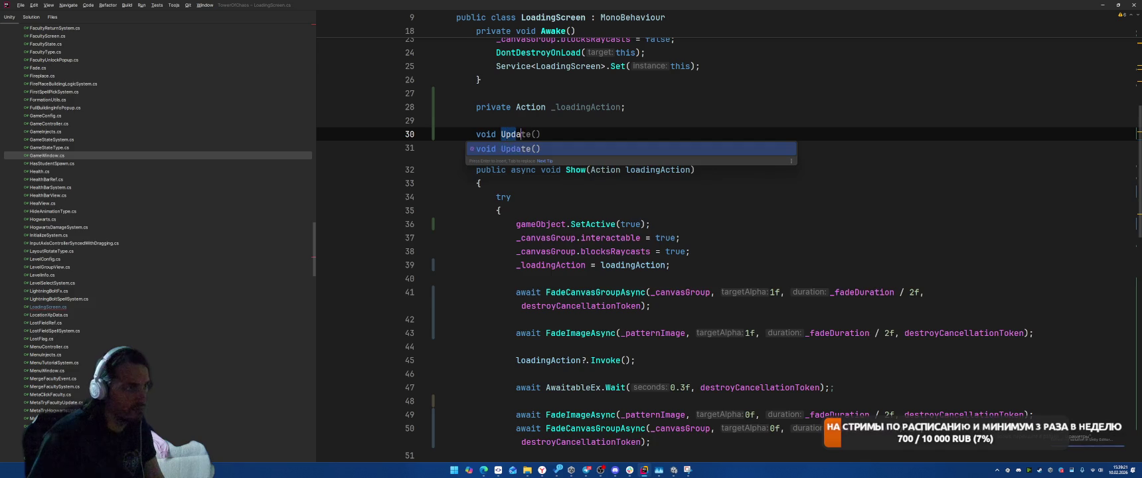
{"action": "key", "text": "Return"}
{"action": "key", "text": "Return"}
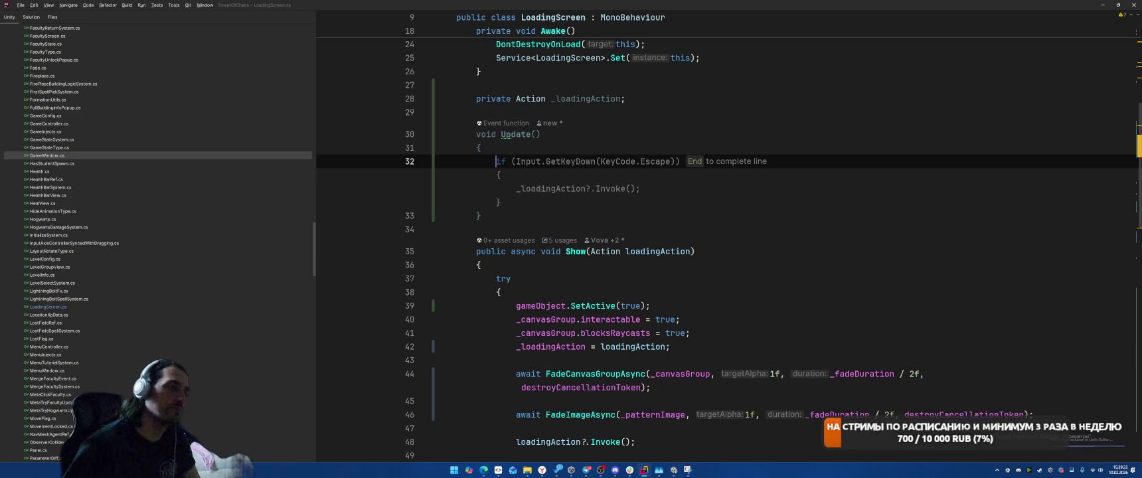
{"action": "left_click", "coordinate": [436, 188]}
{"action": "left_click", "coordinate": [496, 161]}
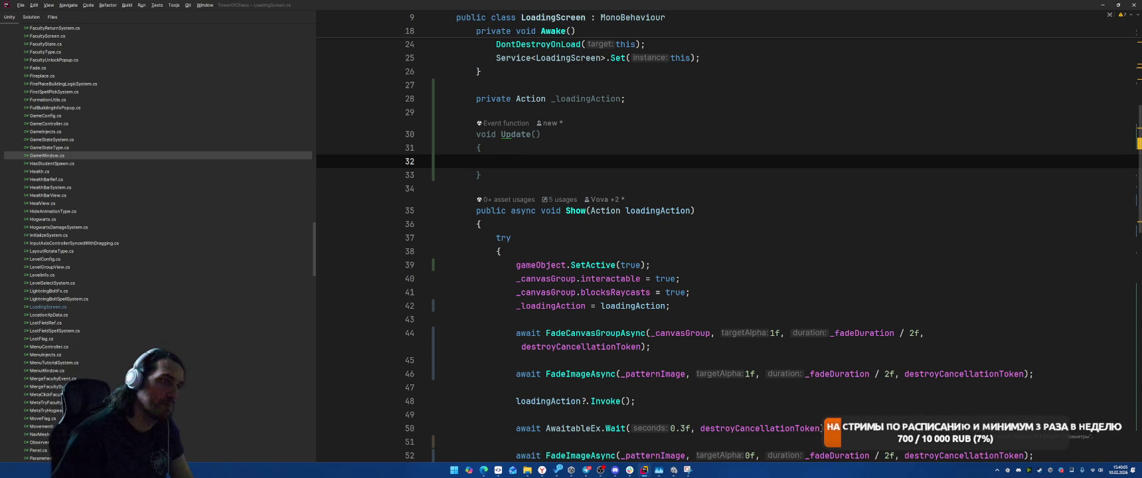
{"action": "scroll", "coordinate": [800, 190], "scroll_direction": "down", "scroll_amount": 2}
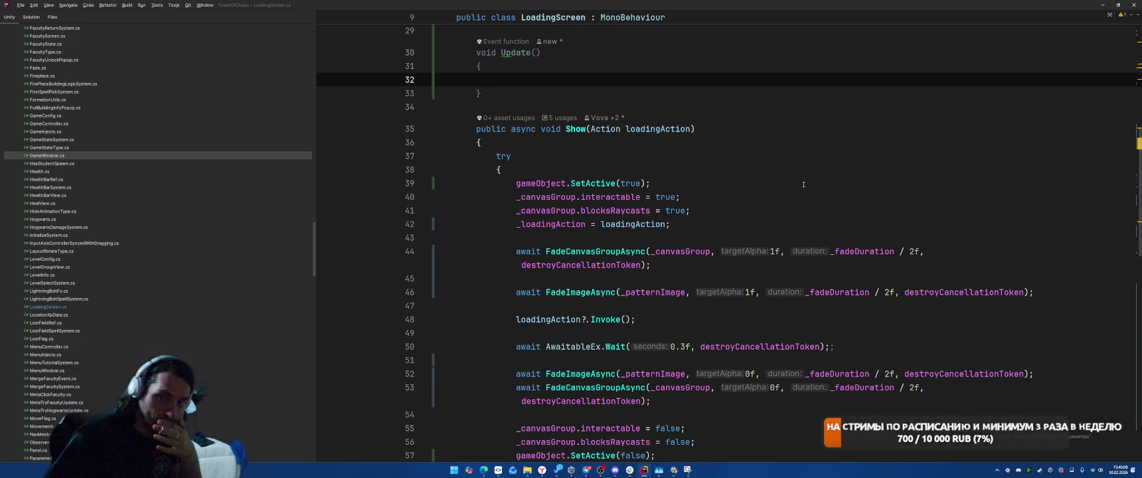
{"action": "scroll", "coordinate": [805, 190], "scroll_direction": "down", "scroll_amount": 8}
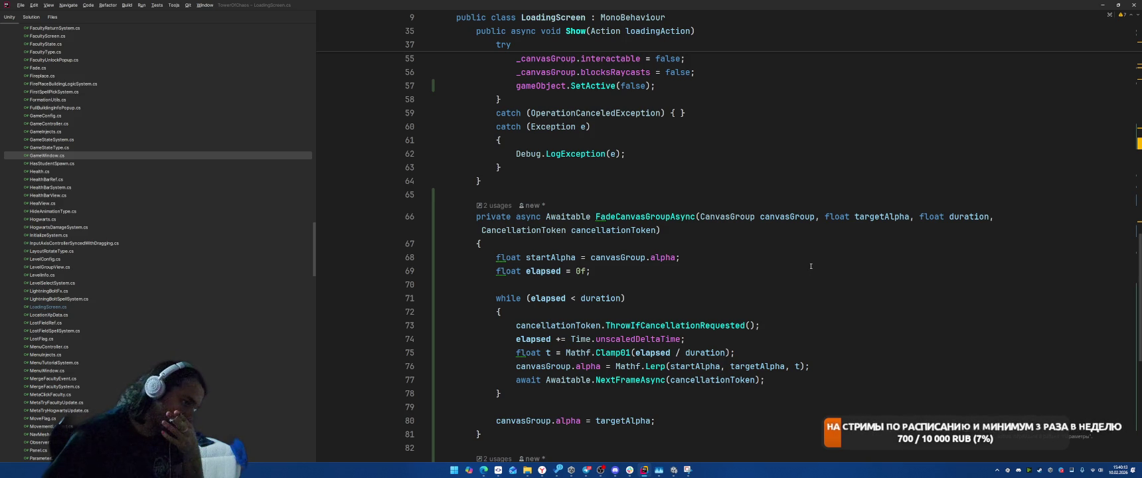
{"action": "scroll", "coordinate": [811, 267], "scroll_direction": "down", "scroll_amount": 2}
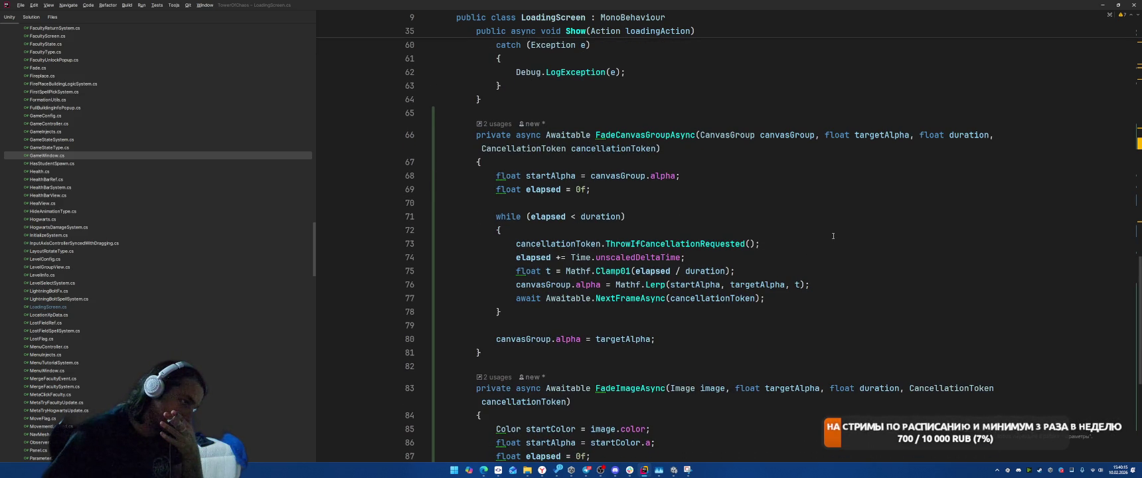
{"action": "scroll", "coordinate": [833, 236], "scroll_direction": "up", "scroll_amount": 10}
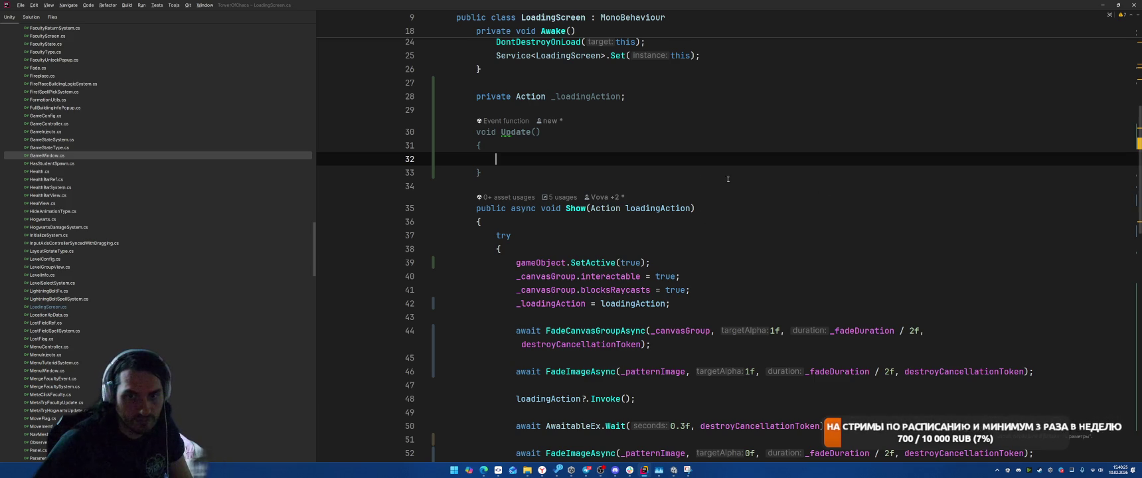
{"action": "left_click", "coordinate": [662, 109]}
Add a float _time = 0 field and advance it by Time.deltaTime in Update().
{"action": "key", "text": "Return"}
{"action": "type", "text": "fl"}
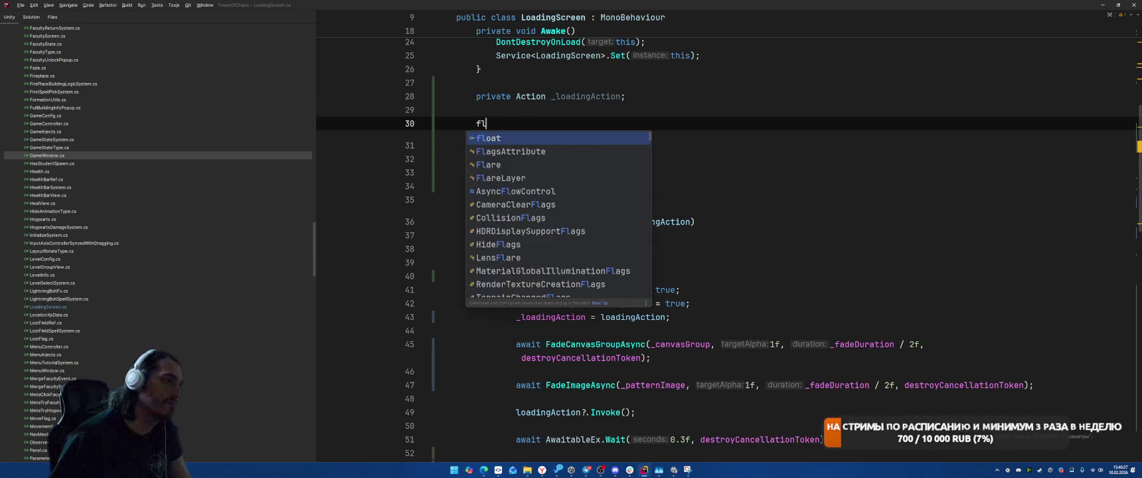
{"action": "type", "text": "oat _time = 0;"}
{"action": "key", "text": "alt+Return"}
{"action": "key", "text": "Return"}
{"action": "key", "text": "Down"}
{"action": "key", "text": "Down"}
{"action": "key", "text": "Down"}
{"action": "type", "text": "_ti"}
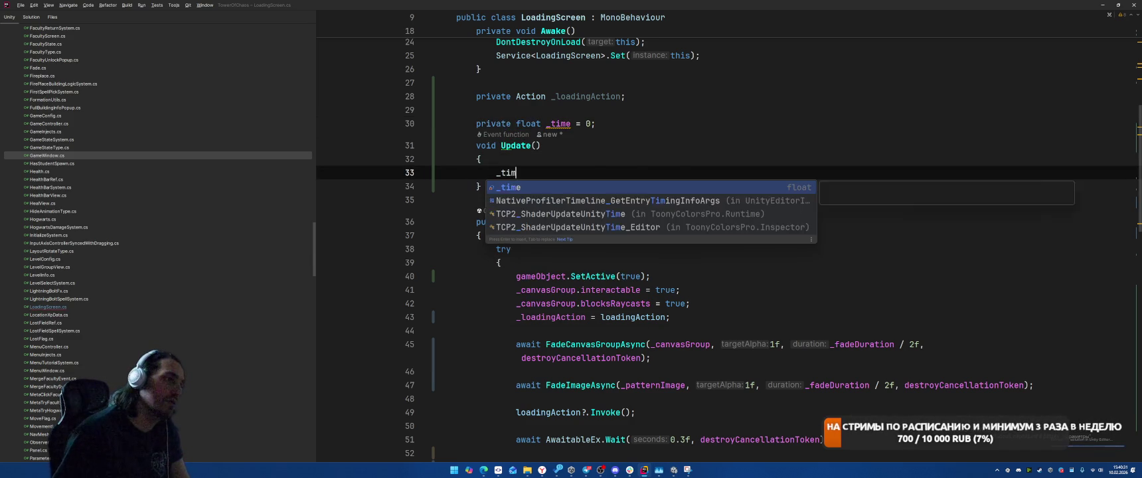
{"action": "key", "text": "Tab"}
{"action": "key", "text": "Up"}
{"action": "key", "text": "End"}
{"action": "key", "text": "Return"}
{"action": "key", "text": "Return"}
{"action": "key", "text": "Up"}
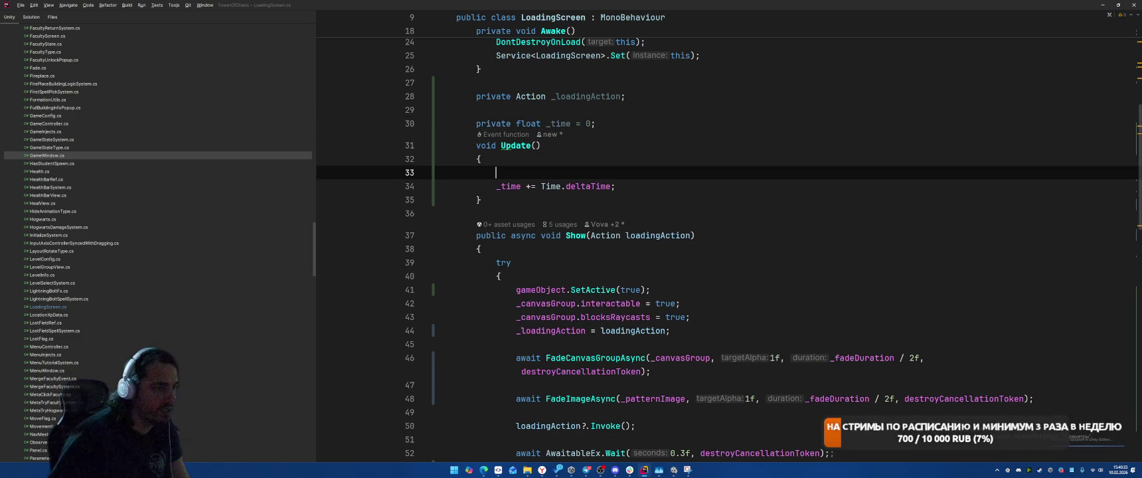
Add an empty if (_time < _fadeDuration / 2f) block in Update().
{"action": "type", "text": "if (_"}
{"action": "type", "text": "time >= 10)"}
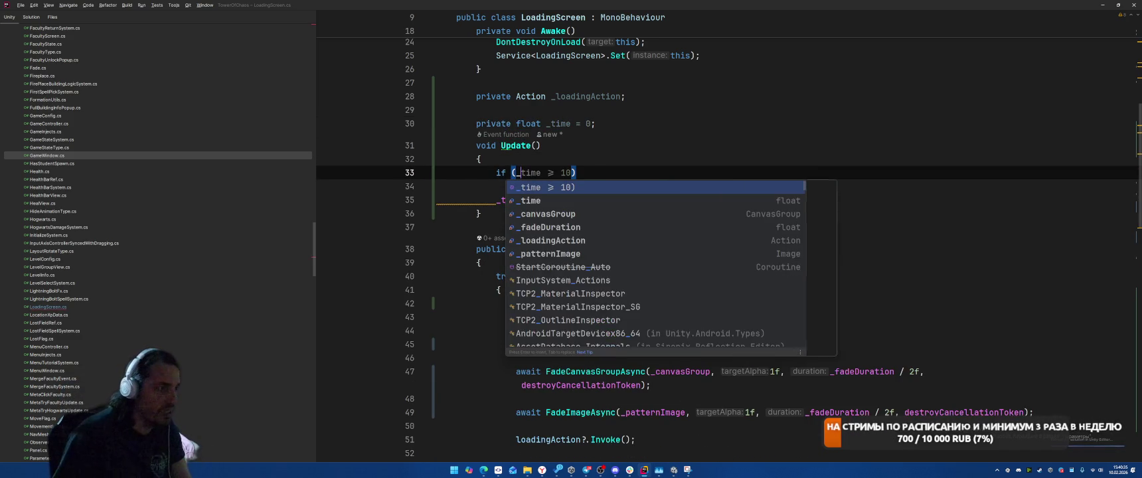
{"action": "key", "text": "Return"}
{"action": "key", "text": "BackSpace"}
{"action": "key", "text": "BackSpace"}
{"action": "key", "text": "Left"}
{"action": "key", "text": "ctrl+shift+Left"}
{"action": "key", "text": "ctrl+shift+Left"}
{"action": "key", "text": "BackSpace"}
{"action": "type", "text": "< _fac"}
{"action": "type", "text": "eD"}
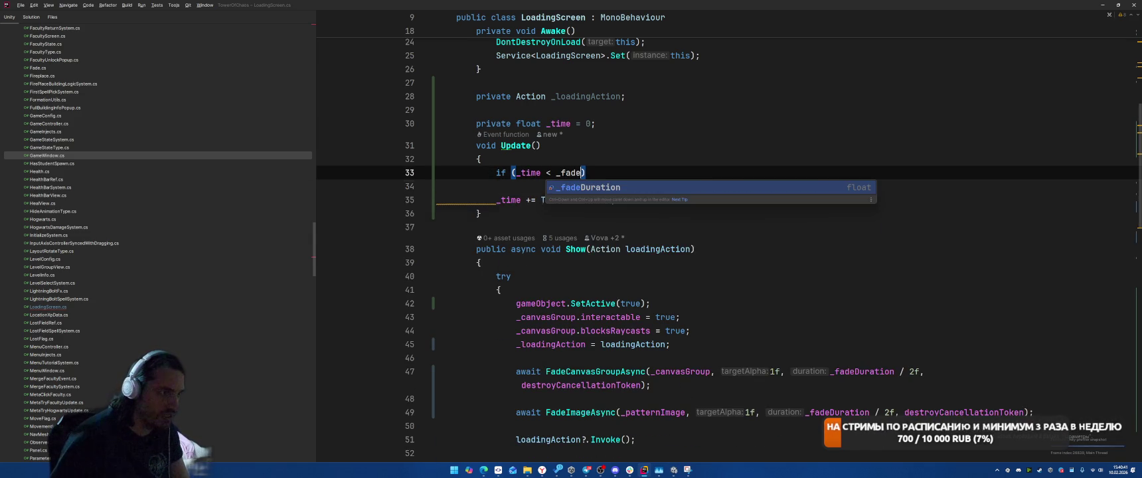
{"action": "key", "text": "Return"}
{"action": "type", "text": "/2f) {"}
{"action": "key", "text": "Return"}
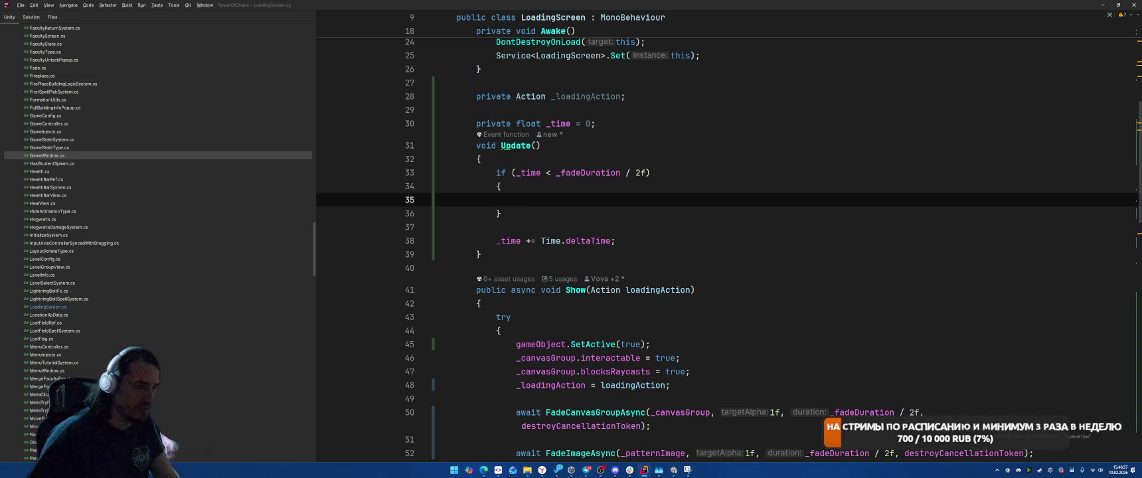
{"action": "left_click", "coordinate": [596, 412], "text": "ctrl"}
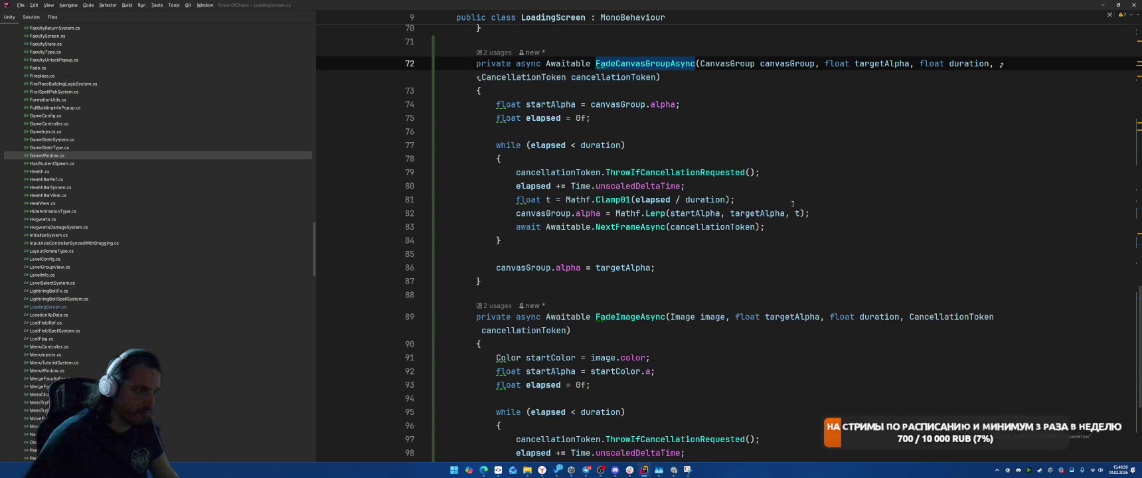
In FadeCanvasGroupAsync, delete the elapsed local, the while loop header and its closing brace.
{"action": "scroll", "coordinate": [878, 227], "scroll_direction": "up", "scroll_amount": 3}
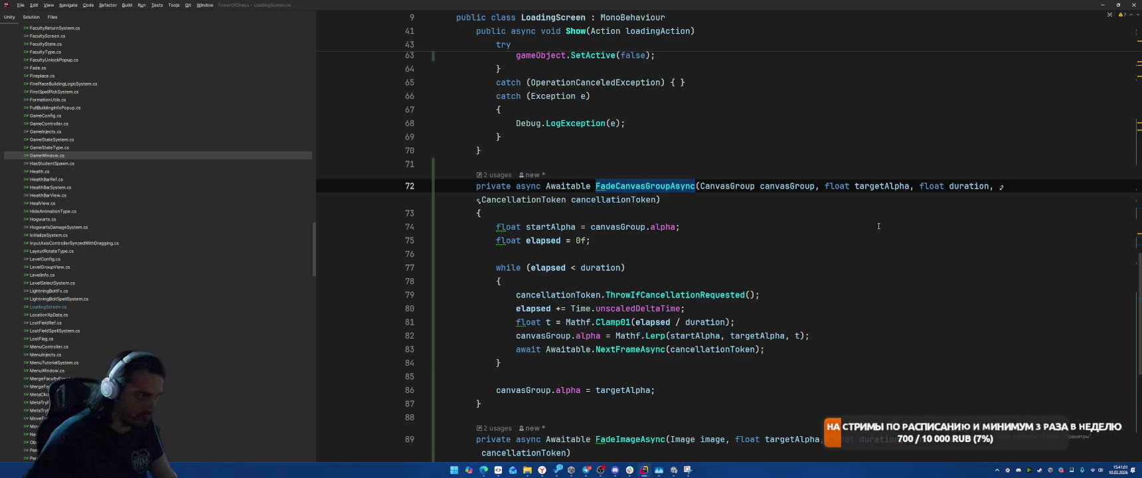
{"action": "left_click", "coordinate": [575, 268]}
{"action": "left_click", "coordinate": [655, 238]}
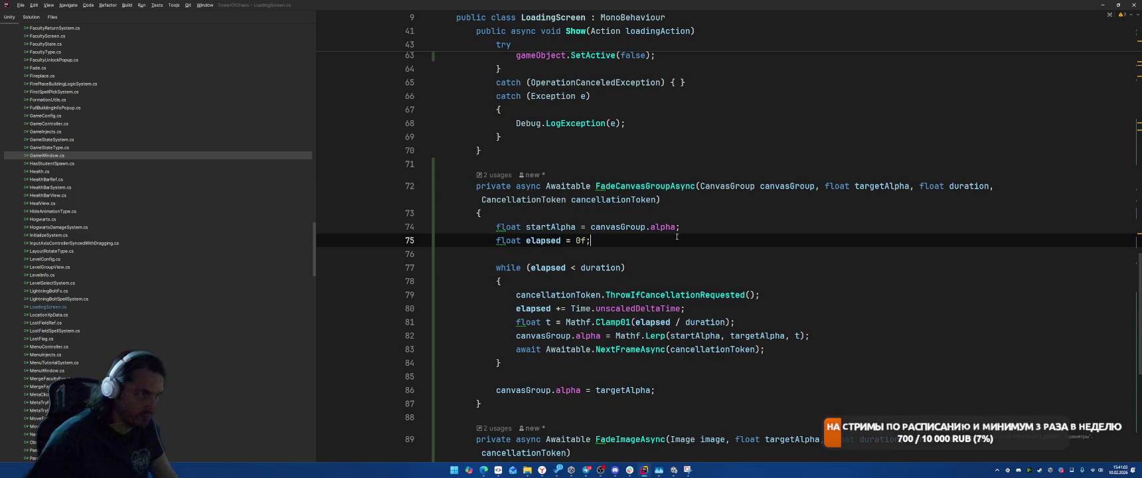
{"action": "key", "text": "shift+Home"}
{"action": "key", "text": "Delete"}
{"action": "key", "text": "Down"}
{"action": "key", "text": "Down"}
{"action": "key", "text": "End"}
{"action": "key", "text": "Home"}
{"action": "key", "text": "shift+Down"}
{"action": "key", "text": "shift+End"}
{"action": "key", "text": "Delete"}
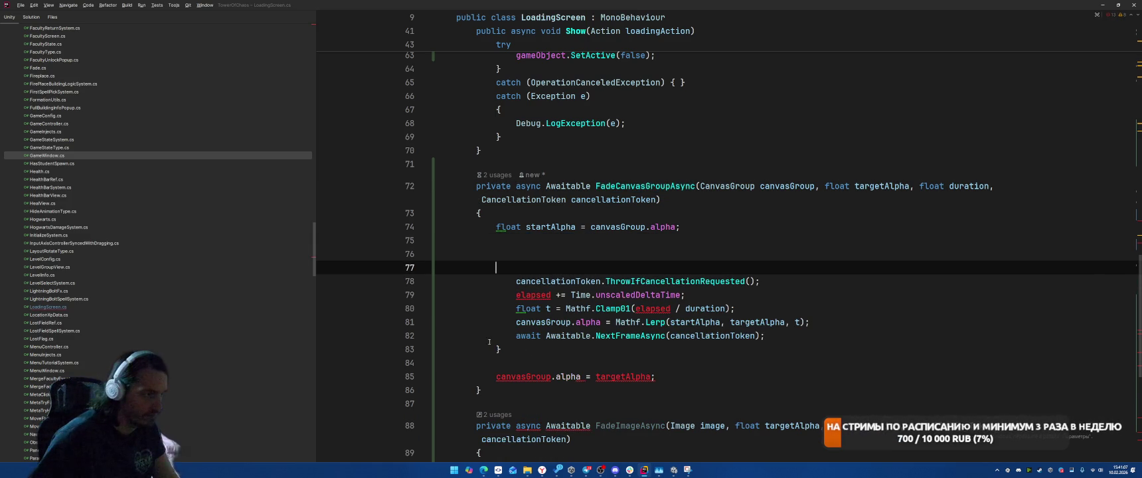
{"action": "key", "text": "Down"}
{"action": "key", "text": "Down"}
{"action": "key", "text": "Down"}
{"action": "key", "text": "Delete"}
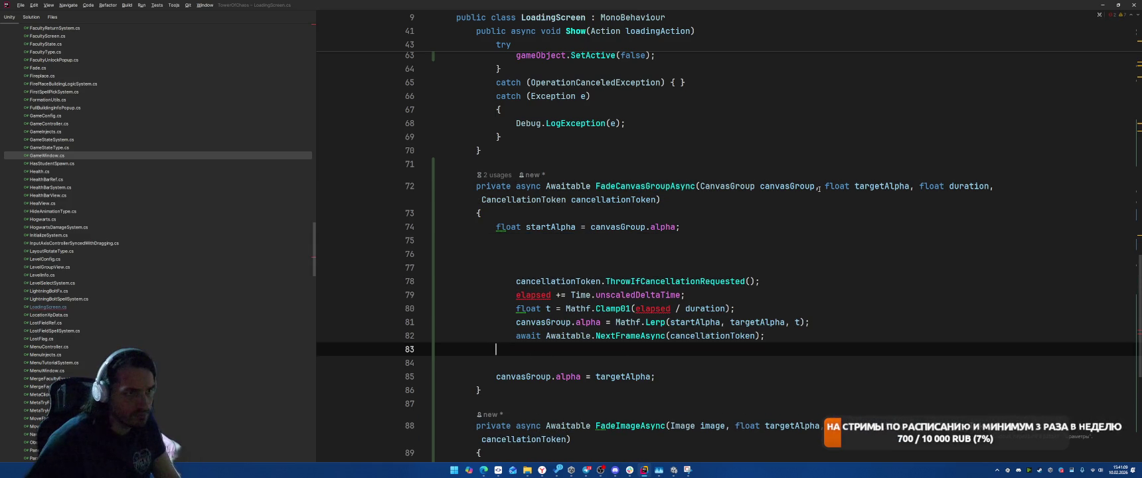
Add a float elapsed parameter, and remove the cancellation check and CancellationToken parameter.
{"action": "left_click", "coordinate": [818, 188]}
{"action": "key", "text": "ctrl+Right"}
{"action": "key", "text": "ctrl+Right"}
{"action": "key", "text": "ctrl+Right"}
{"action": "type", "text": "float ela"}
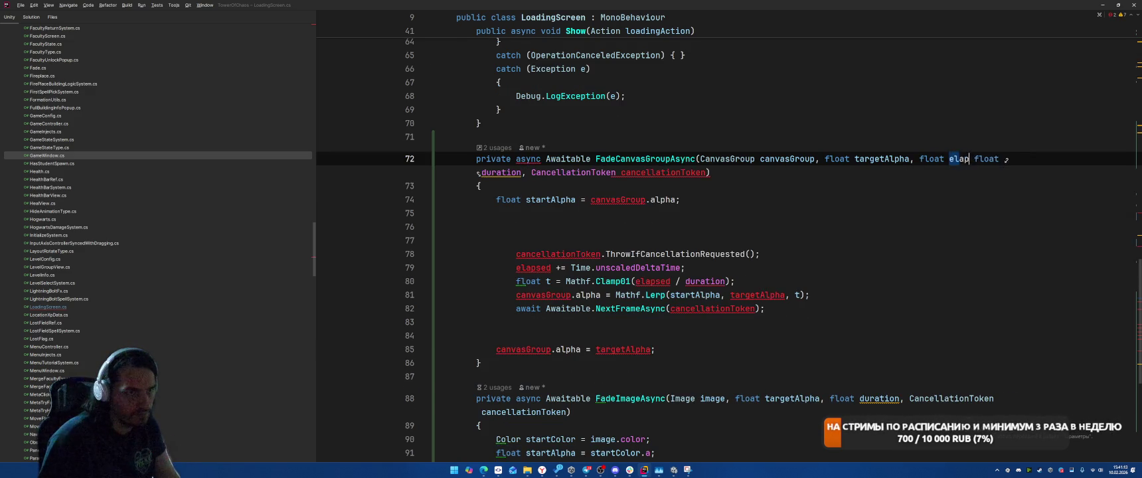
{"action": "type", "text": "psed,"}
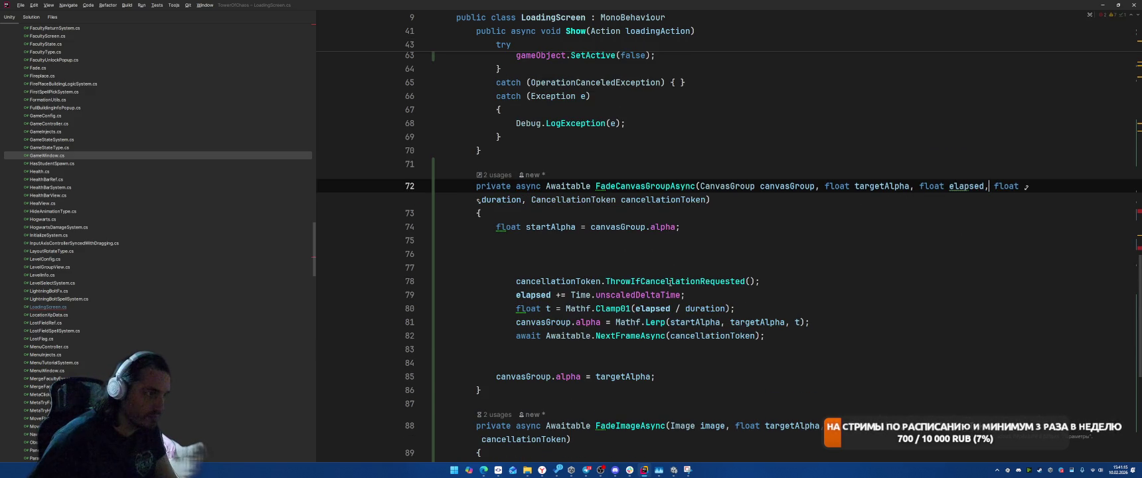
{"action": "left_click", "coordinate": [666, 267]}
{"action": "key", "text": "Down"}
{"action": "key", "text": "End"}
{"action": "key", "text": "shift+Home"}
{"action": "key", "text": "ctrl+x"}
{"action": "key", "text": "Up"}
{"action": "key", "text": "Up"}
{"action": "key", "text": "Up"}
{"action": "key", "text": "Up"}
{"action": "key", "text": "End"}
{"action": "key", "text": "ctrl+shift+Left"}
{"action": "key", "text": "ctrl+shift+Left"}
{"action": "key", "text": "ctrl+shift+Left"}
{"action": "key", "text": "BackSpace"}
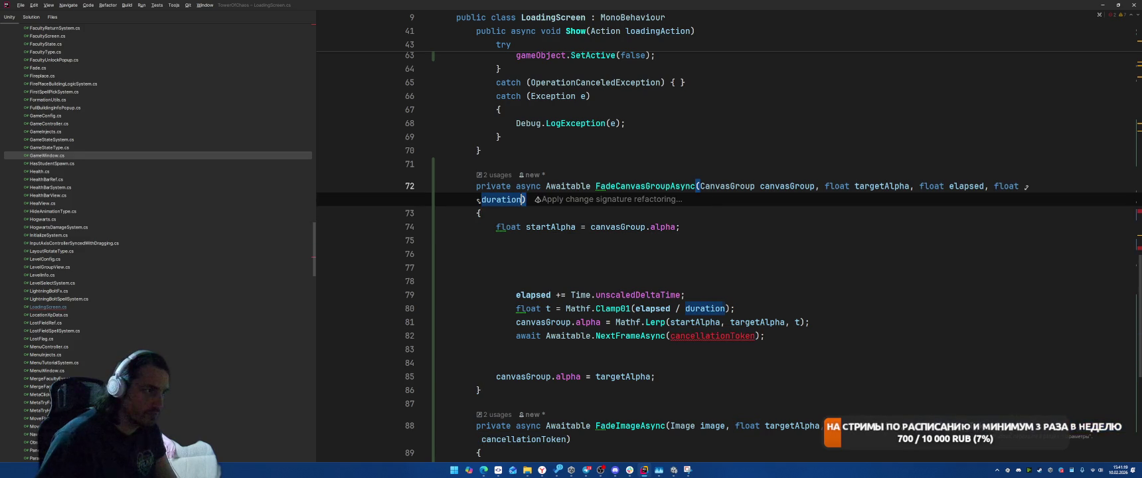
Change the return type from async Awaitable to void and delete the NextFrameAsync await line.
{"action": "left_click_drag", "start_coordinate": [588, 187], "coordinate": [516, 187]}
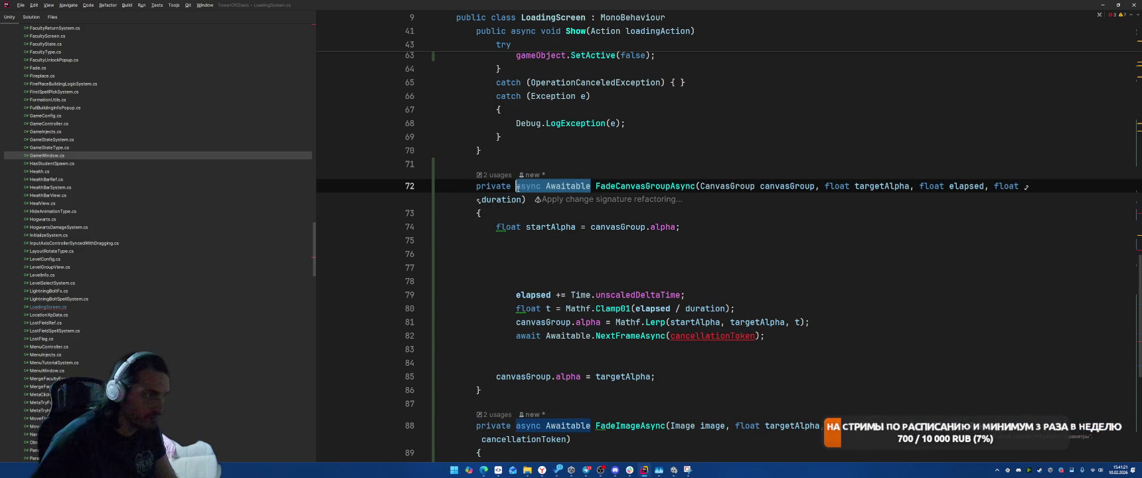
{"action": "type", "text": "void"}
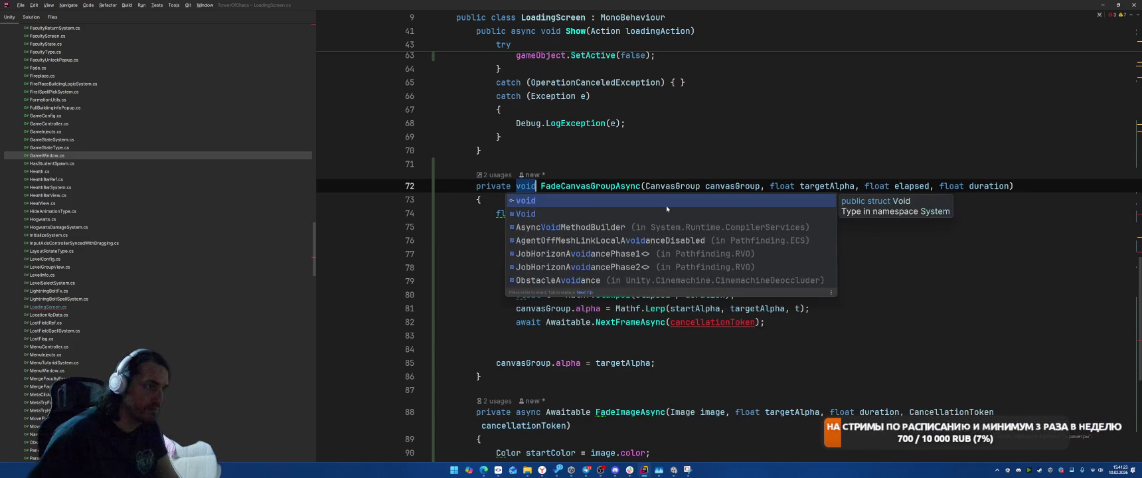
{"action": "key", "text": "Return"}
{"action": "left_click", "coordinate": [846, 323]}
{"action": "key", "text": "shift+Home"}
{"action": "key", "text": "BackSpace"}
{"action": "key", "text": "BackSpace"}
{"action": "key", "text": "Delete"}
{"action": "key", "text": "Down"}
Reformat the former loop body, remove blank lines, and convert startAlpha and t to var.
{"action": "key", "text": "Down"}
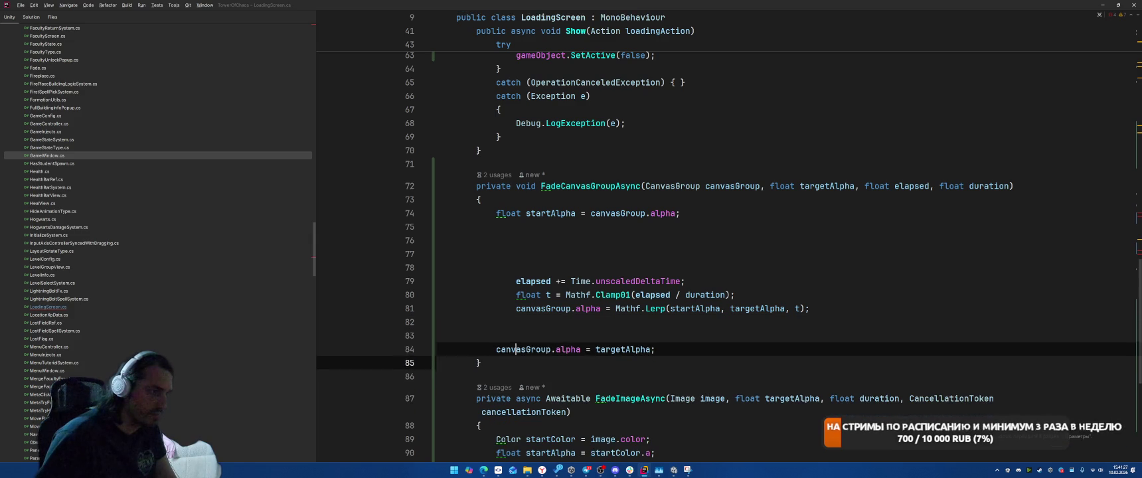
{"action": "key", "text": "ctrl+alt+l"}
{"action": "key", "text": "Up"}
{"action": "key", "text": "BackSpace"}
{"action": "key", "text": "BackSpace"}
{"action": "key", "text": "Up"}
{"action": "key", "text": "Up"}
{"action": "key", "text": "Up"}
{"action": "key", "text": "BackSpace"}
{"action": "key", "text": "BackSpace"}
{"action": "key", "text": "BackSpace"}
{"action": "key", "text": "alt+Return"}
{"action": "key", "text": "Return"}
{"action": "key", "text": "Down"}
{"action": "key", "text": "Down"}
{"action": "key", "text": "alt+Return"}
{"action": "key", "text": "Return"}
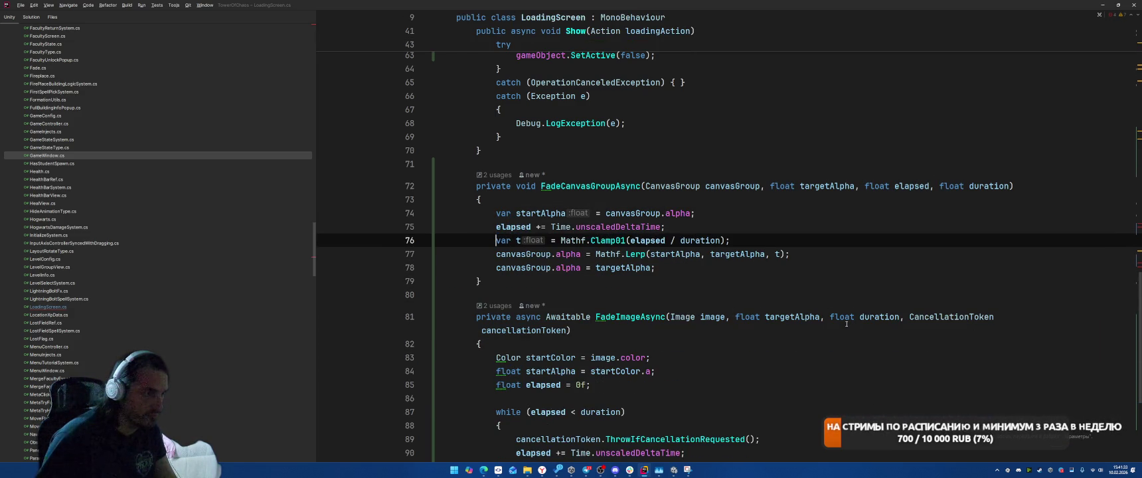
{"action": "key", "text": "Up"}
{"action": "key", "text": "Up"}
{"action": "key", "text": "End"}
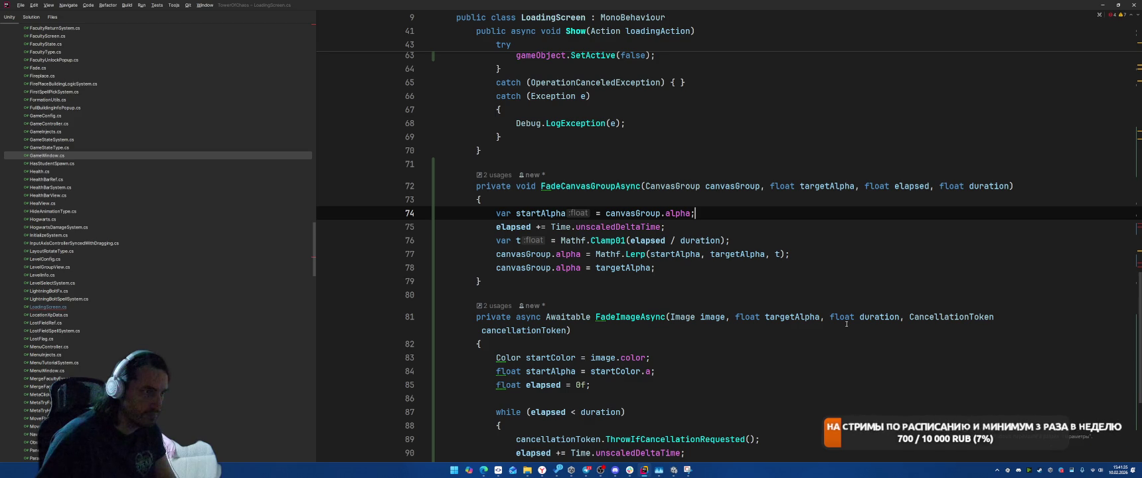
Add a float startAlpha parameter before targetAlpha in the method signature.
{"action": "key", "text": "ctrl+Home"}
{"action": "scroll", "coordinate": [830, 292], "scroll_direction": "down", "scroll_amount": 20}
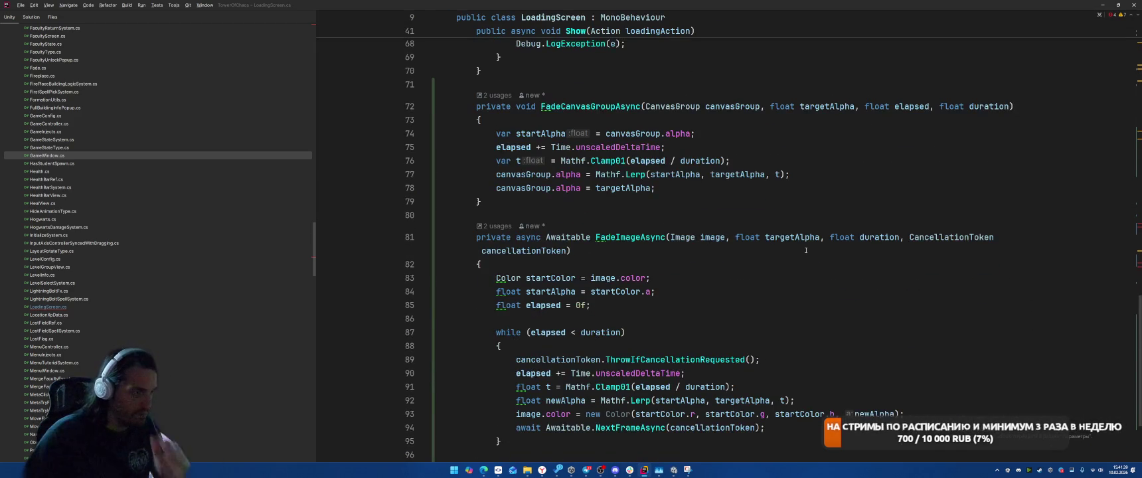
{"action": "scroll", "coordinate": [751, 229], "scroll_direction": "up", "scroll_amount": 3}
{"action": "left_click", "coordinate": [768, 228]}
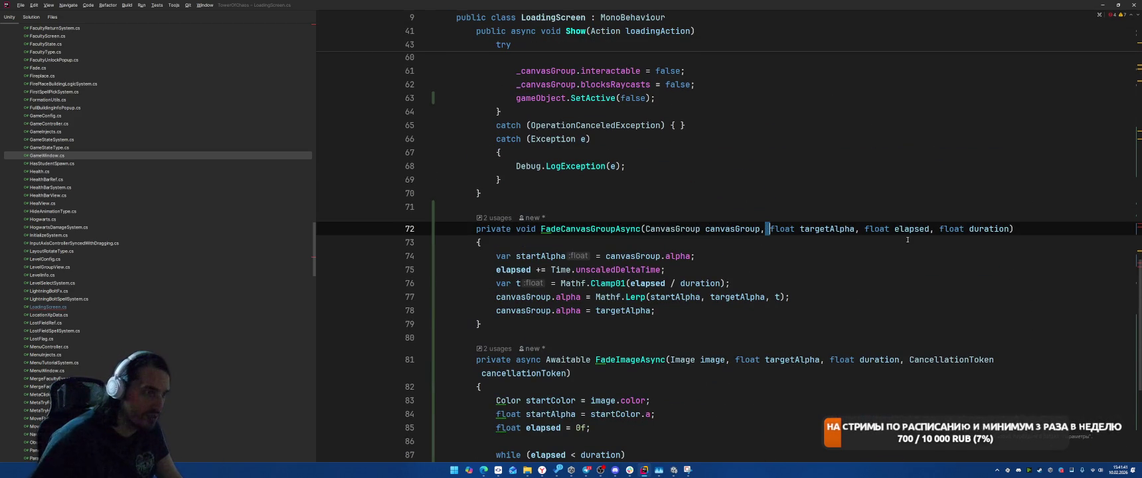
{"action": "type", "text": "float "}
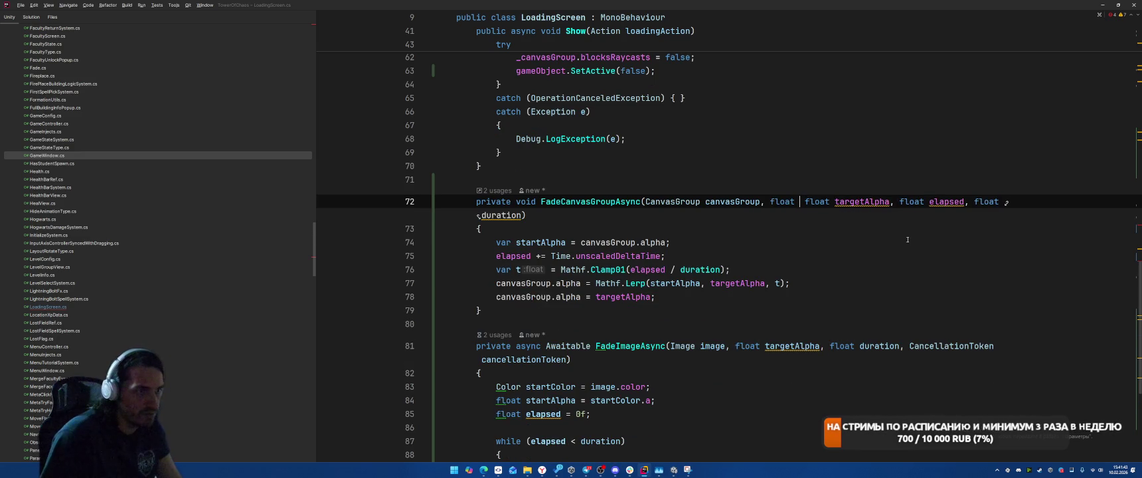
{"action": "type", "text": "startAlpha,"}
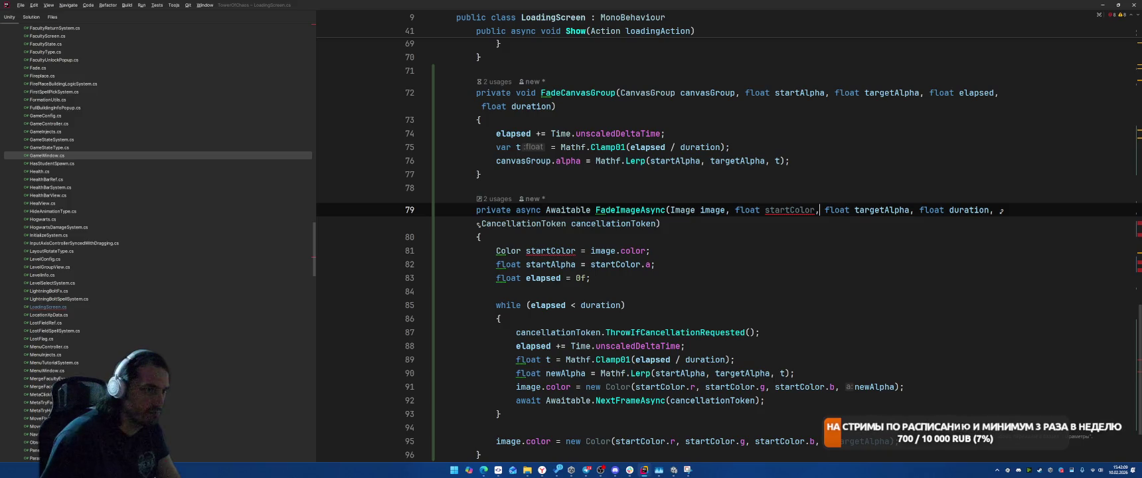
{"action": "key", "text": "Down"}
{"action": "key", "text": "Down"}
Remove the local startColor assignment and make startColor a Color parameter of FadeImageAsync.
{"action": "key", "text": "Home"}
{"action": "key", "text": "shift+End"}
{"action": "key", "text": "Delete"}
{"action": "key", "text": "BackSpace"}
{"action": "left_click", "coordinate": [651, 250]}
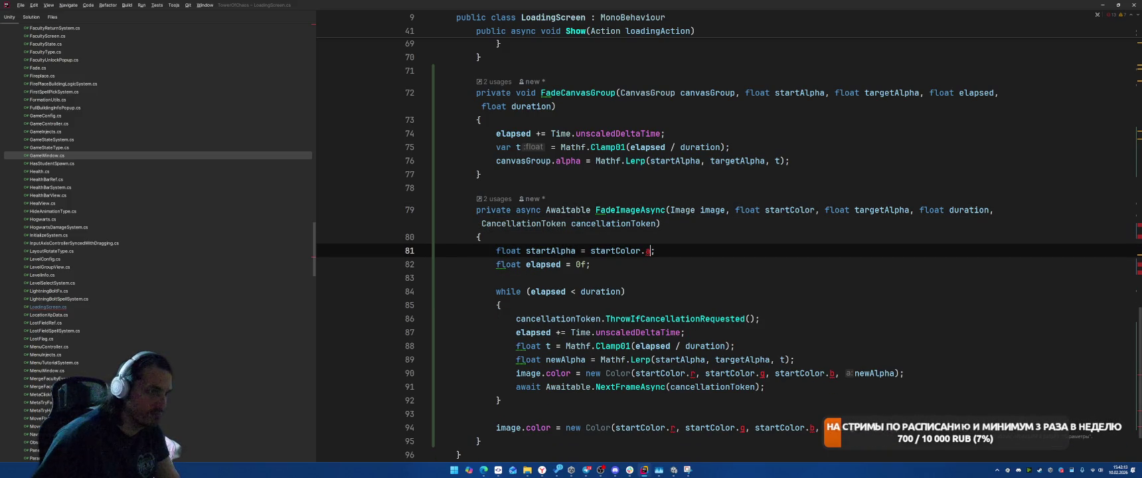
{"action": "left_click", "coordinate": [761, 210]}
{"action": "key", "text": "ctrl+BackSpace"}
{"action": "type", "text": "Color"}
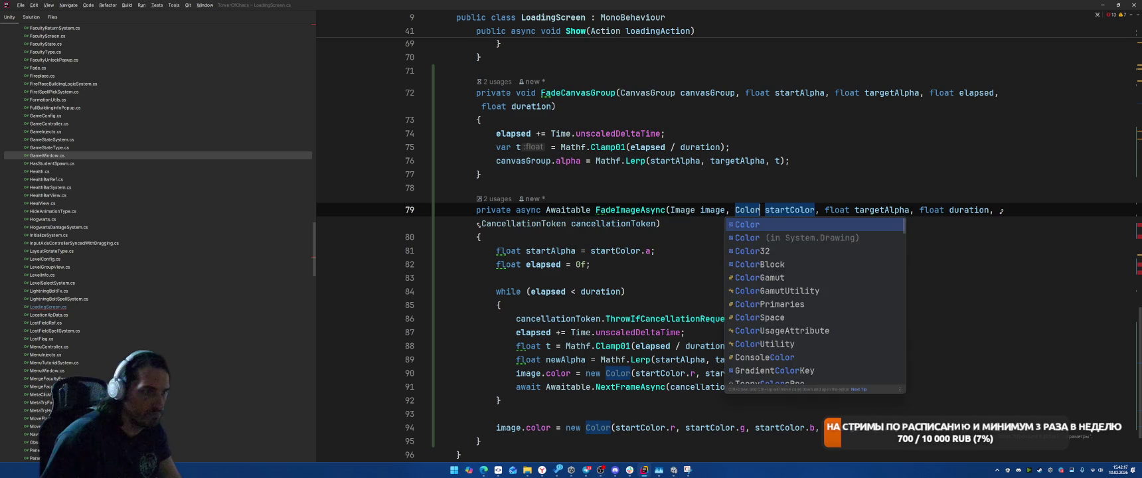
{"action": "key", "text": "End"}
Add a float elapsed parameter, delete the while loop, and drop the cancellation token parameter.
{"action": "scroll", "coordinate": [676, 257], "scroll_direction": "down", "scroll_amount": 1}
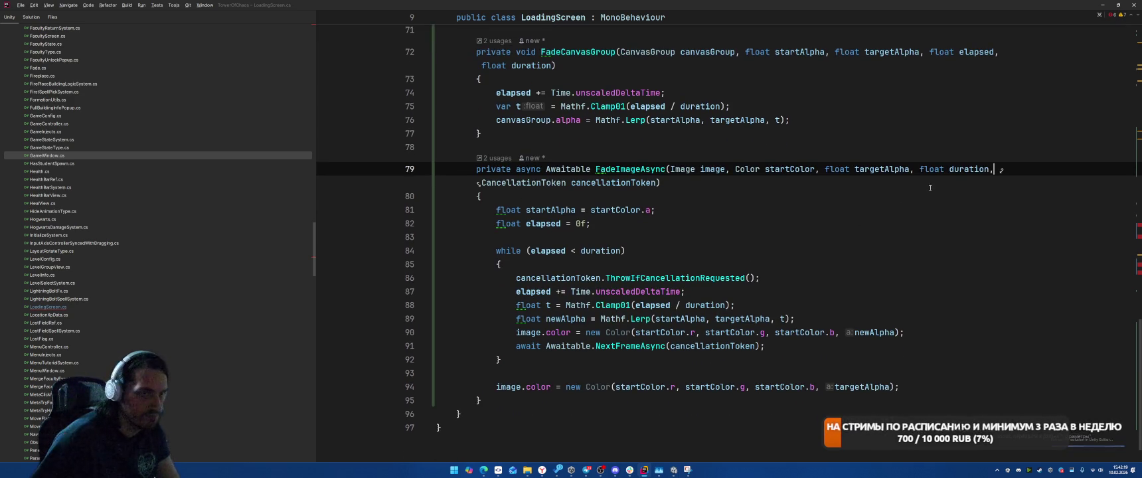
{"action": "left_click", "coordinate": [915, 168]}
{"action": "type", "text": "float "}
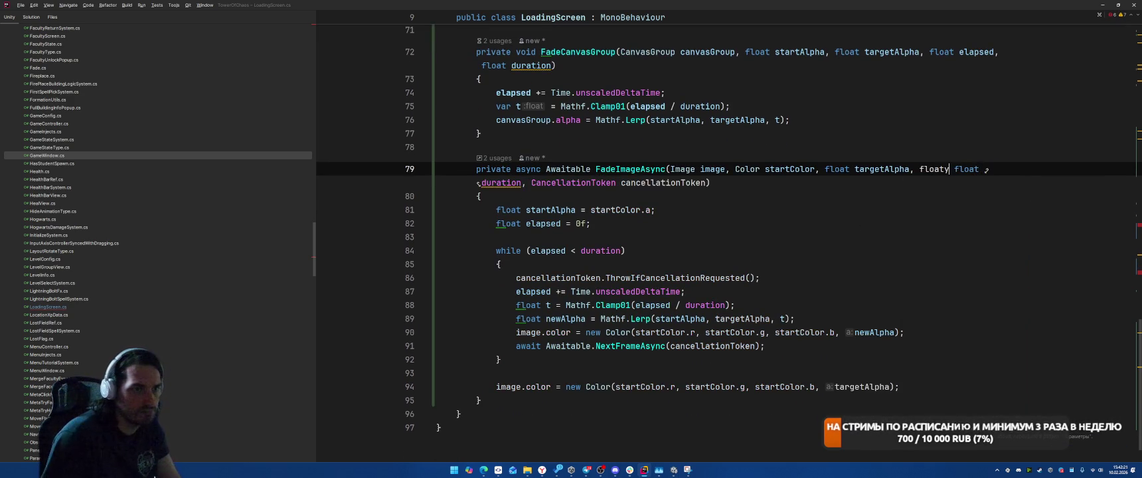
{"action": "type", "text": "elapsed,"}
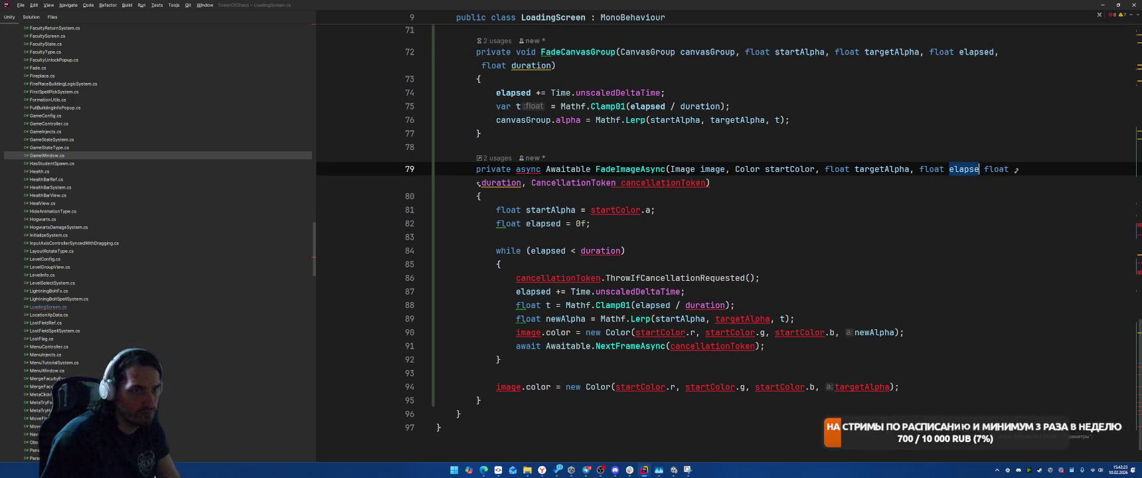
{"action": "left_click_drag", "start_coordinate": [492, 223], "coordinate": [515, 259]}
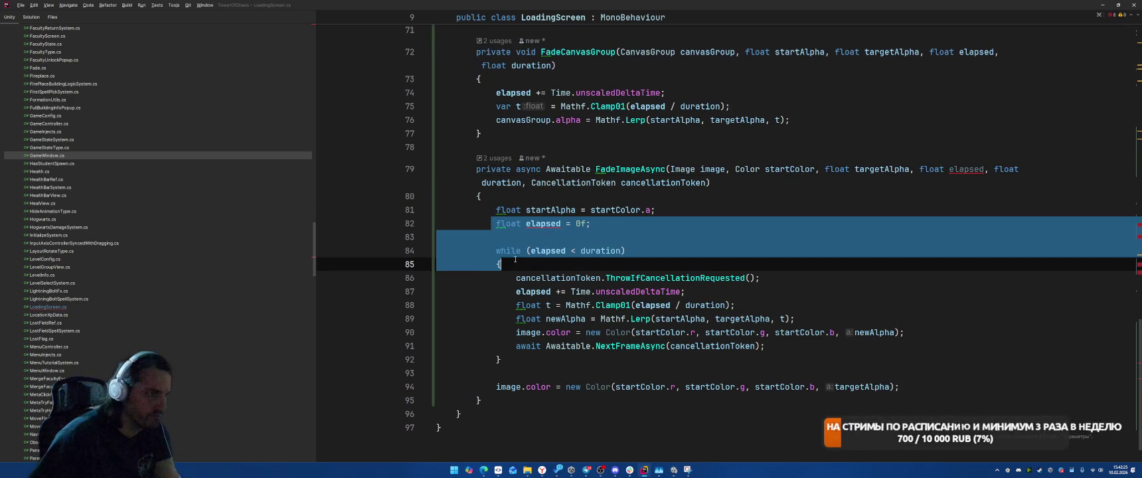
{"action": "key", "text": "BackSpace"}
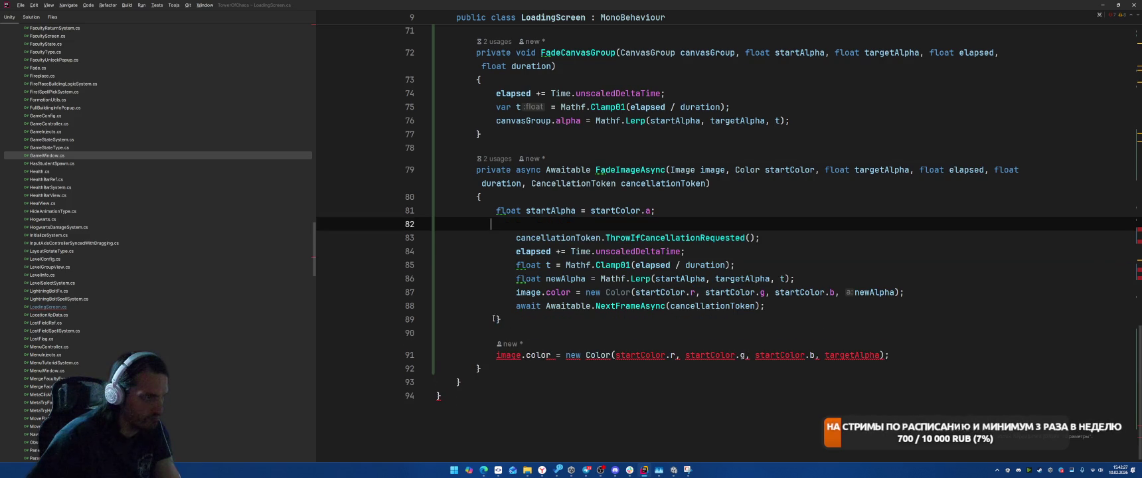
{"action": "left_click", "coordinate": [502, 319]}
{"action": "key", "text": "BackSpace"}
{"action": "key", "text": "Up"}
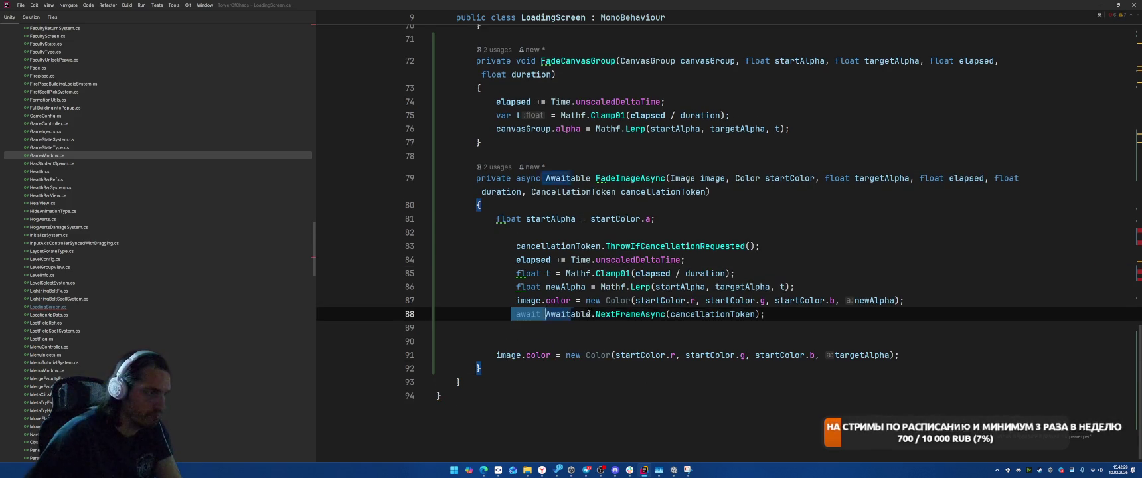
{"action": "left_click", "coordinate": [1019, 202]}
{"action": "left_click_drag", "start_coordinate": [523, 192], "coordinate": [710, 192]}
{"action": "key", "text": "BackSpace"}
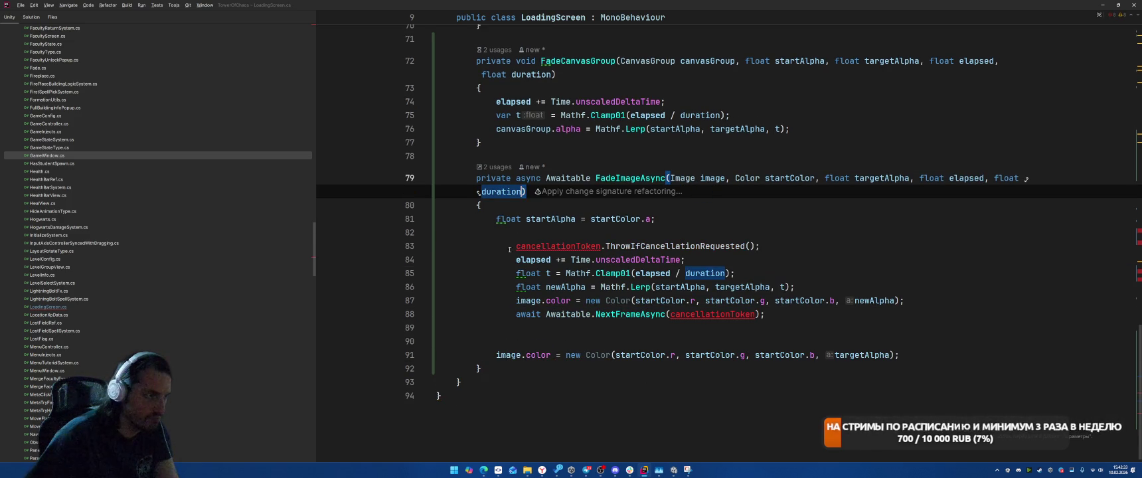
Delete the cancellation check, the per-frame wait, and the final targetAlpha colour assignment.
{"action": "left_click_drag", "start_coordinate": [509, 250], "coordinate": [764, 247]}
{"action": "key", "text": "BackSpace"}
{"action": "left_click_drag", "start_coordinate": [511, 314], "coordinate": [809, 310]}
{"action": "key", "text": "BackSpace"}
{"action": "key", "text": "BackSpace"}
{"action": "left_click", "coordinate": [513, 334]}
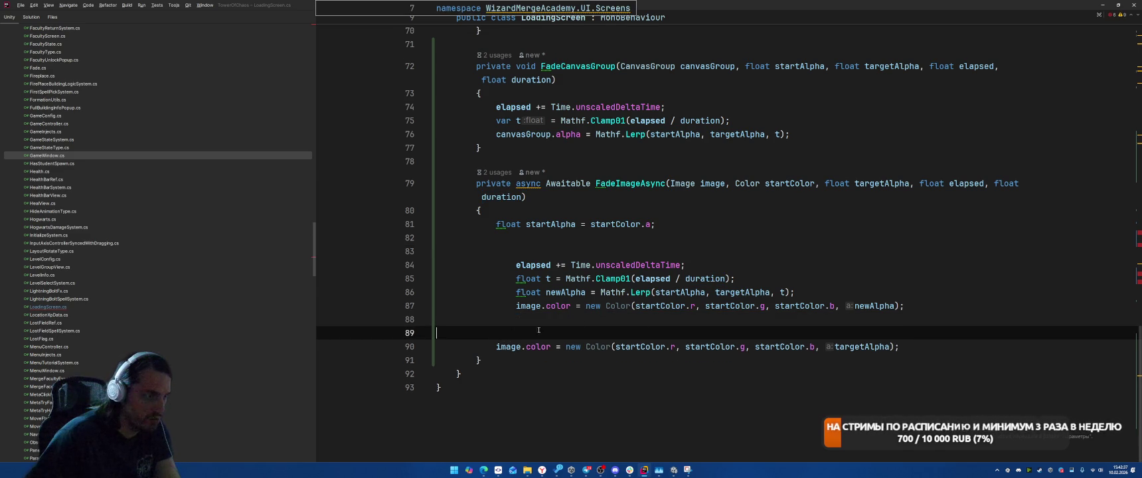
{"action": "key", "text": "shift+Down"}
{"action": "key", "text": "shift+End"}
{"action": "key", "text": "BackSpace"}
Reformat FadeImageAsync and remove its leftover blank lines.
{"action": "left_click", "coordinate": [623, 264]}
{"action": "key", "text": "Down"}
{"action": "key", "text": "Down"}
{"action": "key", "text": "Down"}
{"action": "key", "text": "Down"}
{"action": "key", "text": "ctrl+alt+l"}
{"action": "key", "text": "BackSpace"}
{"action": "key", "text": "BackSpace"}
{"action": "key", "text": "Up"}
{"action": "key", "text": "Up"}
{"action": "key", "text": "Up"}
{"action": "key", "text": "BackSpace"}
{"action": "key", "text": "BackSpace"}
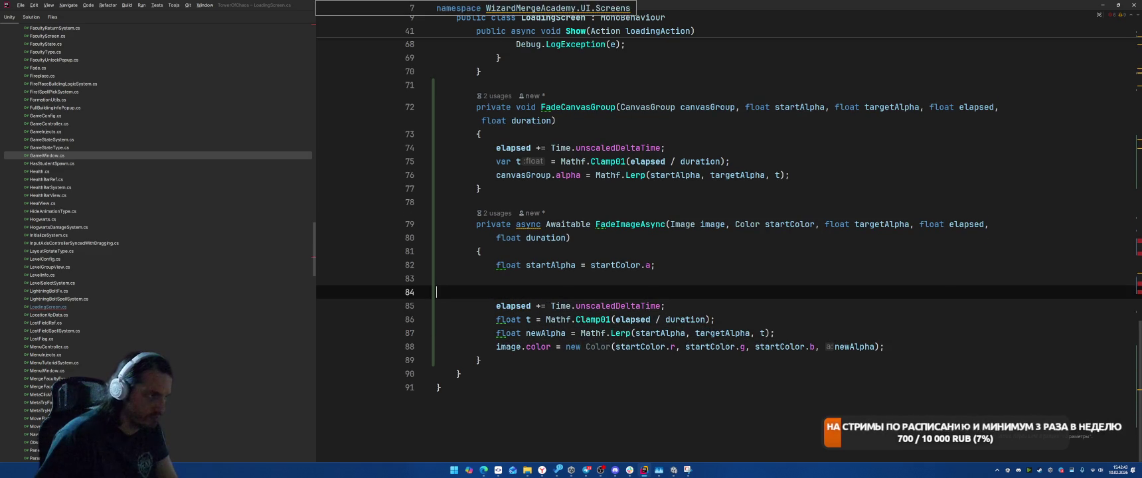
Convert the three float locals to var and simplify the Color construction to target-typed new().
{"action": "key", "text": "alt+Return"}
{"action": "key", "text": "Return"}
{"action": "key", "text": "Down"}
{"action": "key", "text": "Down"}
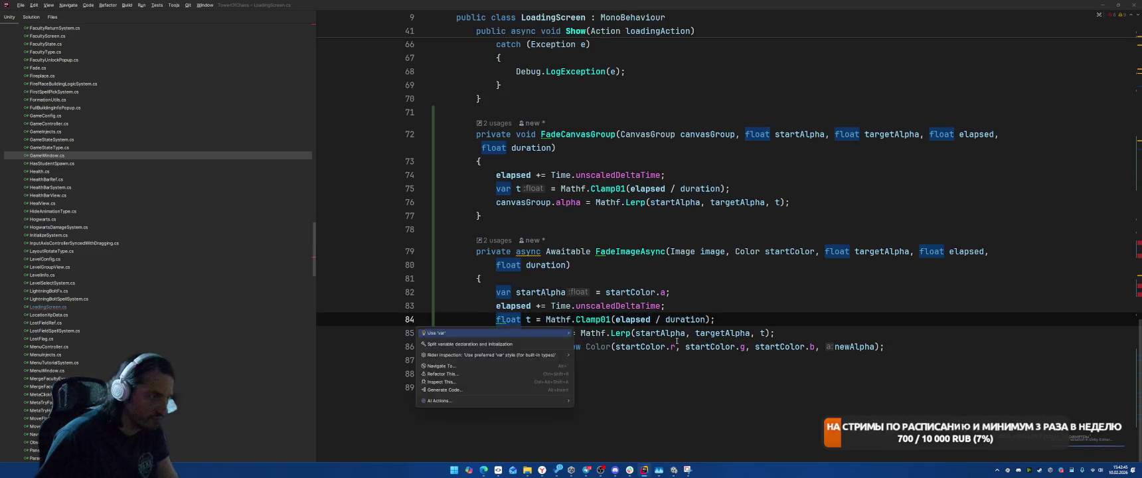
{"action": "key", "text": "alt+Return"}
{"action": "key", "text": "Return"}
{"action": "key", "text": "Down"}
{"action": "key", "text": "alt+Return"}
{"action": "key", "text": "Return"}
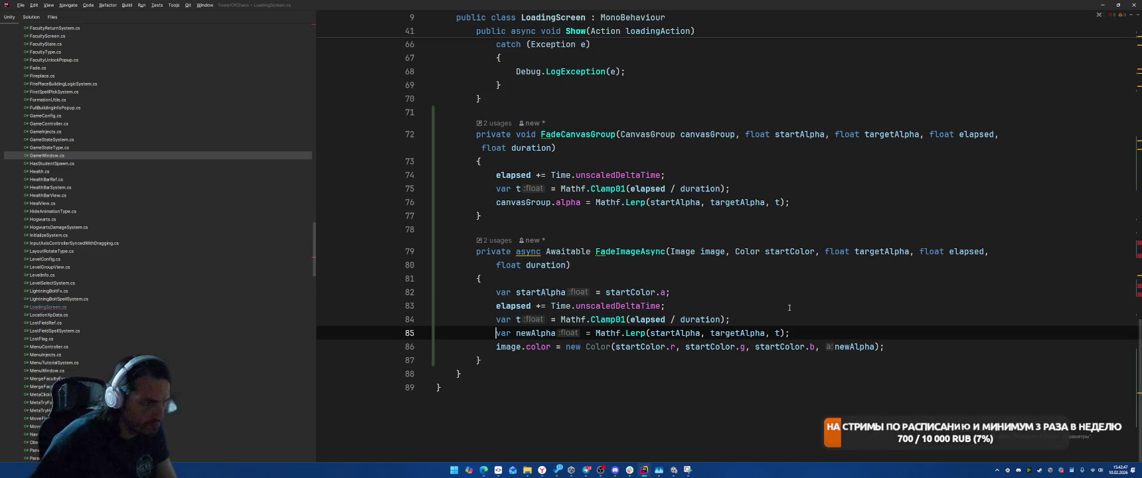
{"action": "left_click", "coordinate": [593, 348]}
{"action": "key", "text": "alt+Return"}
{"action": "key", "text": "Return"}
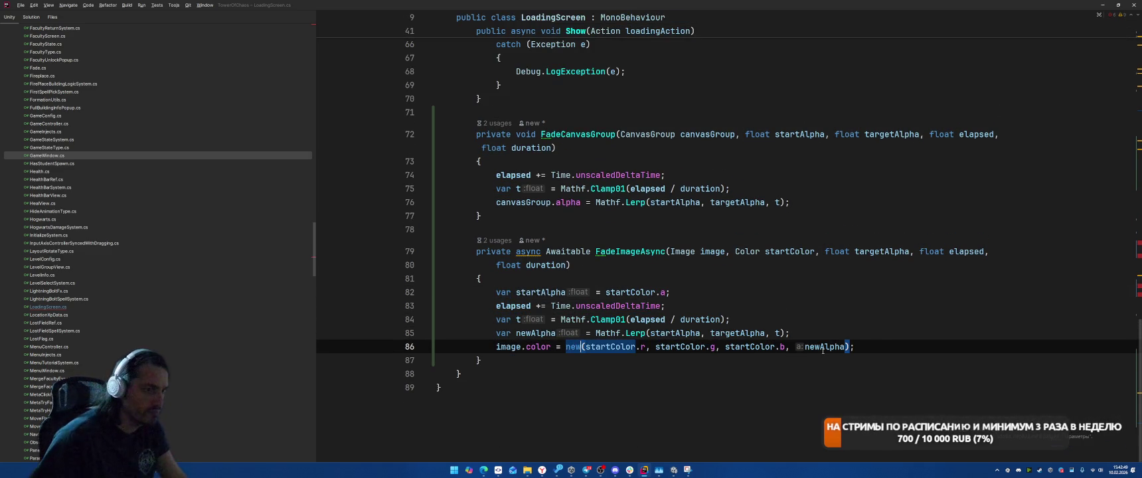
Replace the async Awaitable return type of FadeImageAsync with void.
{"action": "left_click", "coordinate": [966, 322]}
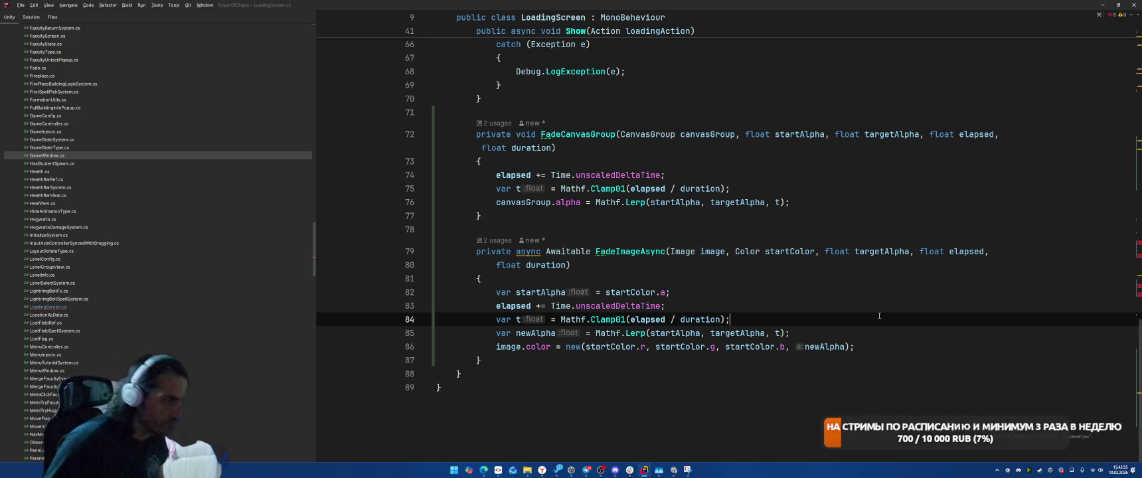
{"action": "left_click_drag", "start_coordinate": [517, 251], "coordinate": [591, 252]}
{"action": "key", "text": "BackSpace"}
{"action": "type", "text": "void"}
{"action": "left_click", "coordinate": [840, 198]}
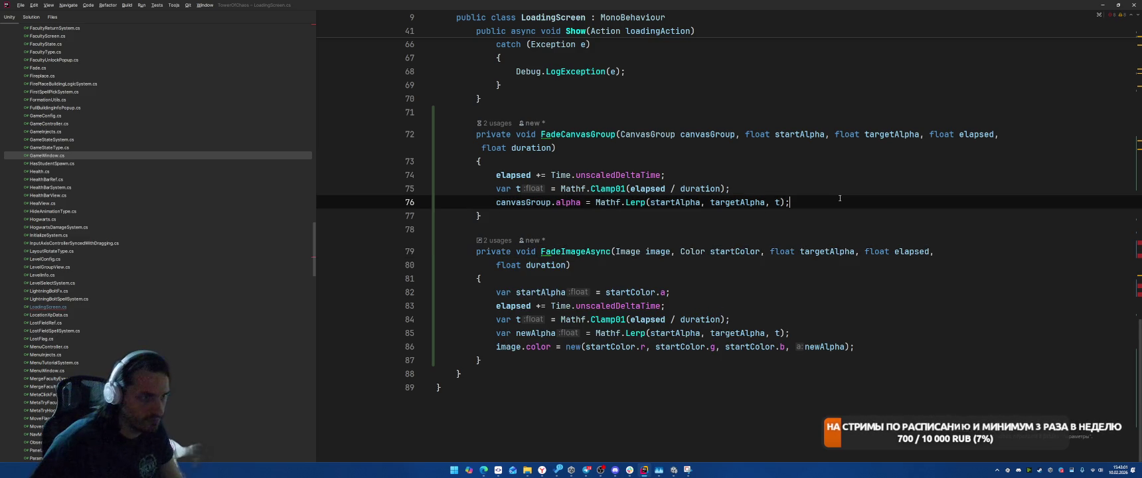
{"action": "scroll", "coordinate": [859, 244], "scroll_direction": "up", "scroll_amount": 2}
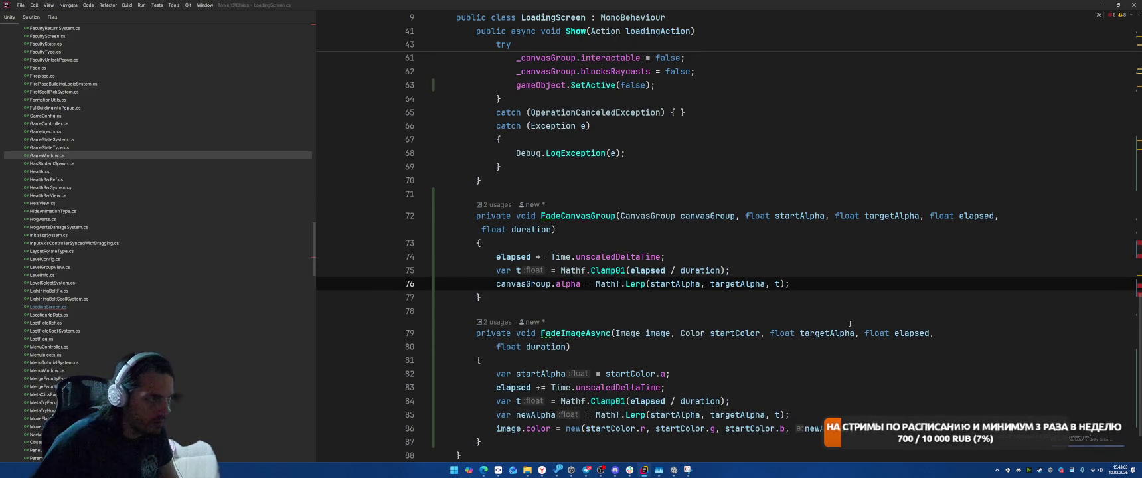
Call FadeCanvasGroup with its suggested arguments inside Update's first if-block.
{"action": "scroll", "coordinate": [850, 323], "scroll_direction": "up", "scroll_amount": 7}
{"action": "scroll", "coordinate": [849, 323], "scroll_direction": "up", "scroll_amount": 6}
{"action": "scroll", "coordinate": [856, 315], "scroll_direction": "down", "scroll_amount": 9}
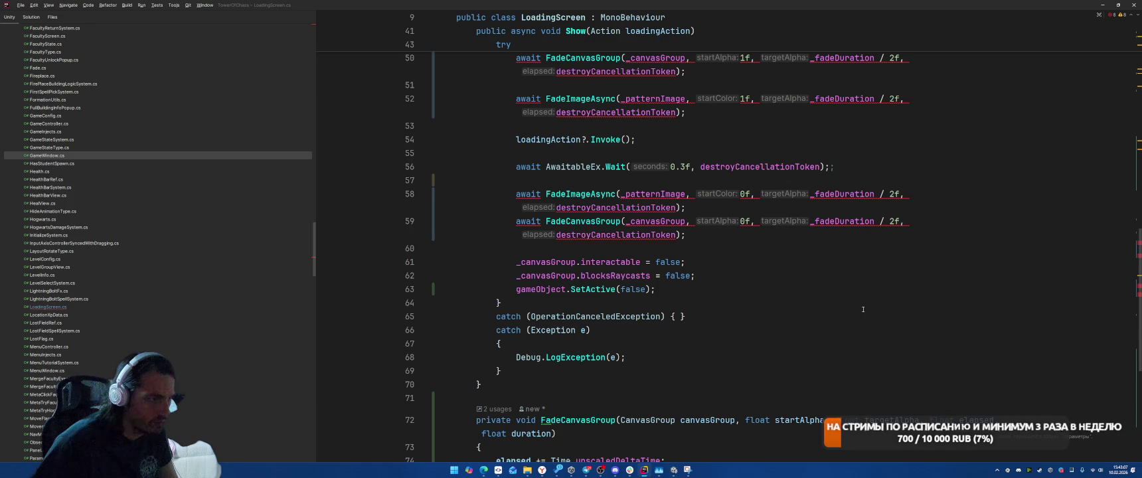
{"action": "scroll", "coordinate": [863, 309], "scroll_direction": "up", "scroll_amount": 2}
{"action": "mouse_move", "coordinate": [503, 137]}
{"action": "left_mouse_down"}
{"action": "mouse_move", "coordinate": [465, 163]}
{"action": "mouse_move", "coordinate": [768, 318]}
{"action": "left_mouse_up"}
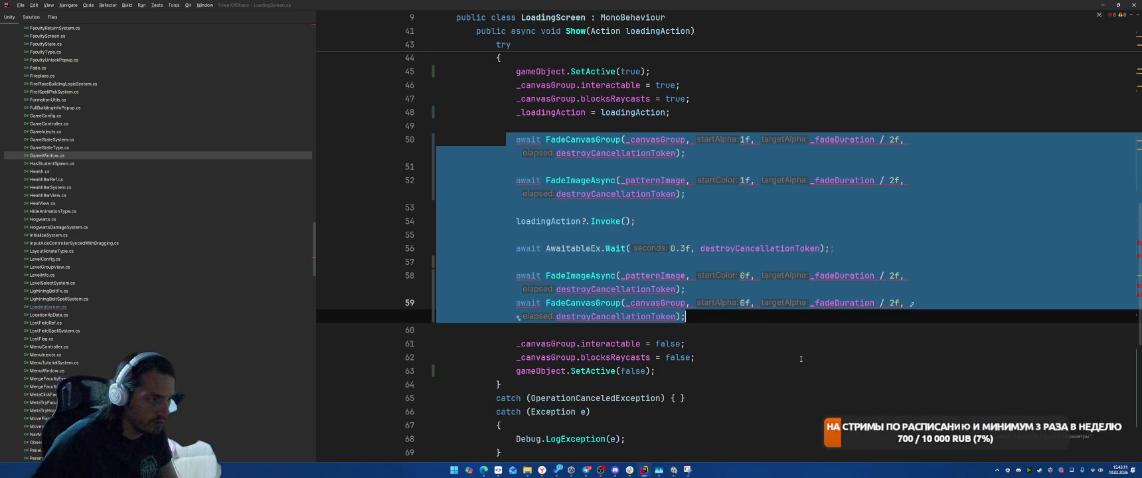
{"action": "scroll", "coordinate": [801, 358], "scroll_direction": "up", "scroll_amount": 8}
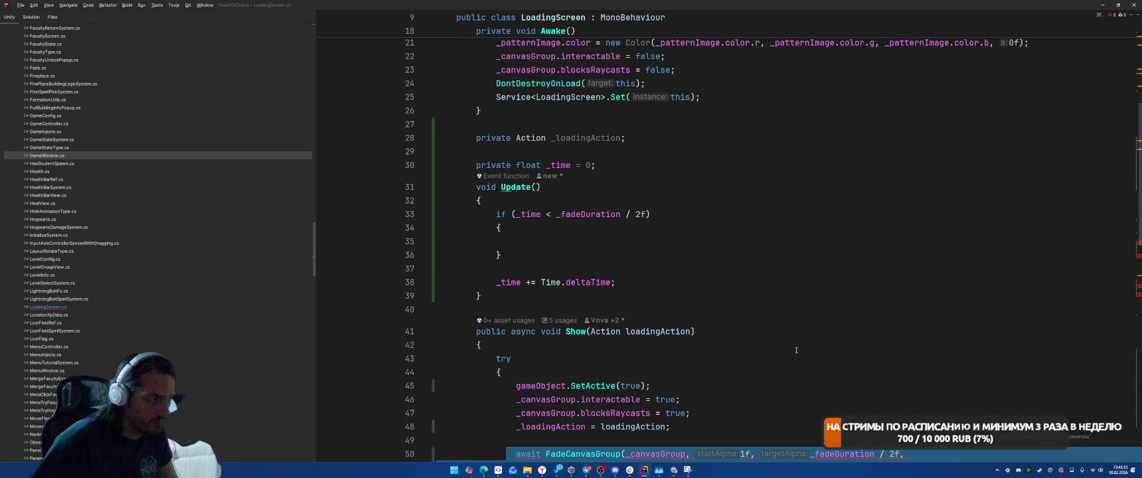
{"action": "left_click", "coordinate": [823, 241]}
{"action": "scroll", "coordinate": [823, 238], "scroll_direction": "down", "scroll_amount": 3}
{"action": "scroll", "coordinate": [823, 239], "scroll_direction": "up", "scroll_amount": 3}
{"action": "type", "text": "Fad"}
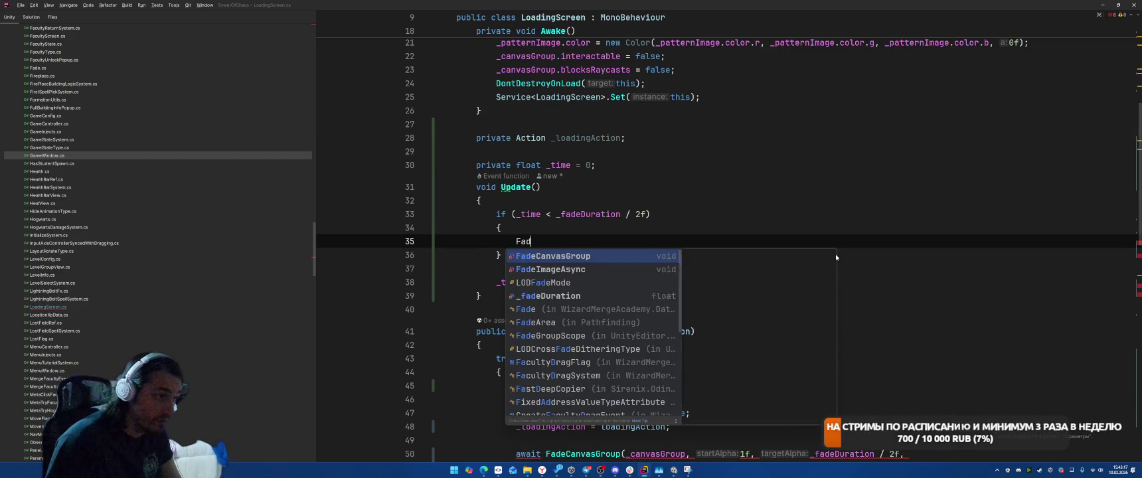
{"action": "key", "text": "Return"}
{"action": "key", "text": "Tab"}
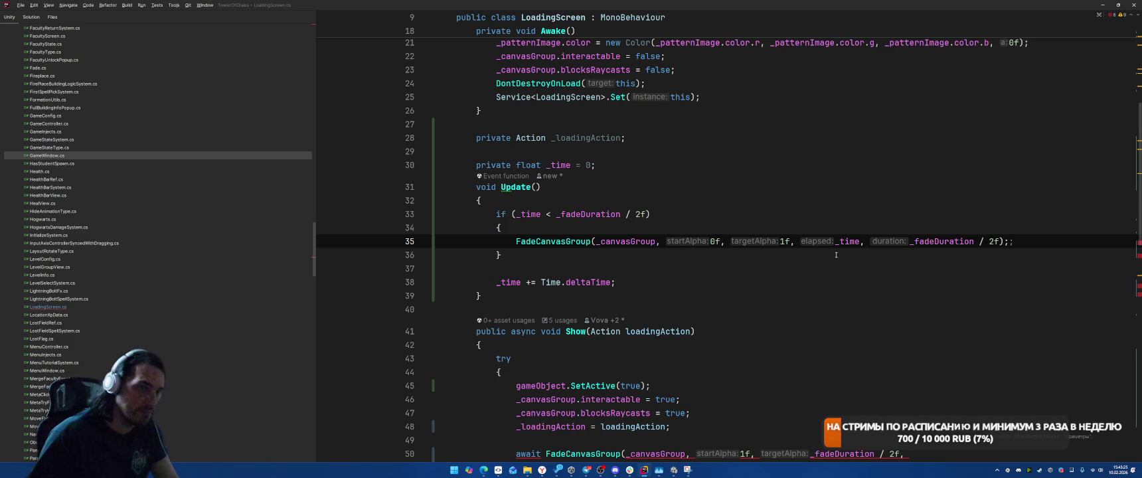
Add an else branch containing if (_time < _fadeDuration) with its own block.
{"action": "left_click", "coordinate": [835, 255]}
{"action": "type", "text": "else"}
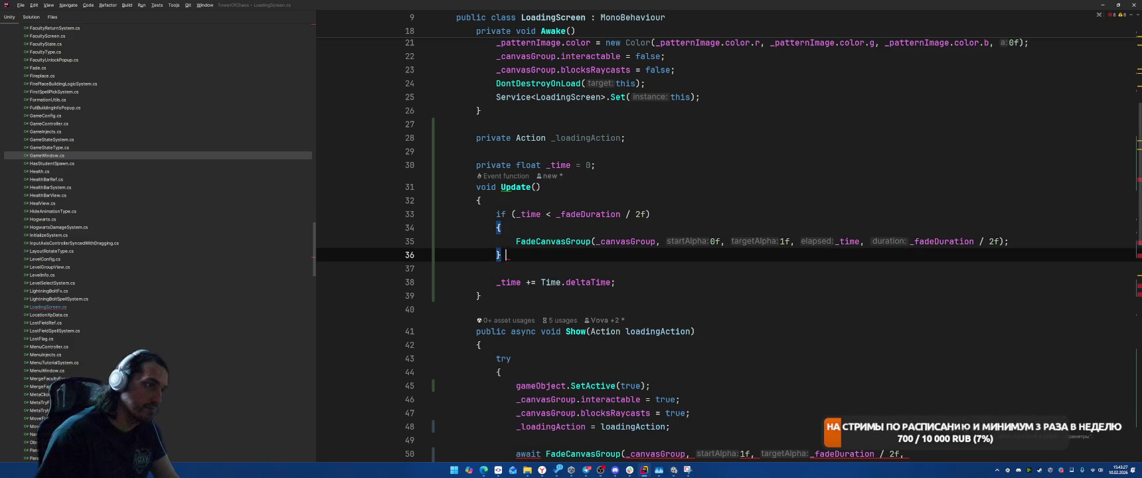
{"action": "key", "text": "Return"}
{"action": "type", "text": "if (_time"}
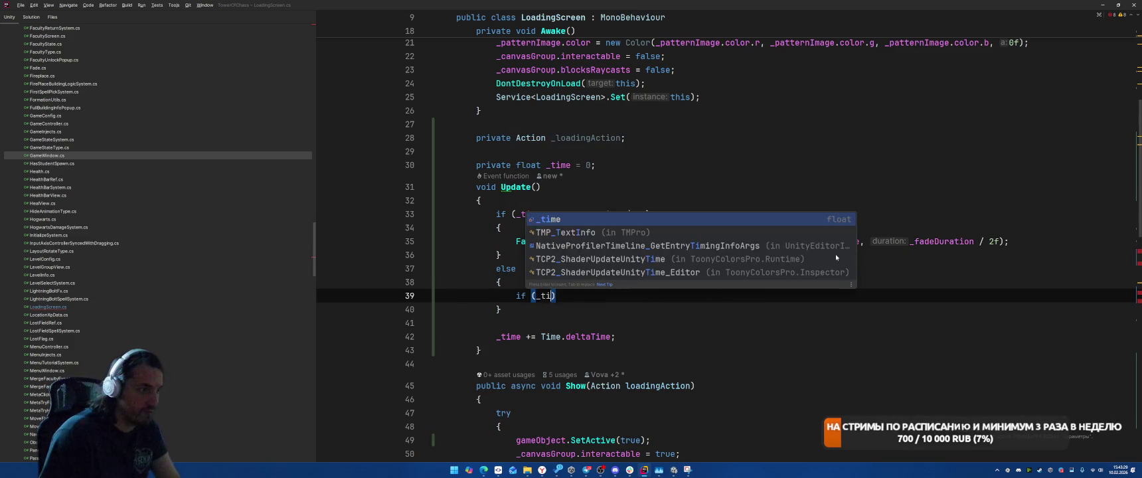
{"action": "type", "text": " < _fadeDuration"}
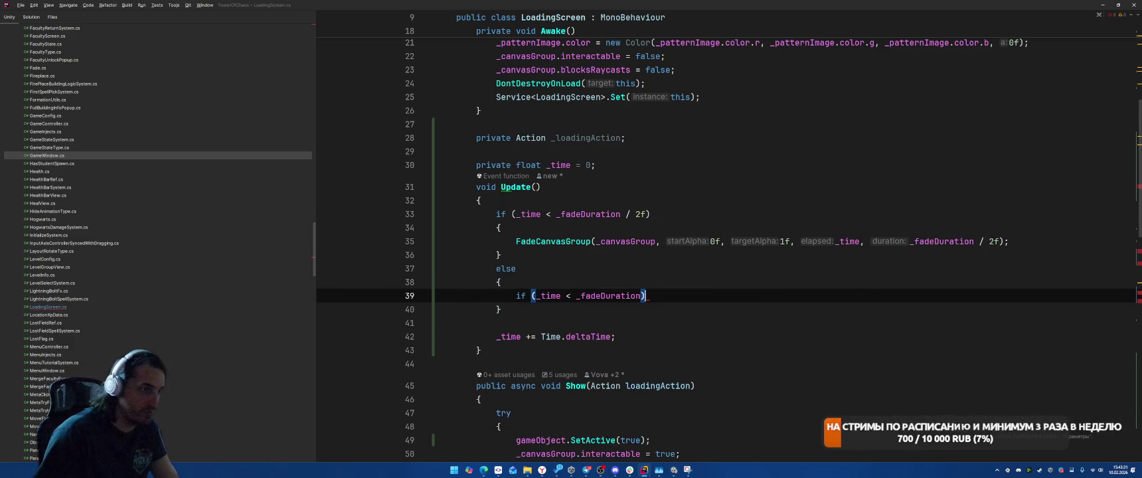
{"action": "type", "text": "{"}
{"action": "key", "text": "Return"}
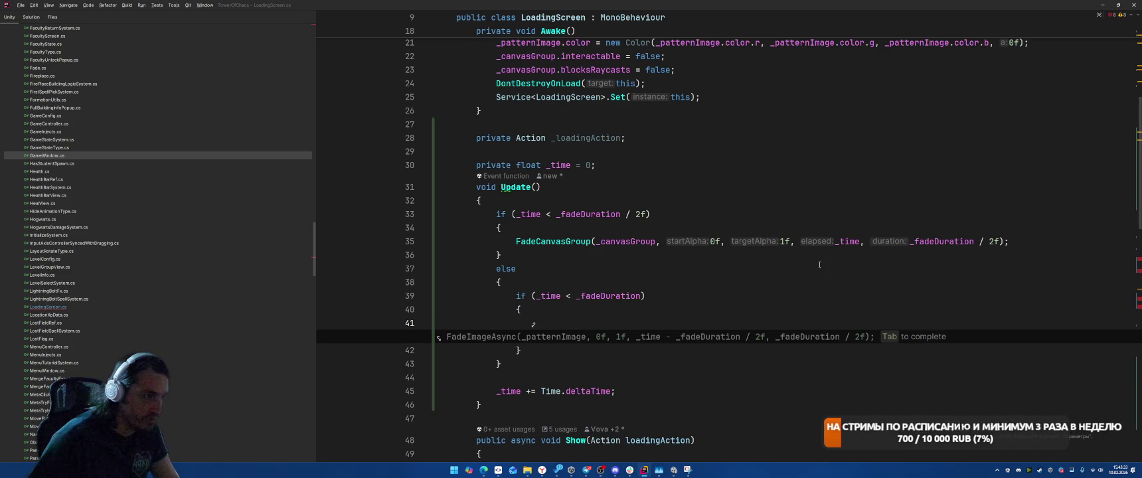
Call FadeImageAsync there, using Color.white as the start colour.
{"action": "key", "text": "Tab"}
{"action": "key", "text": "Up"}
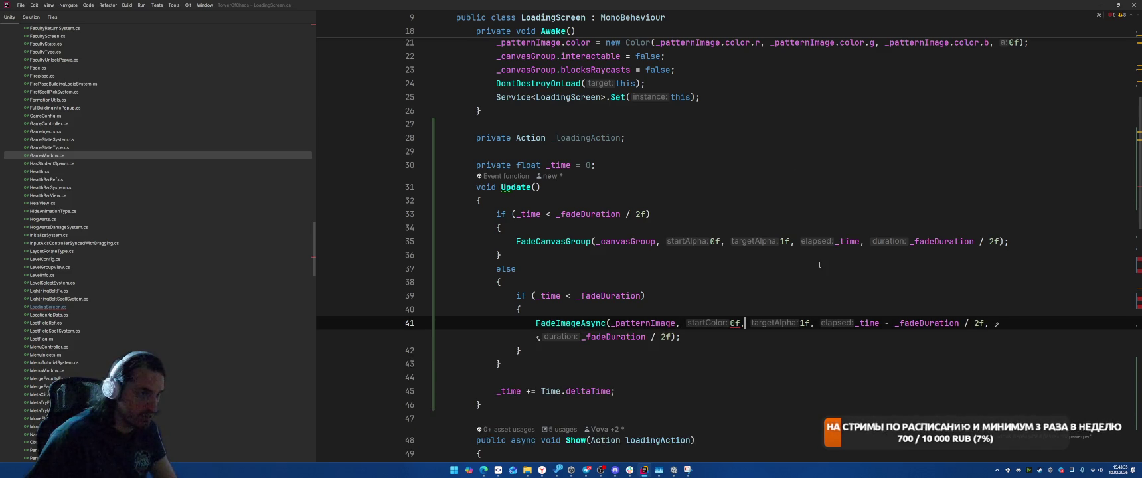
{"action": "key", "text": "BackSpace"}
{"action": "key", "text": "BackSpace"}
{"action": "type", "text": "Color.wh"}
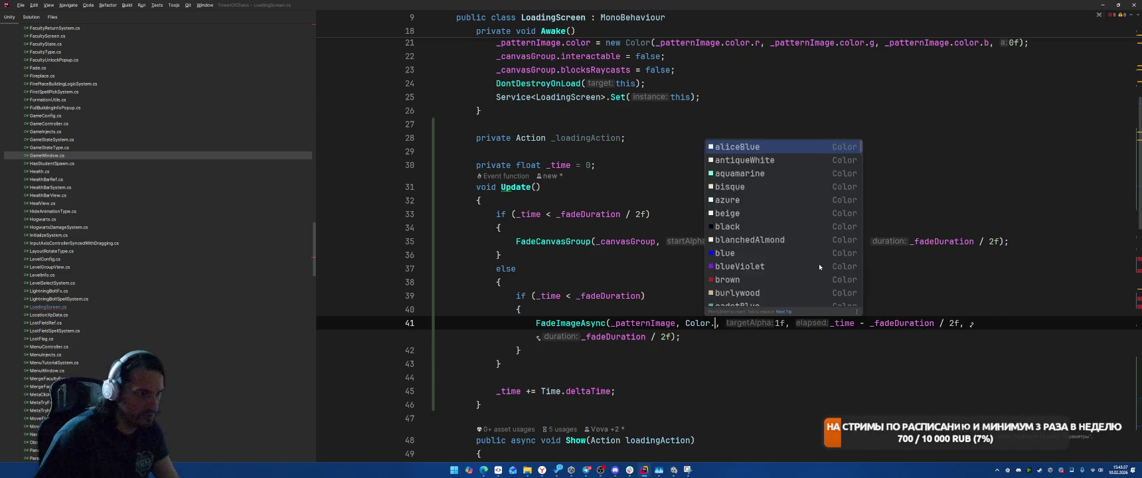
{"action": "key", "text": "Return"}
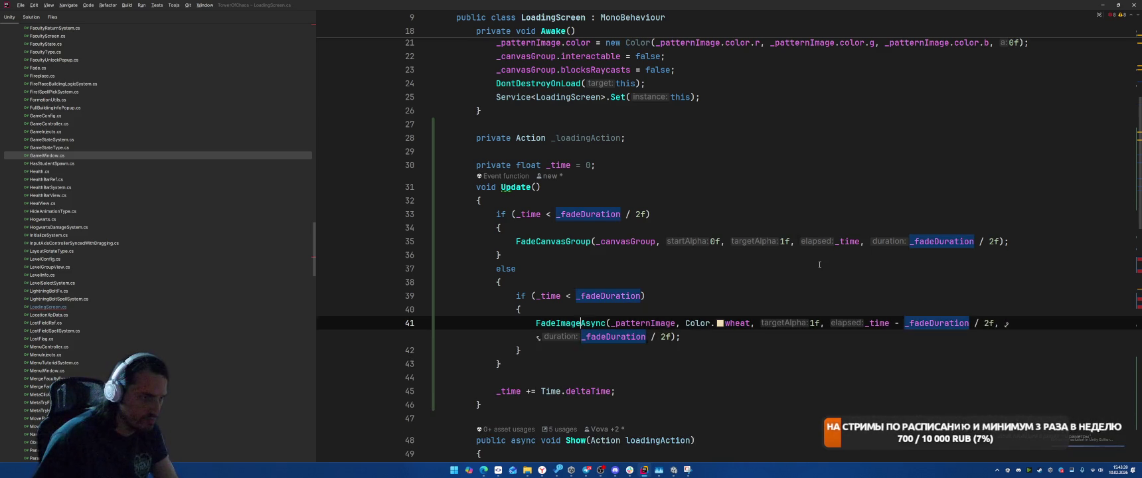
{"action": "key", "text": "Tab"}
{"action": "type", "text": "whit"}
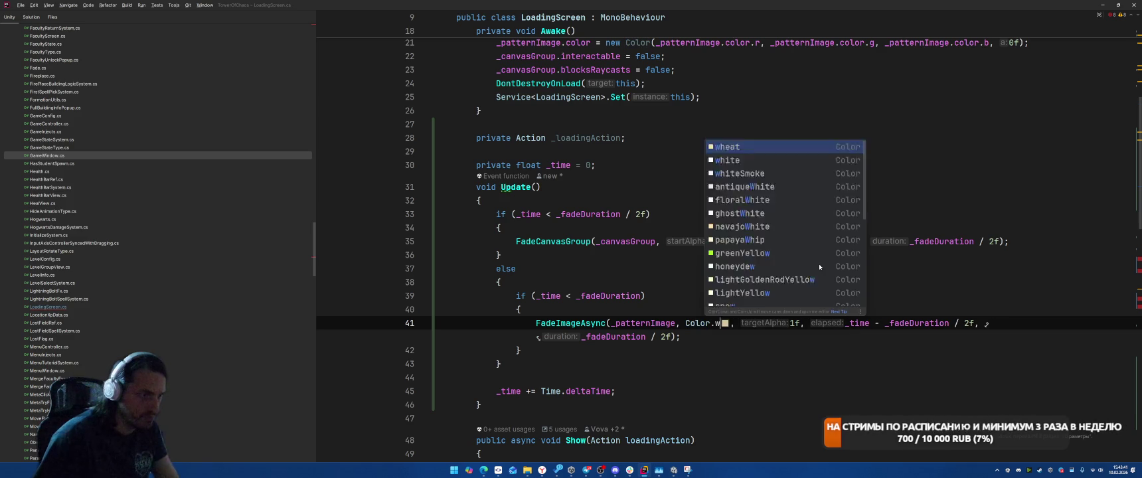
{"action": "key", "text": "Return"}
{"action": "key", "text": "Tab"}
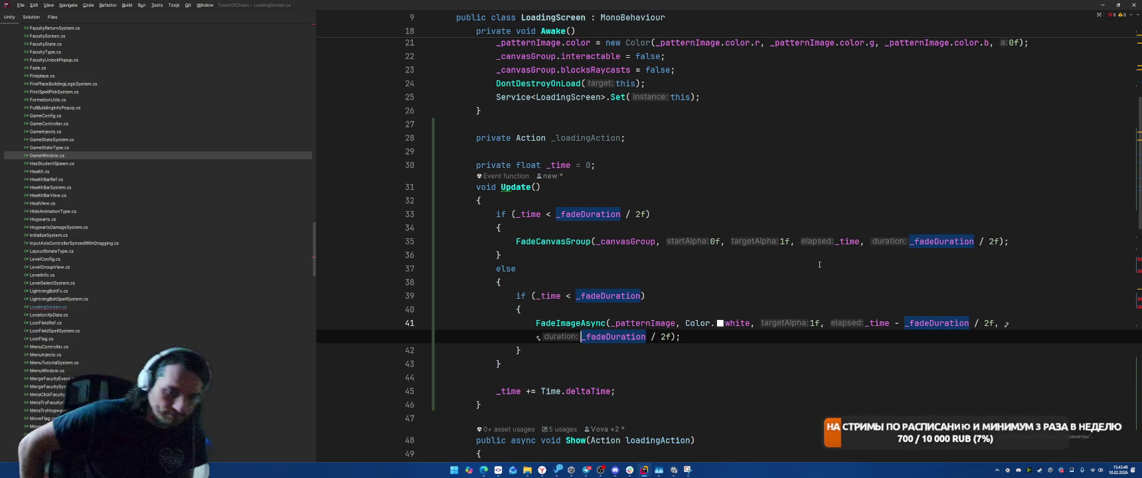
Add a final else block that calls _loadingAction?.Invoke().
{"action": "key", "text": "Down"}
{"action": "key", "text": "End"}
{"action": "key", "text": "Return"}
{"action": "type", "text": "else"}
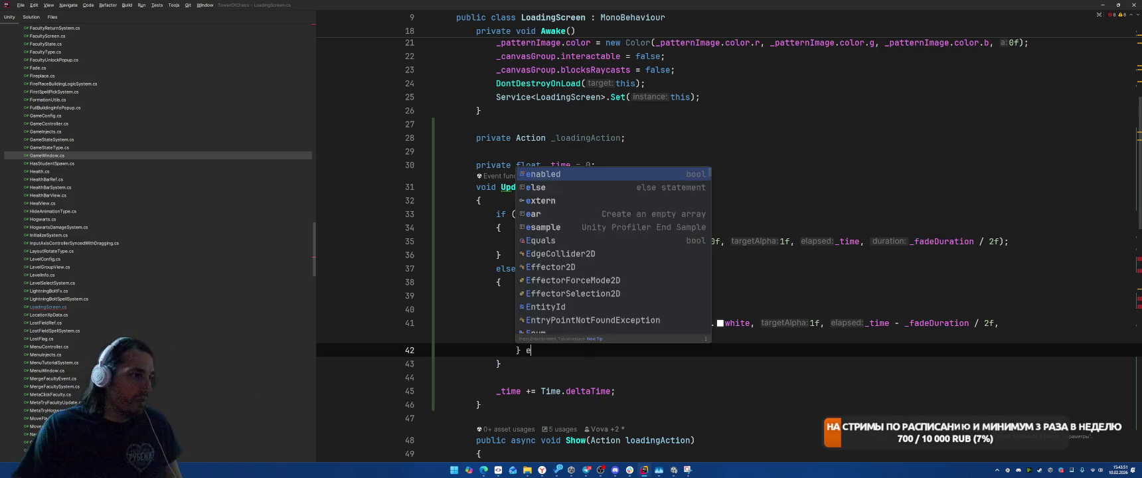
{"action": "key", "text": "Return"}
{"action": "type", "text": "{"}
{"action": "key", "text": "Return"}
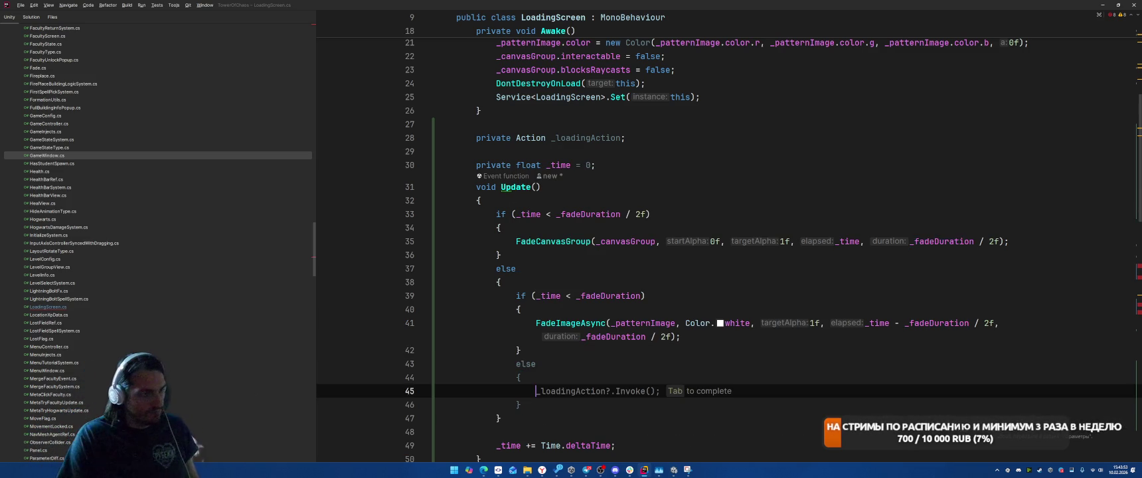
{"action": "key", "text": "Tab"}
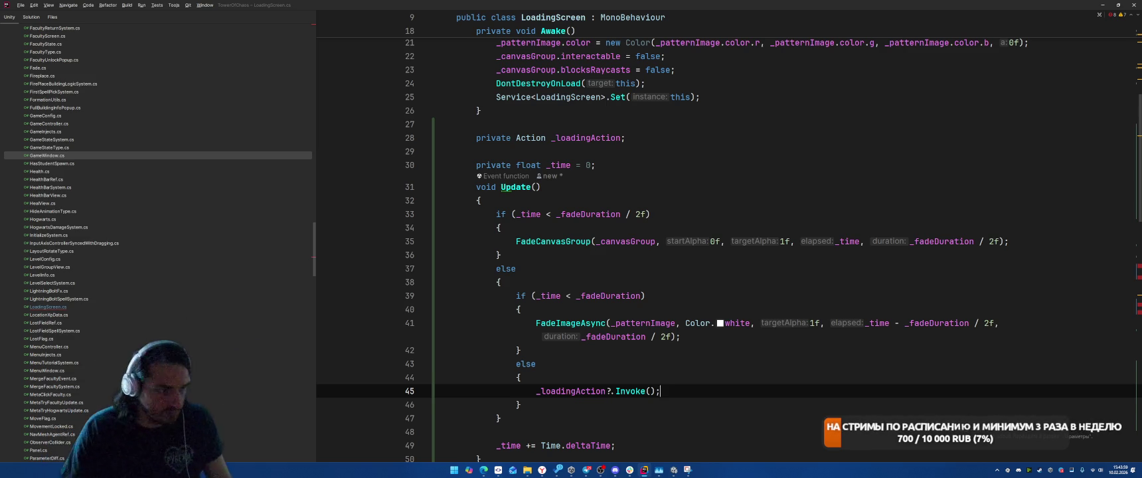
{"action": "key", "text": "Up"}
{"action": "left_click", "coordinate": [673, 174]}
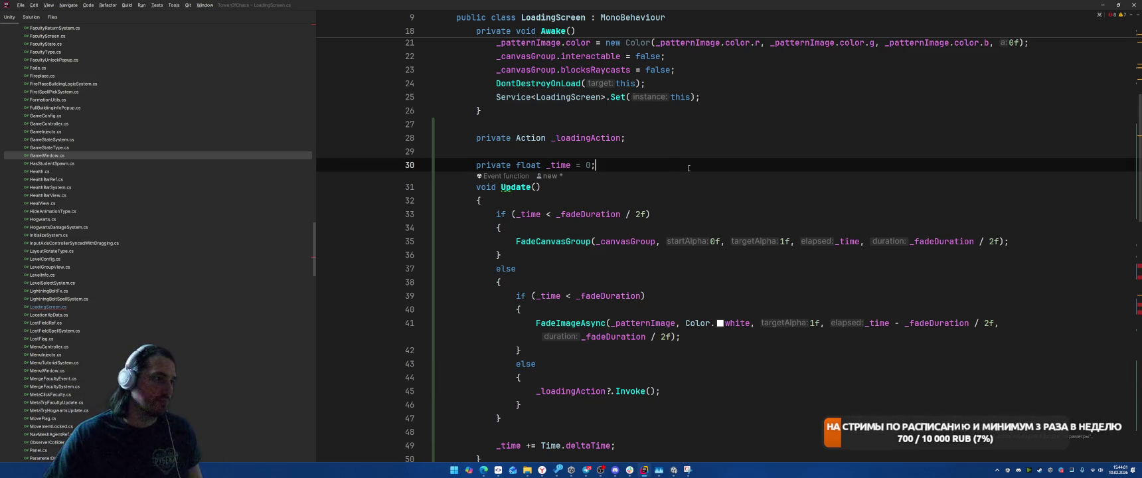
Declare a bool _called = false field on a new line below _time.
{"action": "key", "text": "Return"}
{"action": "type", "text": "calle"}
{"action": "key", "text": "BackSpace"}
{"action": "key", "text": "BackSpace"}
{"action": "type", "text": "no"}
{"action": "key", "text": "BackSpace"}
{"action": "key", "text": "BackSpace"}
{"action": "key", "text": "BackSpace"}
{"action": "type", "text": "bool "}
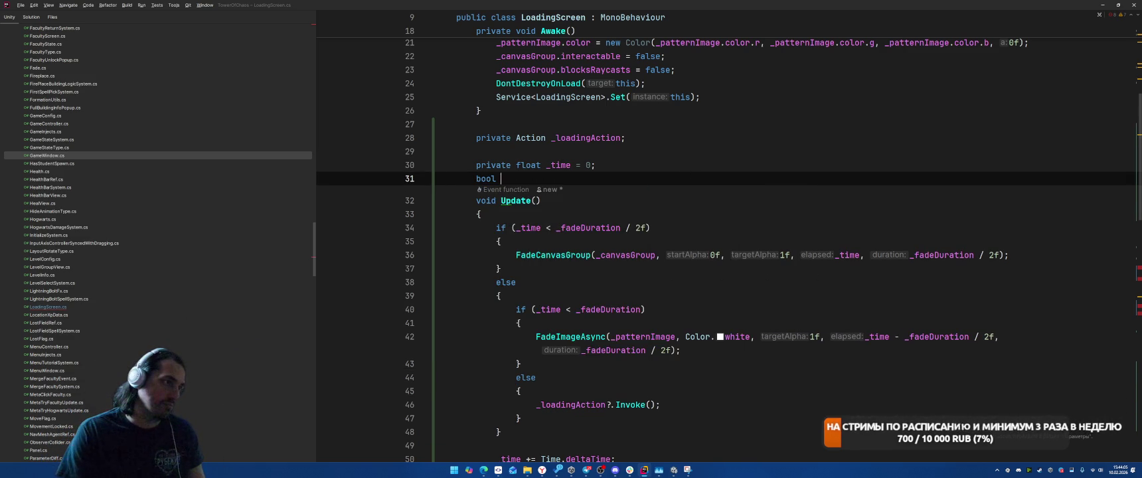
{"action": "type", "text": "called = false;"}
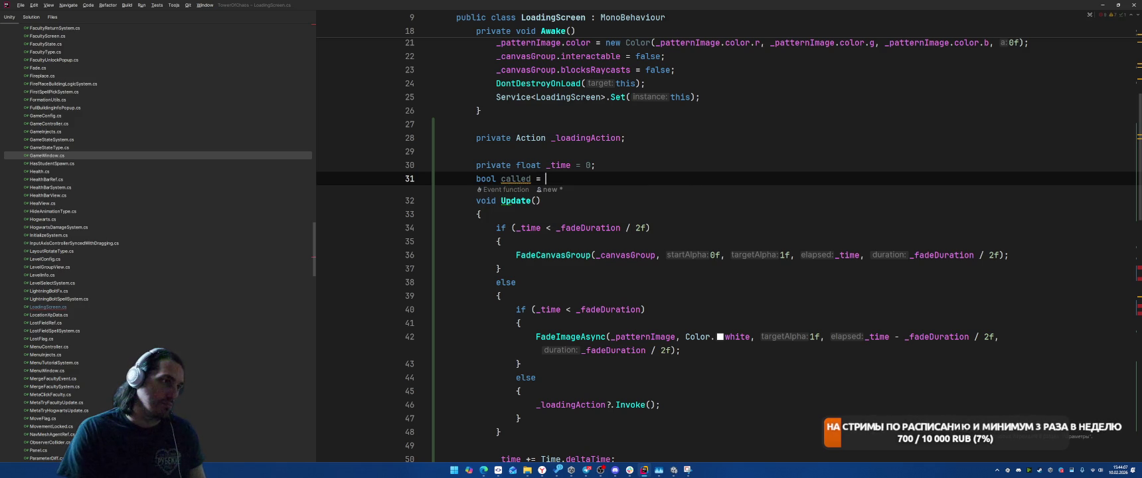
{"action": "key", "text": "ctrl+Left"}
{"action": "key", "text": "ctrl+Left"}
{"action": "key", "text": "ctrl+Left"}
{"action": "type", "text": "_"}
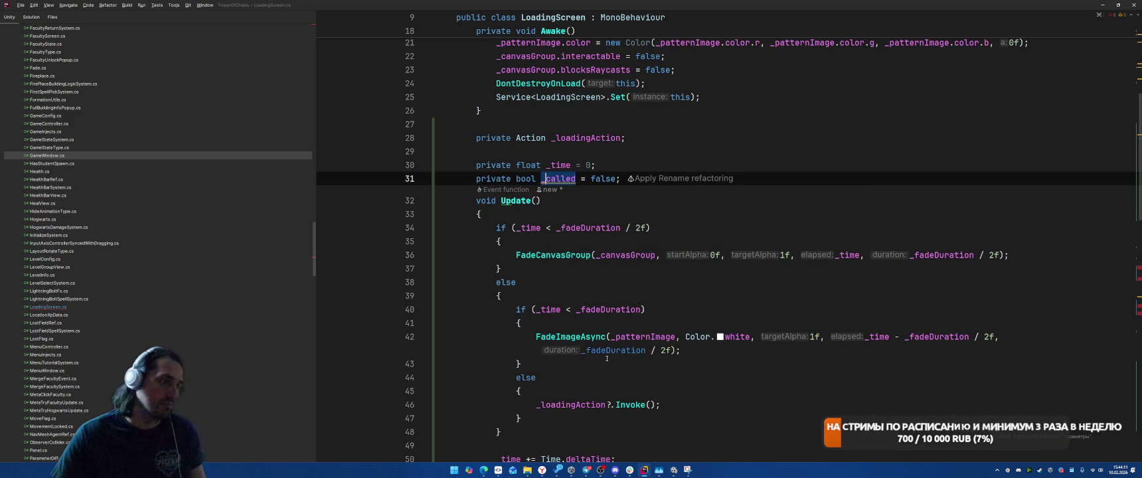
Wrap _loadingAction?.Invoke() in an if (!_called) guard that sets _called = true, replacing the Debug.Log.
{"action": "left_click", "coordinate": [661, 404]}
{"action": "left_click", "coordinate": [667, 391]}
{"action": "key", "text": "Return"}
{"action": "type", "text": "if (!"}
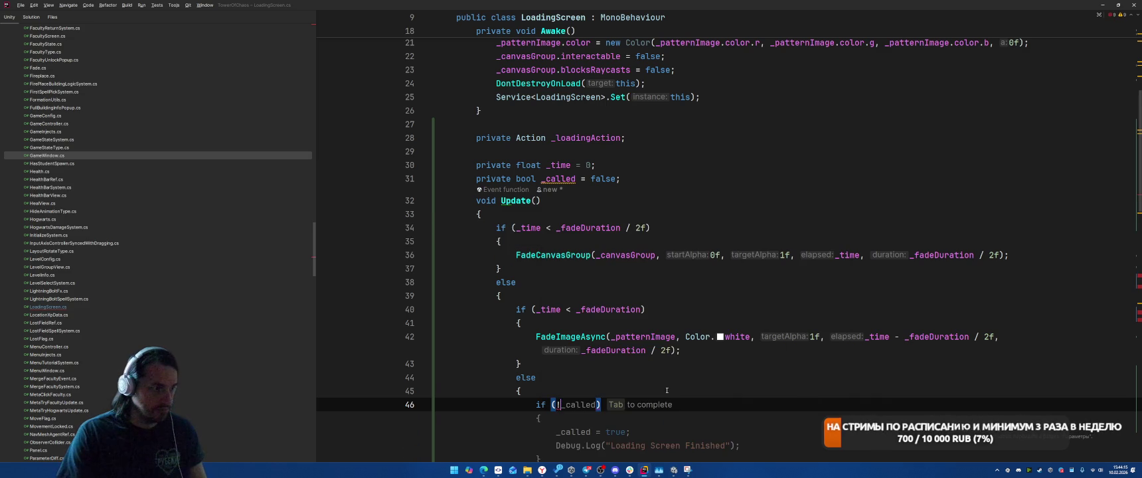
{"action": "key", "text": "Tab"}
{"action": "key", "text": "Down"}
{"action": "key", "text": "ctrl+w"}
{"action": "key", "text": "ctrl+w"}
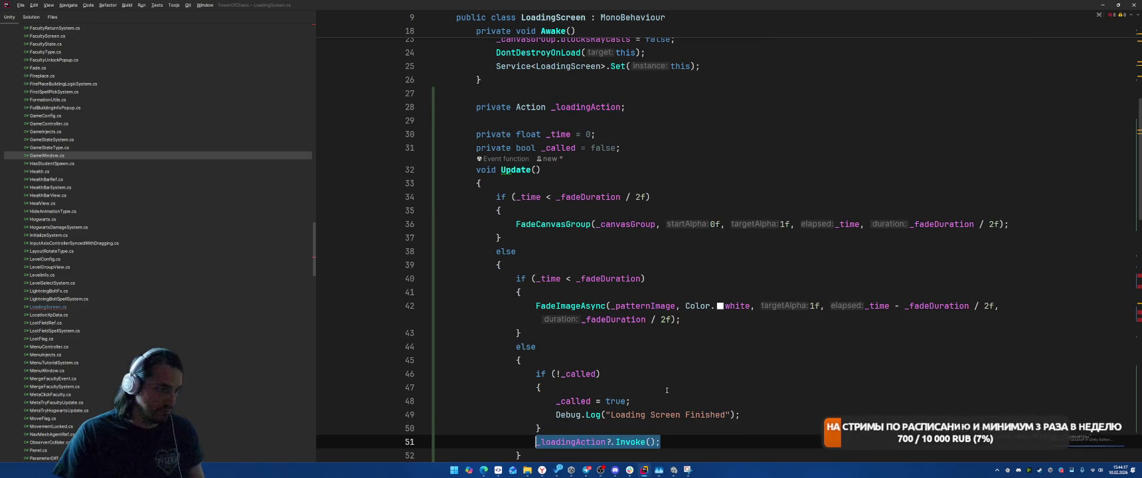
{"action": "key", "text": "ctrl+x"}
{"action": "key", "text": "Up"}
{"action": "key", "text": "Up"}
{"action": "key", "text": "shift+Home"}
{"action": "key", "text": "ctrl+v"}
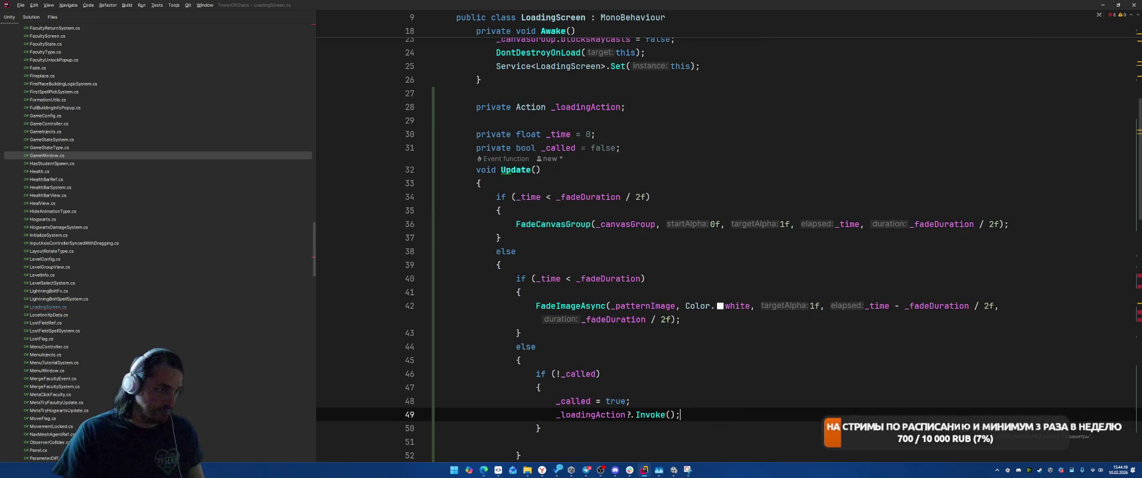
{"action": "left_click", "coordinate": [540, 428]}
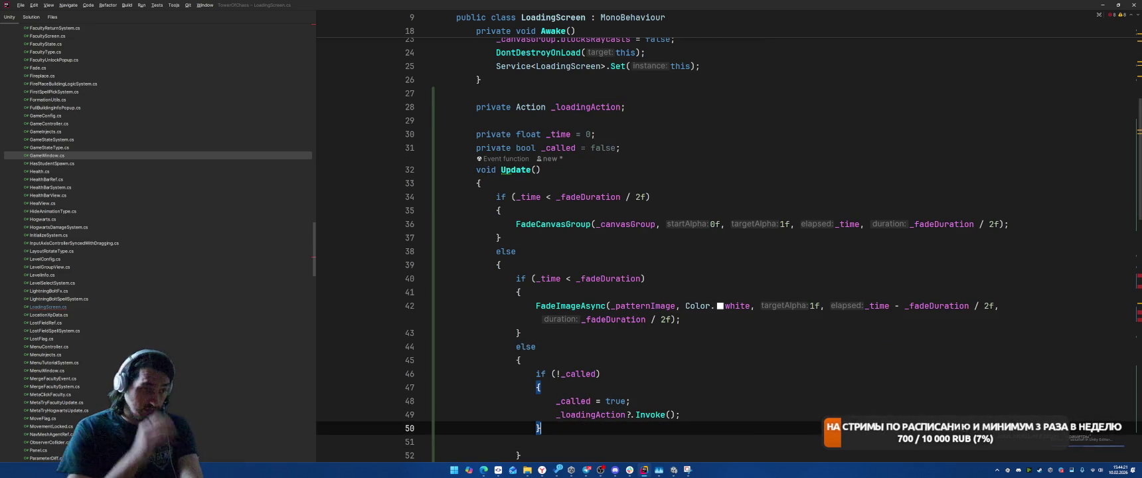
{"action": "key", "text": "Delete"}
{"action": "scroll", "coordinate": [672, 390], "scroll_direction": "down", "scroll_amount": 4}
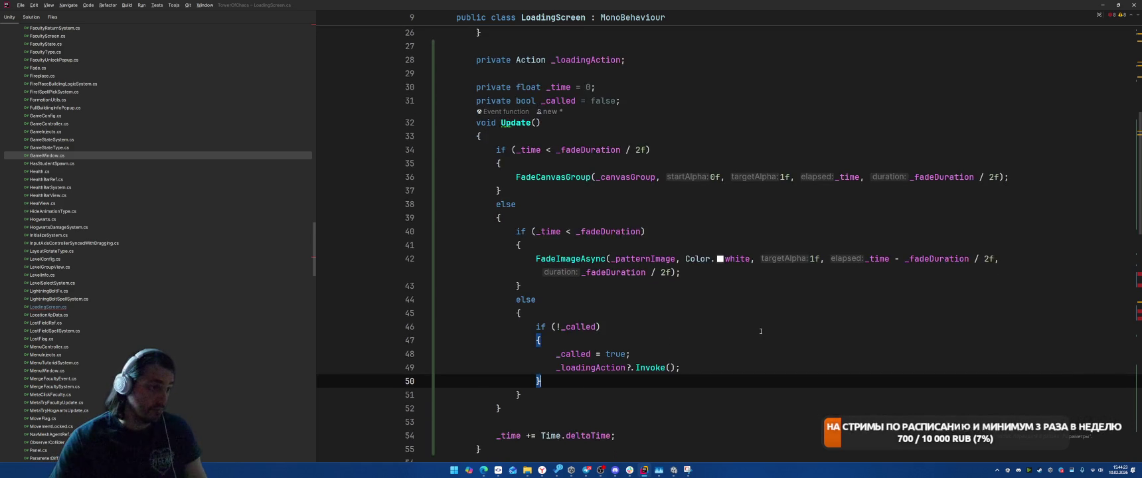
{"action": "key", "text": "Return"}
{"action": "key", "text": "Return"}
Add an image fade-out branch using a 1.5 fade-duration threshold, offsetting elapsed by * 1.5f.
{"action": "type", "text": "if (_time "}
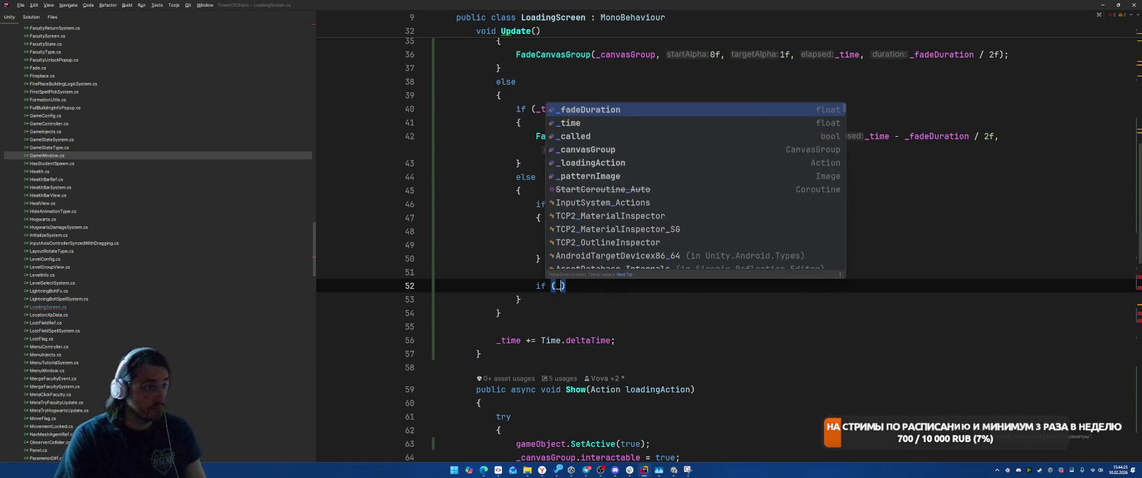
{"action": "type", "text": "<"}
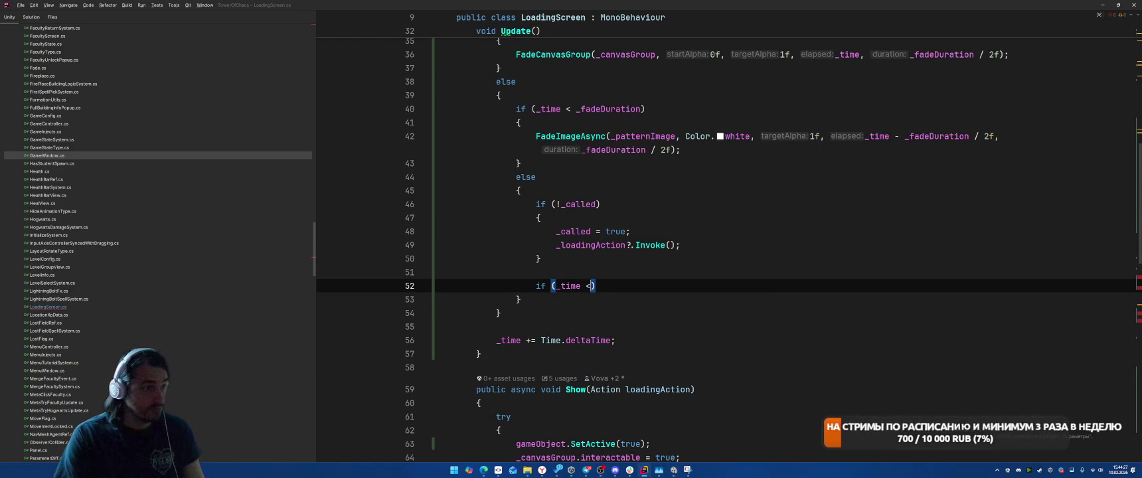
{"action": "key", "text": "Tab"}
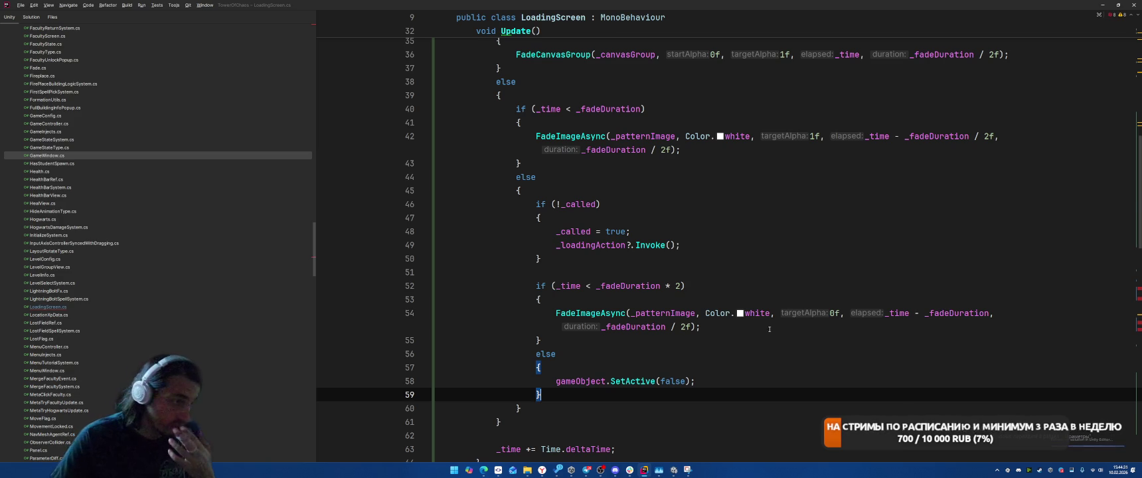
{"action": "double_click", "coordinate": [676, 286]}
{"action": "type", "text": "1.5"}
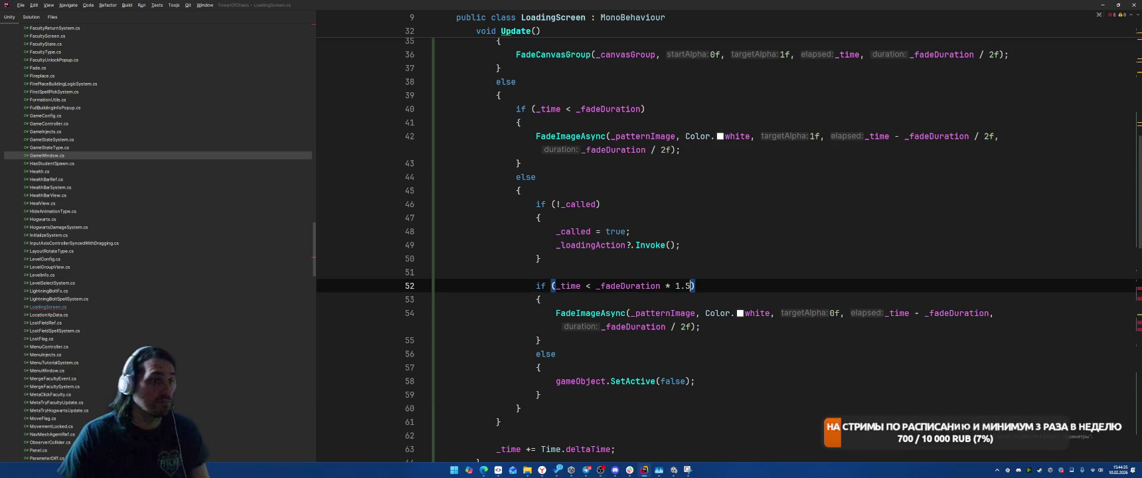
{"action": "key", "text": "Down"}
{"action": "key", "text": "Down"}
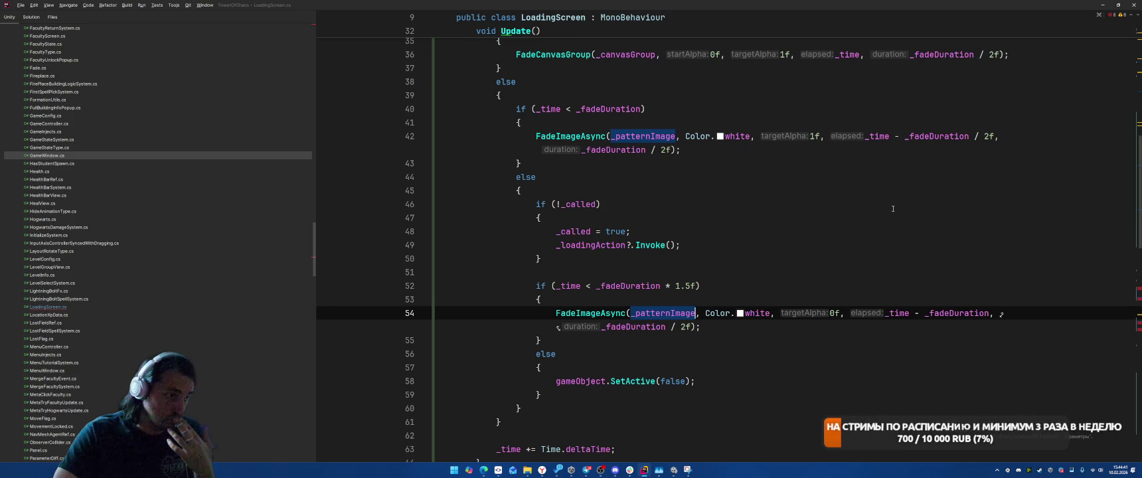
{"action": "left_click_drag", "start_coordinate": [666, 285], "coordinate": [694, 285]}
{"action": "key", "text": "ctrl+c"}
{"action": "left_click", "coordinate": [989, 313]}
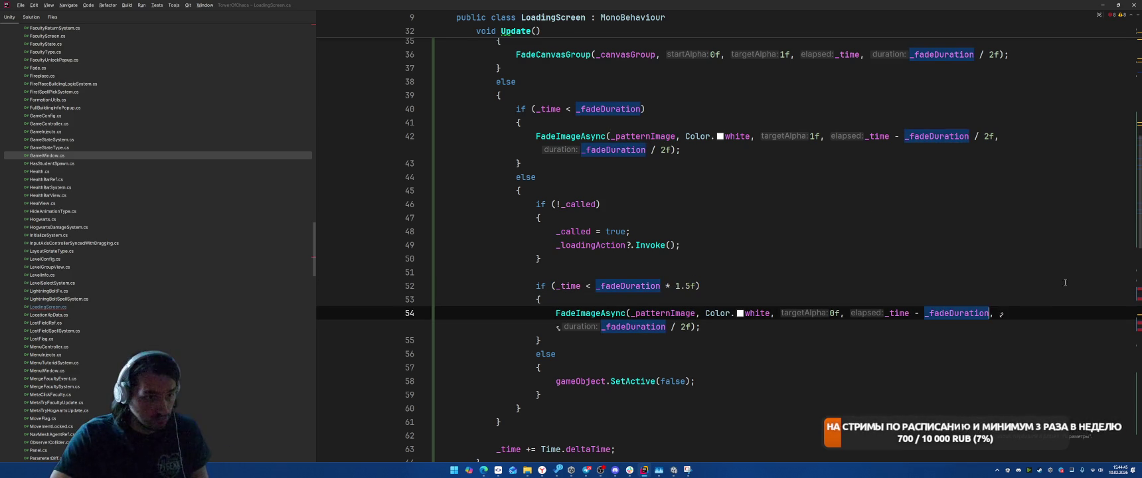
{"action": "key", "text": "ctrl+v"}
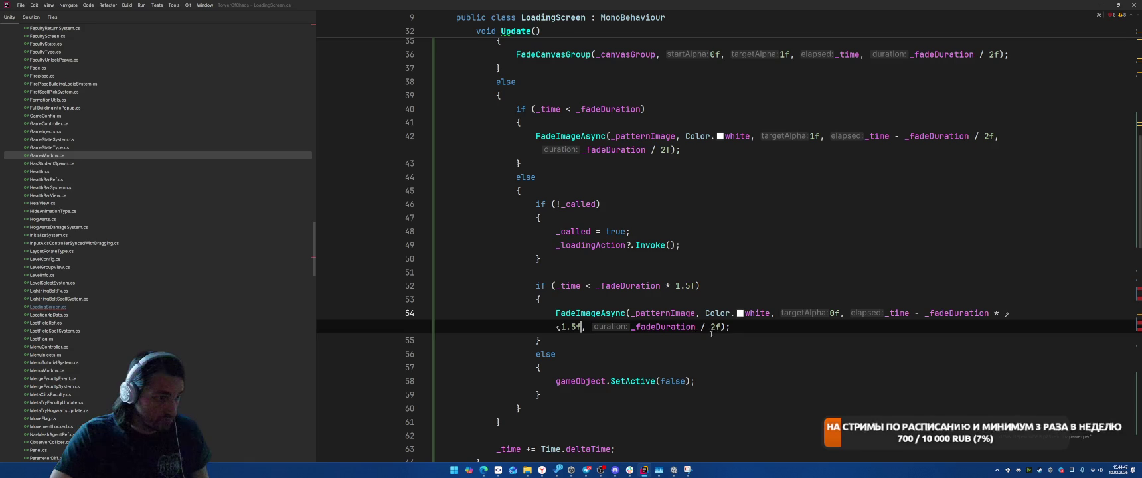
{"action": "left_click", "coordinate": [811, 343]}
{"action": "left_click", "coordinate": [852, 333]}
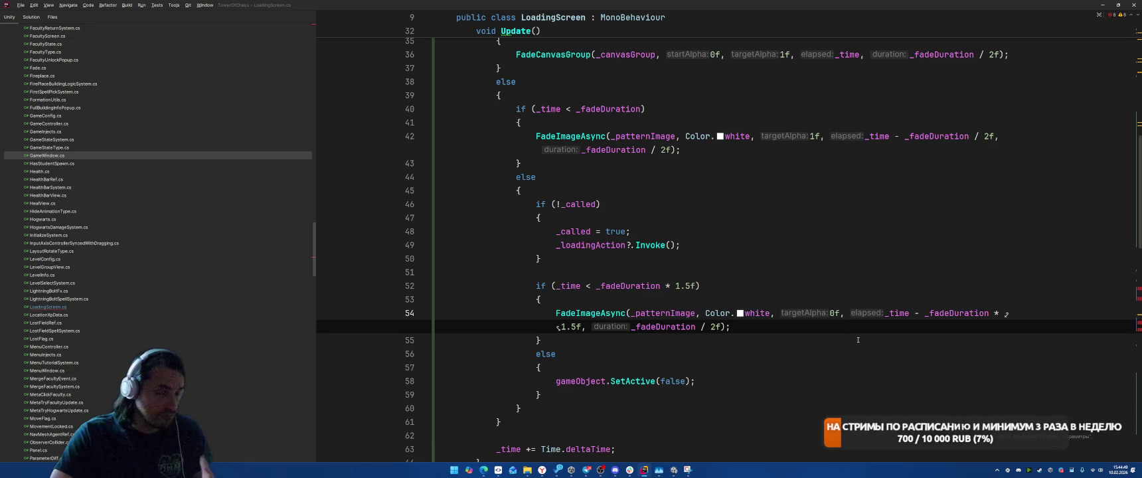
{"action": "left_click", "coordinate": [808, 346]}
{"action": "left_click", "coordinate": [808, 360]}
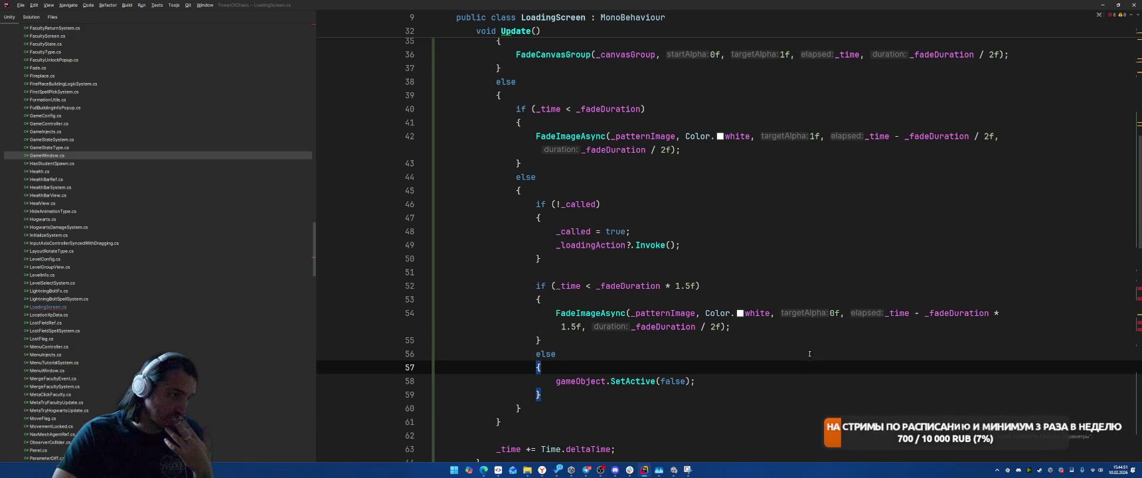
Move the two canvas group lines from Show into Update's final else block.
{"action": "scroll", "coordinate": [809, 354], "scroll_direction": "down", "scroll_amount": 10}
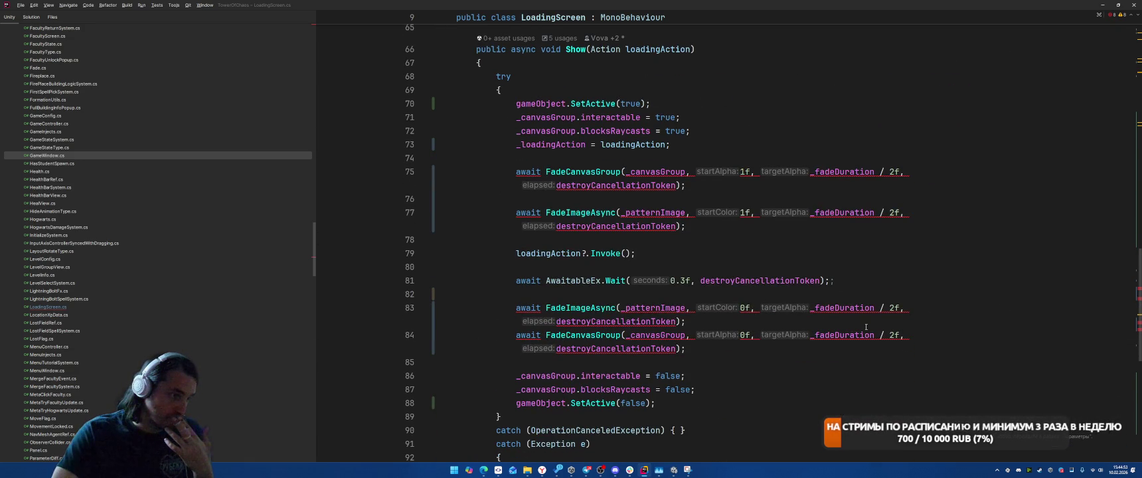
{"action": "left_click_drag", "start_coordinate": [516, 376], "coordinate": [695, 390]}
{"action": "scroll", "coordinate": [803, 375], "scroll_direction": "up", "scroll_amount": 1}
{"action": "key", "text": "BackSpace"}
{"action": "scroll", "coordinate": [803, 376], "scroll_direction": "up", "scroll_amount": 3}
{"action": "scroll", "coordinate": [817, 297], "scroll_direction": "down", "scroll_amount": 3}
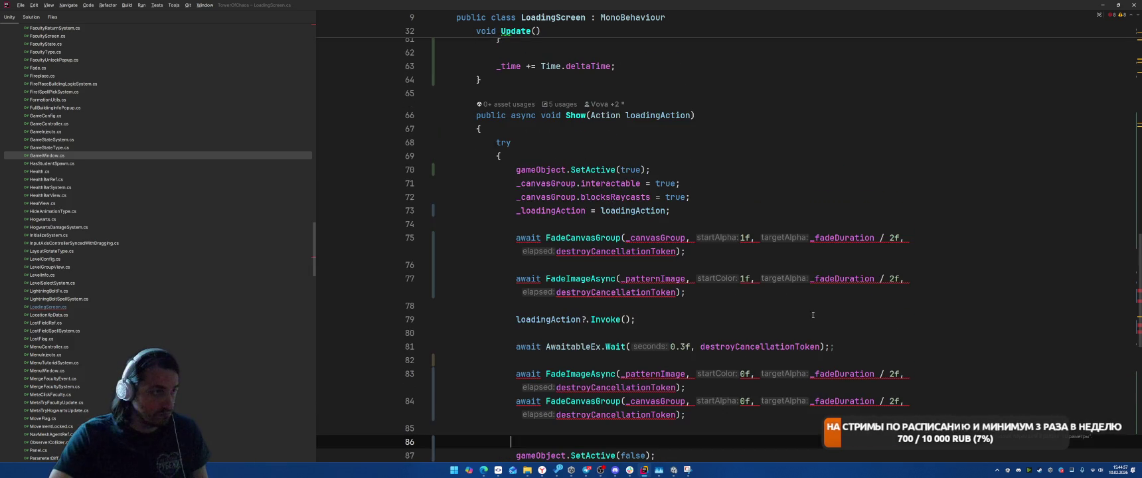
{"action": "scroll", "coordinate": [816, 297], "scroll_direction": "up", "scroll_amount": 8}
{"action": "left_click", "coordinate": [649, 308]}
{"action": "key", "text": "Return"}
{"action": "key", "text": "ctrl+v"}
{"action": "left_click", "coordinate": [648, 308]}
{"action": "key", "text": "Return"}
{"action": "key", "text": "Return"}
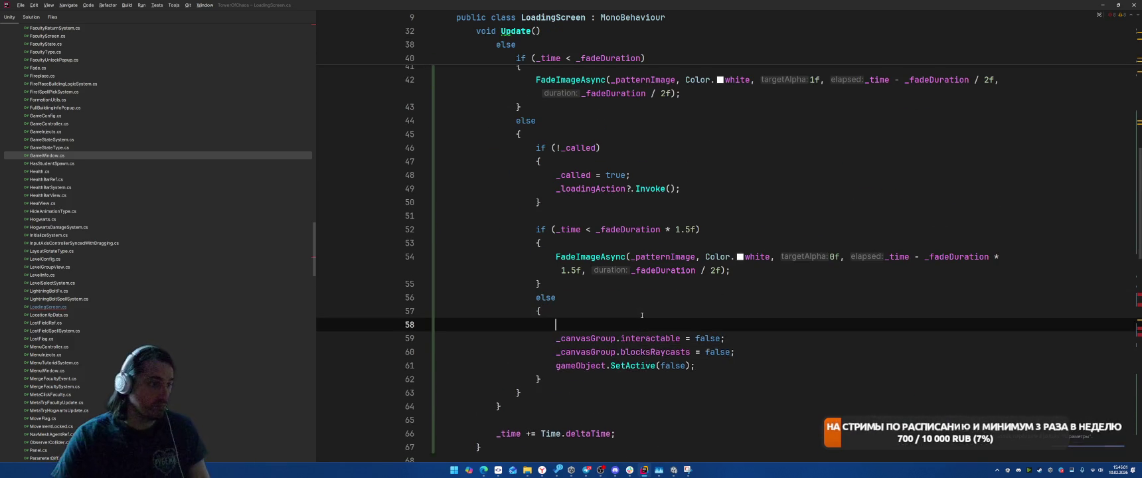
{"action": "key", "text": "Up"}
Add a canvas group fade-out branch on _time < _fadeDuration * … and rebuild the final else block.
{"action": "type", "text": "f (_time < "}
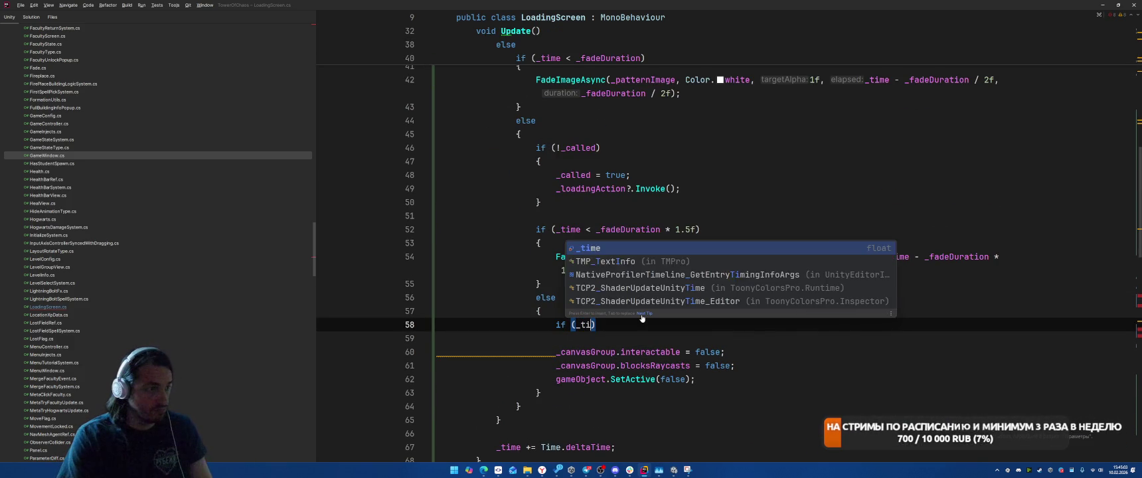
{"action": "type", "text": "_fa"}
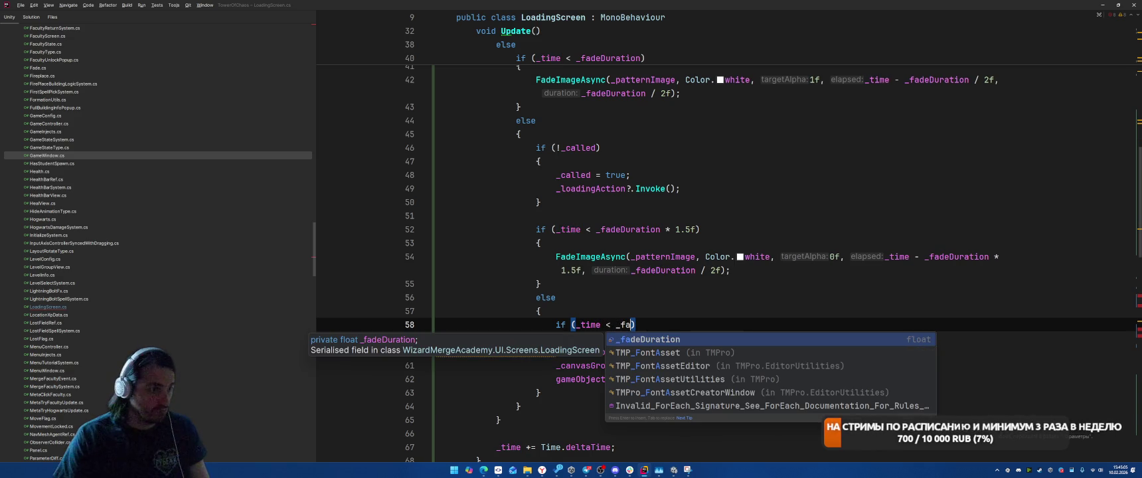
{"action": "key", "text": "Return"}
{"action": "type", "text": "*"}
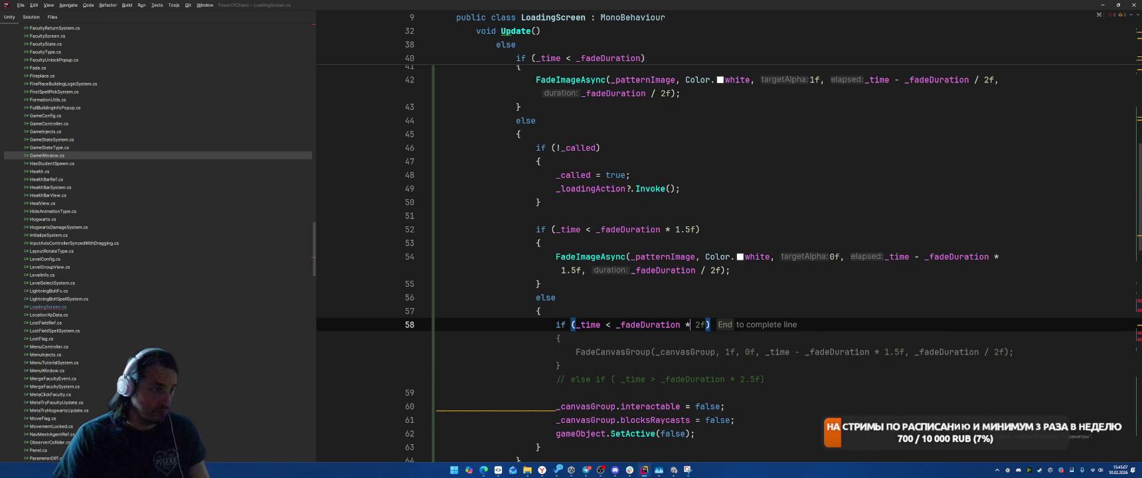
{"action": "key", "text": "Tab"}
{"action": "left_click", "coordinate": [761, 392]}
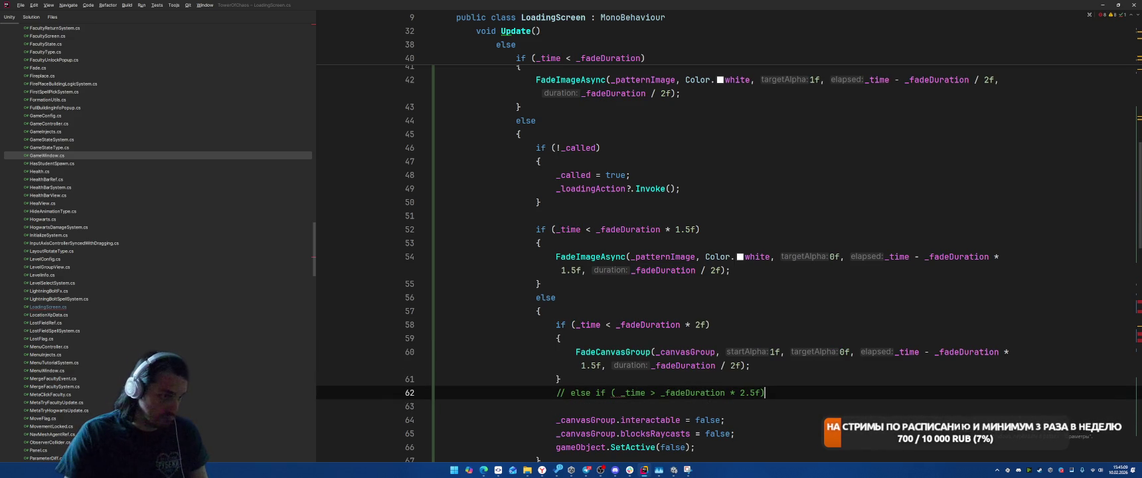
{"action": "key", "text": "shift+End"}
{"action": "type", "text": "else {"}
{"action": "key", "text": "Return"}
{"action": "key", "text": "Down"}
{"action": "key", "text": "Down"}
{"action": "key", "text": "Down"}
{"action": "key", "text": "End"}
{"action": "key", "text": "Return"}
{"action": "type", "text": "}"}
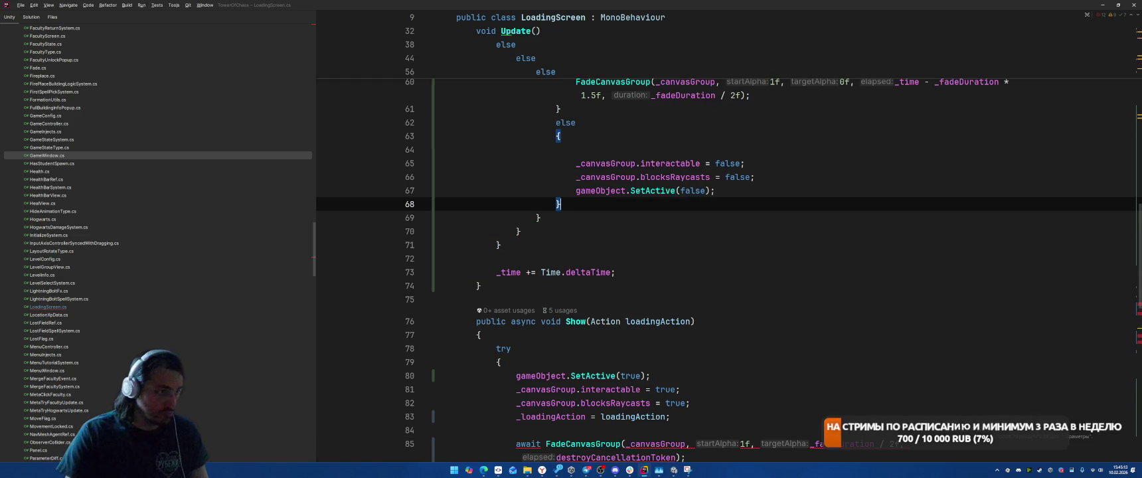
{"action": "key", "text": "Up"}
{"action": "key", "text": "Up"}
{"action": "key", "text": "Up"}
{"action": "key", "text": "BackSpace"}
Change the canvas fade offset to 2 and increment _time by Time.unscaledDeltaTime.
{"action": "scroll", "coordinate": [901, 322], "scroll_direction": "up", "scroll_amount": 3}
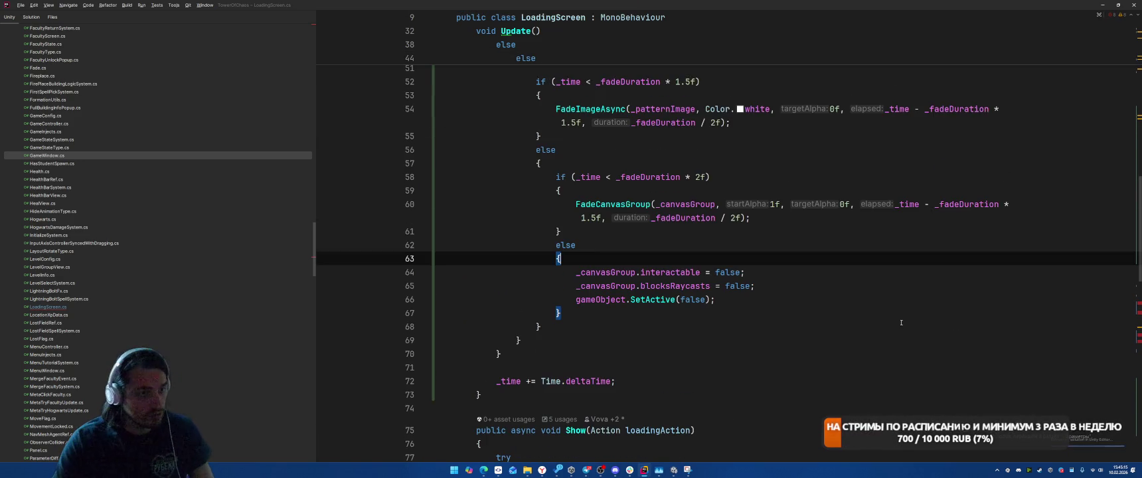
{"action": "scroll", "coordinate": [902, 321], "scroll_direction": "up", "scroll_amount": 4}
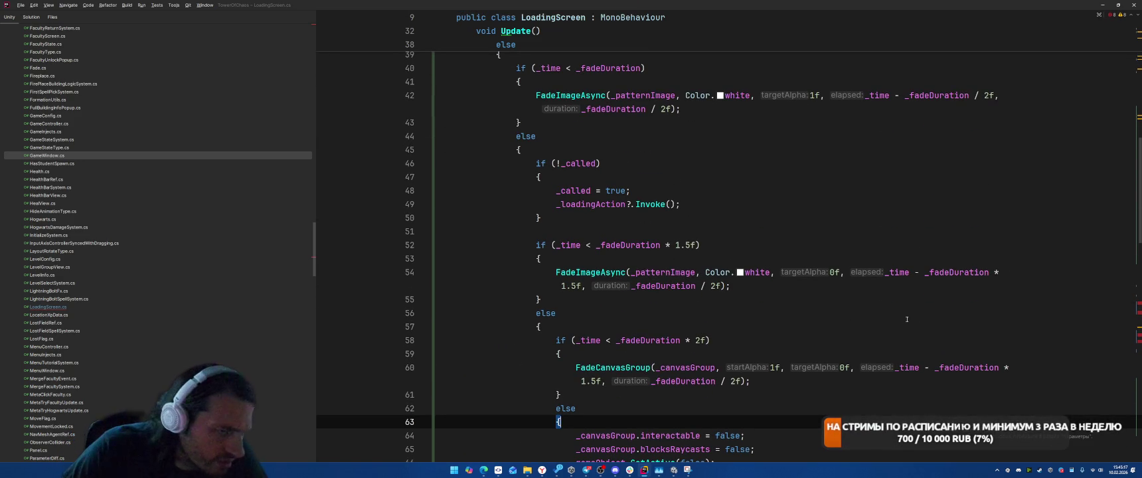
{"action": "double_click", "coordinate": [578, 381]}
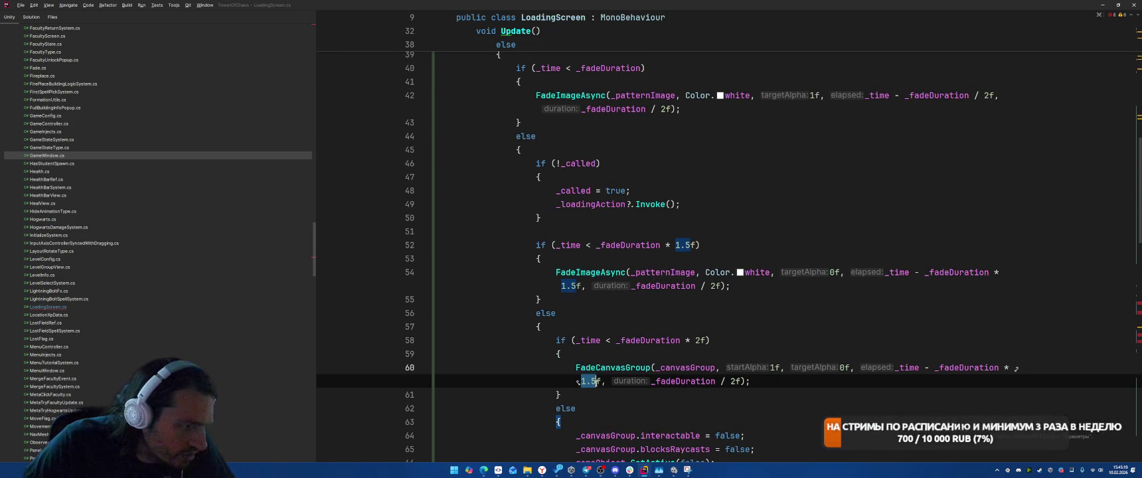
{"action": "type", "text": "2"}
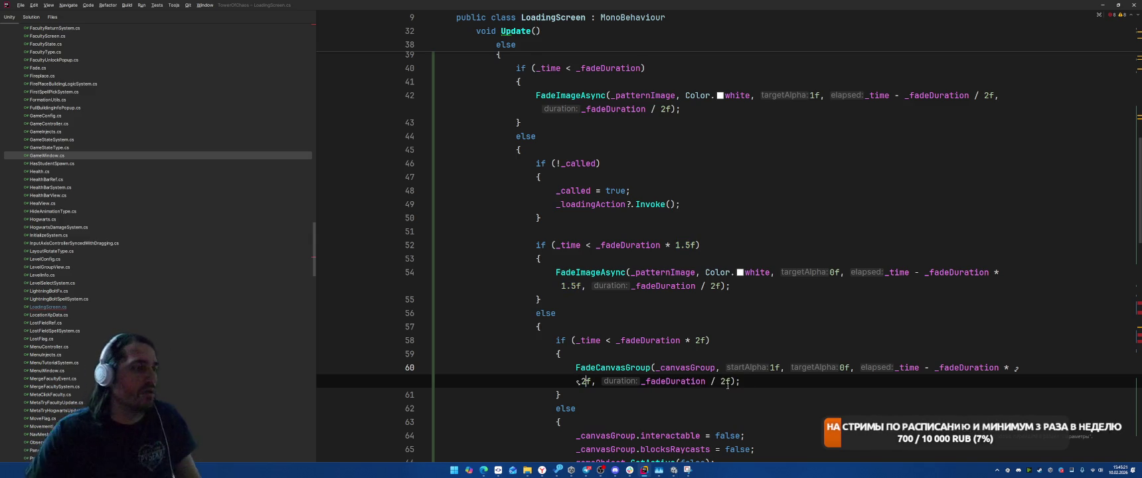
{"action": "scroll", "coordinate": [576, 286], "scroll_direction": "down", "scroll_amount": 5}
{"action": "double_click", "coordinate": [589, 340]}
{"action": "type", "text": "uns"}
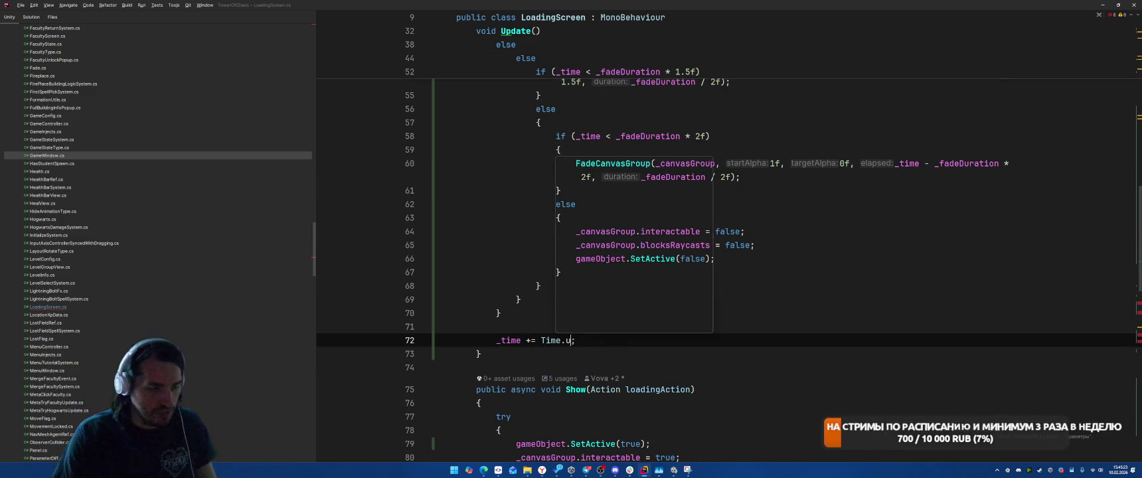
{"action": "key", "text": "Return"}
{"action": "scroll", "coordinate": [670, 274], "scroll_direction": "down", "scroll_amount": 5}
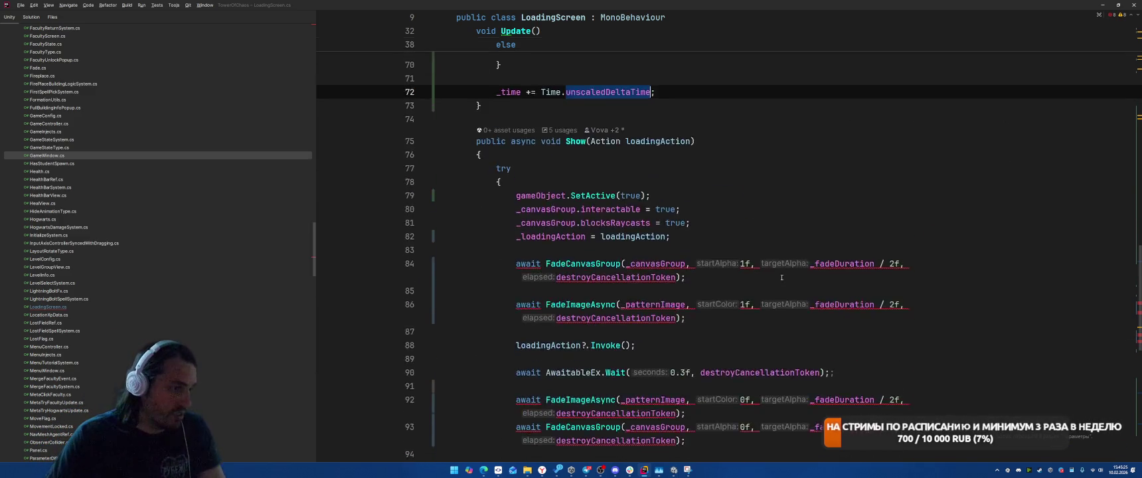
{"action": "scroll", "coordinate": [670, 274], "scroll_direction": "down", "scroll_amount": 3}
{"action": "mouse_move", "coordinate": [501, 185]}
{"action": "left_mouse_down"}
{"action": "mouse_move", "coordinate": [612, 294]}
{"action": "mouse_move", "coordinate": [829, 351]}
{"action": "mouse_move", "coordinate": [658, 402]}
{"action": "left_mouse_up"}
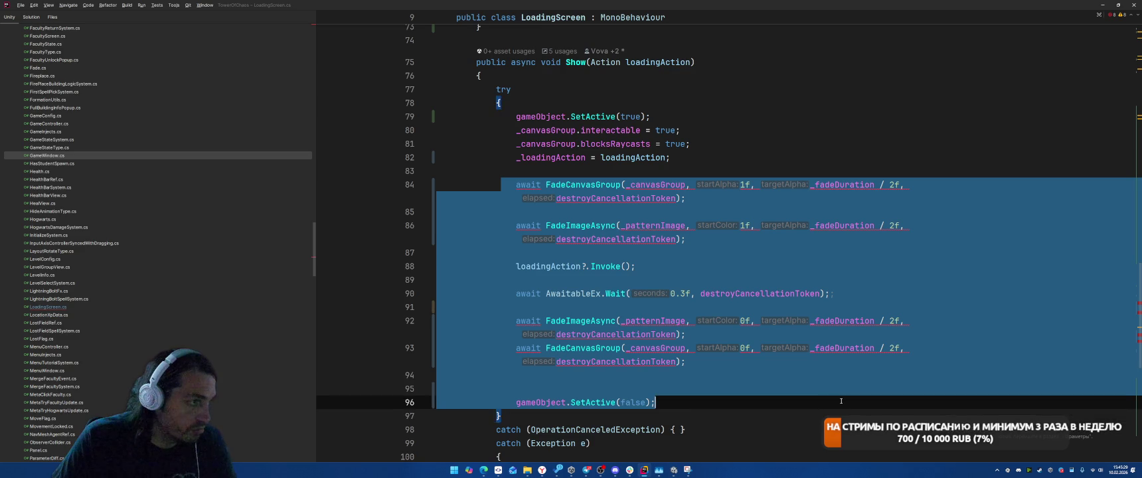
Delete Show's awaited fade calls, its async keyword and the try/catch blocks.
{"action": "key", "text": "BackSpace"}
{"action": "key", "text": "BackSpace"}
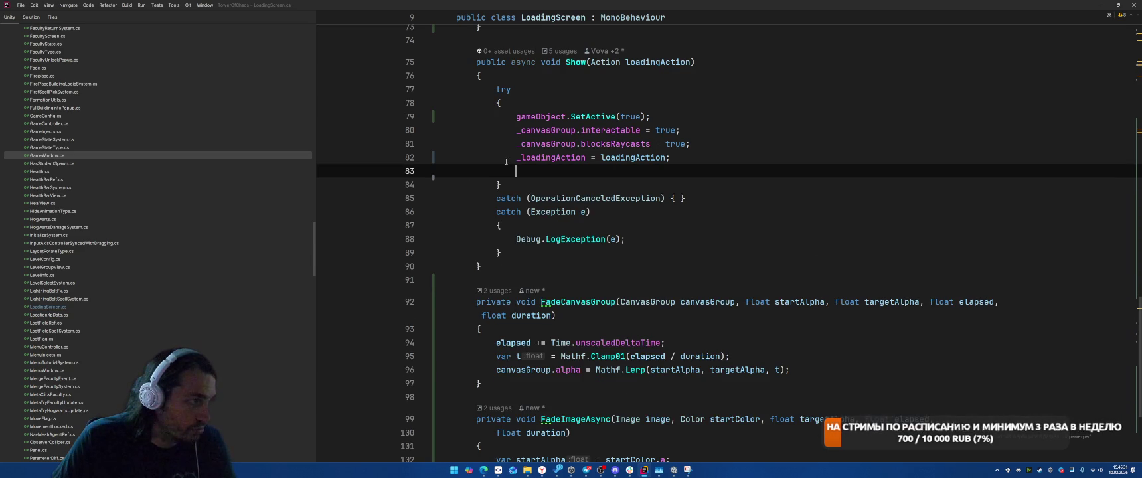
{"action": "double_click", "coordinate": [516, 62]}
{"action": "key", "text": "BackSpace"}
{"action": "left_click_drag", "start_coordinate": [495, 89], "coordinate": [503, 103]}
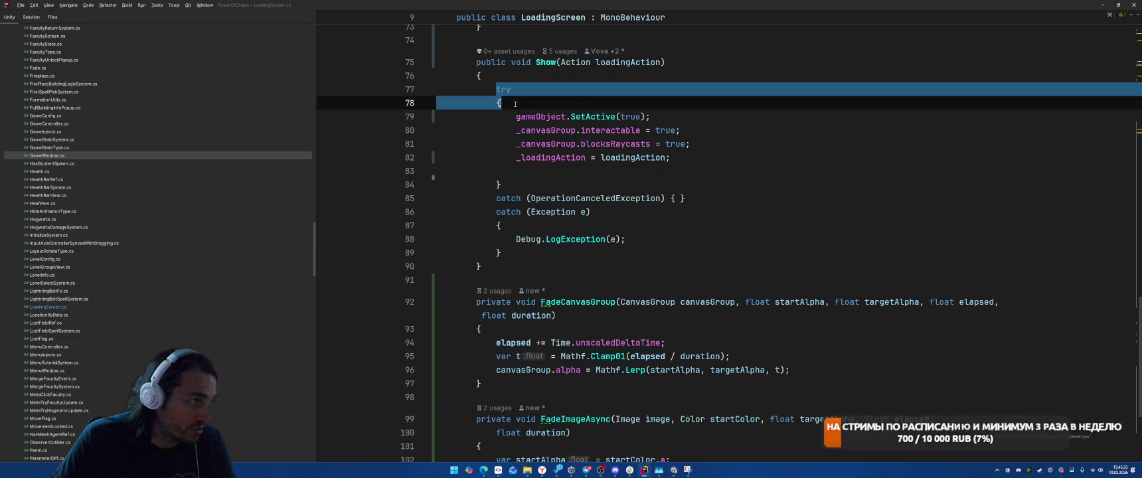
{"action": "key", "text": "BackSpace"}
{"action": "scroll", "coordinate": [514, 195], "scroll_direction": "down", "scroll_amount": 1}
{"action": "left_click_drag", "start_coordinate": [497, 171], "coordinate": [505, 213]}
{"action": "left_click", "coordinate": [504, 212]}
{"action": "left_click_drag", "start_coordinate": [497, 143], "coordinate": [493, 218]}
{"action": "key", "text": "BackSpace"}
Reformat Show's body one level left and remove its blank lines.
{"action": "key", "text": "Up"}
{"action": "key", "text": "ctrl+alt+l"}
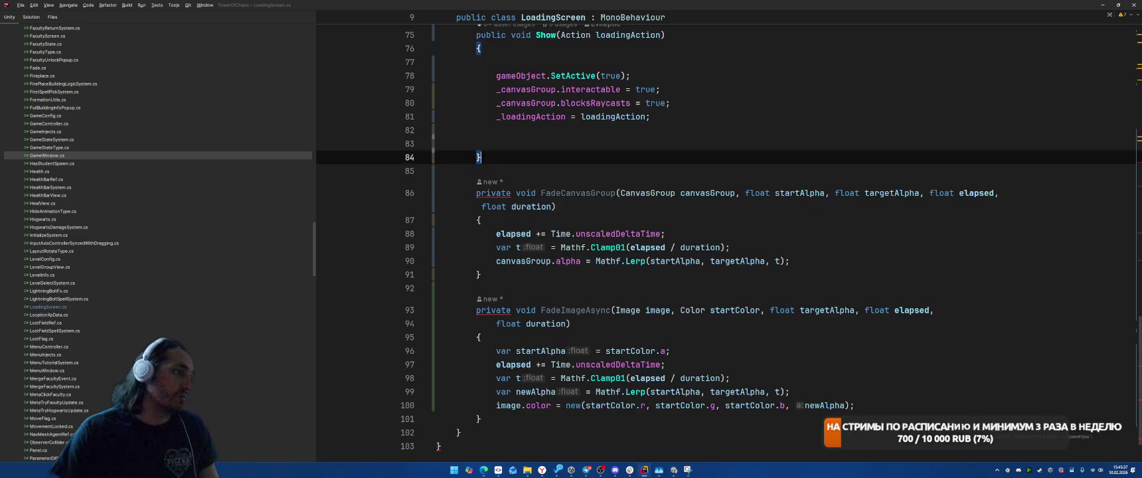
{"action": "key", "text": "BackSpace"}
{"action": "key", "text": "Delete"}
{"action": "key", "text": "Up"}
{"action": "key", "text": "Up"}
{"action": "key", "text": "Up"}
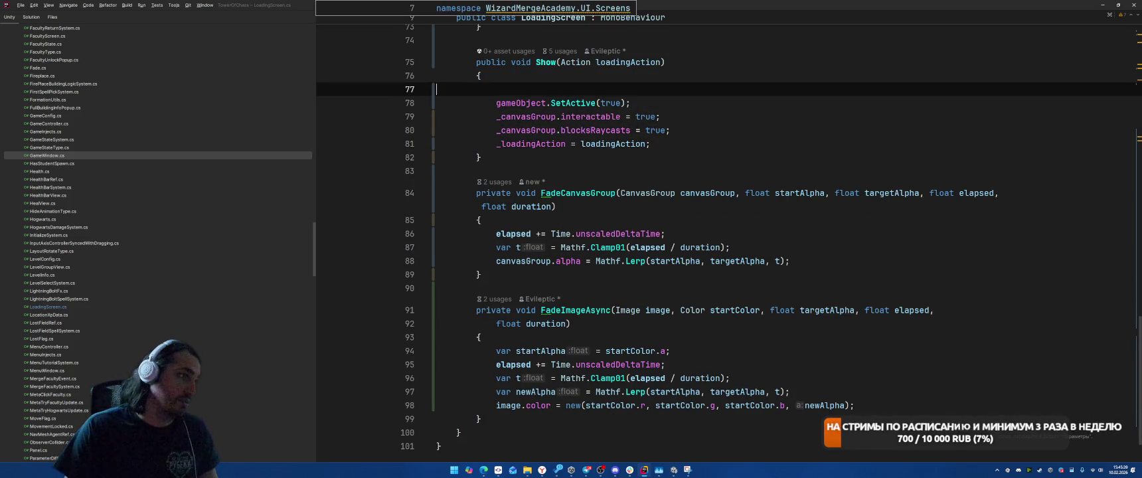
{"action": "key", "text": "BackSpace"}
{"action": "key", "text": "Down"}
{"action": "key", "text": "Down"}
{"action": "key", "text": "Down"}
{"action": "key", "text": "End"}
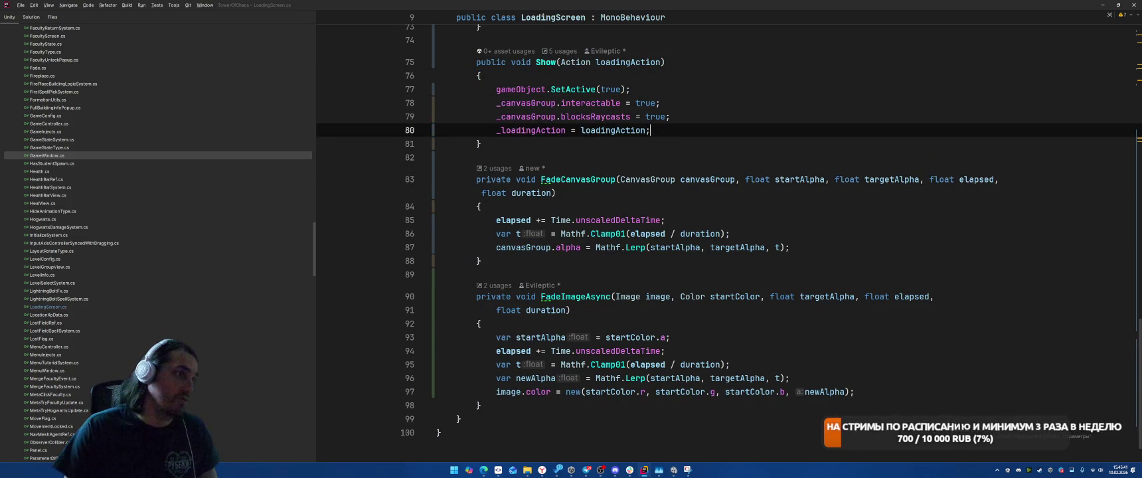
Add '_called = false;' and '_time = 0;' resets to Show.
{"action": "key", "text": "Return"}
{"action": "type", "text": "_cal"}
{"action": "key", "text": "Return"}
{"action": "type", "text": "_called = false;"}
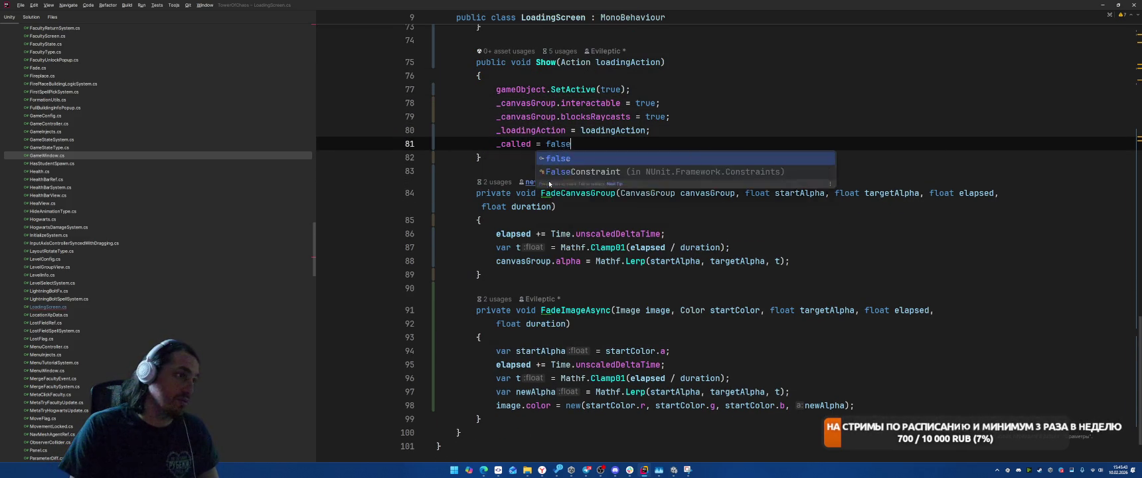
{"action": "left_click", "coordinate": [803, 152]}
{"action": "key", "text": "Up"}
{"action": "key", "text": "End"}
{"action": "key", "text": "Return"}
{"action": "type", "text": "_time = 0;"}
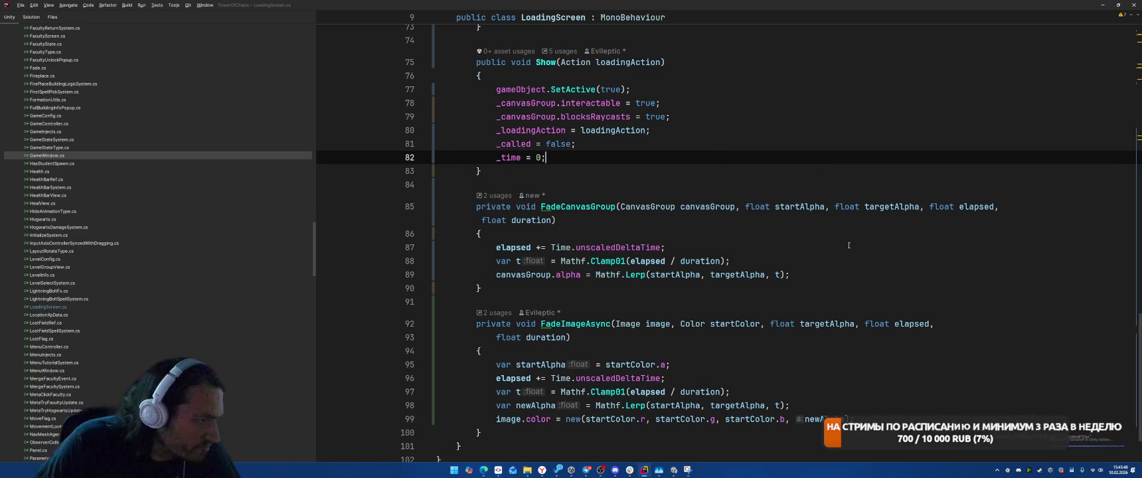
Delete the 'elapsed += Time.unscaledDeltaTime;' lines from FadeCanvasGroup and FadeImageAsync.
{"action": "key", "text": "Down"}
{"action": "key", "text": "Down"}
{"action": "key", "text": "Down"}
{"action": "key", "text": "End"}
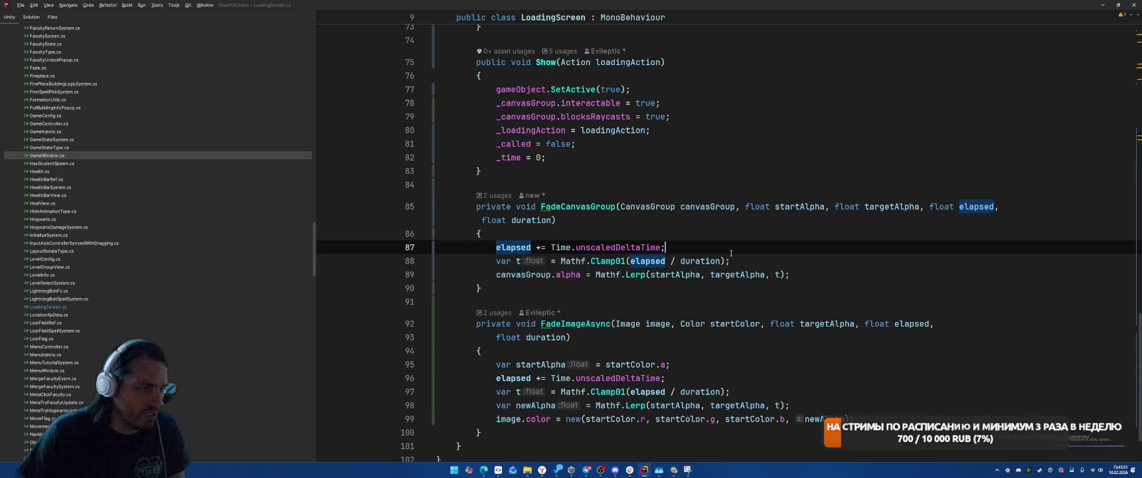
{"action": "key", "text": "shift+Home"}
{"action": "key", "text": "BackSpace"}
{"action": "key", "text": "BackSpace"}
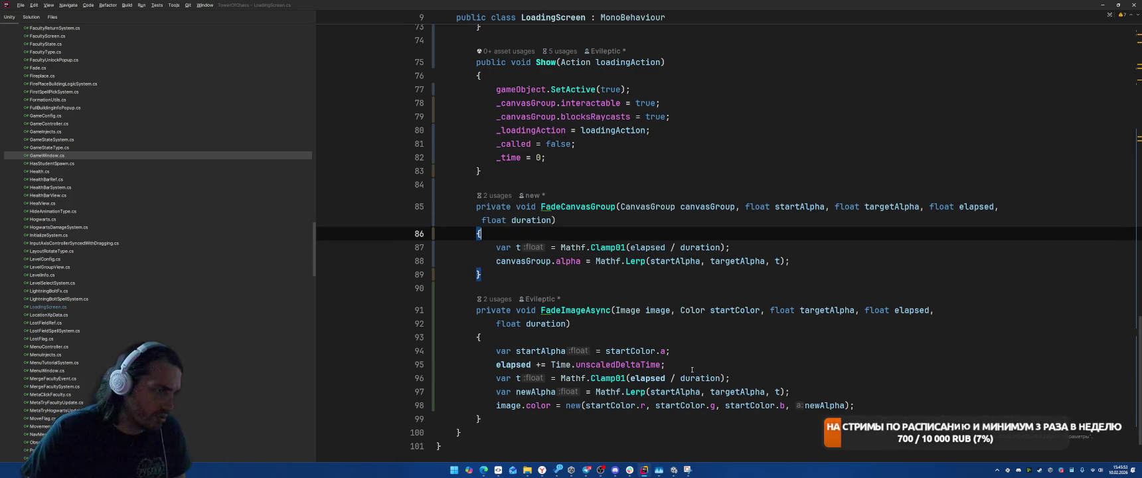
{"action": "left_click", "coordinate": [691, 372]}
{"action": "key", "text": "shift+Home"}
{"action": "key", "text": "BackSpace"}
{"action": "key", "text": "BackSpace"}
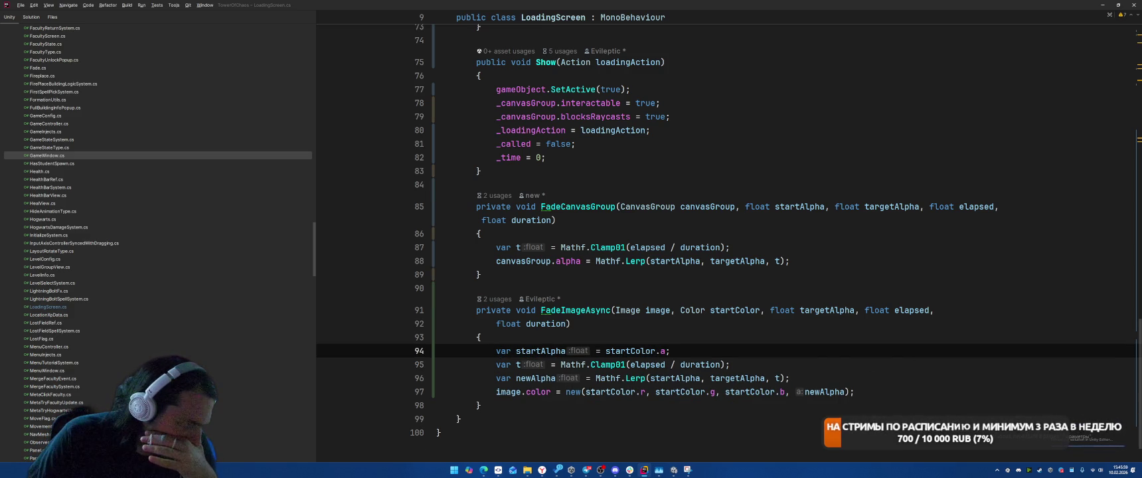
Inline the t variable into the Lerp calls of both fade helpers via Alt+Enter.
{"action": "left_click", "coordinate": [525, 378]}
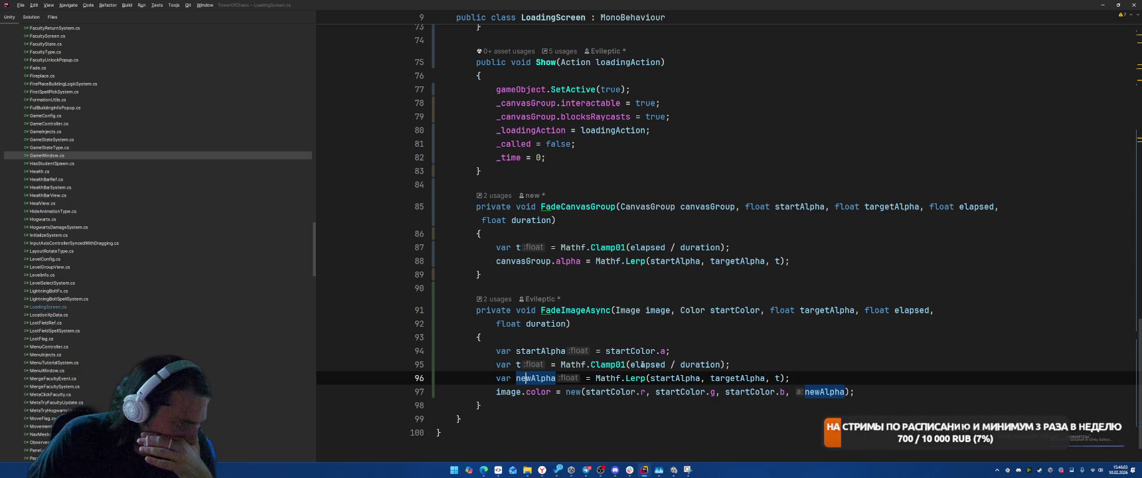
{"action": "left_click", "coordinate": [682, 364]}
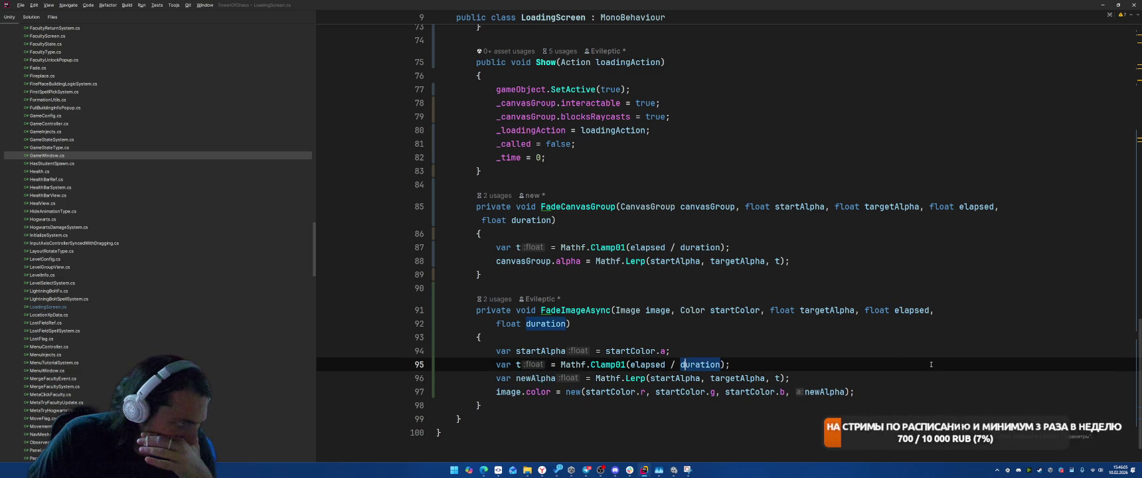
{"action": "left_click", "coordinate": [568, 209]}
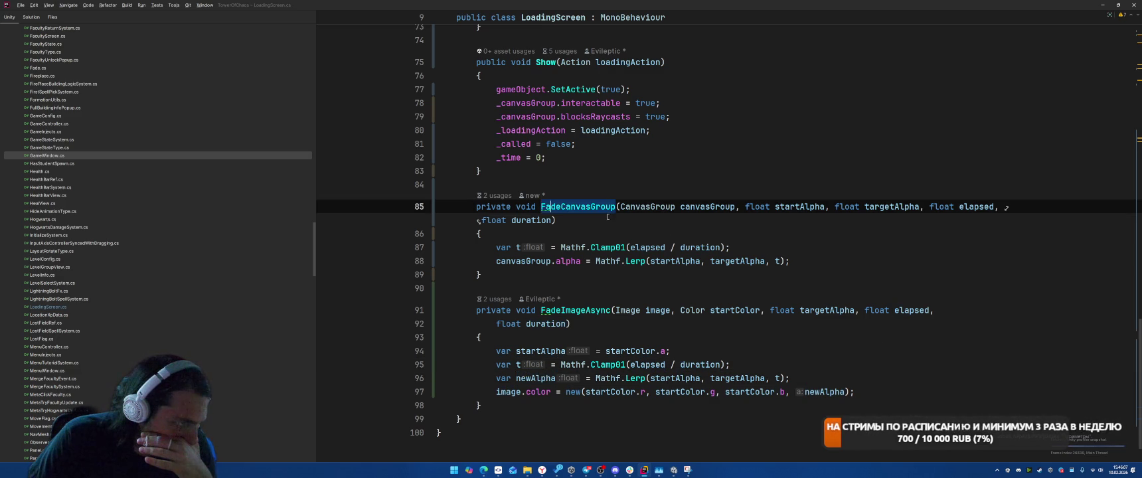
{"action": "left_click", "coordinate": [517, 247]}
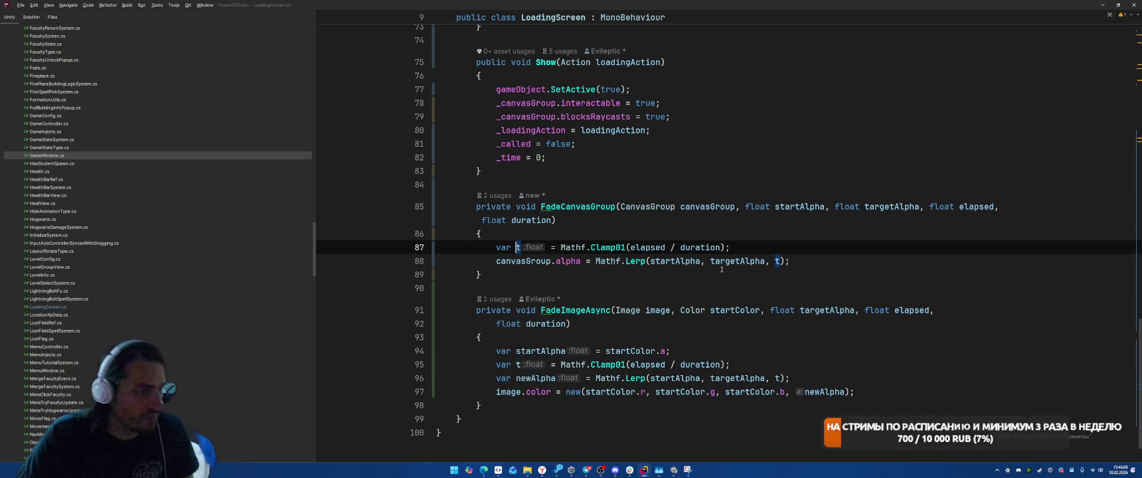
{"action": "key", "text": "alt+Return"}
{"action": "key", "text": "Return"}
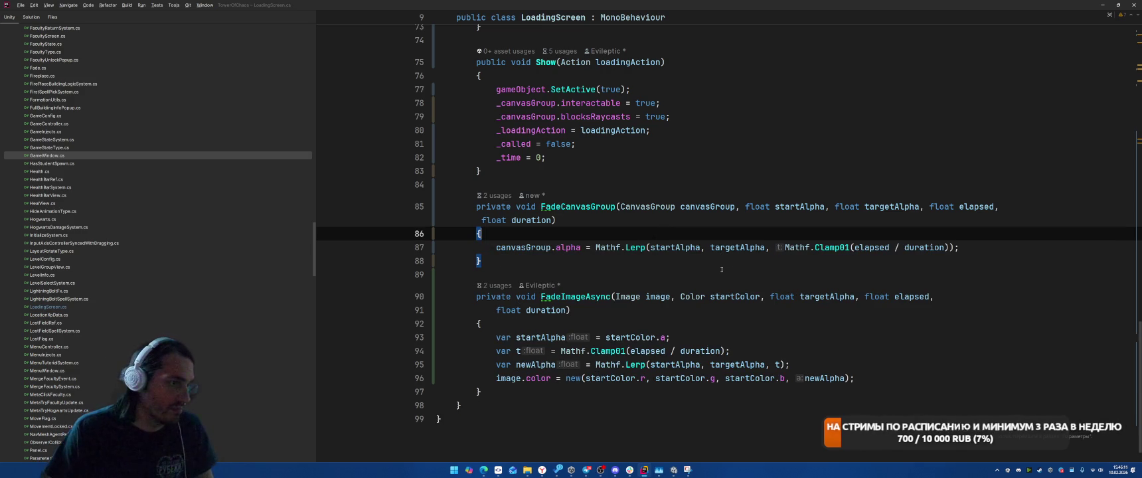
{"action": "left_click", "coordinate": [518, 350]}
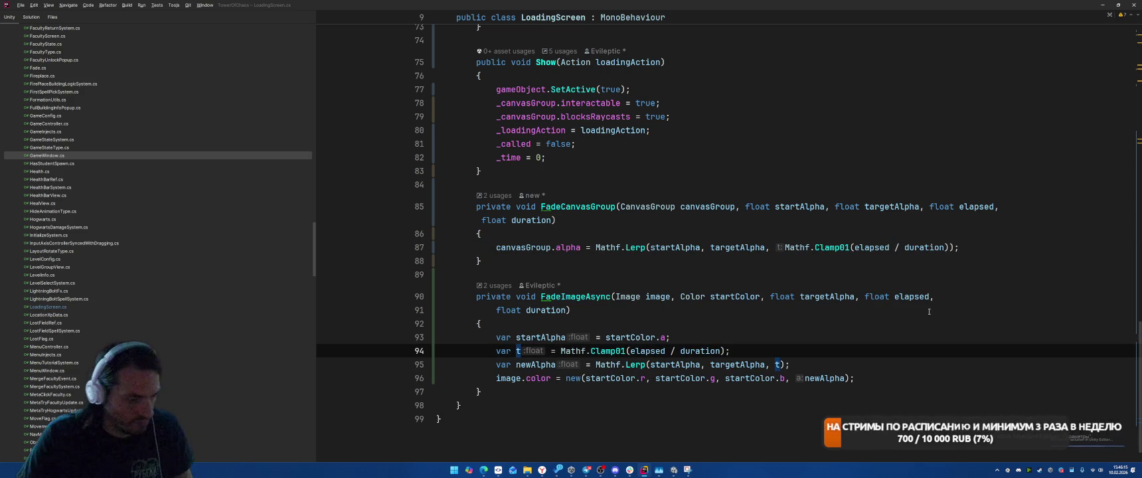
{"action": "key", "text": "alt+Return"}
{"action": "key", "text": "Return"}
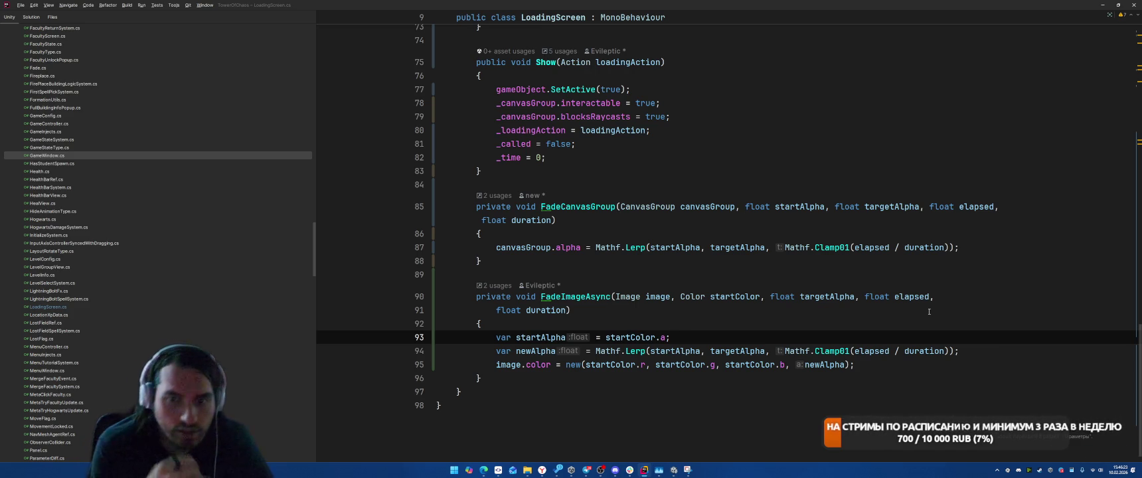
{"action": "scroll", "coordinate": [827, 345], "scroll_direction": "up", "scroll_amount": 5}
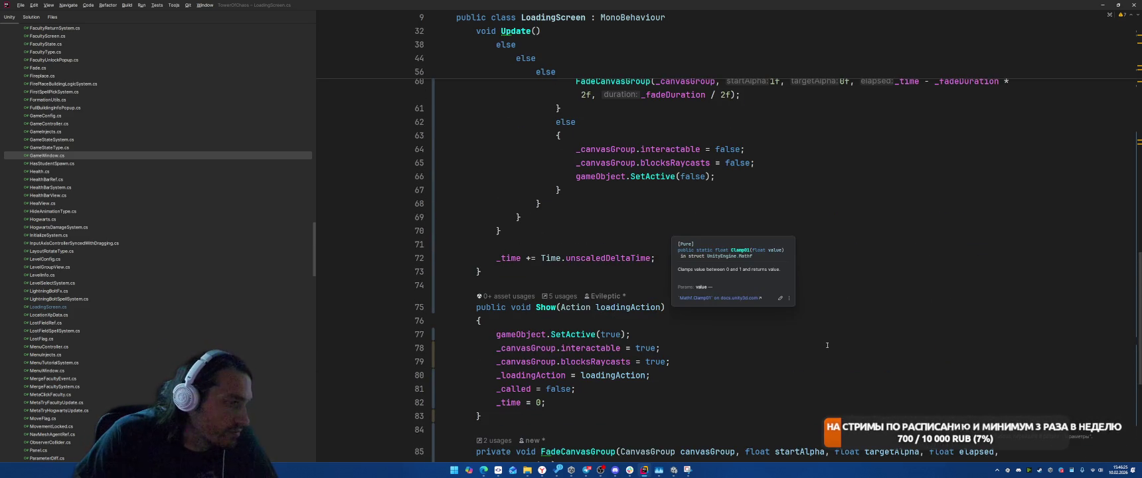
After blocksRaycasts in Show, add '_canvasGroup.alpha = 0f;' and set _patternImage.color's alpha to 0f.
{"action": "scroll", "coordinate": [827, 345], "scroll_direction": "up", "scroll_amount": 5}
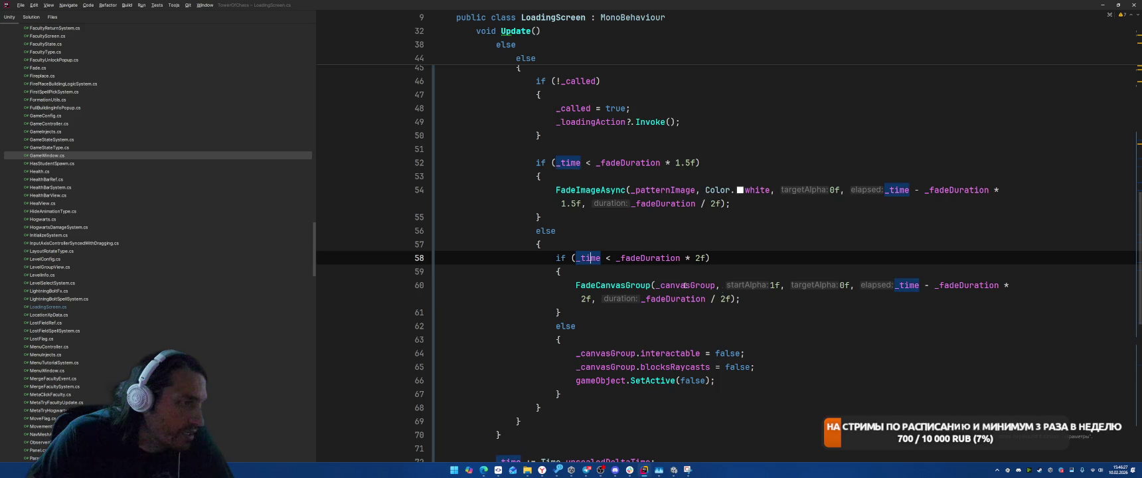
{"action": "scroll", "coordinate": [855, 312], "scroll_direction": "up", "scroll_amount": 5}
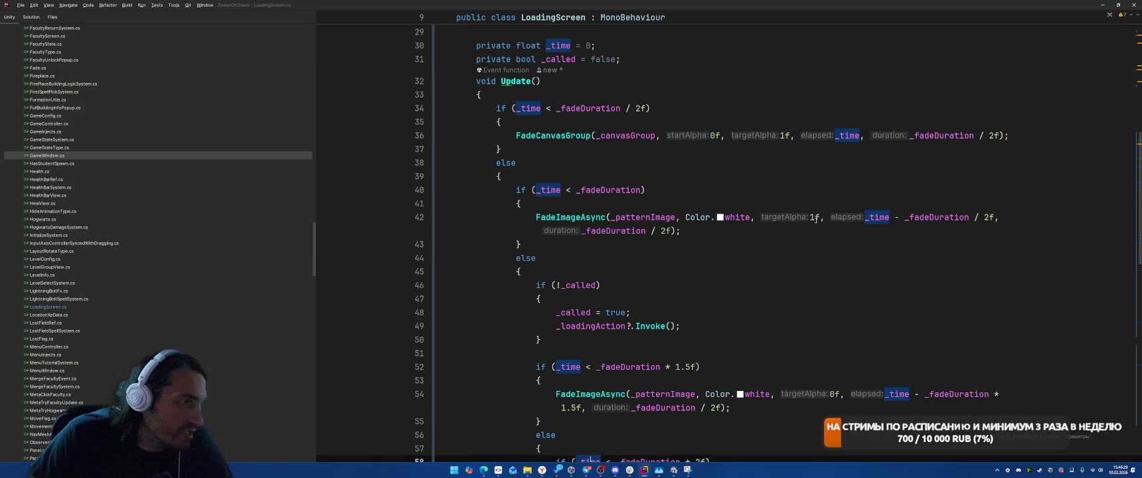
{"action": "left_click", "coordinate": [596, 108]}
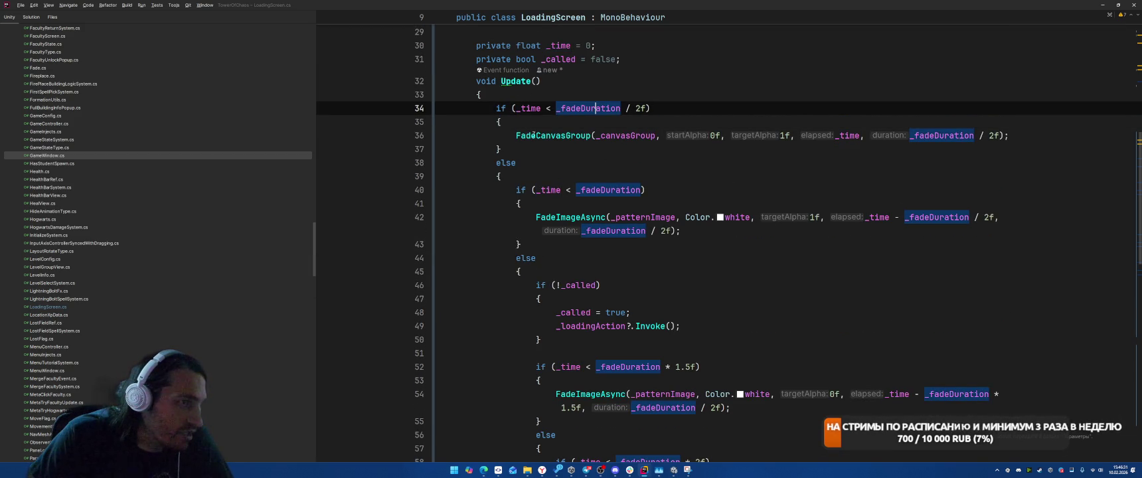
{"action": "left_click", "coordinate": [551, 135]}
{"action": "scroll", "coordinate": [677, 212], "scroll_direction": "down", "scroll_amount": 10}
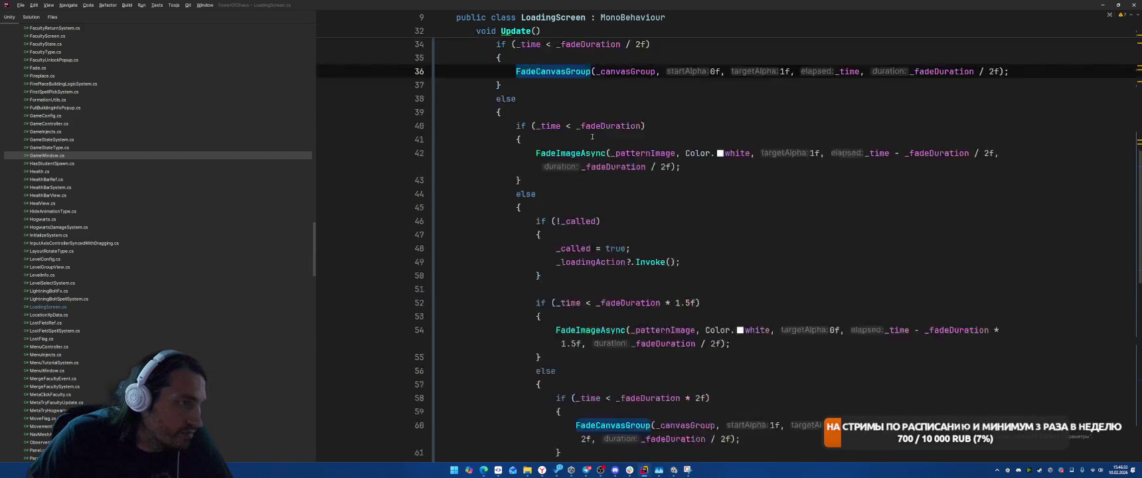
{"action": "left_click", "coordinate": [730, 280]}
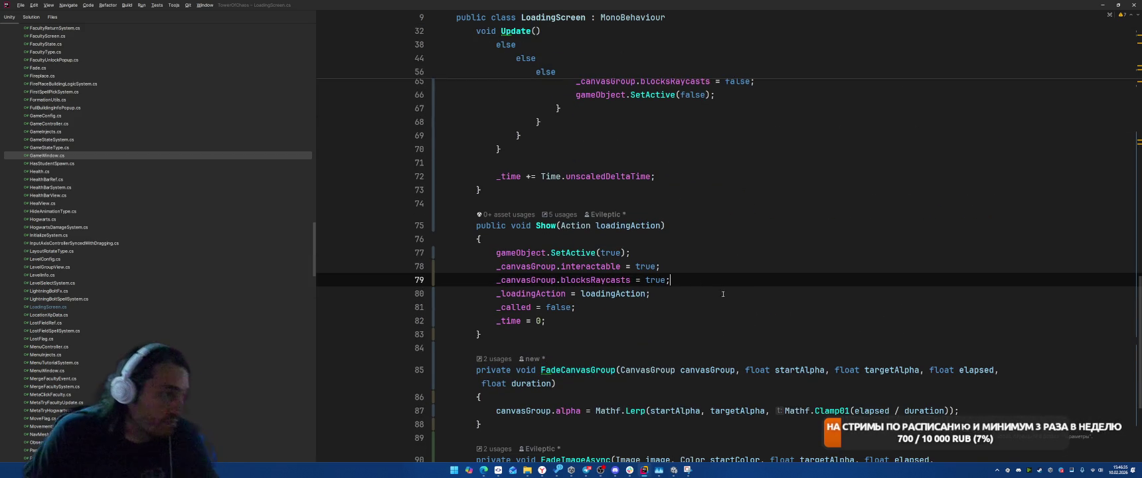
{"action": "key", "text": "Return"}
{"action": "type", "text": "_can"}
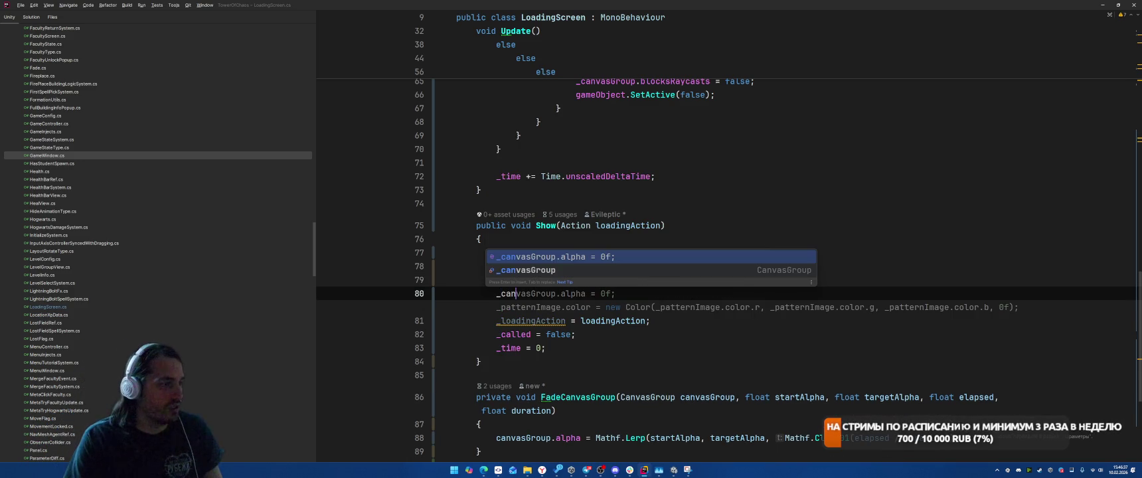
{"action": "key", "text": "Tab"}
{"action": "key", "text": "Left"}
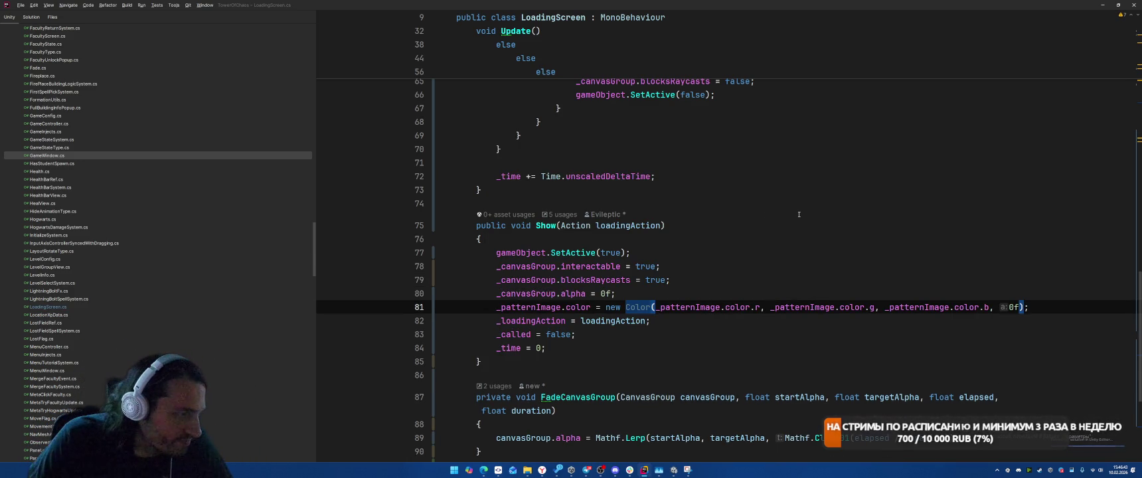
{"action": "scroll", "coordinate": [866, 223], "scroll_direction": "up", "scroll_amount": 7}
{"action": "scroll", "coordinate": [847, 245], "scroll_direction": "up", "scroll_amount": 6}
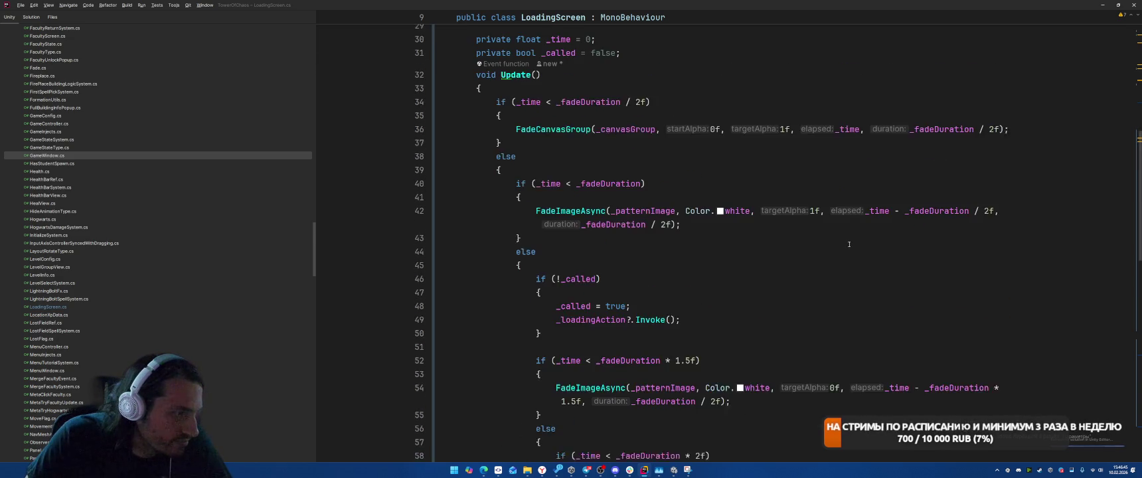
{"action": "scroll", "coordinate": [855, 241], "scroll_direction": "down", "scroll_amount": 5}
{"action": "scroll", "coordinate": [796, 239], "scroll_direction": "up", "scroll_amount": 6}
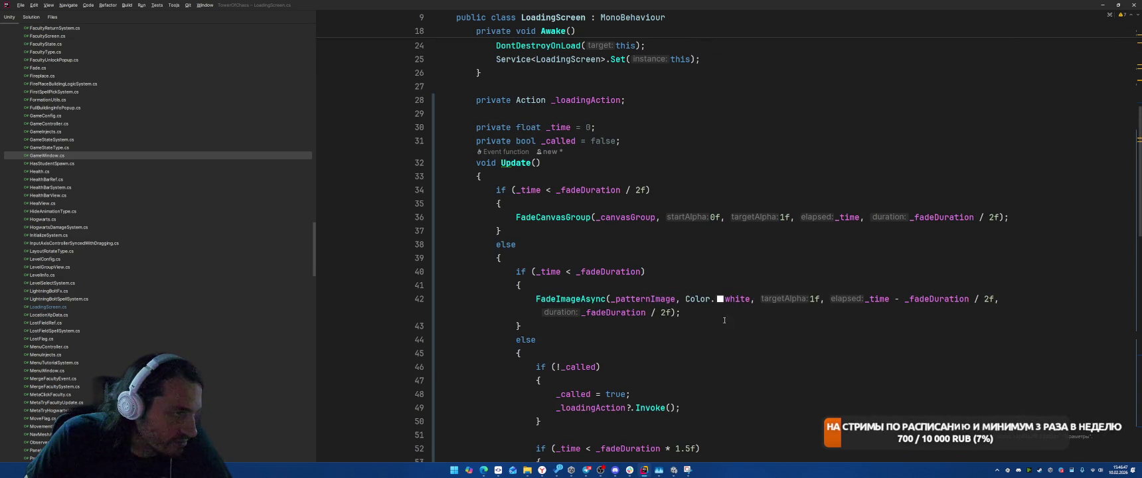
{"action": "left_click", "coordinate": [784, 341]}
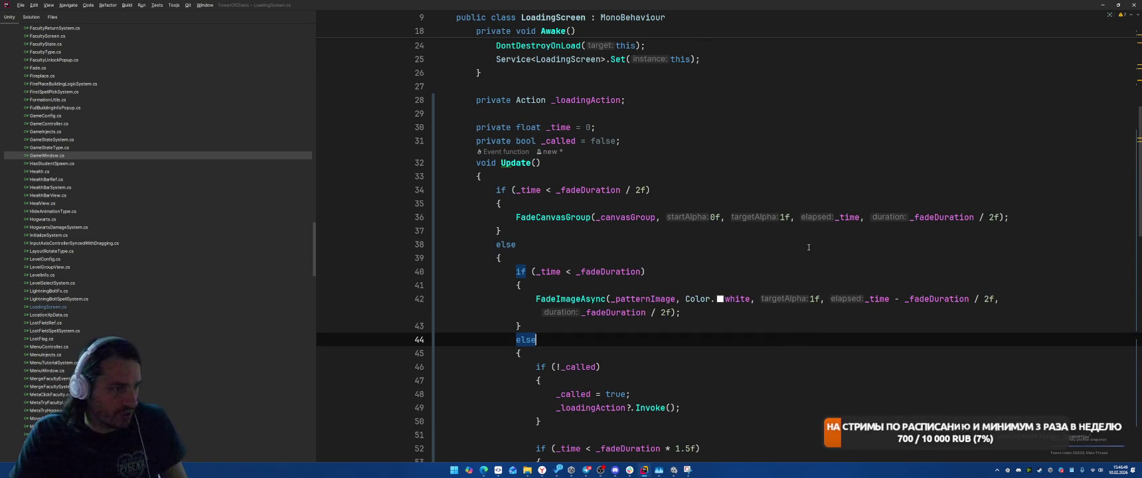
Play-test LEVEL 1-2 in Unity to check the loading screen, then return to LoadingScreen.cs in Rider.
{"action": "key", "text": "alt+Tab"}
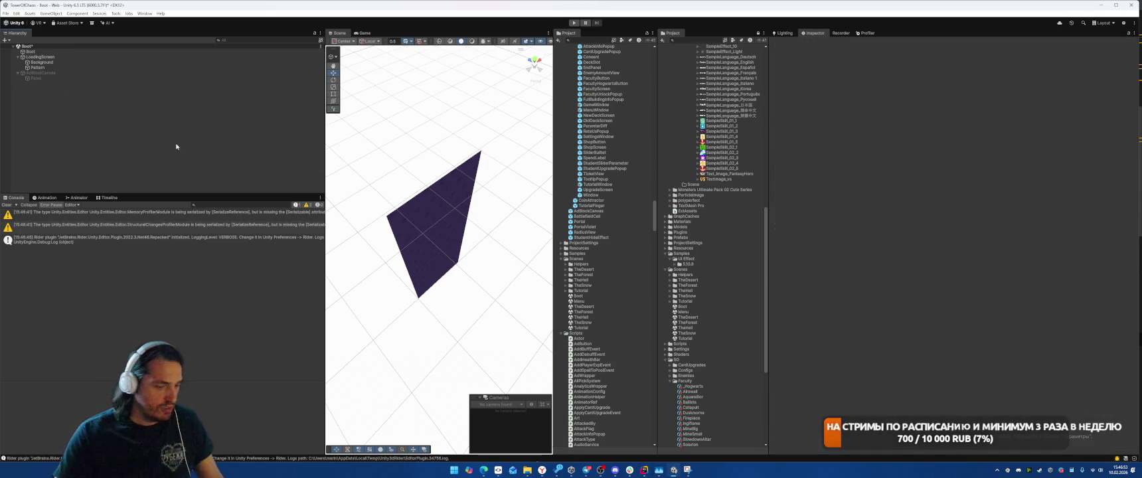
{"action": "left_click", "coordinate": [573, 23]}
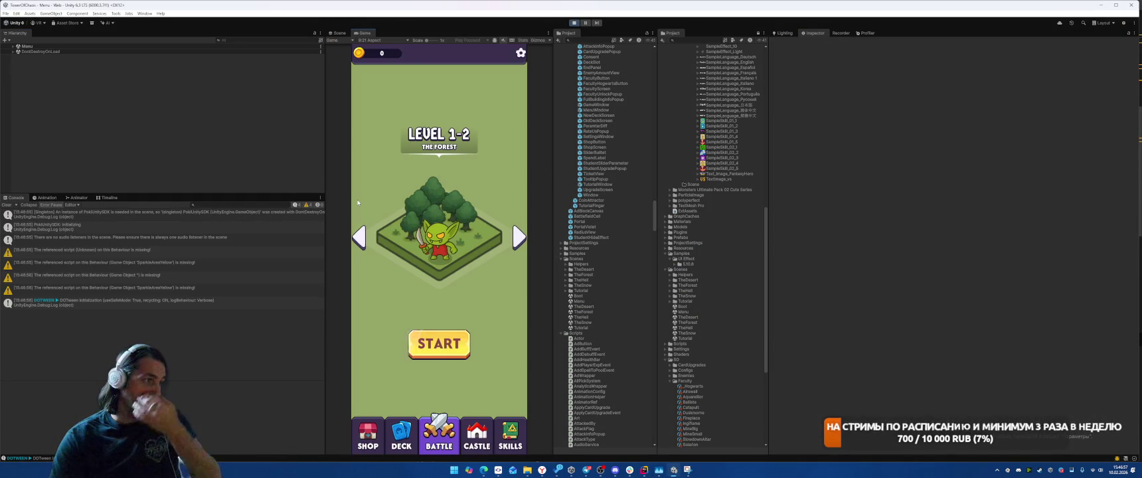
{"action": "left_click", "coordinate": [439, 343]}
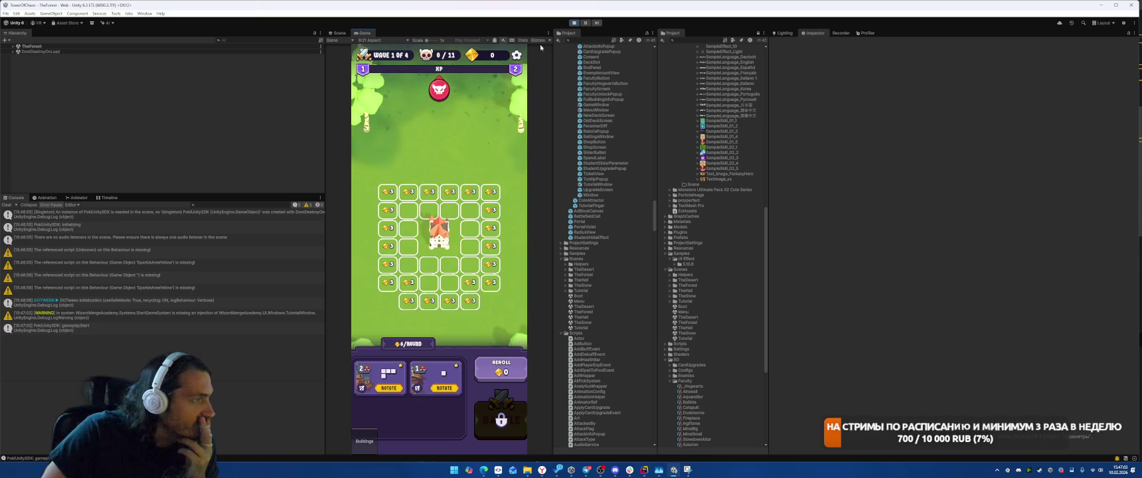
{"action": "left_click", "coordinate": [576, 25]}
{"action": "left_click", "coordinate": [643, 470]}
{"action": "left_click", "coordinate": [759, 224]}
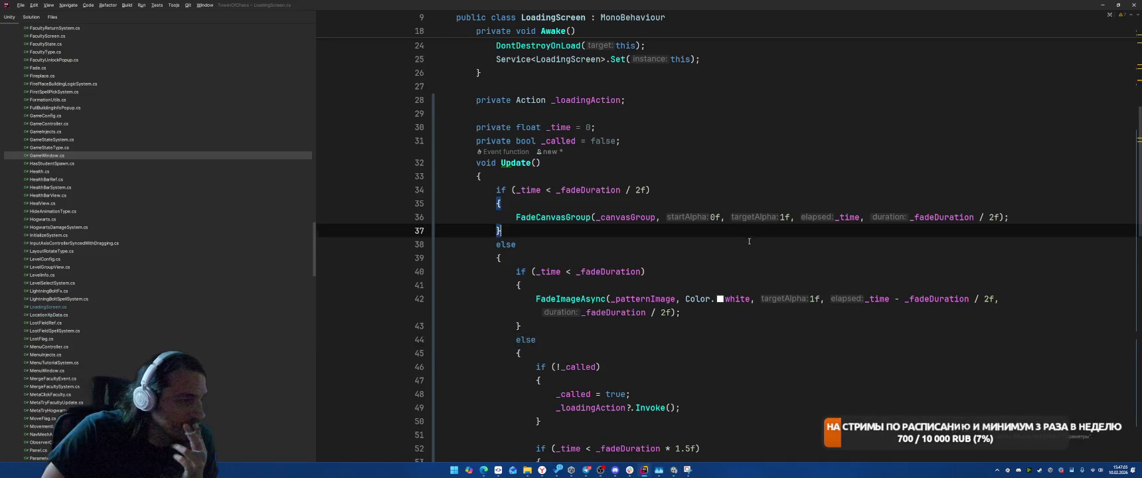
Scroll through LoadingScreen to review where _time is used around the loading callback.
{"action": "scroll", "coordinate": [759, 240], "scroll_direction": "down", "scroll_amount": 3}
{"action": "scroll", "coordinate": [784, 225], "scroll_direction": "down", "scroll_amount": 2}
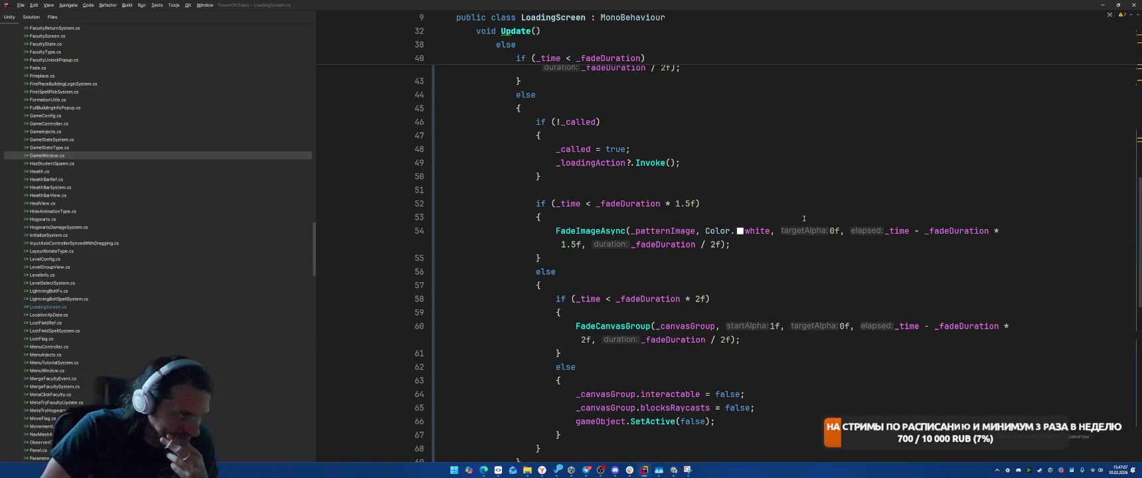
{"action": "scroll", "coordinate": [804, 167], "scroll_direction": "down", "scroll_amount": 1}
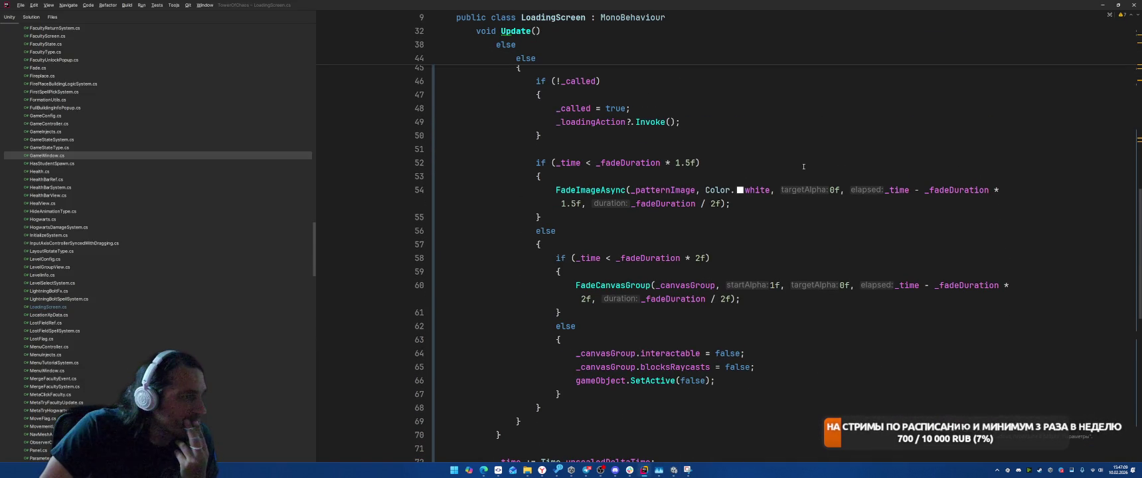
{"action": "scroll", "coordinate": [803, 167], "scroll_direction": "up", "scroll_amount": 2}
{"action": "key", "text": "Down"}
{"action": "key", "text": "Down"}
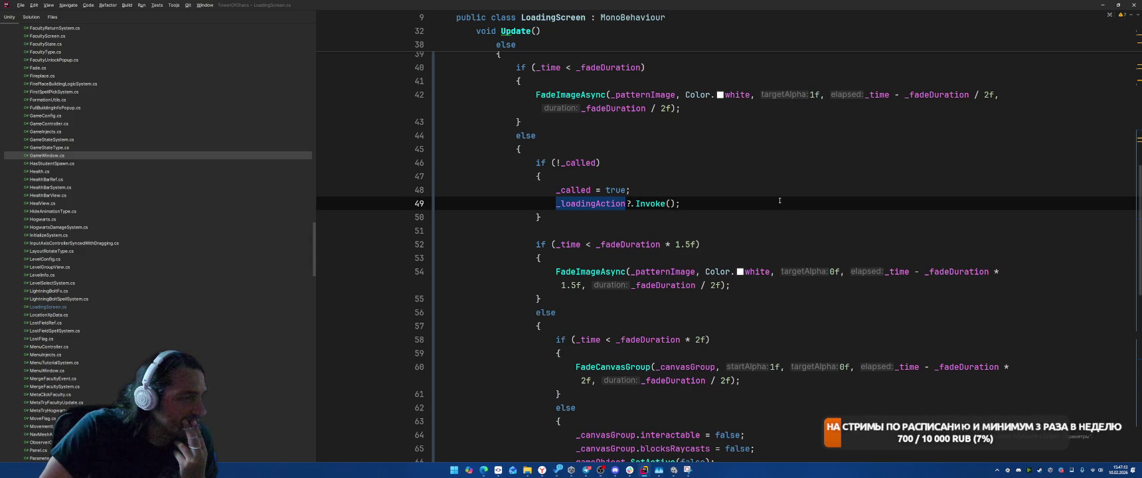
{"action": "left_click", "coordinate": [570, 244]}
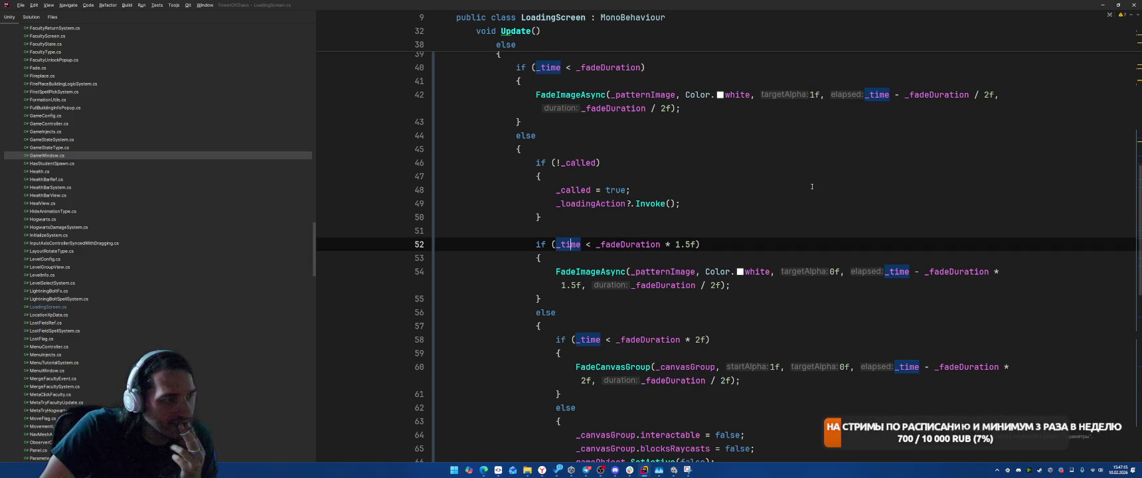
{"action": "left_click", "coordinate": [705, 214]}
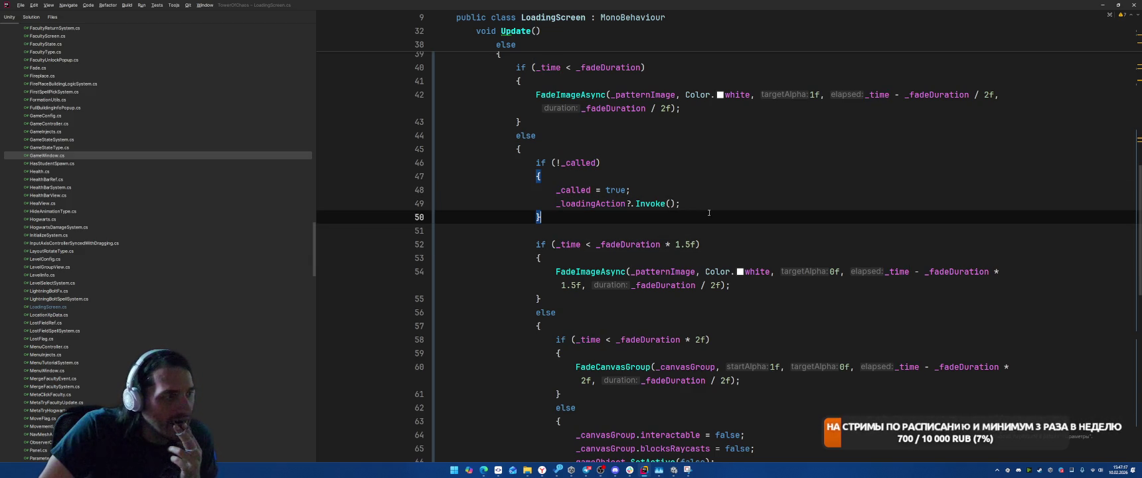
{"action": "scroll", "coordinate": [730, 229], "scroll_direction": "down", "scroll_amount": 3}
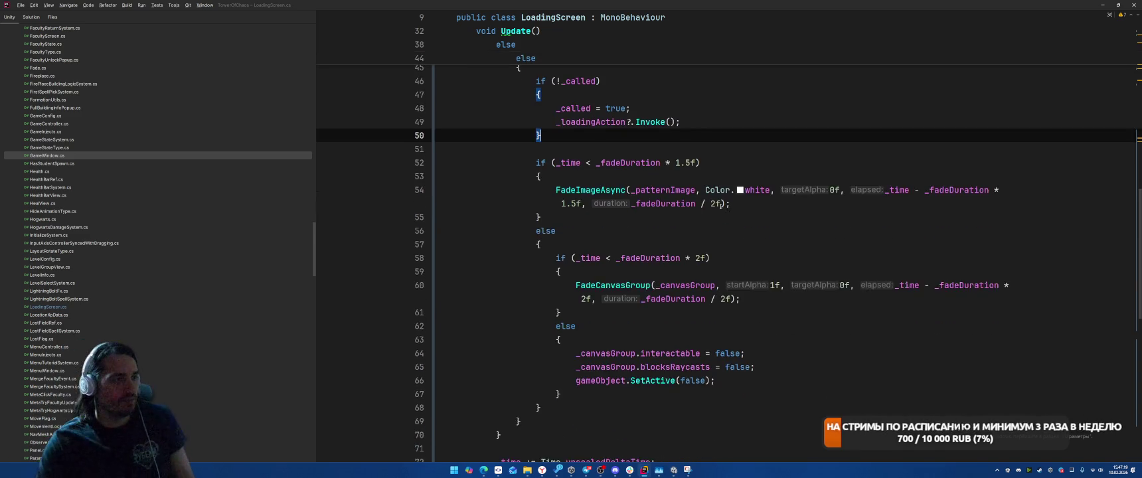
{"action": "scroll", "coordinate": [742, 242], "scroll_direction": "up", "scroll_amount": 3}
{"action": "scroll", "coordinate": [742, 242], "scroll_direction": "up", "scroll_amount": 12}
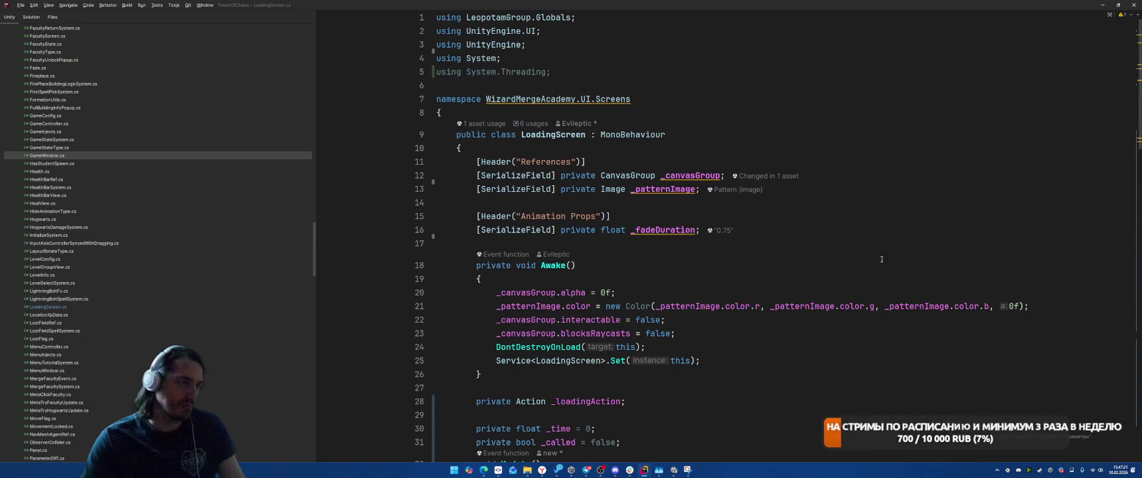
Declare [SerializeField] private float _waitBeforeUnfade = 0.3f; on a new line below _fadeDuration.
{"action": "left_click", "coordinate": [907, 233]}
{"action": "key", "text": "Return"}
{"action": "type", "text": "[SerializeField] private float _fadeDelay"}
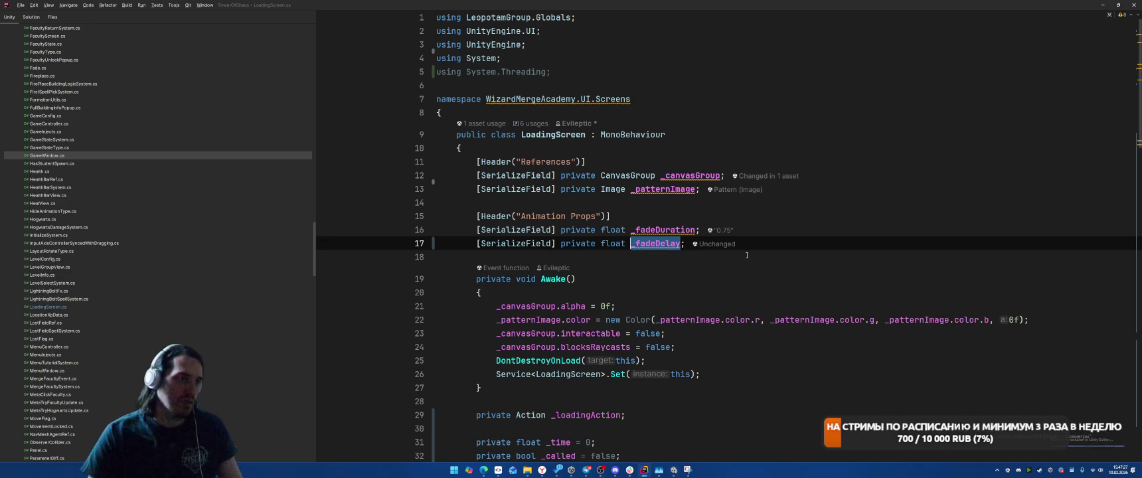
{"action": "type", "text": "_wait"}
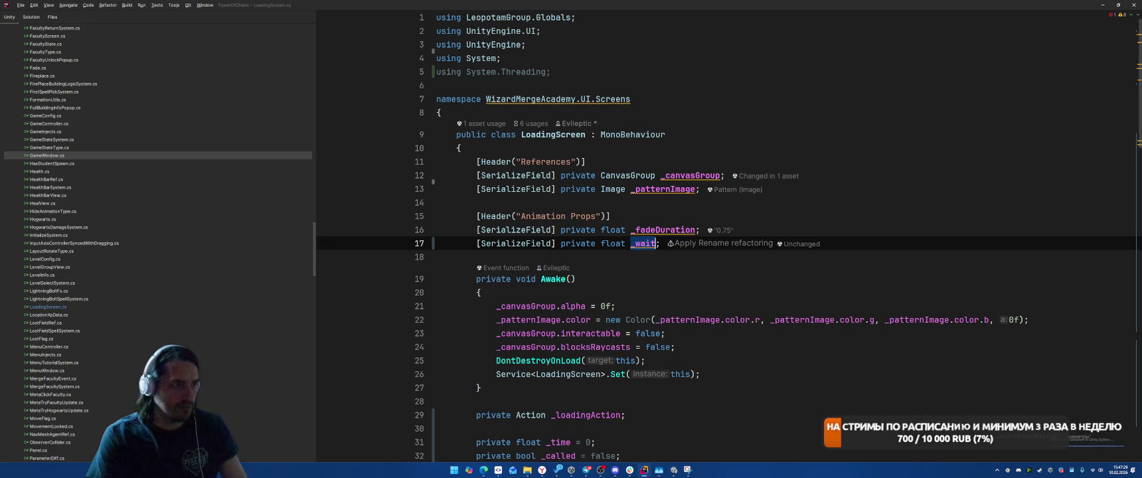
{"action": "type", "text": "BeforeUI"}
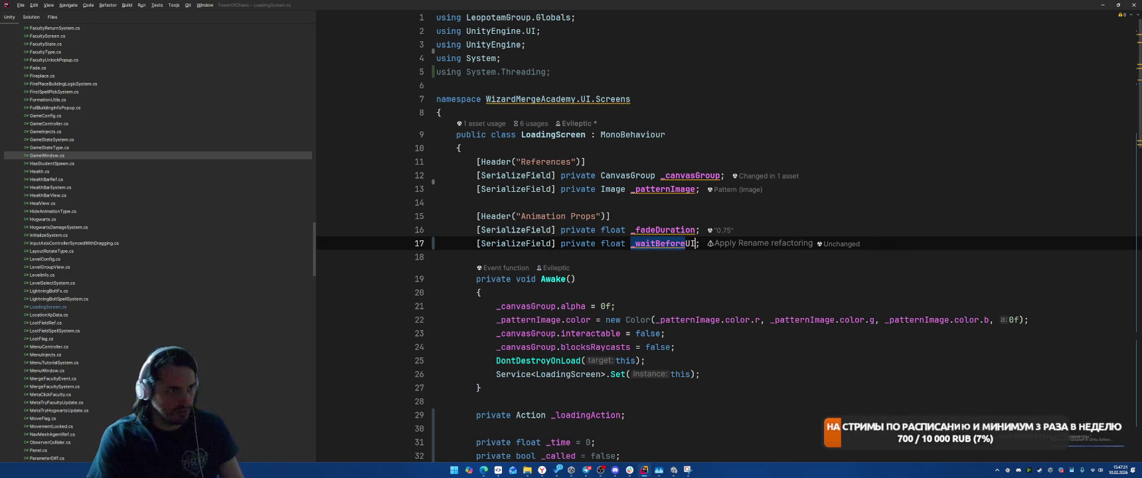
{"action": "key", "text": "BackSpace"}
{"action": "type", "text": "nfade = 0.3"}
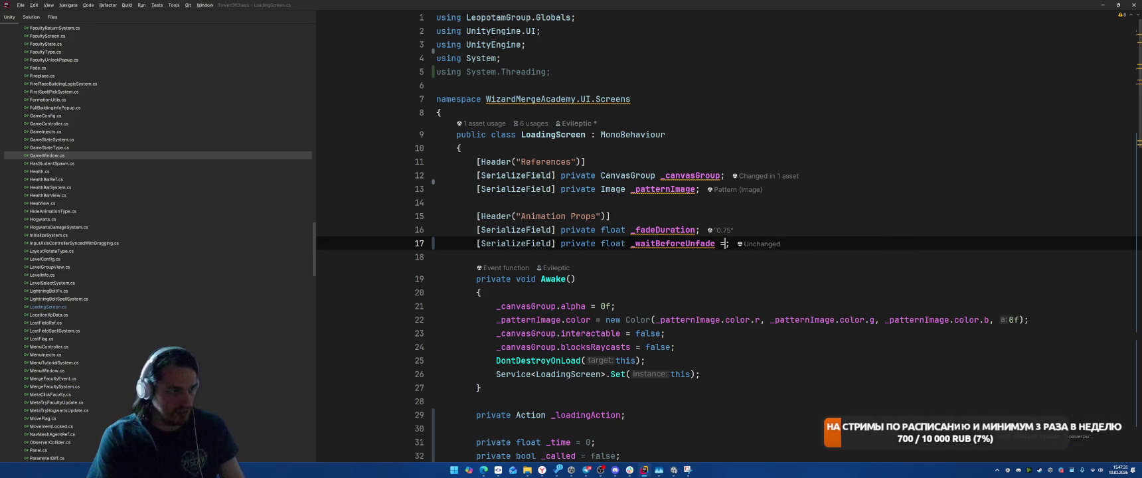
{"action": "type", "text": "f;"}
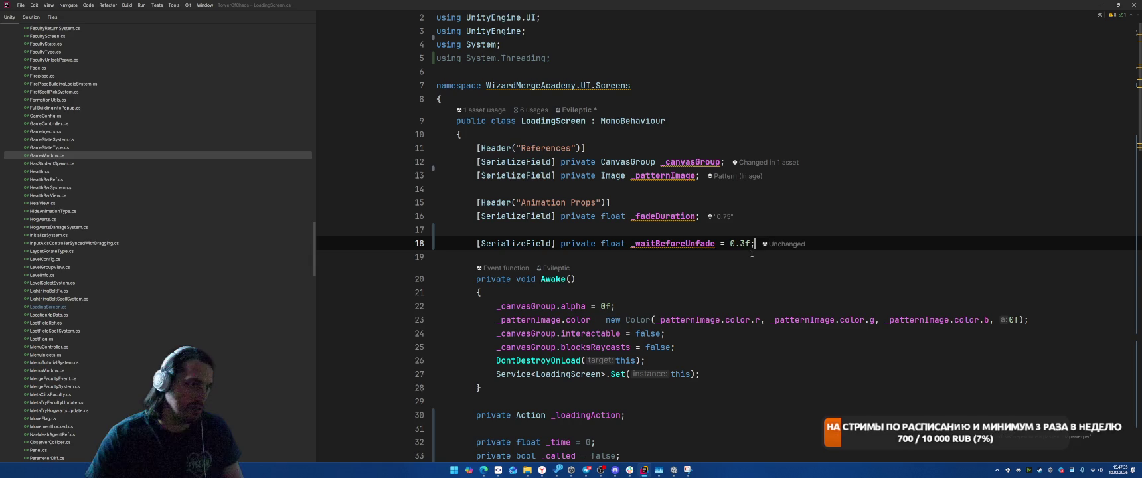
{"action": "scroll", "coordinate": [780, 300], "scroll_direction": "down", "scroll_amount": 15}
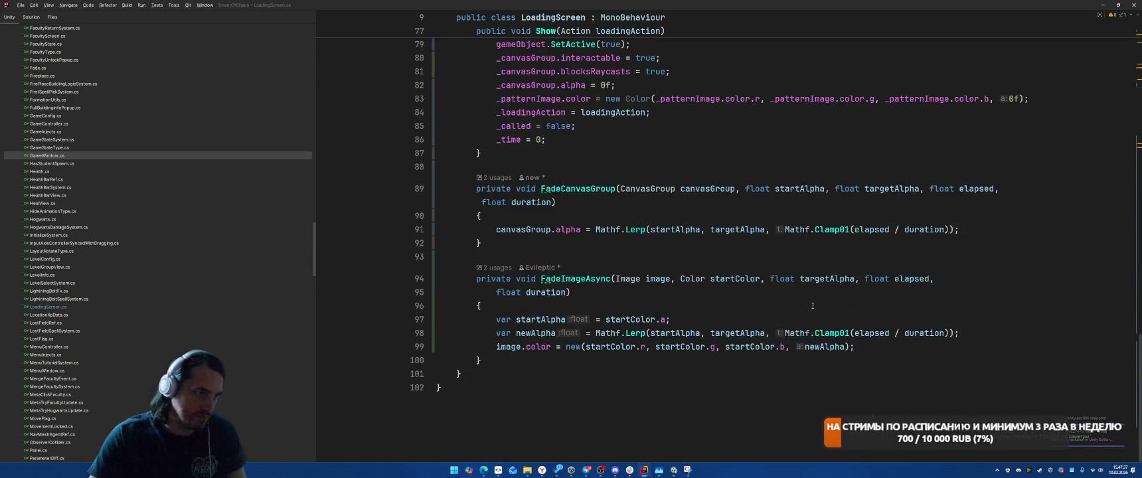
After the callback block, start an if (_time ... _fadeDuration + _waitBeforeUnfade) condition.
{"action": "scroll", "coordinate": [728, 264], "scroll_direction": "up", "scroll_amount": 5}
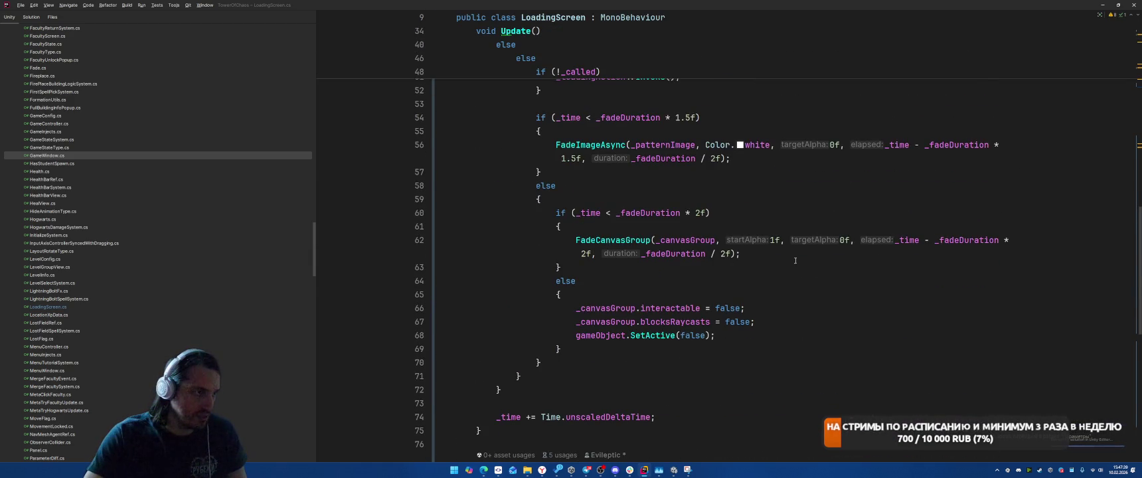
{"action": "scroll", "coordinate": [794, 260], "scroll_direction": "up", "scroll_amount": 7}
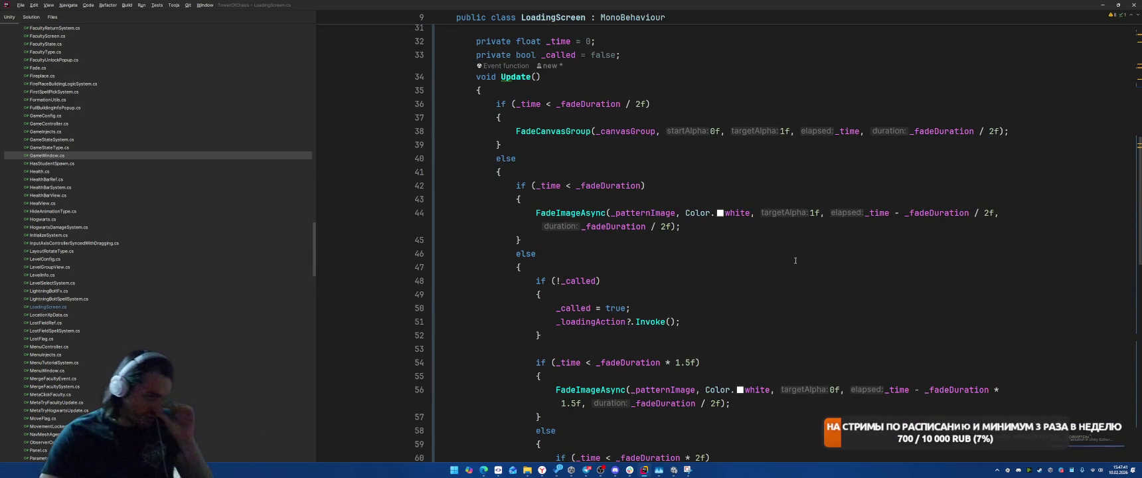
{"action": "left_click", "coordinate": [796, 323]}
{"action": "key", "text": "Return"}
{"action": "type", "text": "if (_time"}
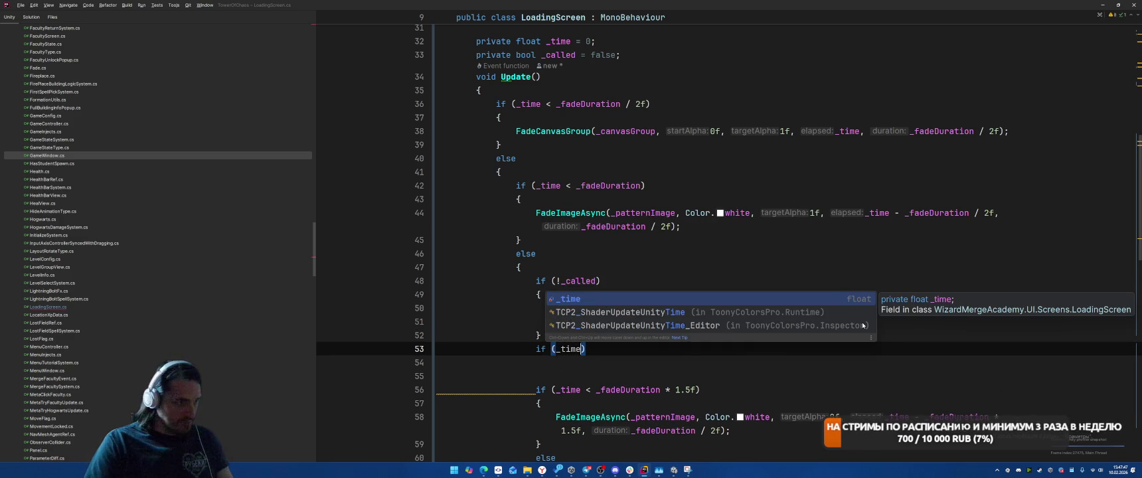
{"action": "key", "text": "Escape"}
{"action": "key", "text": "Tab"}
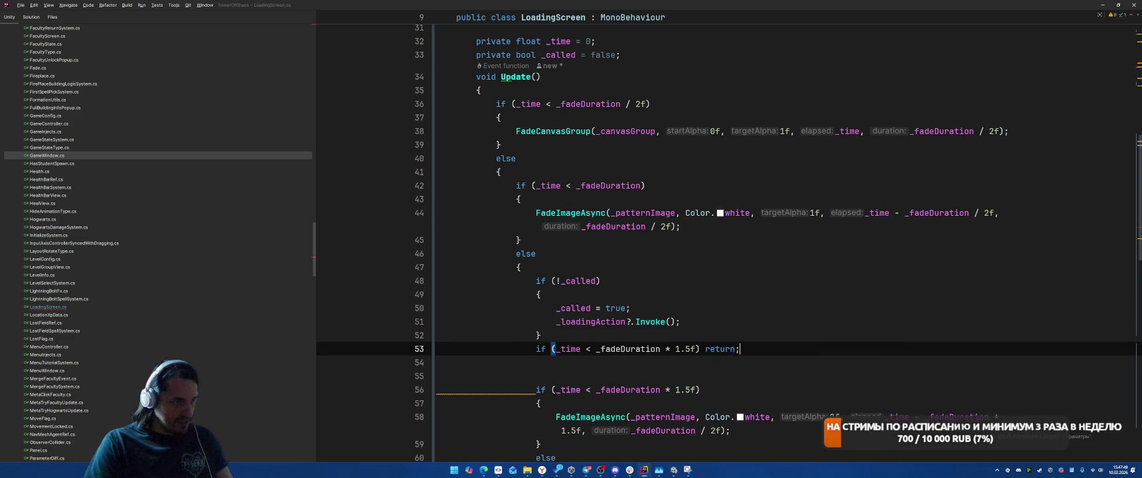
{"action": "key", "text": "ctrl+shift+Left"}
{"action": "key", "text": "ctrl+shift+Left"}
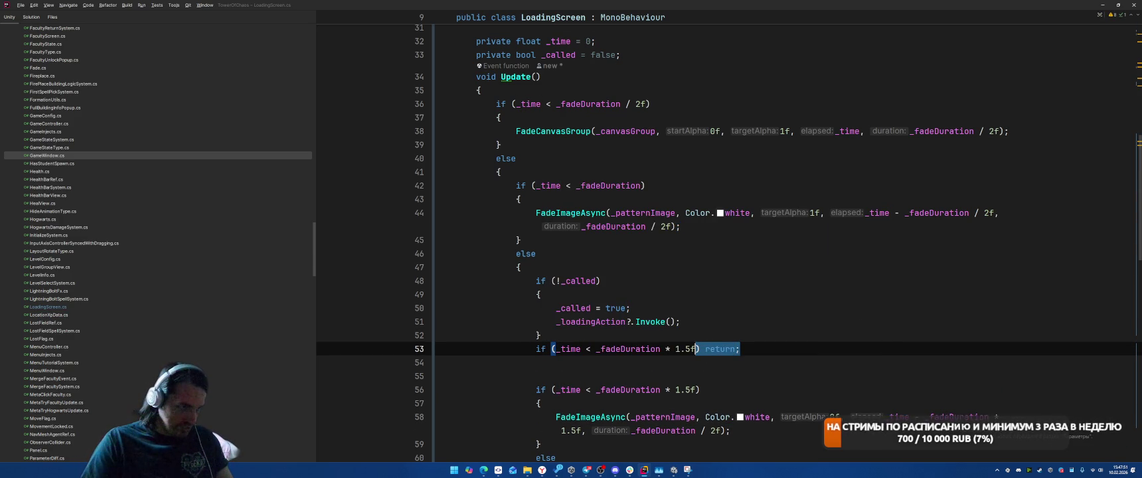
{"action": "key", "text": "BackSpace"}
{"action": "key", "text": "BackSpace"}
{"action": "key", "text": "BackSpace"}
{"action": "type", "text": "+ _w"}
{"action": "key", "text": "Return"}
{"action": "type", "text": ") {"}
{"action": "key", "text": "Delete"}
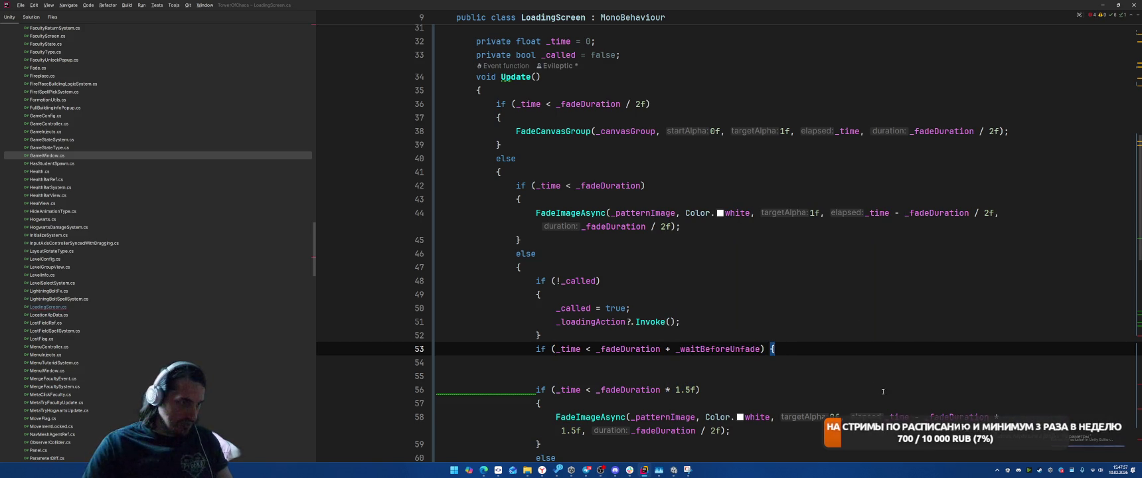
Wrap the fade-out branches in the block, make the comparison '>', and remove extra blank lines.
{"action": "scroll", "coordinate": [884, 392], "scroll_direction": "down", "scroll_amount": 10}
{"action": "scroll", "coordinate": [730, 332], "scroll_direction": "up", "scroll_amount": 3}
{"action": "left_click", "coordinate": [647, 281]}
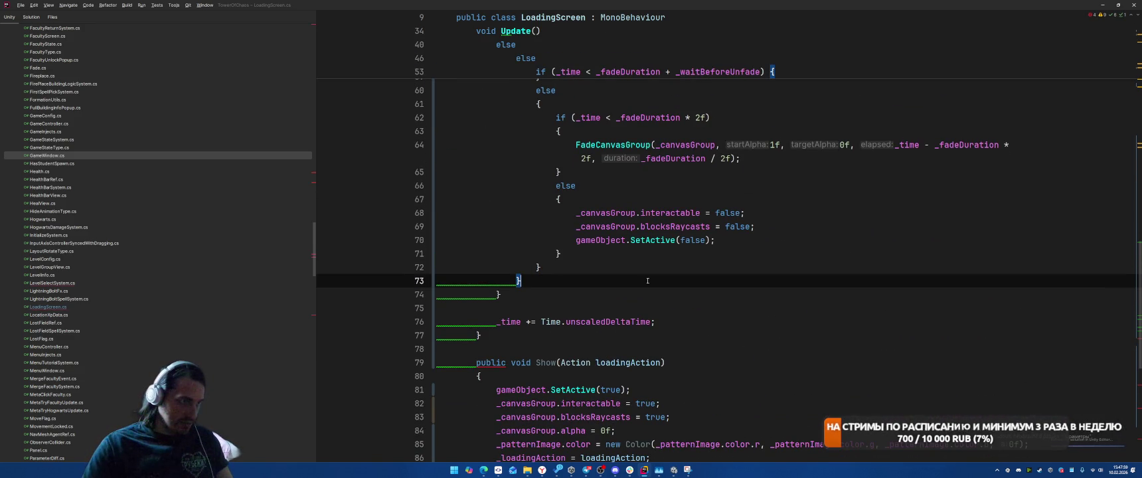
{"action": "key", "text": "ctrl+z"}
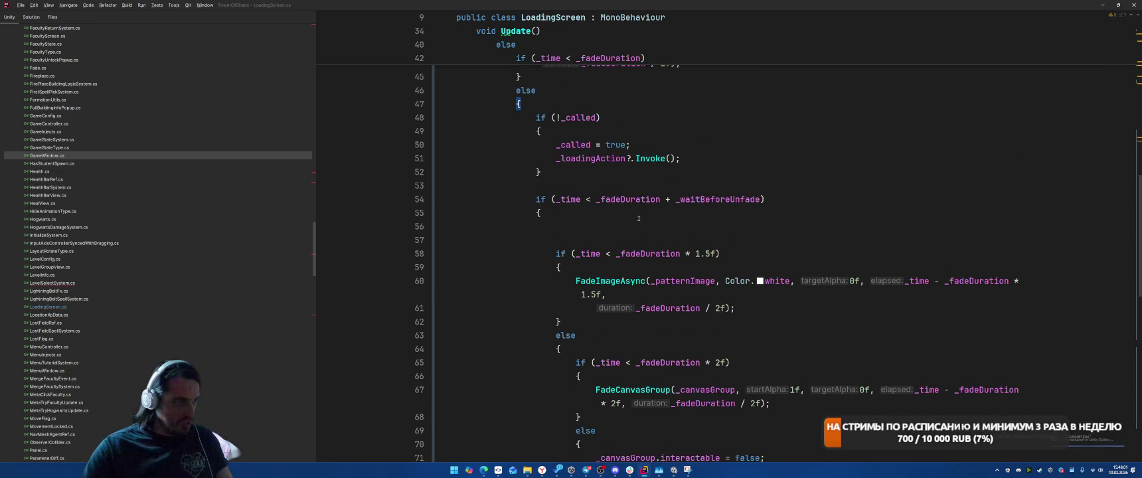
{"action": "left_click", "coordinate": [592, 199]}
{"action": "key", "text": "Delete"}
{"action": "type", "text": ">"}
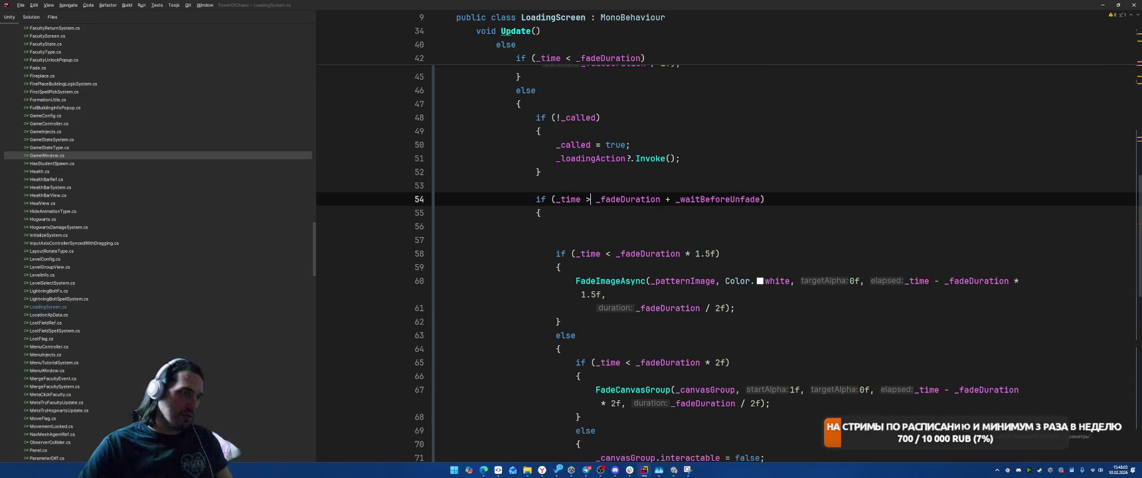
{"action": "key", "text": "Down"}
{"action": "key", "text": "Down"}
{"action": "key", "text": "Delete"}
{"action": "key", "text": "BackSpace"}
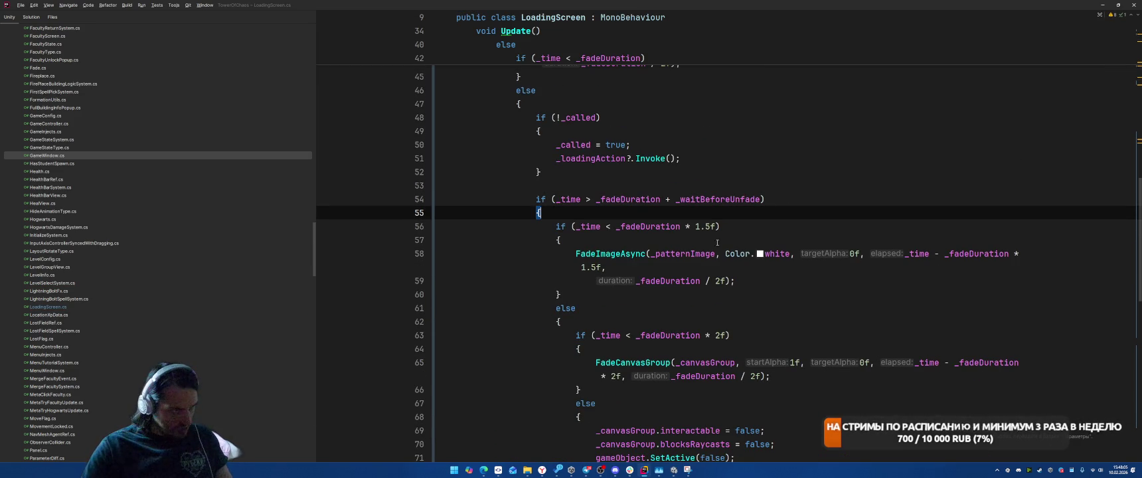
Add _waitBeforeUnfade to the 1.5f and 2f checks and subtract it from both elapsed arguments.
{"action": "left_click", "coordinate": [716, 227]}
{"action": "mouse_move", "coordinate": [917, 249]}
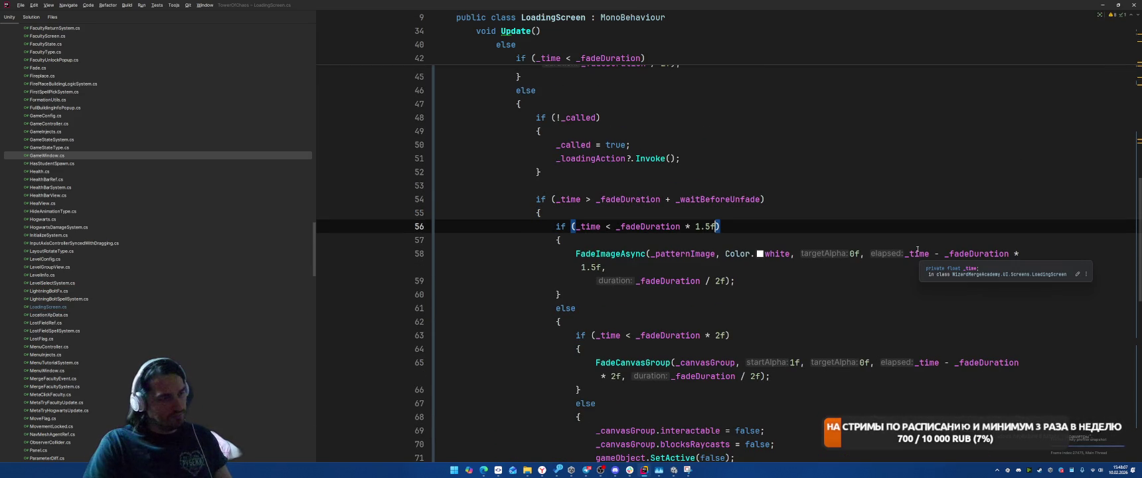
{"action": "type", "text": "+ _waitBeforeUnfade"}
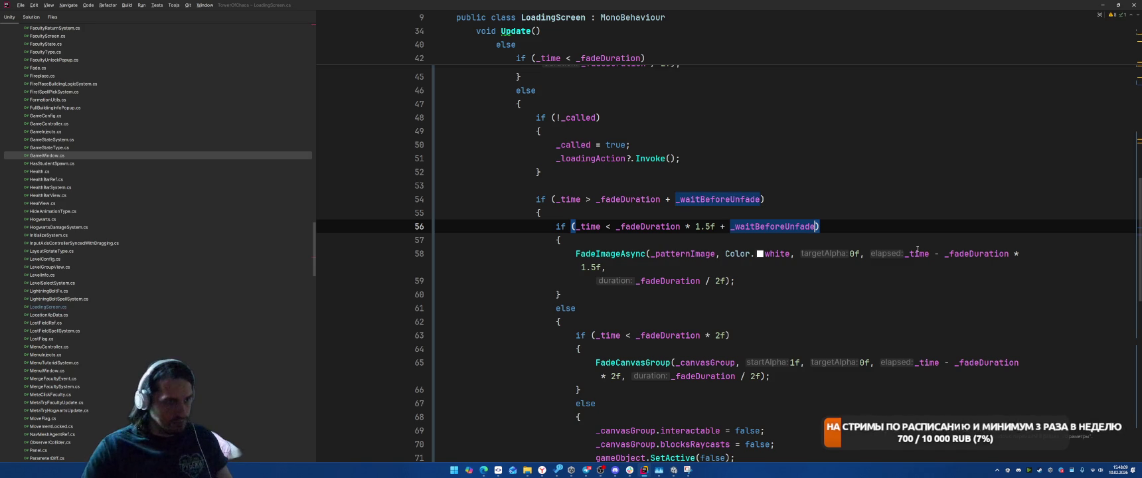
{"action": "left_click", "coordinate": [728, 335]}
{"action": "type", "text": "+ _waitBeforeUnfade"}
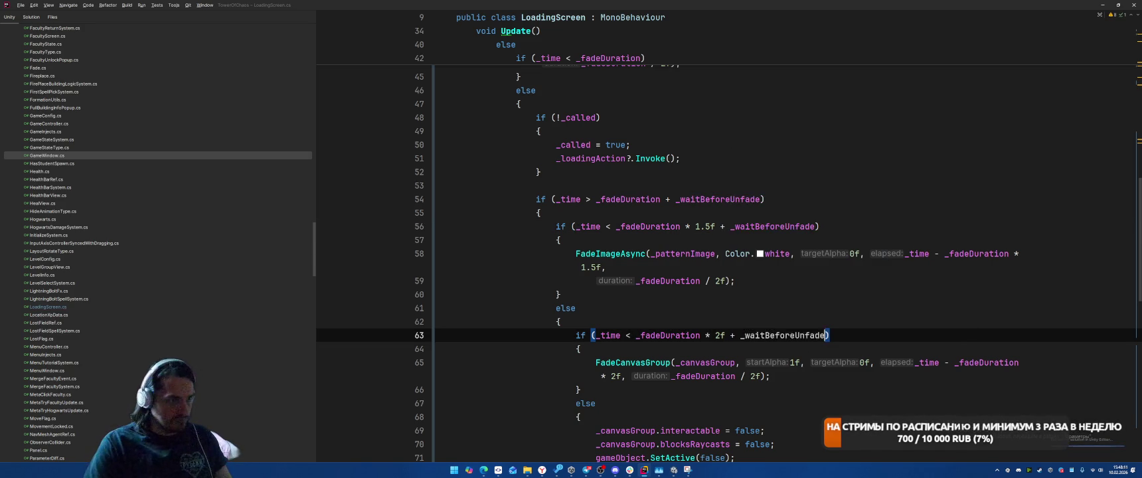
{"action": "left_click", "coordinate": [619, 267]}
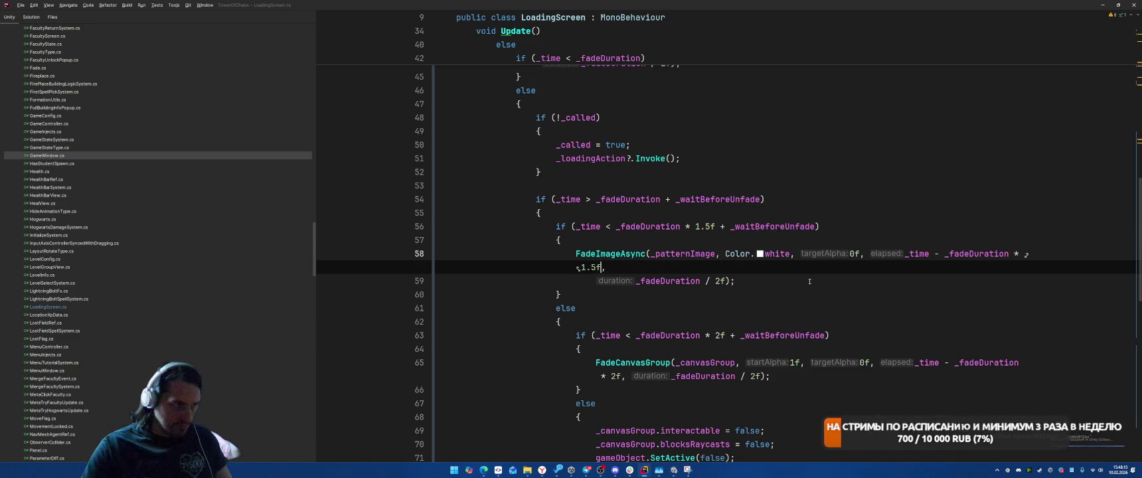
{"action": "type", "text": "- _waitBeforeUnfade"}
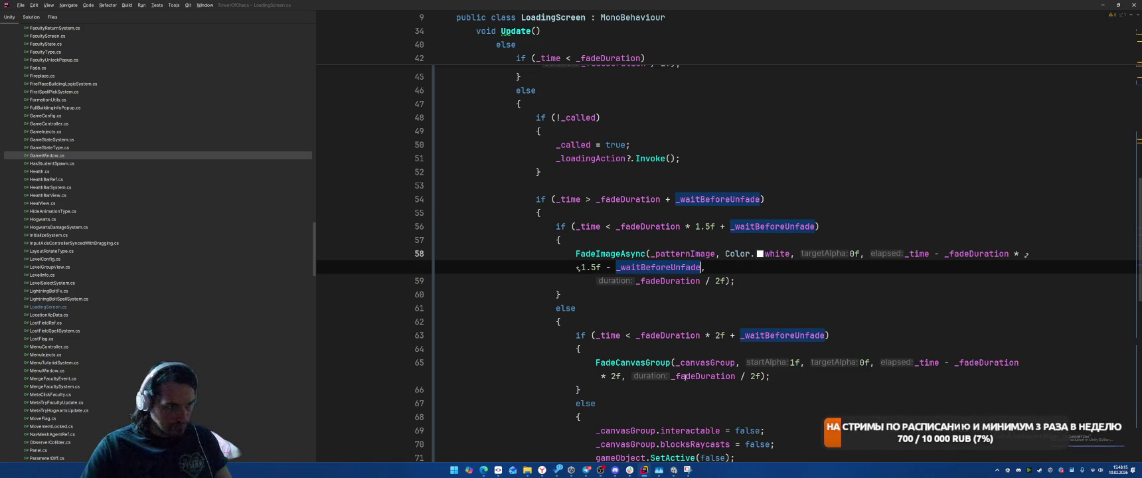
{"action": "left_click", "coordinate": [622, 376]}
{"action": "type", "text": "- _waitBeforeUnfade"}
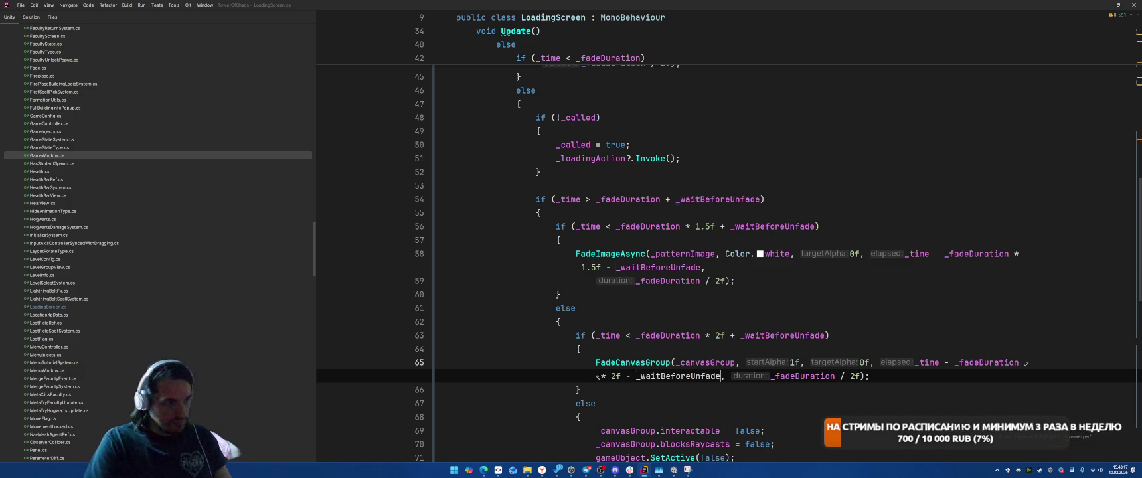
{"action": "scroll", "coordinate": [597, 266], "scroll_direction": "up", "scroll_amount": 15}
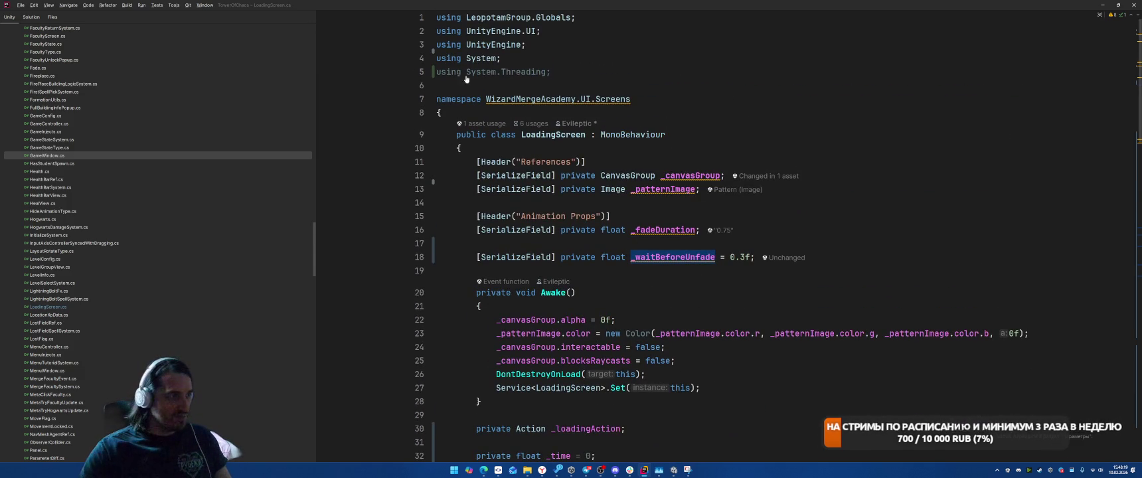
Remove the unused System.Threading import and the redundant _time and _called initializers.
{"action": "double_click", "coordinate": [515, 71]}
{"action": "key", "text": "alt+Return"}
{"action": "key", "text": "Return"}
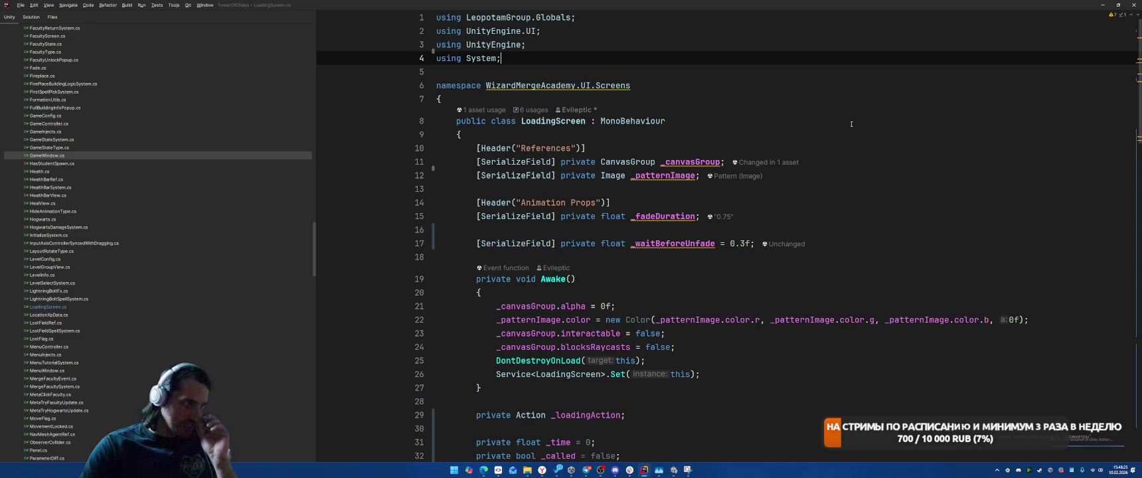
{"action": "scroll", "coordinate": [851, 124], "scroll_direction": "down", "scroll_amount": 5}
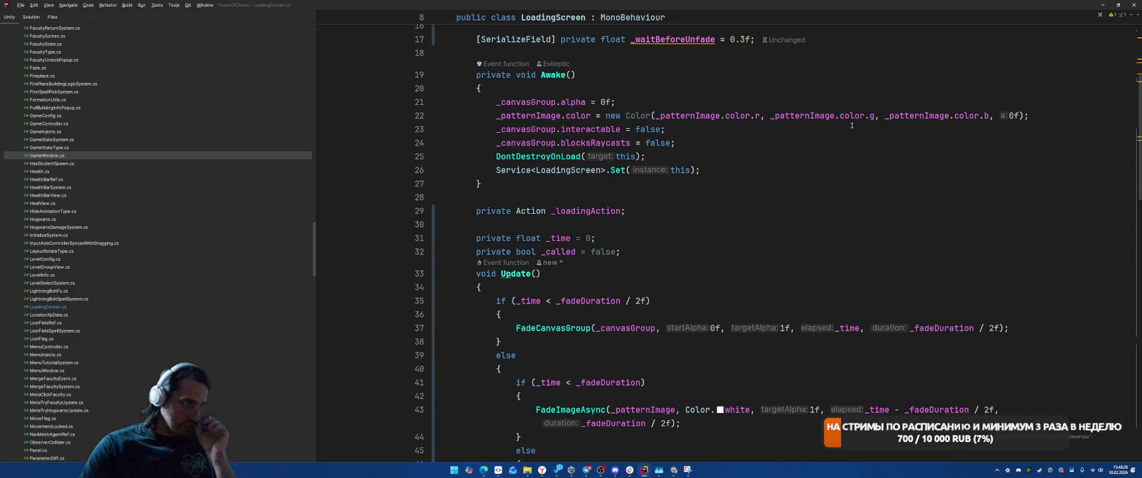
{"action": "left_click", "coordinate": [606, 243]}
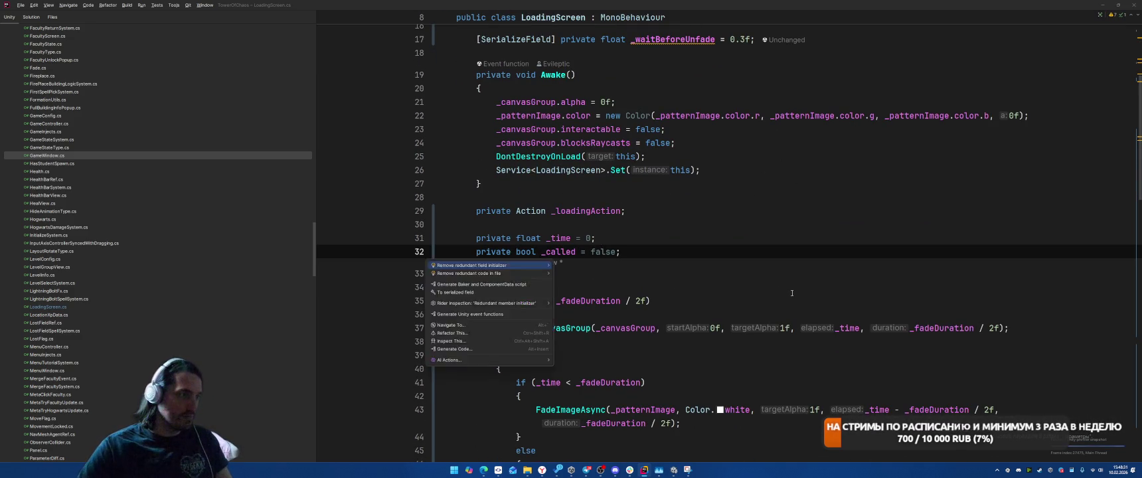
{"action": "key", "text": "alt+Return"}
{"action": "key", "text": "Return"}
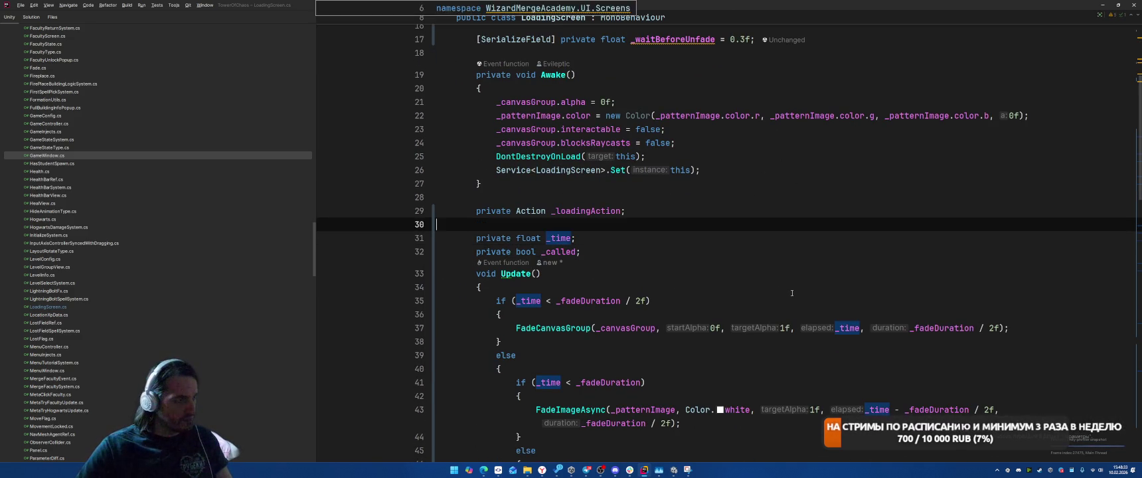
Move the _loadingAction, _time and _called fields below _waitBeforeUnfade and delete leftover blank lines.
{"action": "key", "text": "Up"}
{"action": "key", "text": "alt+shift+Down"}
{"action": "key", "text": "alt+shift+Down"}
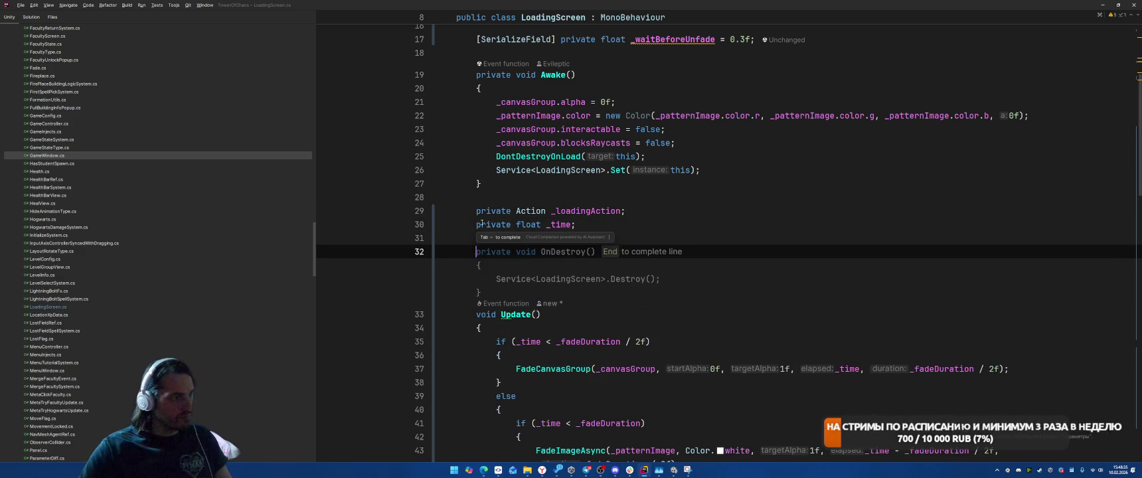
{"action": "key", "text": "shift+Up"}
{"action": "key", "text": "shift+Up"}
{"action": "key", "text": "Delete"}
{"action": "scroll", "coordinate": [902, 162], "scroll_direction": "up", "scroll_amount": 3}
{"action": "left_click", "coordinate": [901, 162]}
{"action": "key", "text": "Return"}
{"action": "key", "text": "Return"}
{"action": "type", "text": "private Action _loadingAction; private float _time; private bool _called;"}
{"action": "left_click", "coordinate": [571, 388]}
{"action": "key", "text": "BackSpace"}
{"action": "key", "text": "BackSpace"}
Review Awake and select the new Color expression on line 26.
{"action": "left_click", "coordinate": [876, 346]}
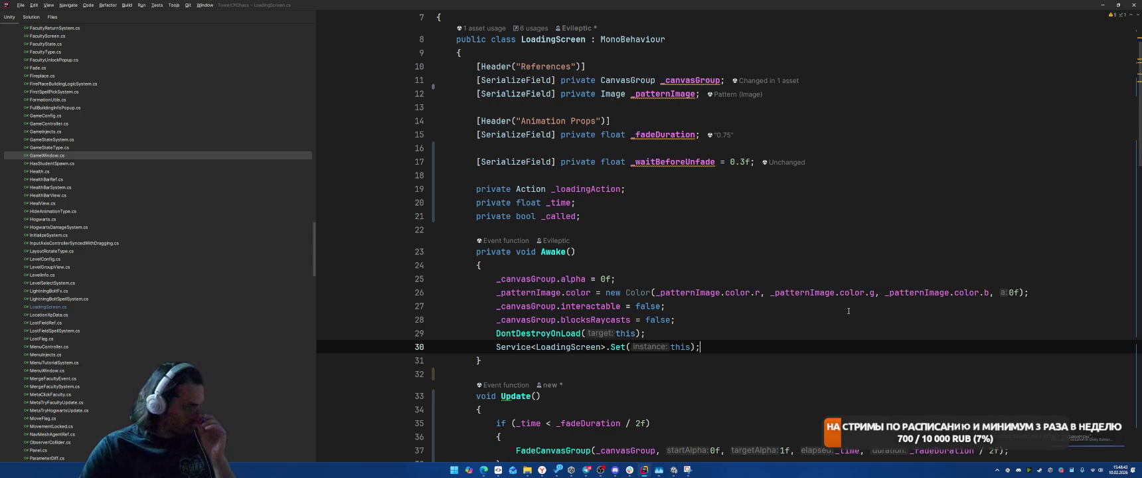
{"action": "scroll", "coordinate": [848, 308], "scroll_direction": "down", "scroll_amount": 2}
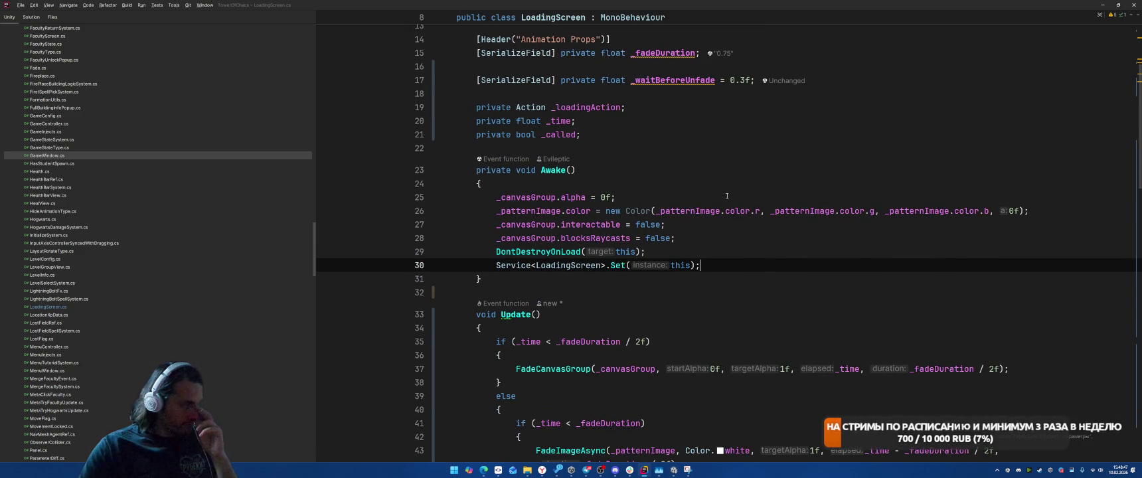
{"action": "scroll", "coordinate": [576, 216], "scroll_direction": "down", "scroll_amount": 2}
{"action": "scroll", "coordinate": [576, 215], "scroll_direction": "up", "scroll_amount": 2}
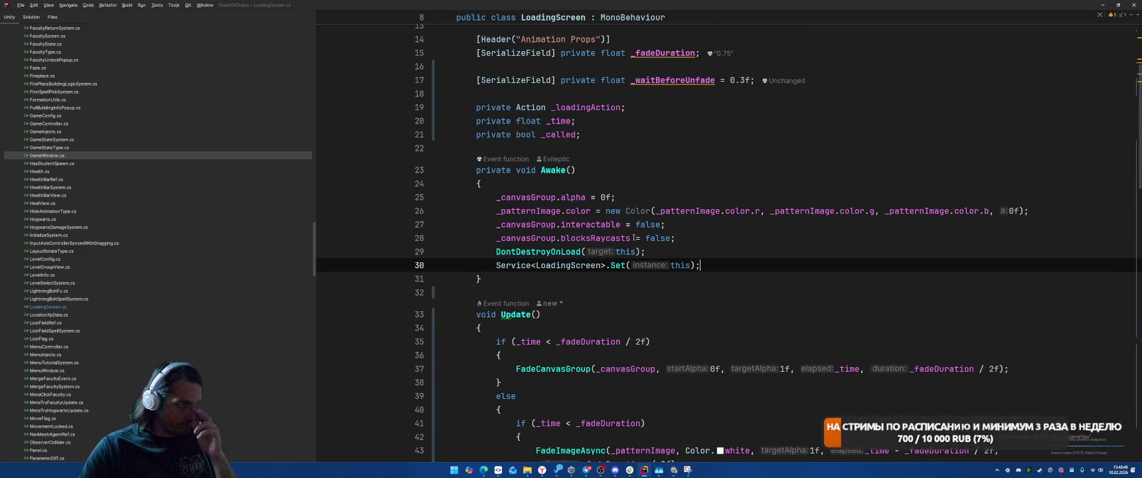
{"action": "left_click", "coordinate": [604, 212]}
{"action": "left_click_drag", "start_coordinate": [604, 211], "coordinate": [1028, 211]}
{"action": "left_click", "coordinate": [1022, 202]}
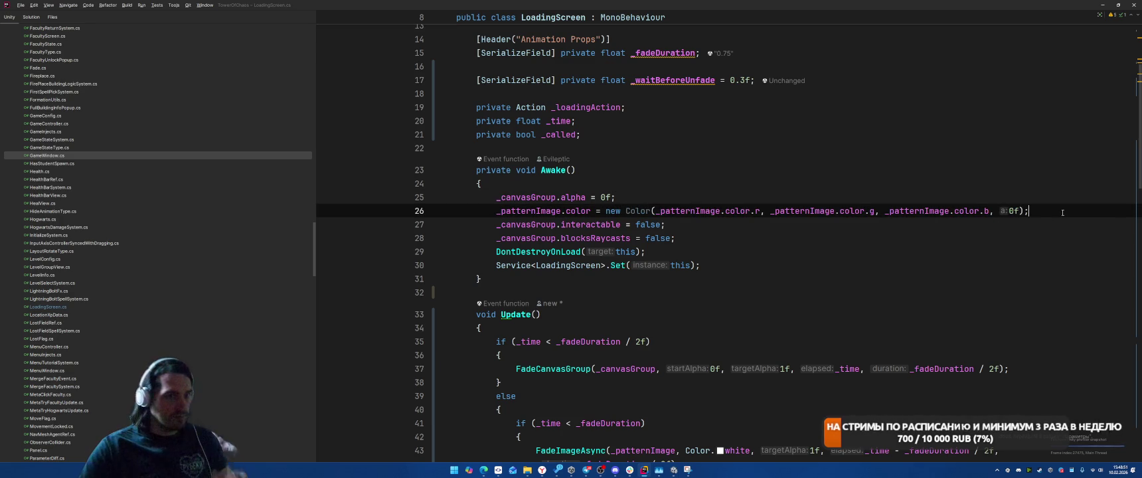
Add a private Color _startColor field and assign it from the pattern colour in Awake.
{"action": "key", "text": "Up"}
{"action": "key", "text": "Up"}
{"action": "key", "text": "Up"}
{"action": "key", "text": "Return"}
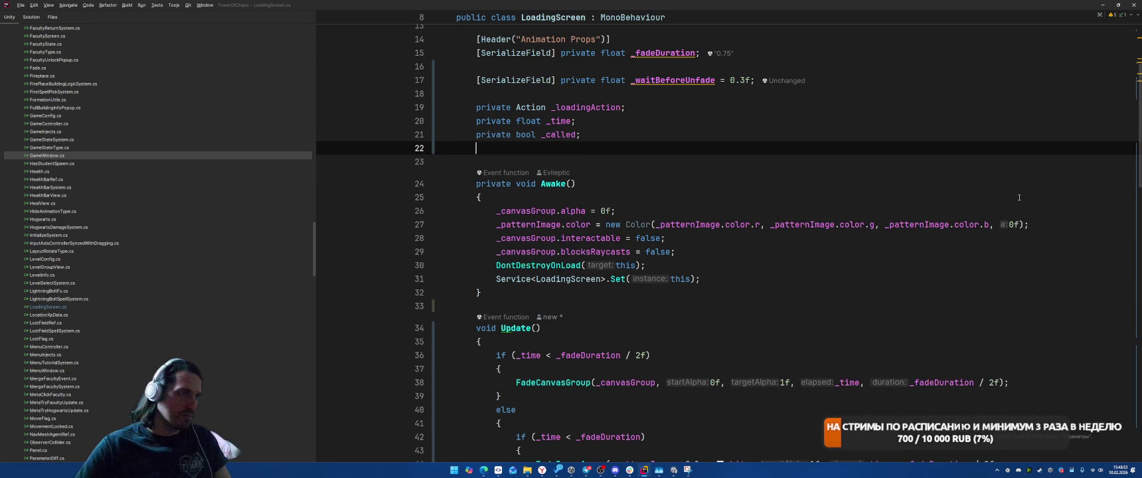
{"action": "type", "text": "Color start"}
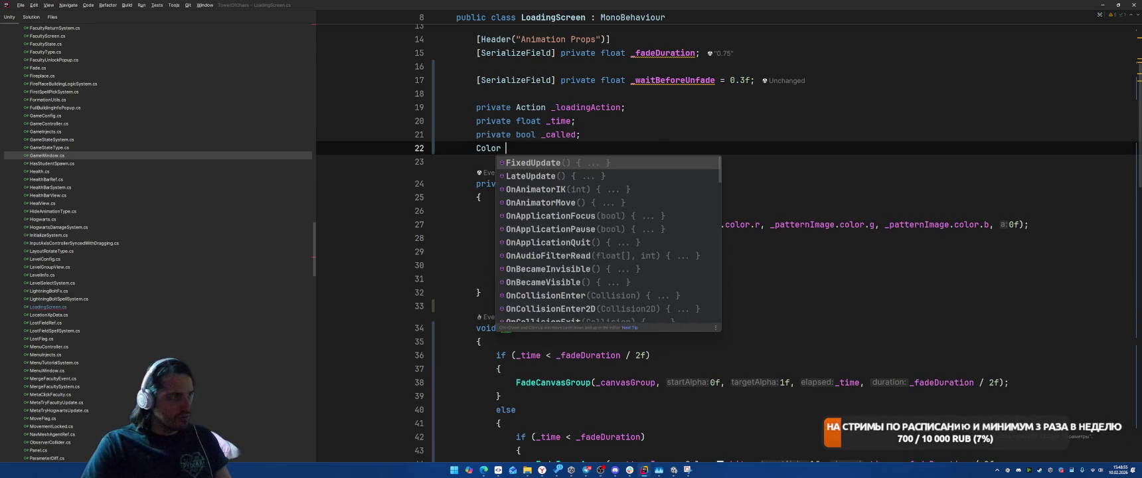
{"action": "type", "text": "Col"}
{"action": "key", "text": "Return"}
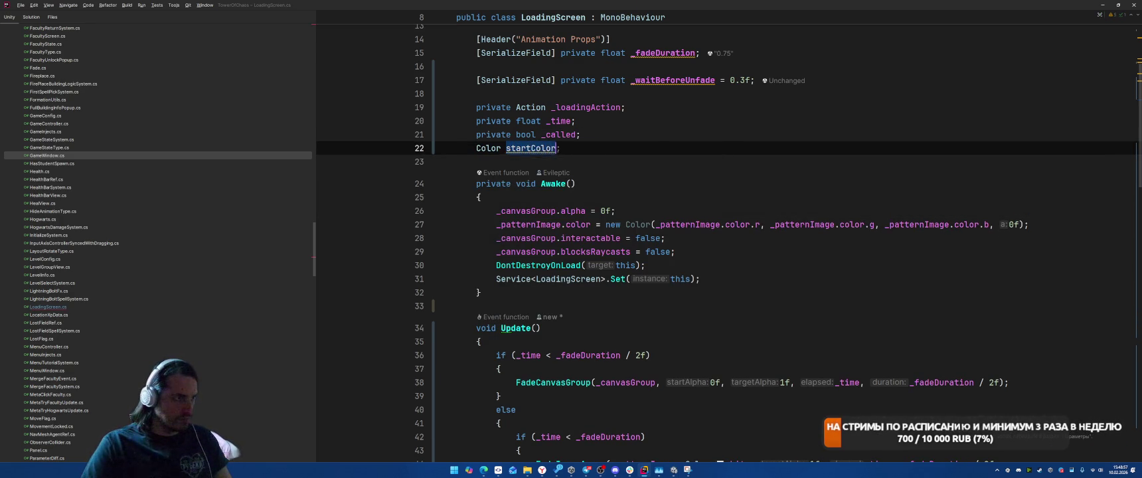
{"action": "type", "text": "private"}
{"action": "double_click", "coordinate": [558, 147]}
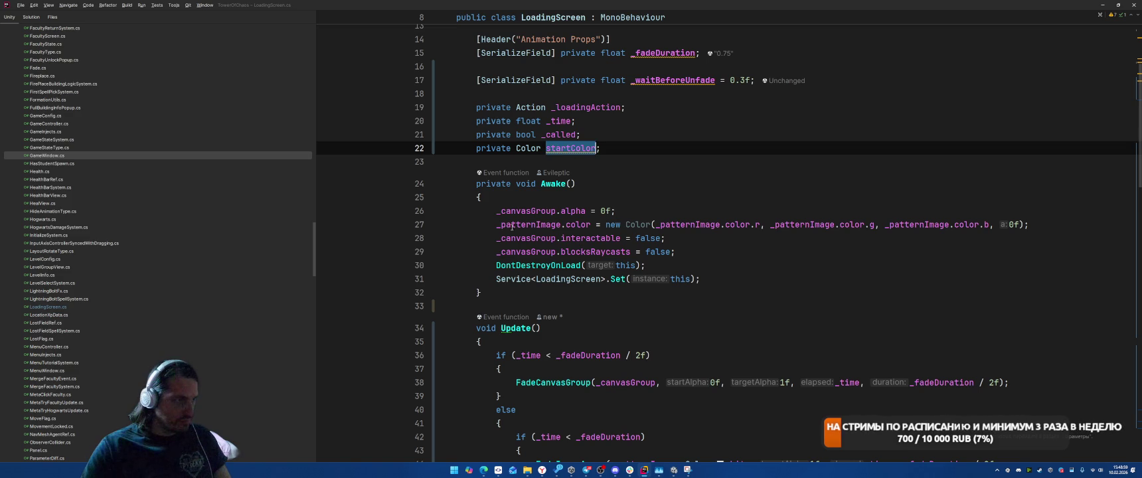
{"action": "left_click", "coordinate": [497, 225]}
{"action": "type", "text": "startColor ="}
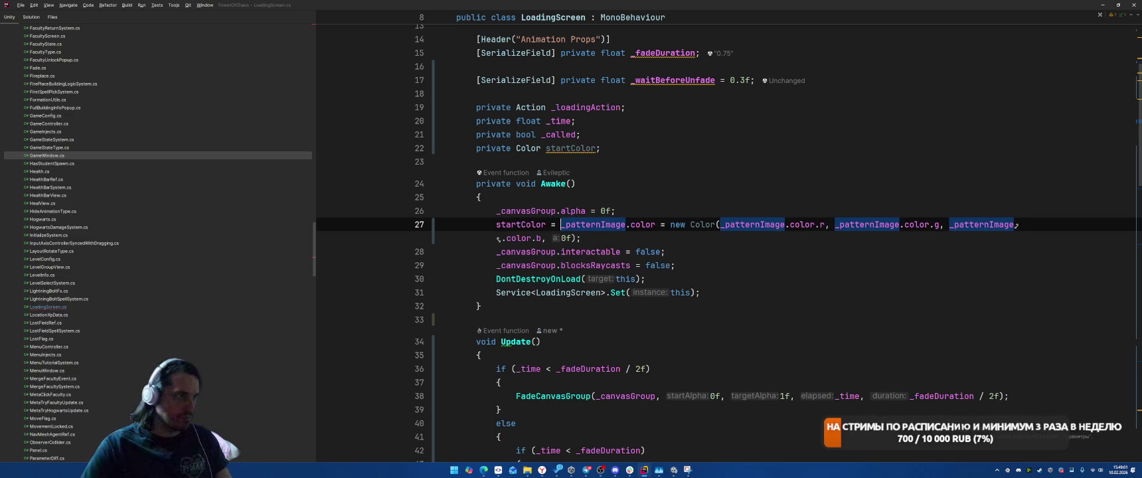
{"action": "left_click", "coordinate": [573, 147]}
{"action": "key", "text": "alt+Return"}
{"action": "key", "text": "Return"}
{"action": "key", "text": "Return"}
Replace Color.white with _startColor in both FadeImageAsync calls.
{"action": "scroll", "coordinate": [836, 156], "scroll_direction": "down", "scroll_amount": 8}
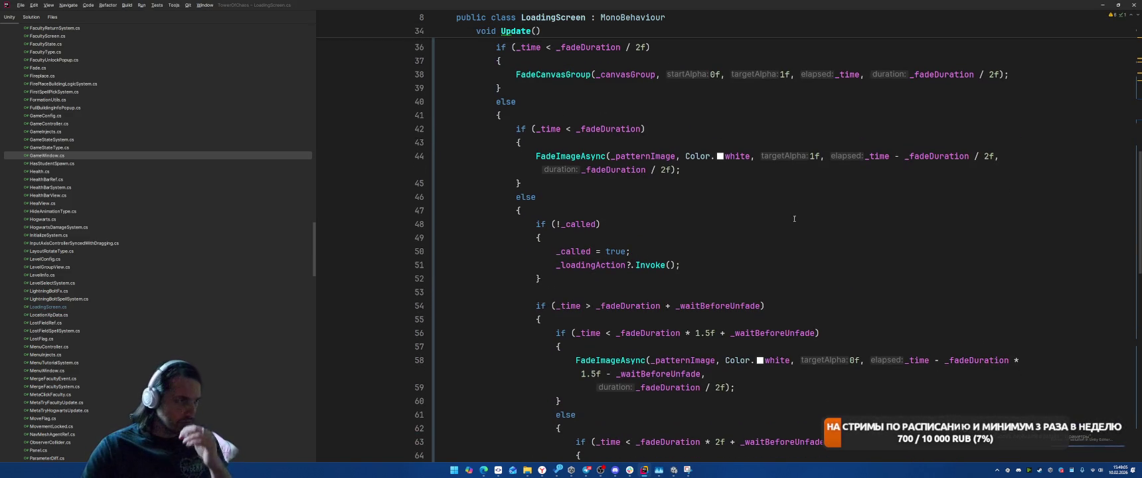
{"action": "left_click_drag", "start_coordinate": [685, 156], "coordinate": [752, 155]}
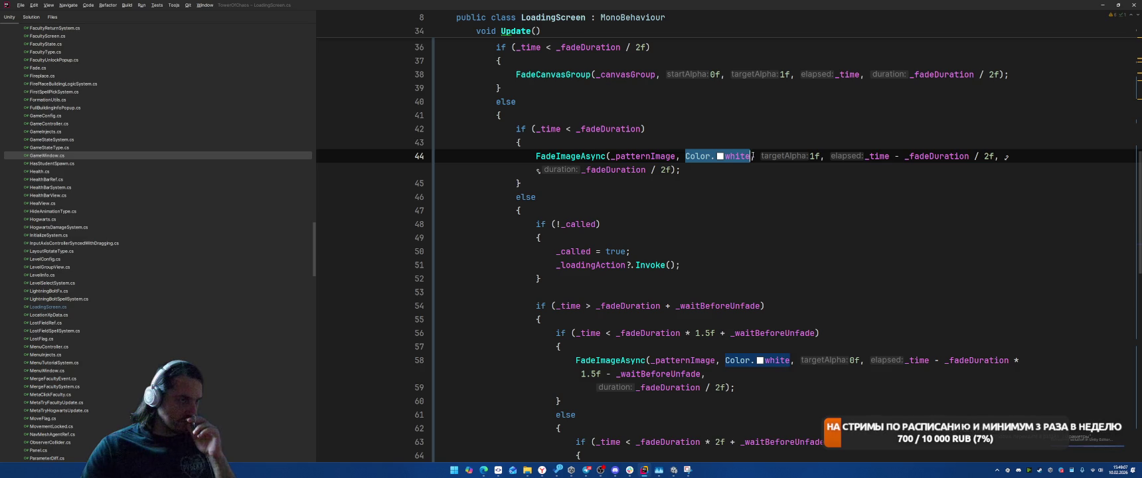
{"action": "type", "text": "_st"}
{"action": "key", "text": "Return"}
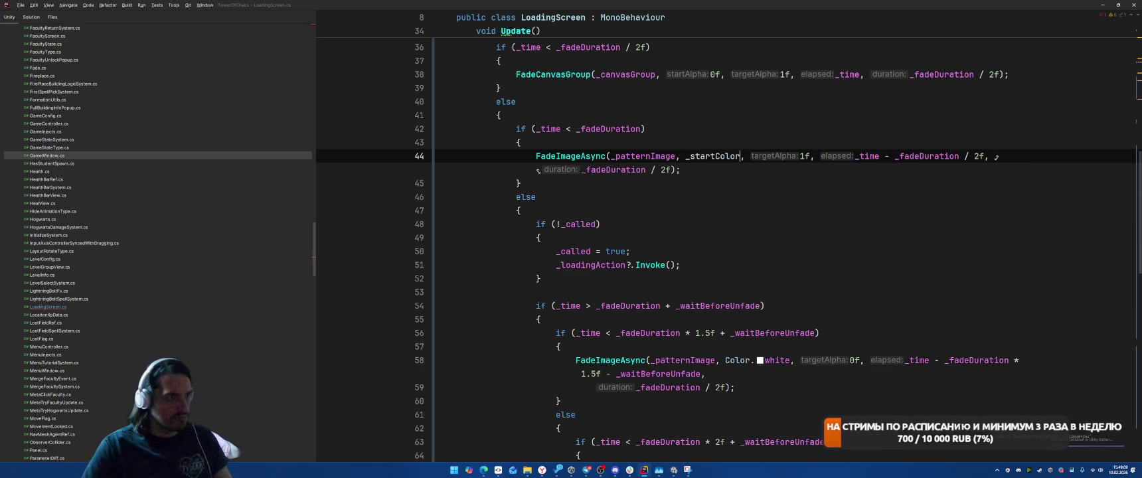
{"action": "left_click_drag", "start_coordinate": [720, 361], "coordinate": [786, 360]}
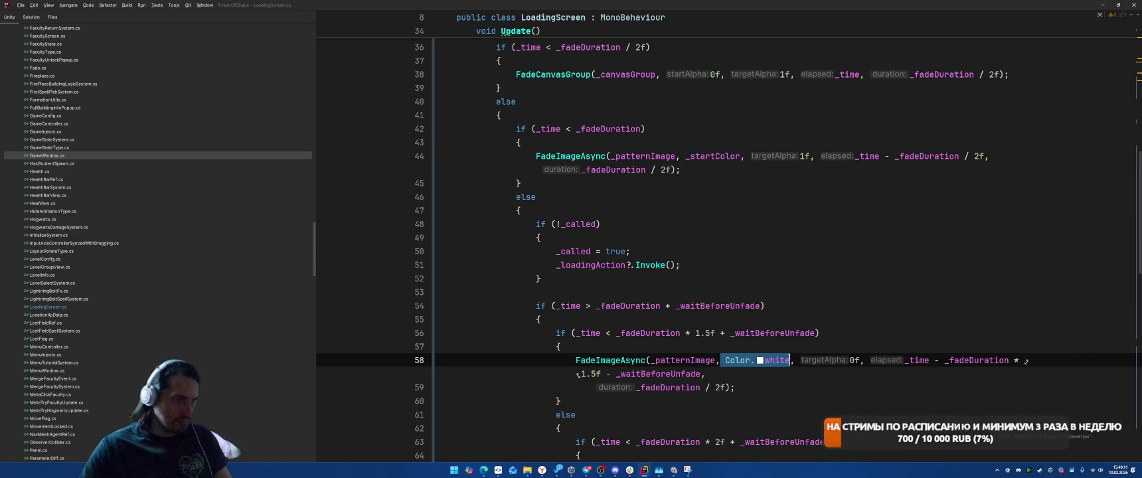
{"action": "type", "text": "_st"}
{"action": "key", "text": "Return"}
Inspect the FadeImageAsync declaration's start colour and duration usages, then return to Unity.
{"action": "left_click", "coordinate": [905, 237]}
{"action": "left_click", "coordinate": [609, 361], "text": "ctrl"}
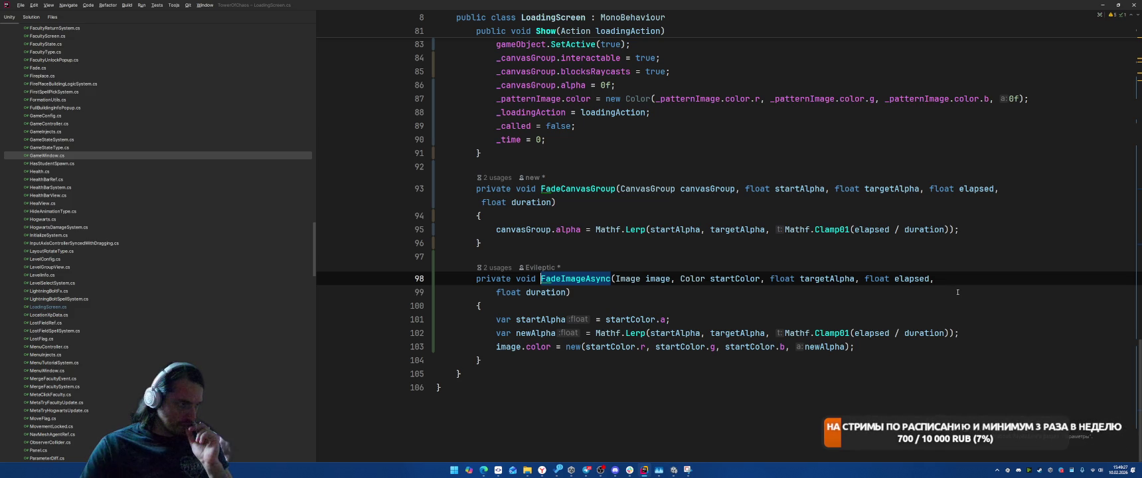
{"action": "left_click", "coordinate": [750, 346]}
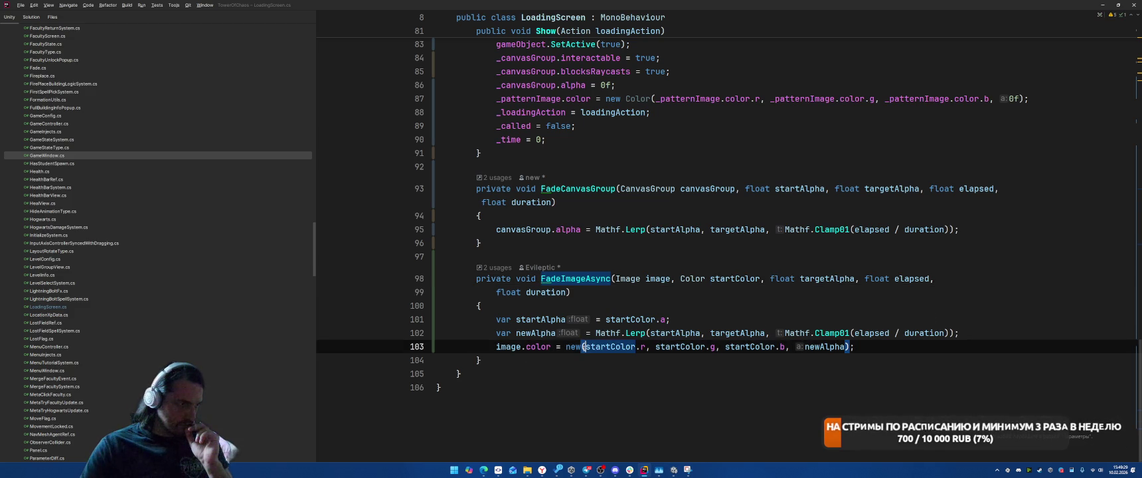
{"action": "left_click", "coordinate": [933, 298]}
{"action": "left_click", "coordinate": [937, 333]}
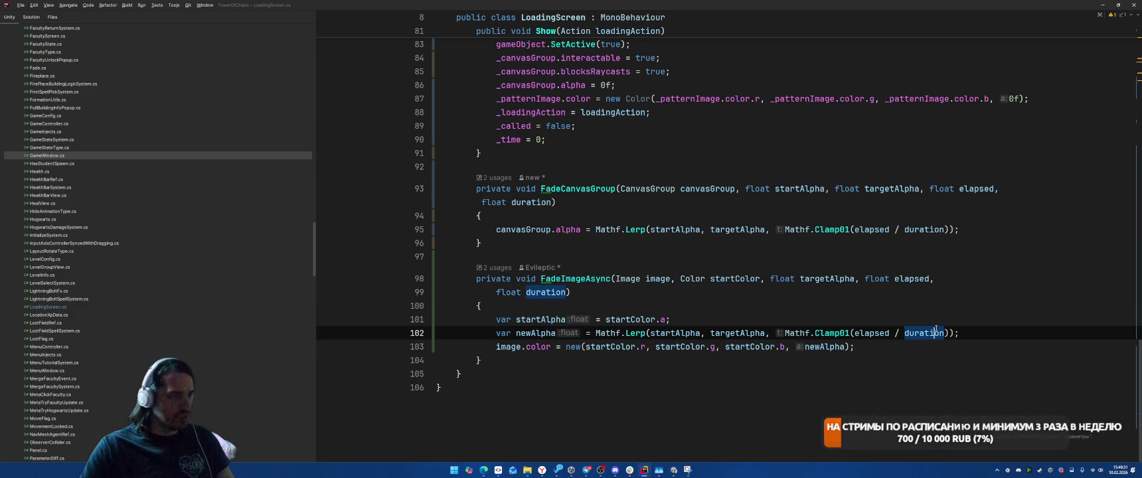
{"action": "key", "text": "alt+Tab"}
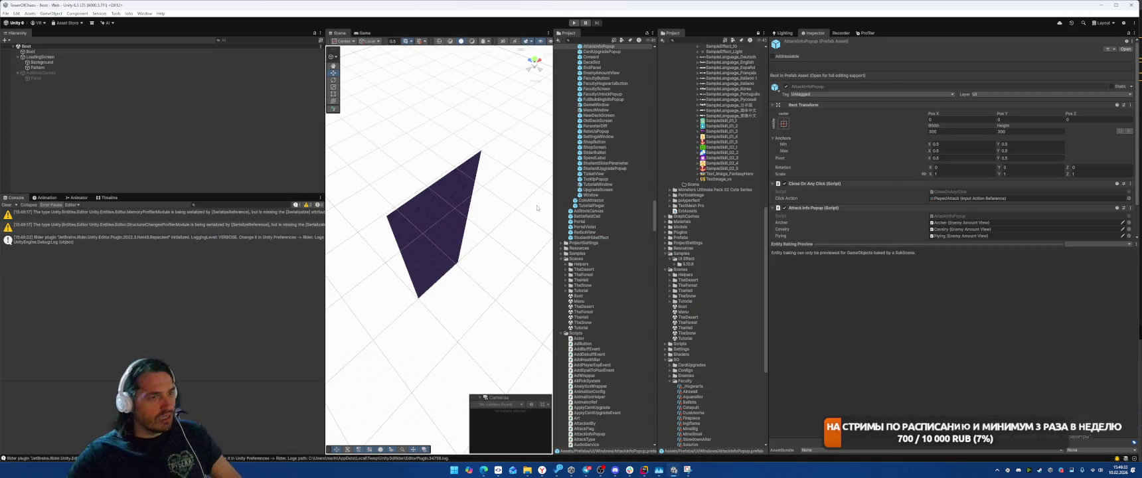
Play the game and press START to test the loading fade, then restart Play mode and test again.
{"action": "left_click", "coordinate": [574, 24]}
{"action": "left_click", "coordinate": [169, 57]}
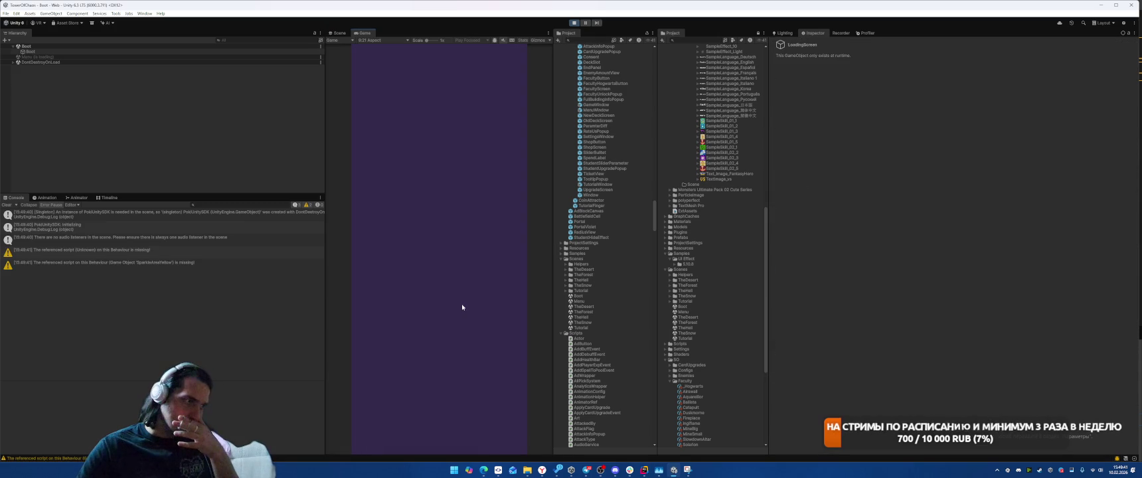
{"action": "left_click", "coordinate": [464, 352]}
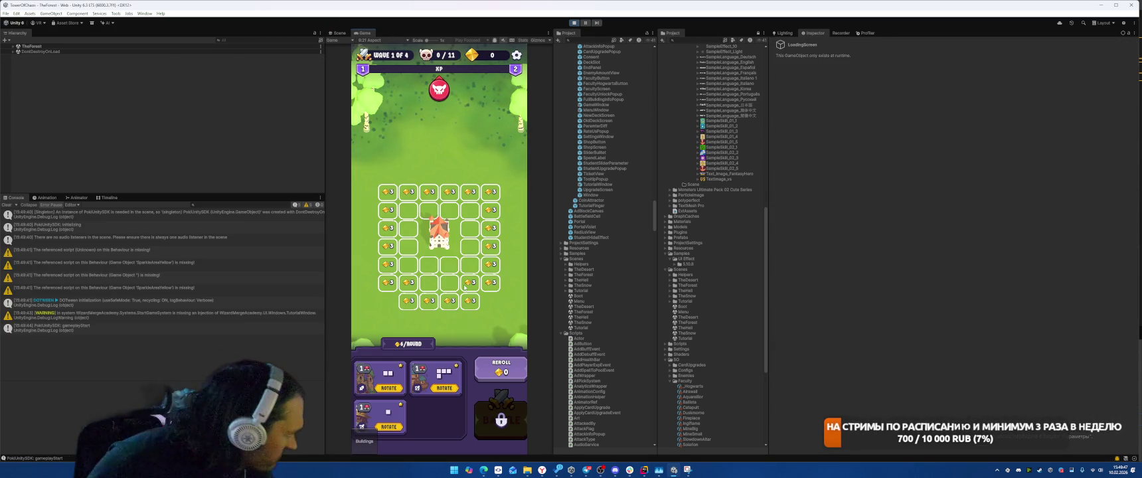
{"action": "left_click", "coordinate": [574, 23]}
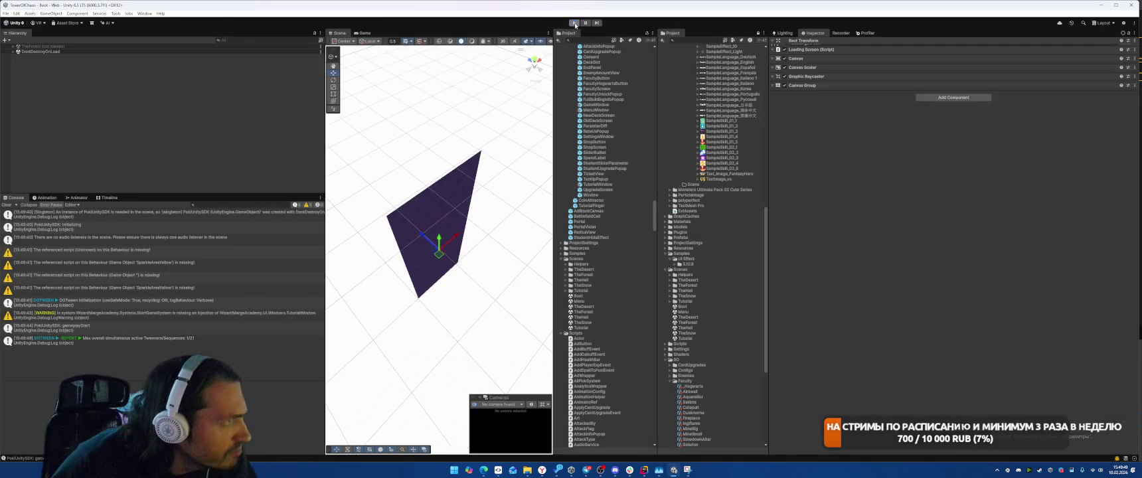
{"action": "left_click", "coordinate": [574, 24]}
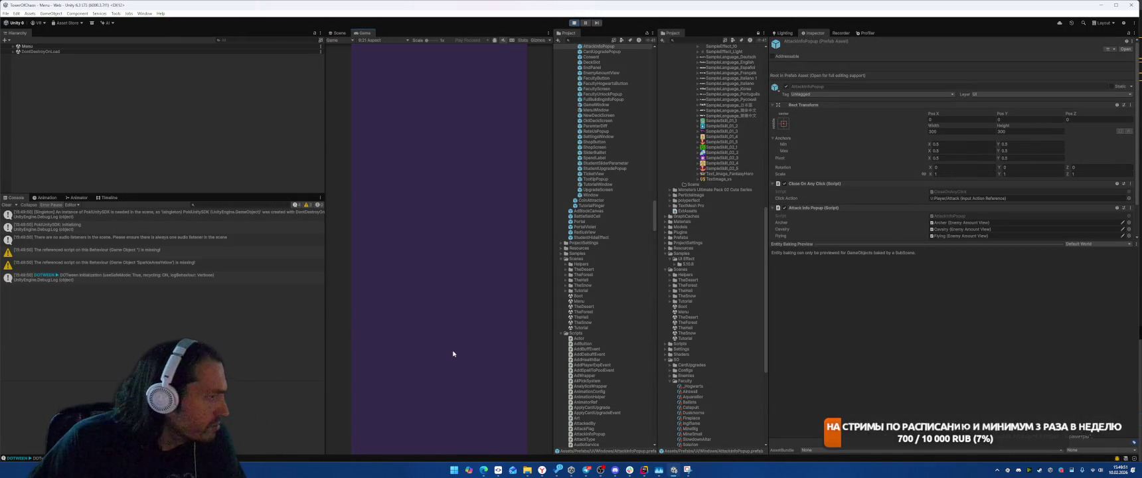
{"action": "left_click", "coordinate": [451, 348]}
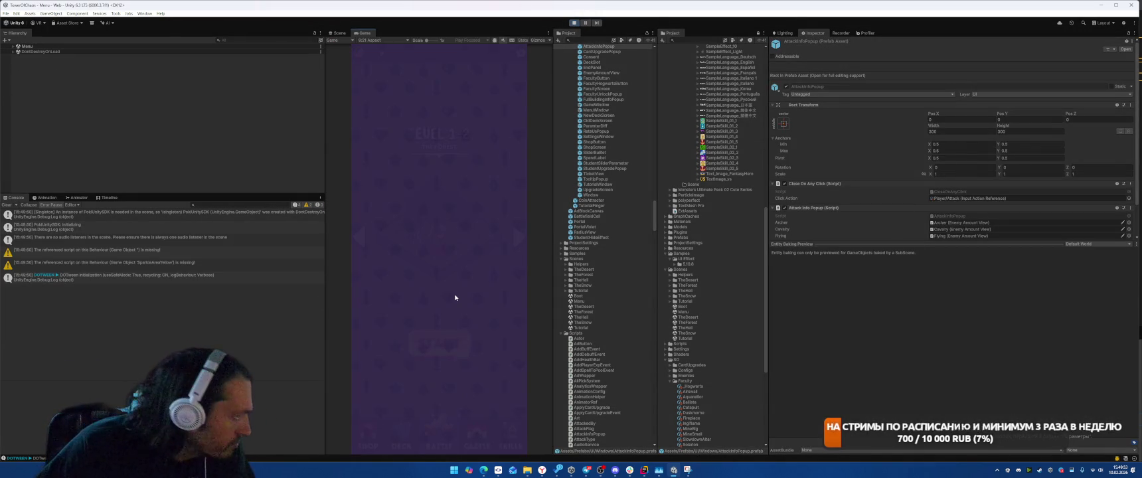
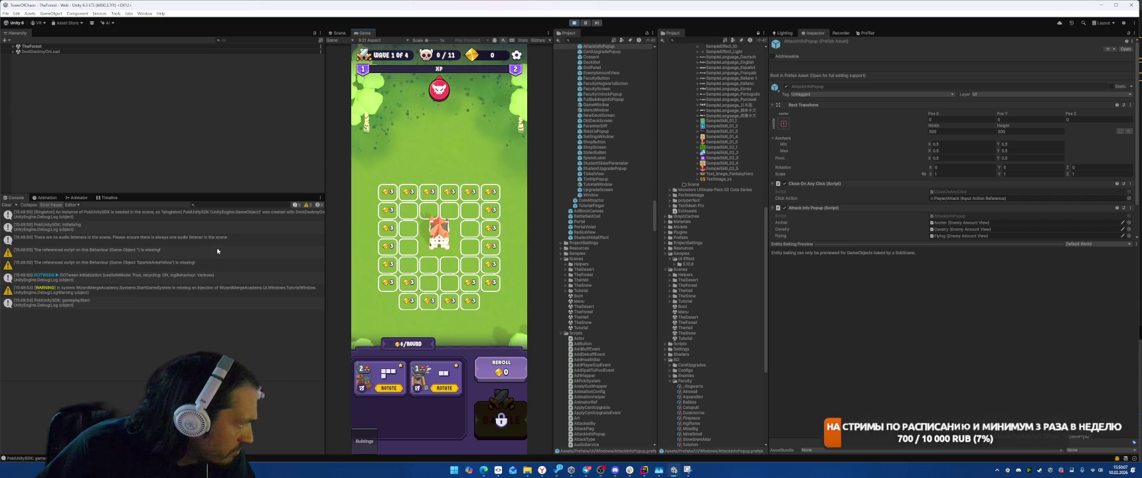
Inspect the Console's missing-injection and missing-script warnings, including SparkleAreaYellow, and expand TheForest.
{"action": "left_click", "coordinate": [214, 292]}
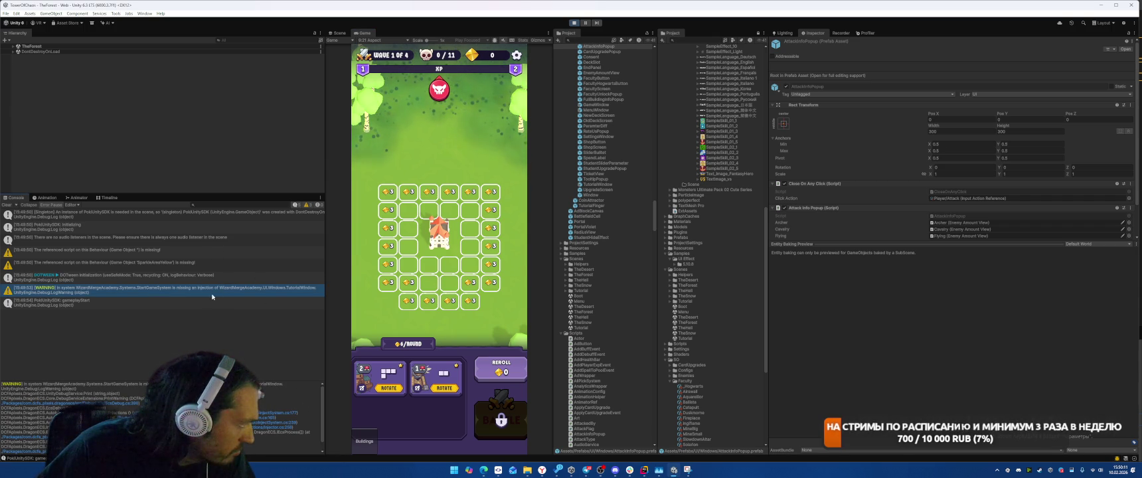
{"action": "left_click", "coordinate": [205, 265]}
{"action": "left_click", "coordinate": [205, 252]}
{"action": "left_click", "coordinate": [204, 265]}
{"action": "left_click", "coordinate": [204, 241]}
{"action": "left_click", "coordinate": [203, 253]}
{"action": "left_click", "coordinate": [205, 265]}
{"action": "left_click", "coordinate": [210, 252]}
{"action": "left_click", "coordinate": [206, 265]}
{"action": "left_click", "coordinate": [201, 252]}
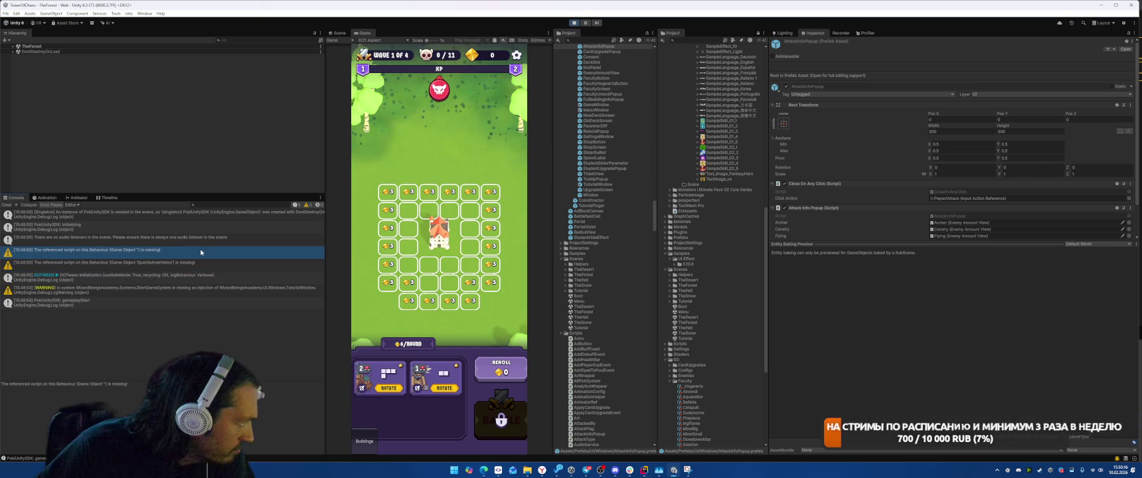
{"action": "left_click", "coordinate": [12, 46]}
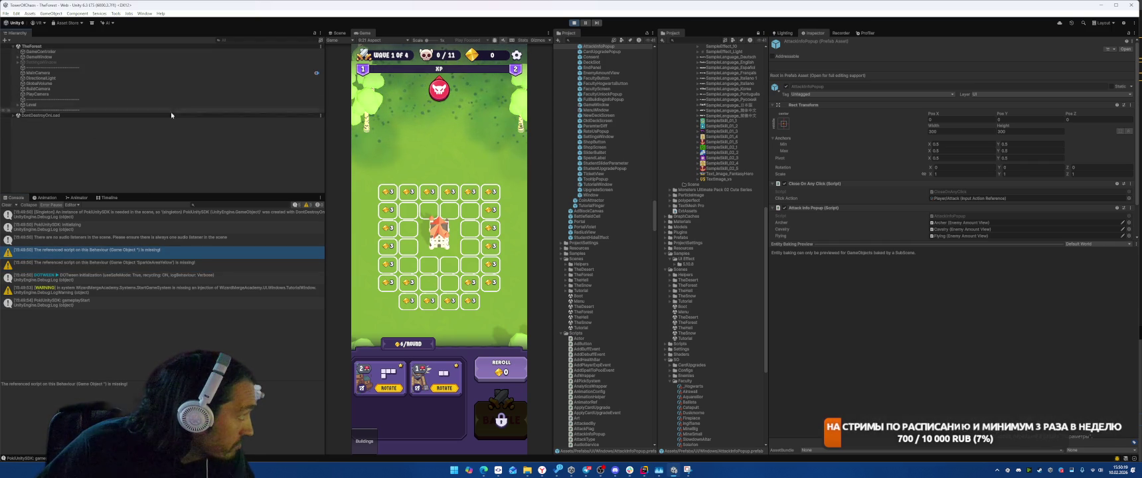
Stop and restart Play mode, then recheck the audio listener and SparkleAreaYellow warnings.
{"action": "left_click", "coordinate": [149, 266]}
{"action": "key", "text": "ctrl+p"}
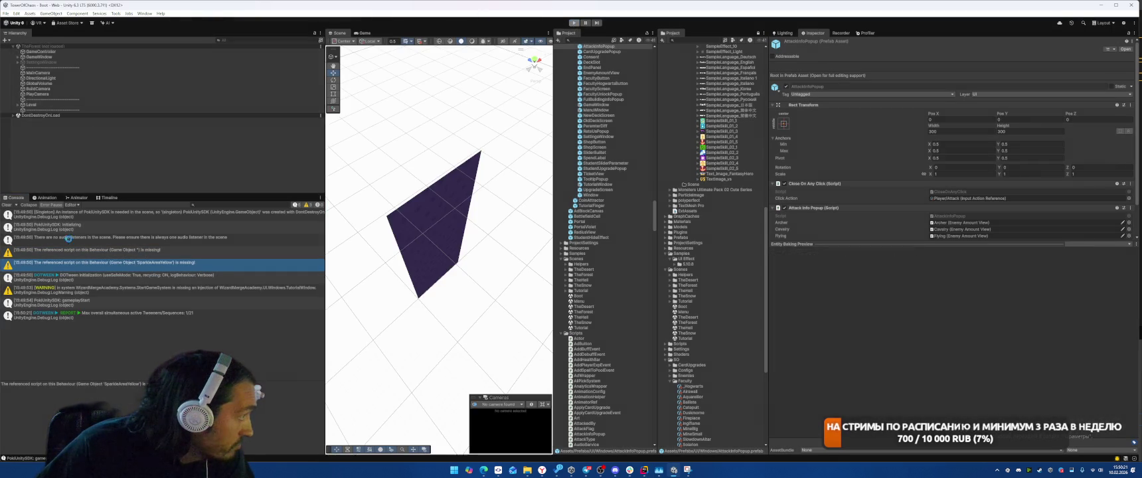
{"action": "key", "text": "ctrl+p"}
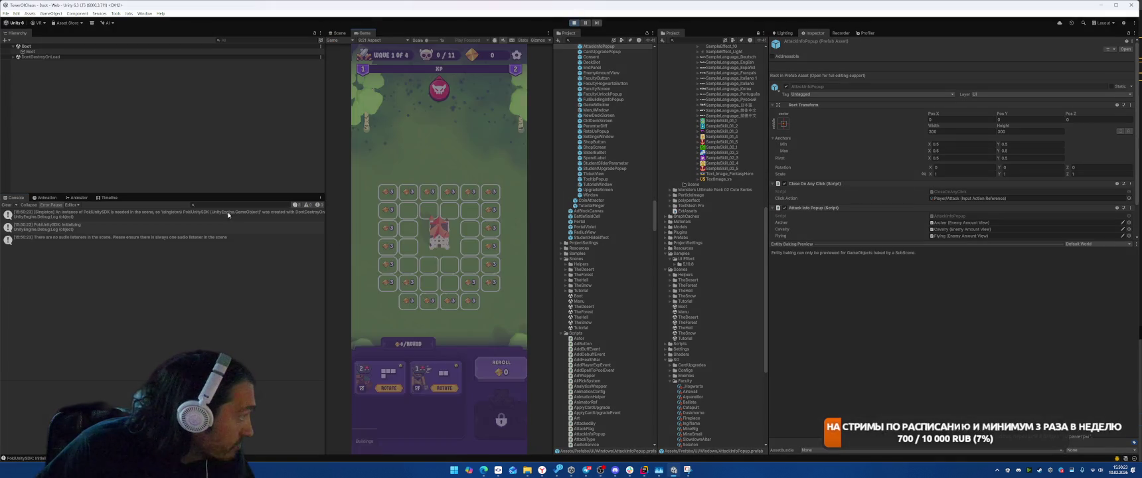
{"action": "left_click", "coordinate": [199, 262]}
{"action": "left_click", "coordinate": [188, 239]}
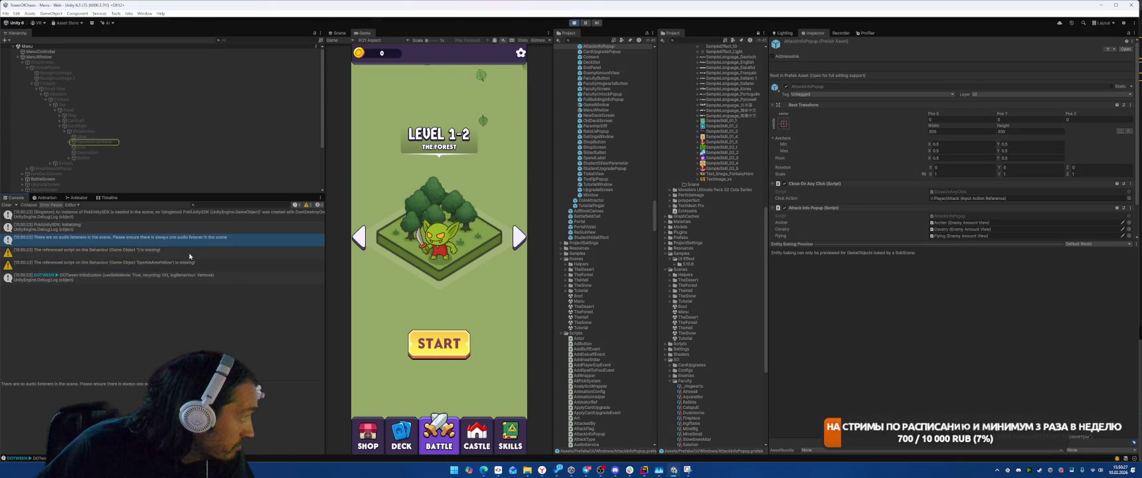
{"action": "left_click", "coordinate": [189, 262]}
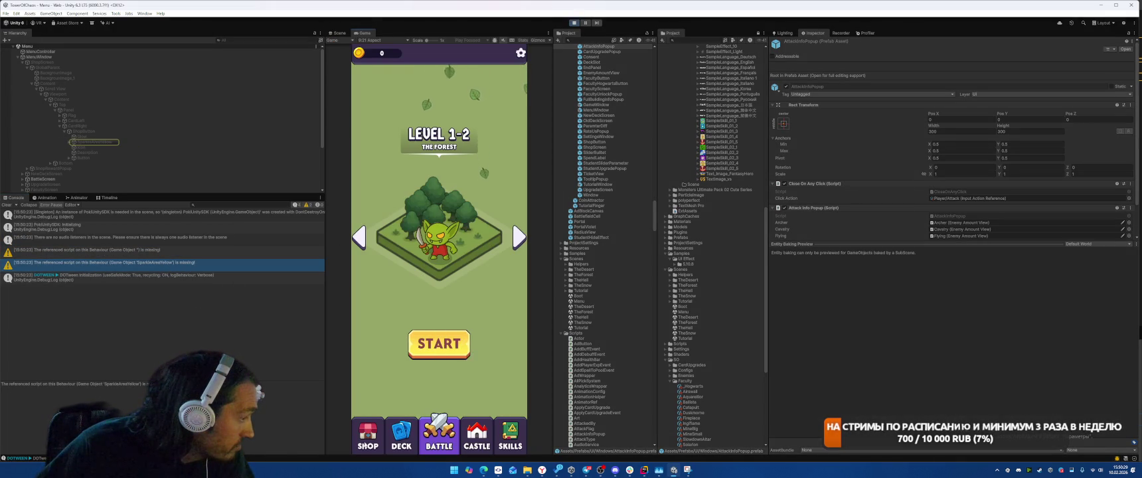
Claim the free 50-coin gold offer in the Shop and open the rewardedBreak log's source.
{"action": "left_click", "coordinate": [368, 438]}
{"action": "left_click", "coordinate": [462, 325]}
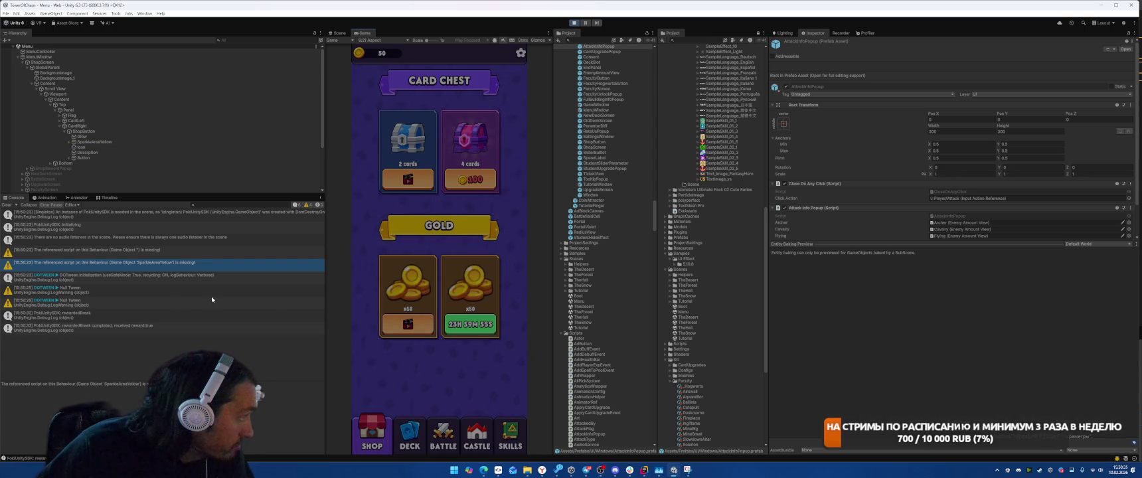
{"action": "left_click", "coordinate": [169, 328]}
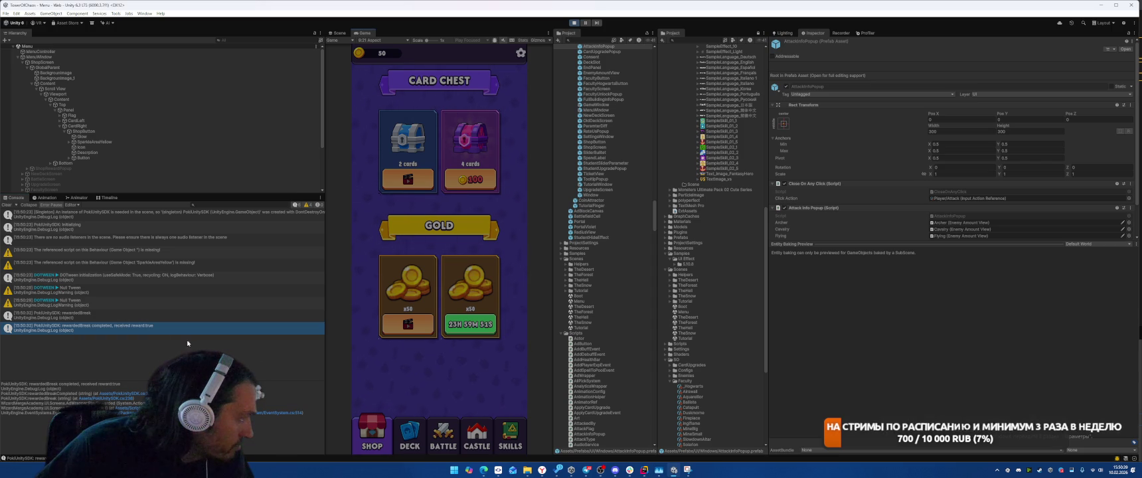
{"action": "left_click", "coordinate": [132, 400]}
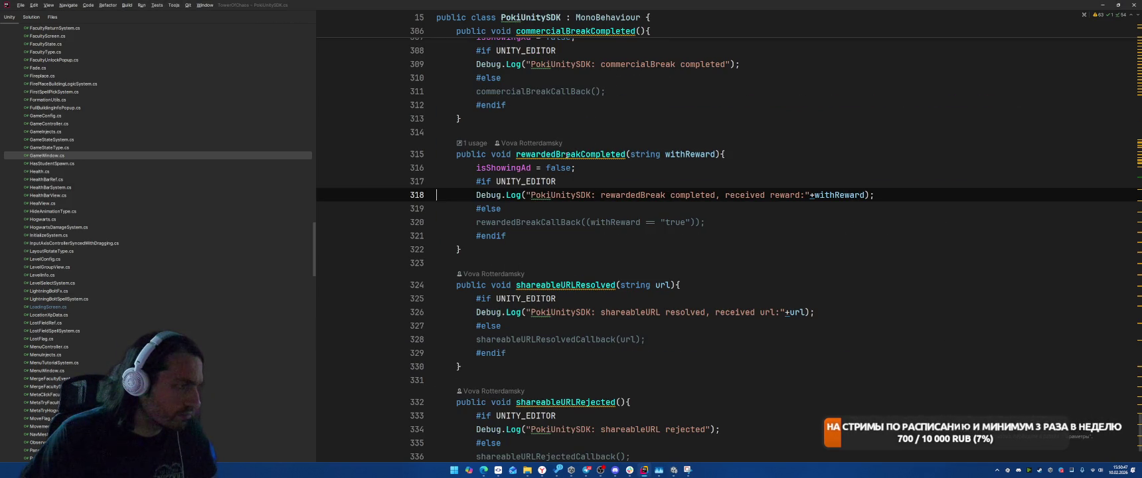
Add rewardedBreakCallBack(true); after the rewardedBreak Debug.Log in the editor branch.
{"action": "left_click", "coordinate": [579, 154]}
{"action": "left_click", "coordinate": [685, 154]}
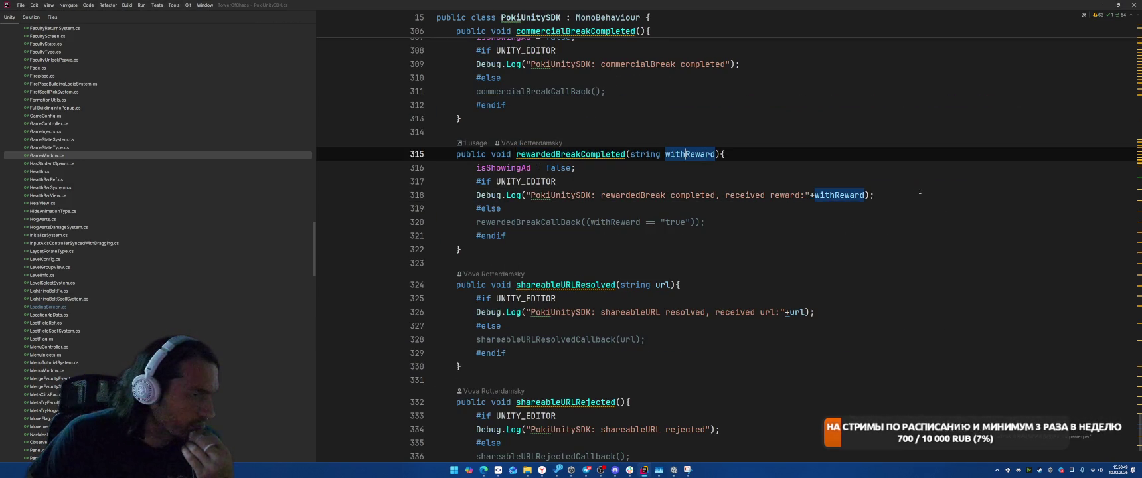
{"action": "left_click", "coordinate": [532, 222]}
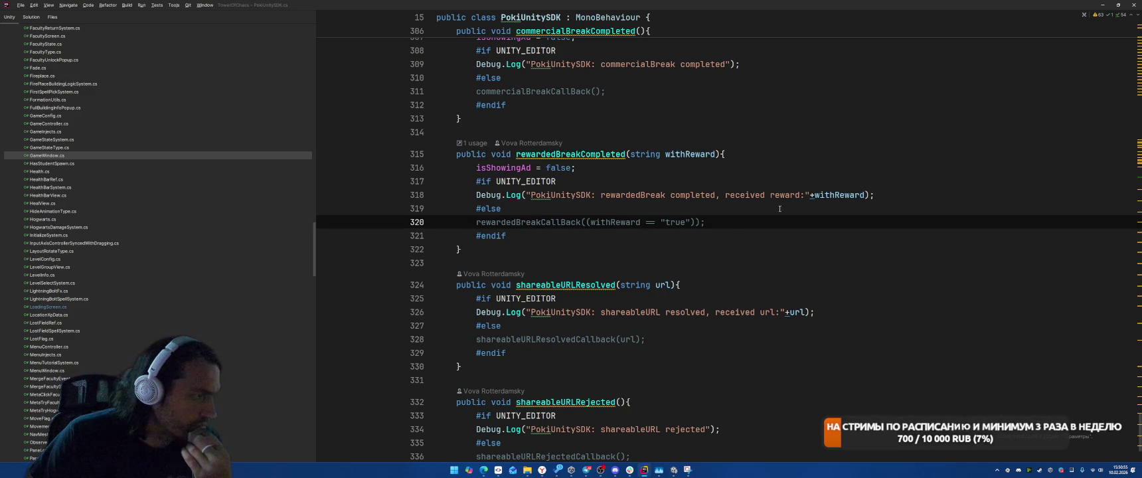
{"action": "left_click", "coordinate": [900, 195]}
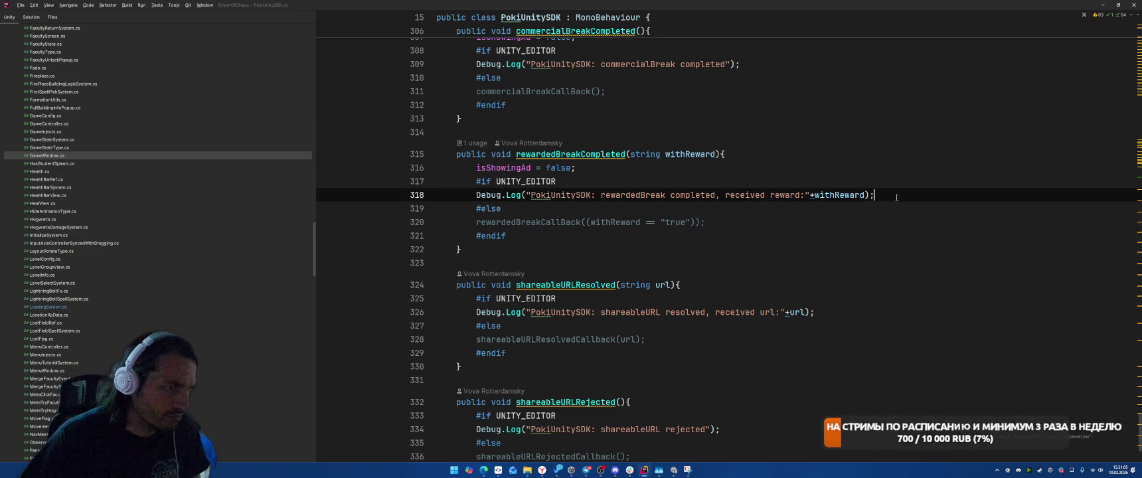
{"action": "key", "text": "Return"}
{"action": "type", "text": "rewardedBreakCallBack"}
{"action": "type", "text": "("}
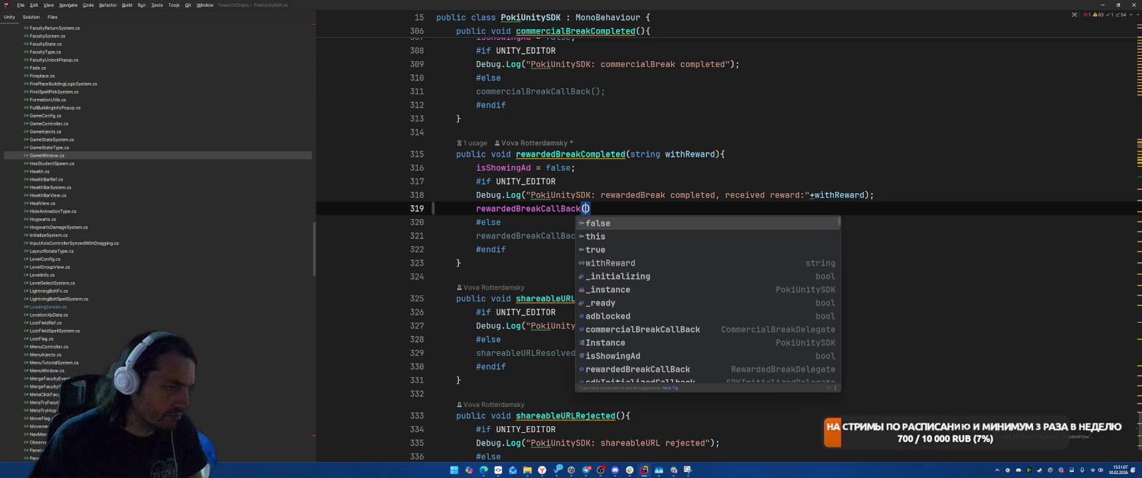
{"action": "type", "text": "tru"}
{"action": "key", "text": "Return"}
{"action": "type", "text": ";"}
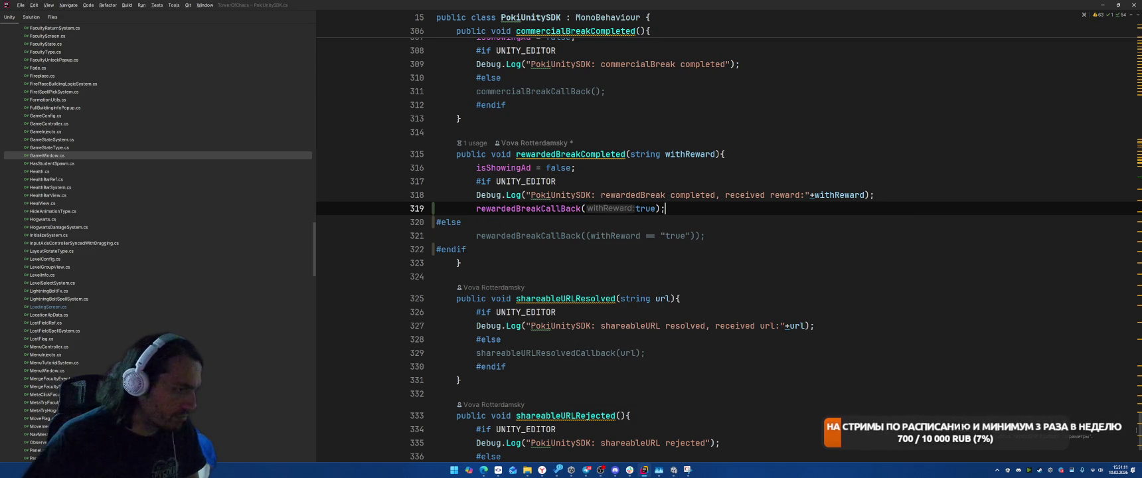
Add commercialBreakCallBack(); after the commercialBreak Debug.Log, then return to Unity.
{"action": "scroll", "coordinate": [843, 298], "scroll_direction": "up", "scroll_amount": 3}
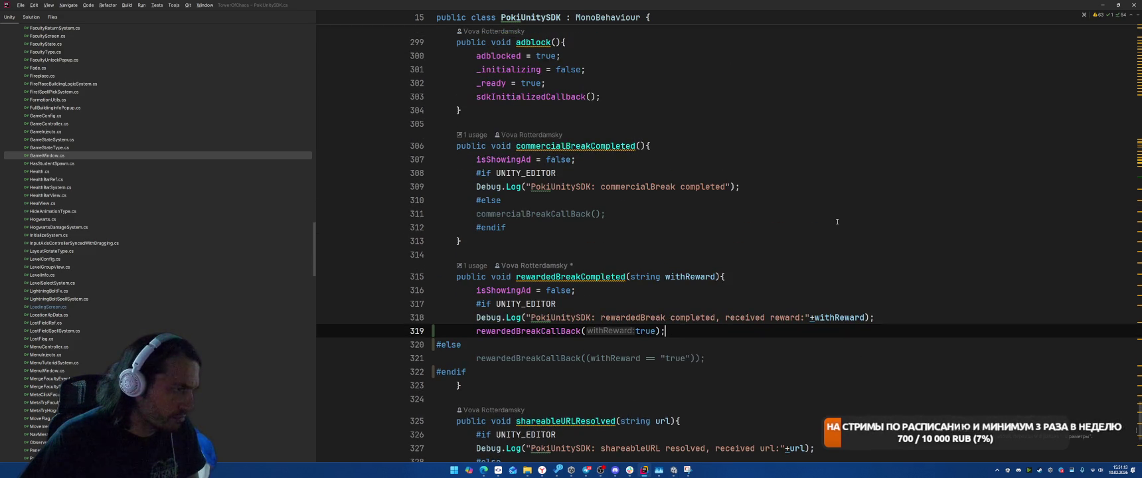
{"action": "left_click", "coordinate": [803, 192]}
{"action": "key", "text": "Return"}
{"action": "type", "text": "co"}
{"action": "key", "text": "Return"}
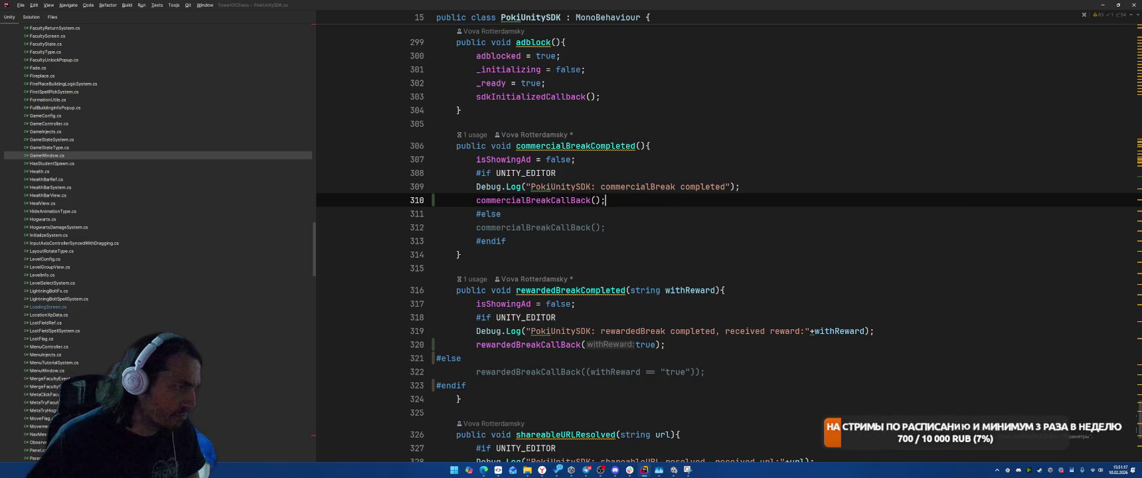
{"action": "key", "text": "alt+Tab"}
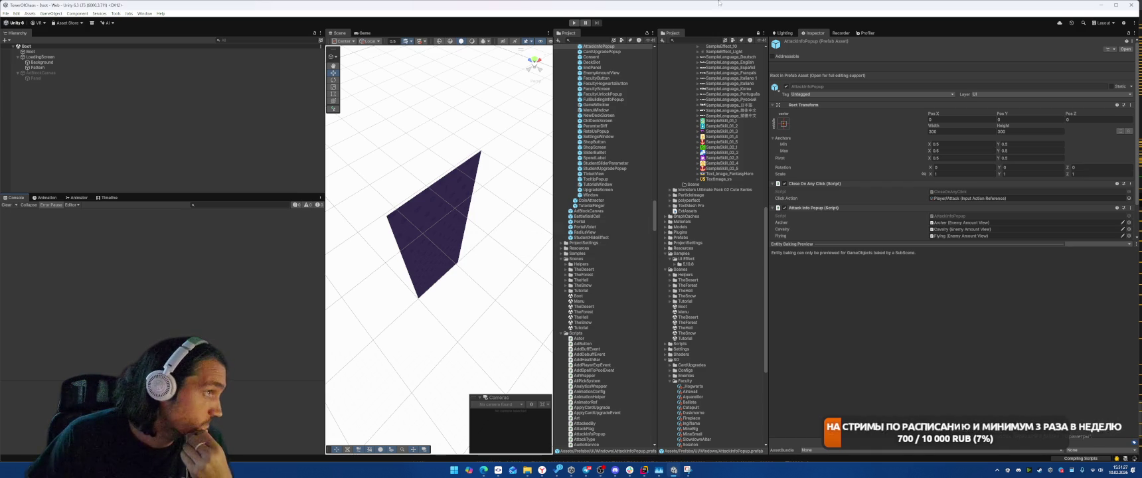
Run the game into TheForest to test the ad callbacks, stop it, and return to Rider.
{"action": "left_click", "coordinate": [575, 24]}
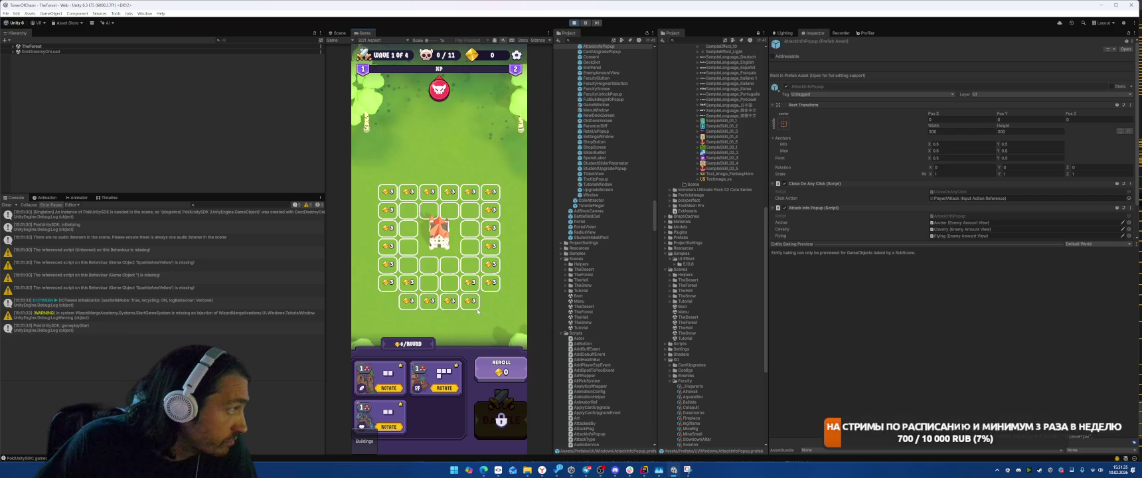
{"action": "key", "text": "ctrl+p"}
{"action": "key", "text": "alt+Tab"}
Switch to LoadingScreen.cs and review the FadeCanvasGroup call and uses of _time.
{"action": "scroll", "coordinate": [687, 384], "scroll_direction": "down", "scroll_amount": 5}
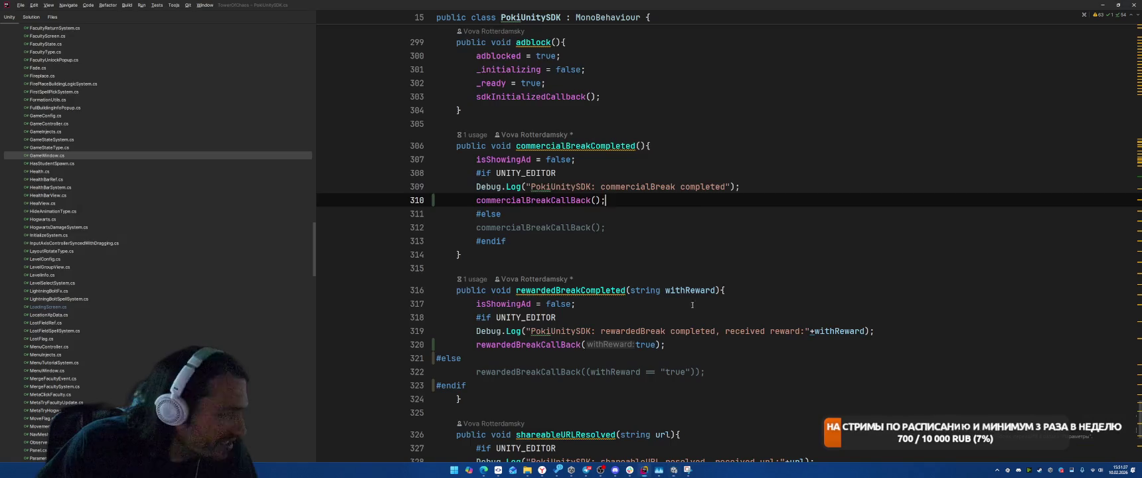
{"action": "key", "text": "ctrl+Tab"}
{"action": "key", "text": "Up"}
{"action": "key", "text": "Up"}
{"action": "key", "text": "Up"}
{"action": "scroll", "coordinate": [877, 174], "scroll_direction": "up", "scroll_amount": 6}
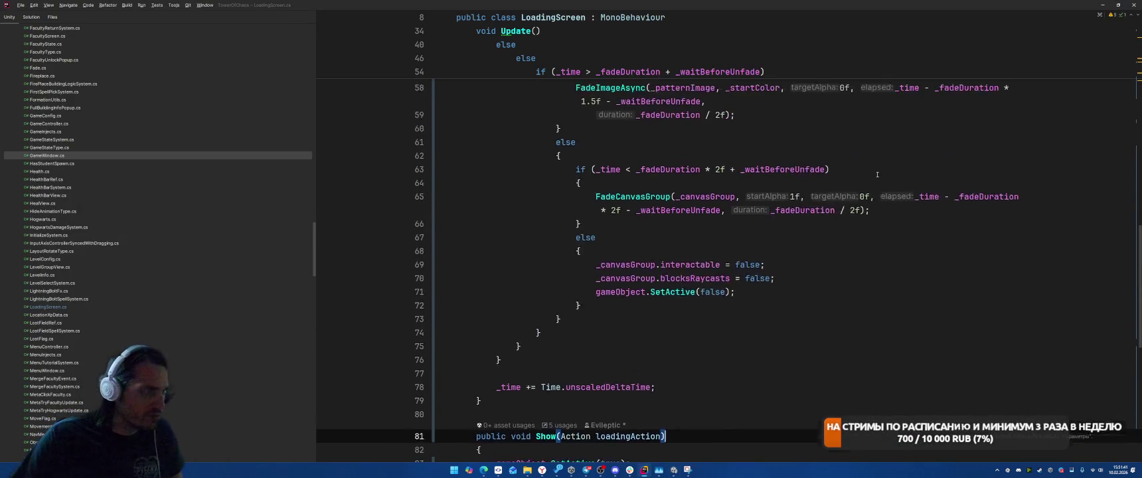
{"action": "scroll", "coordinate": [877, 175], "scroll_direction": "up", "scroll_amount": 1}
{"action": "left_click", "coordinate": [669, 226]}
{"action": "scroll", "coordinate": [852, 212], "scroll_direction": "up", "scroll_amount": 1}
{"action": "scroll", "coordinate": [928, 268], "scroll_direction": "up", "scroll_amount": 2}
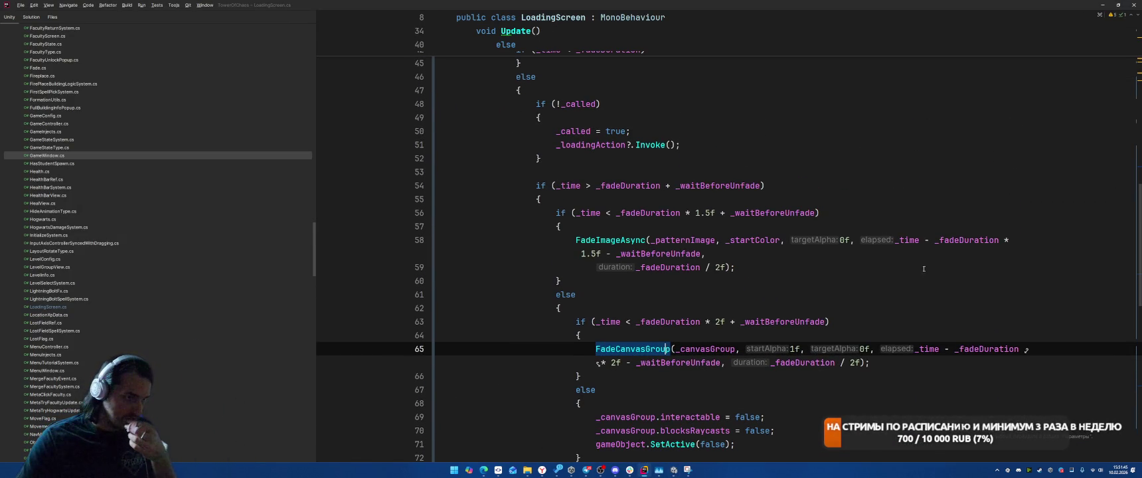
{"action": "left_click", "coordinate": [589, 212]}
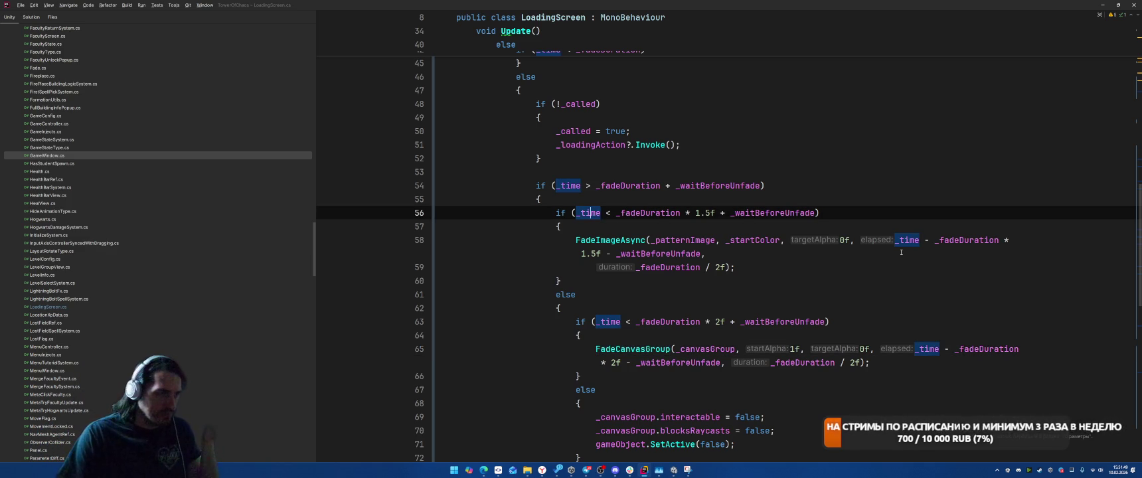
Check where _fadeDuration is used and reach the unfade branch's elapsed-time expression.
{"action": "scroll", "coordinate": [616, 187], "scroll_direction": "up", "scroll_amount": 1}
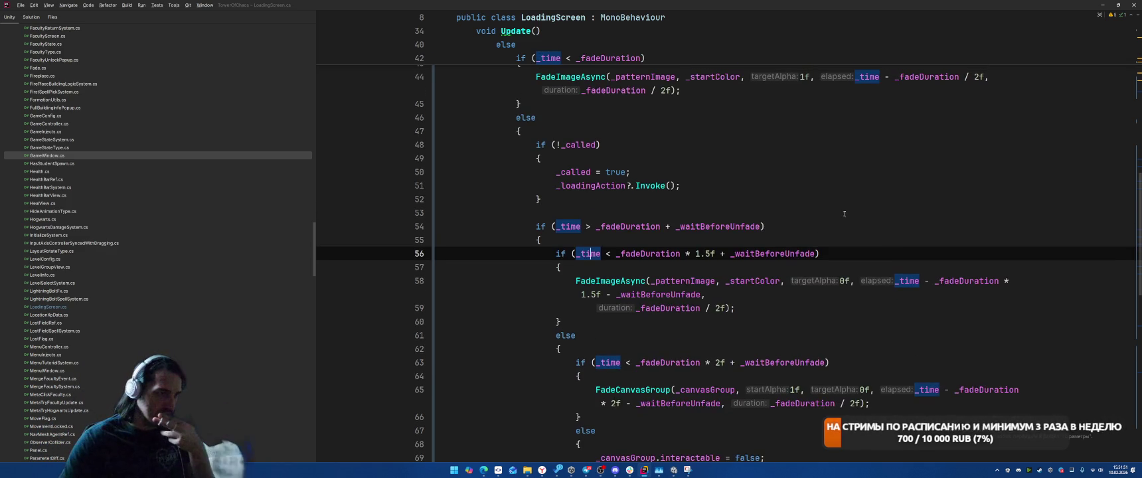
{"action": "scroll", "coordinate": [616, 187], "scroll_direction": "up", "scroll_amount": 1}
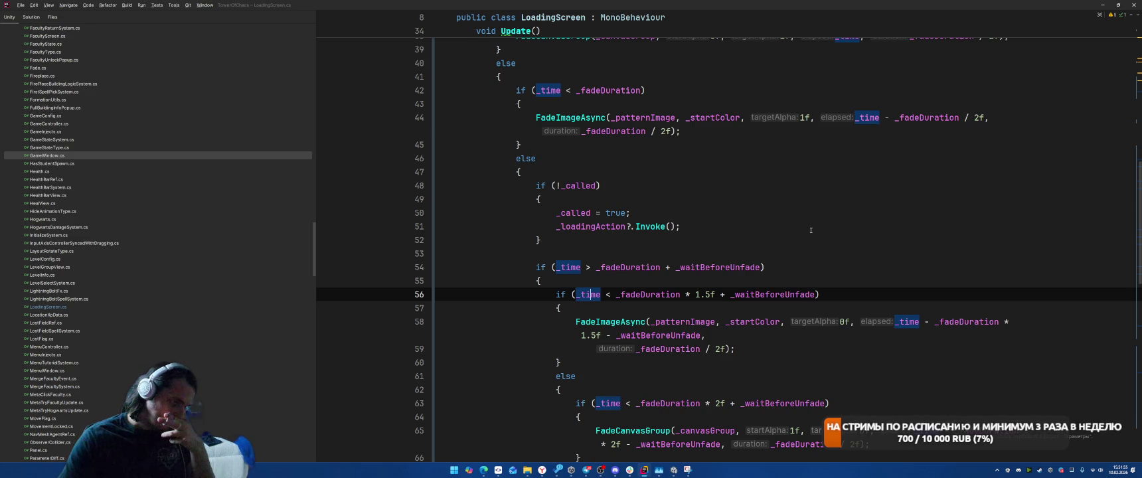
{"action": "scroll", "coordinate": [810, 231], "scroll_direction": "up", "scroll_amount": 2}
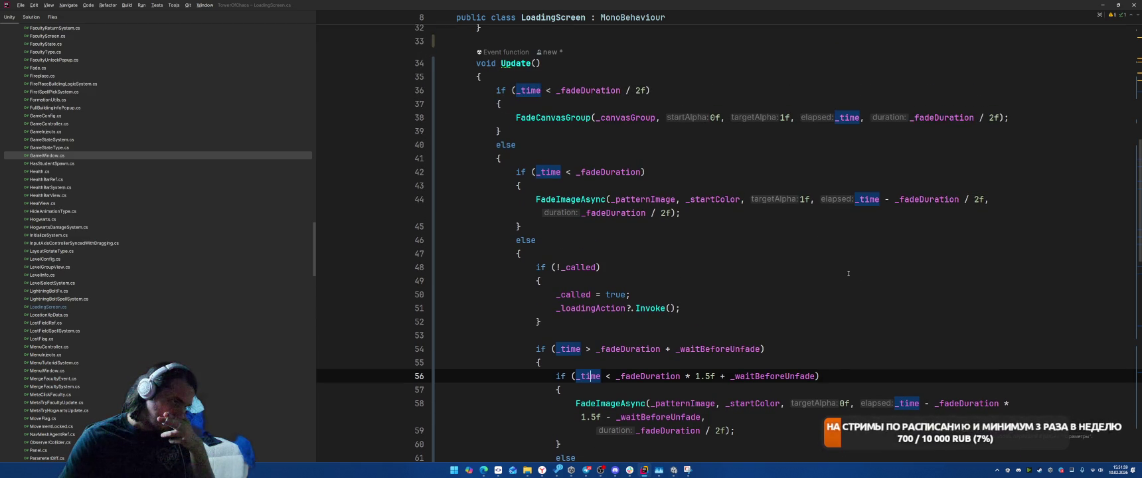
{"action": "left_click", "coordinate": [629, 349]}
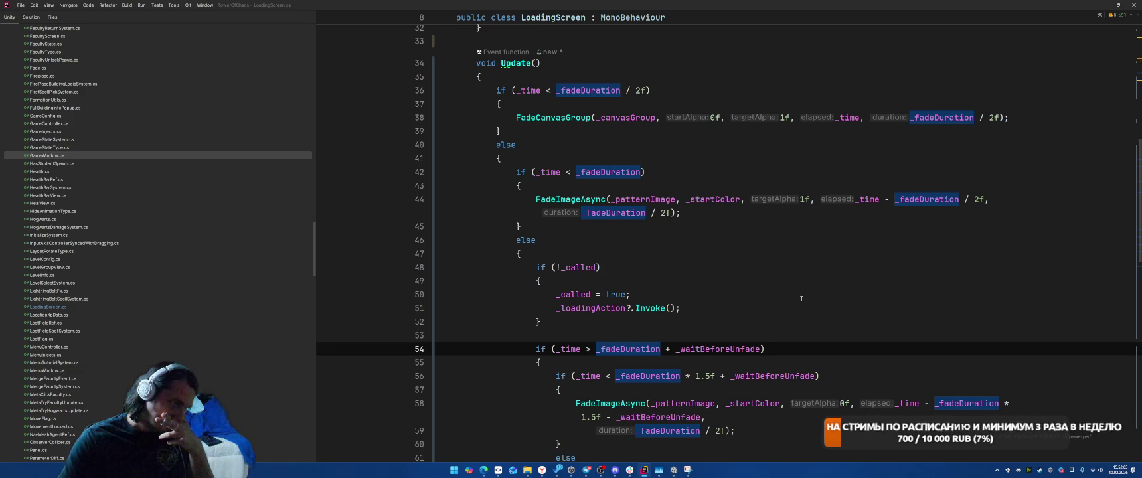
{"action": "scroll", "coordinate": [814, 292], "scroll_direction": "down", "scroll_amount": 1}
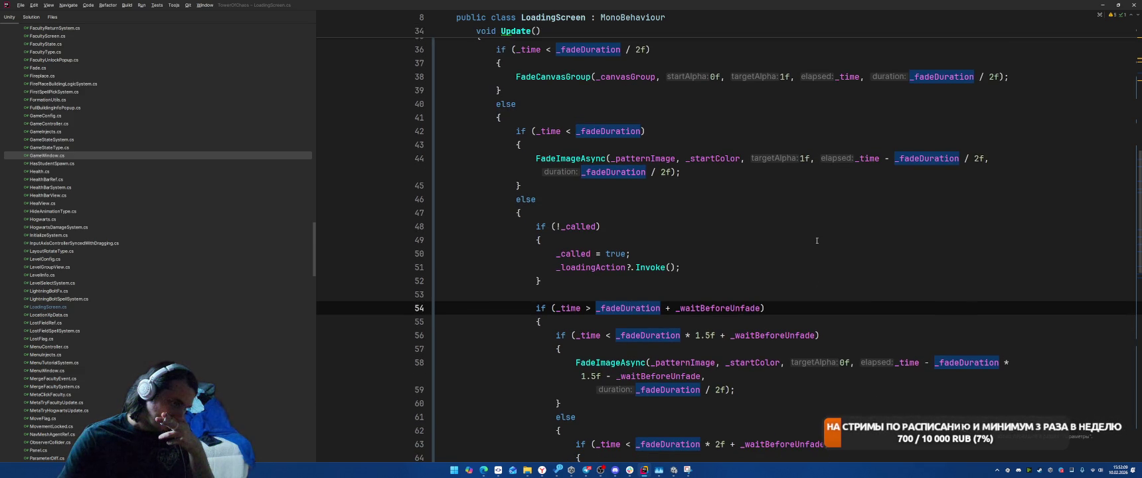
{"action": "scroll", "coordinate": [816, 240], "scroll_direction": "down", "scroll_amount": 1}
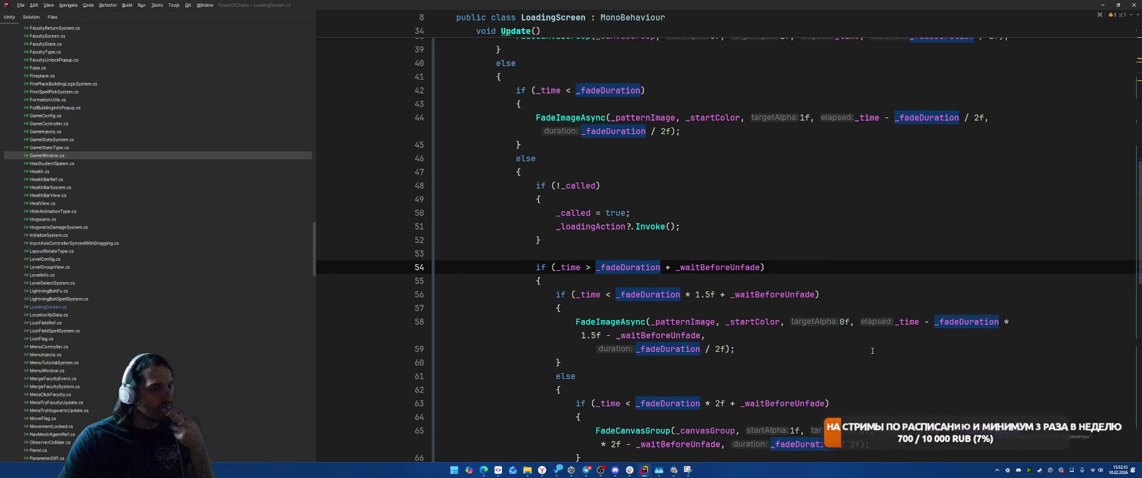
{"action": "scroll", "coordinate": [871, 352], "scroll_direction": "down", "scroll_amount": 1}
{"action": "scroll", "coordinate": [871, 352], "scroll_direction": "down", "scroll_amount": 2}
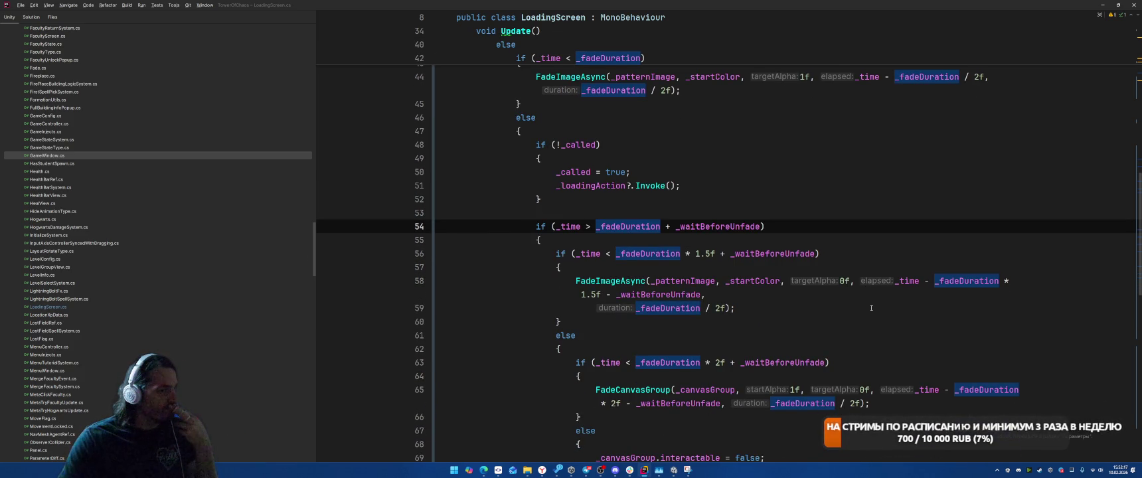
{"action": "left_click", "coordinate": [895, 281]}
Extract the unfade branch's elapsed-time expression into a local variable named elapsed.
{"action": "mouse_move", "coordinate": [887, 282]}
{"action": "left_mouse_down"}
{"action": "mouse_move", "coordinate": [687, 294]}
{"action": "mouse_move", "coordinate": [701, 294]}
{"action": "left_mouse_up"}
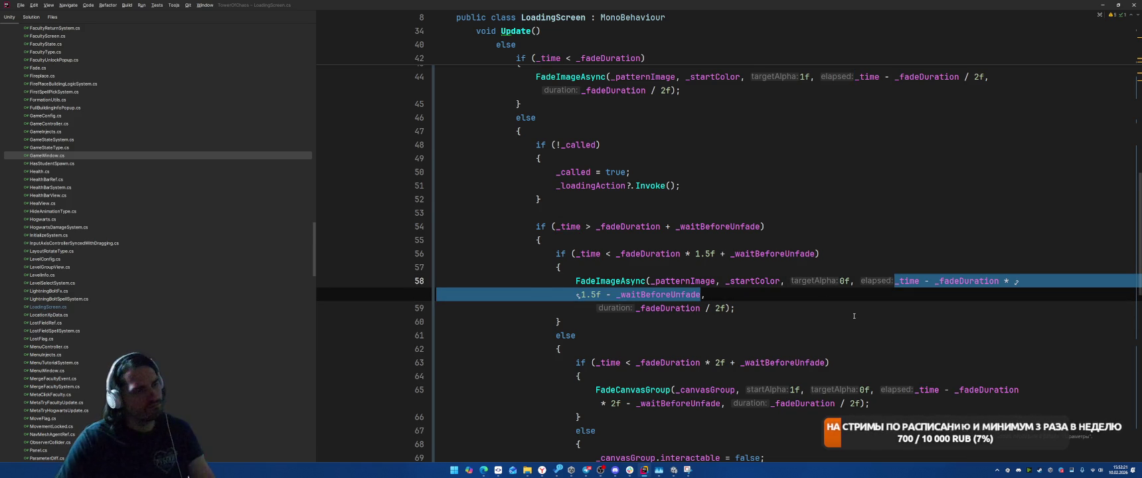
{"action": "key", "text": "ctrl+alt+v"}
{"action": "key", "text": "Down"}
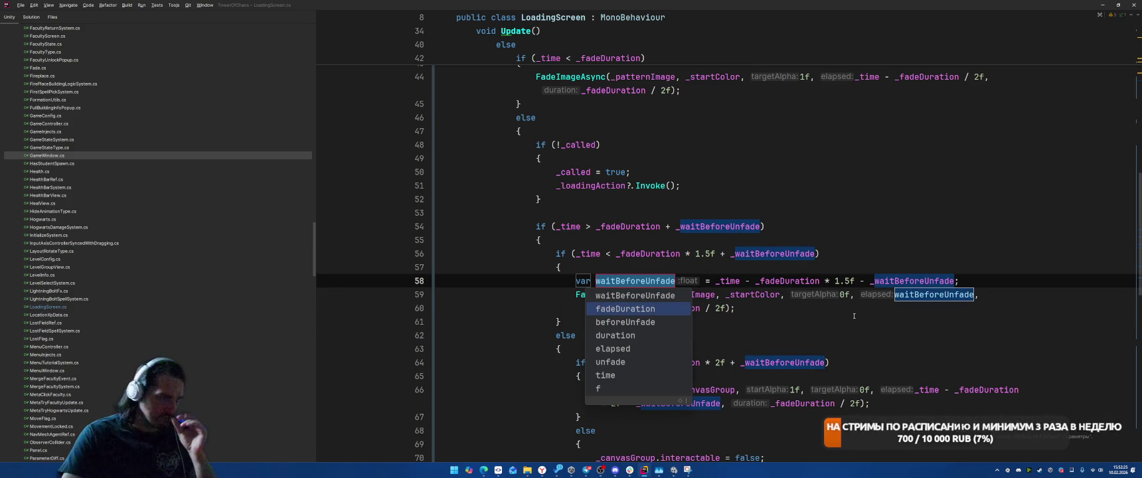
{"action": "key", "text": "Down"}
{"action": "key", "text": "Down"}
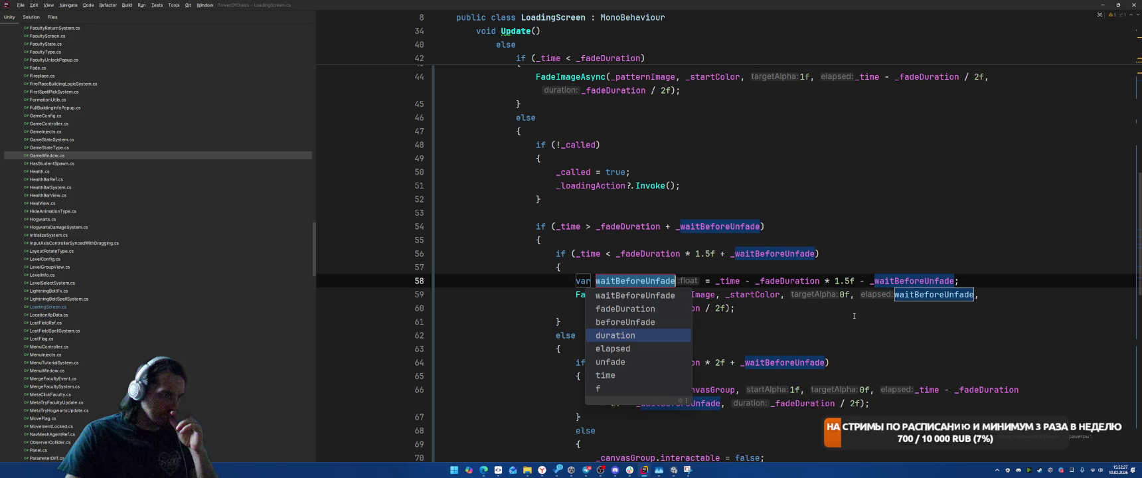
{"action": "key", "text": "Down"}
{"action": "key", "text": "Return"}
Tidy the call arguments and introduce a variable for _fadeDuration / 2f, replacing all 6 occurrences.
{"action": "key", "text": "Down"}
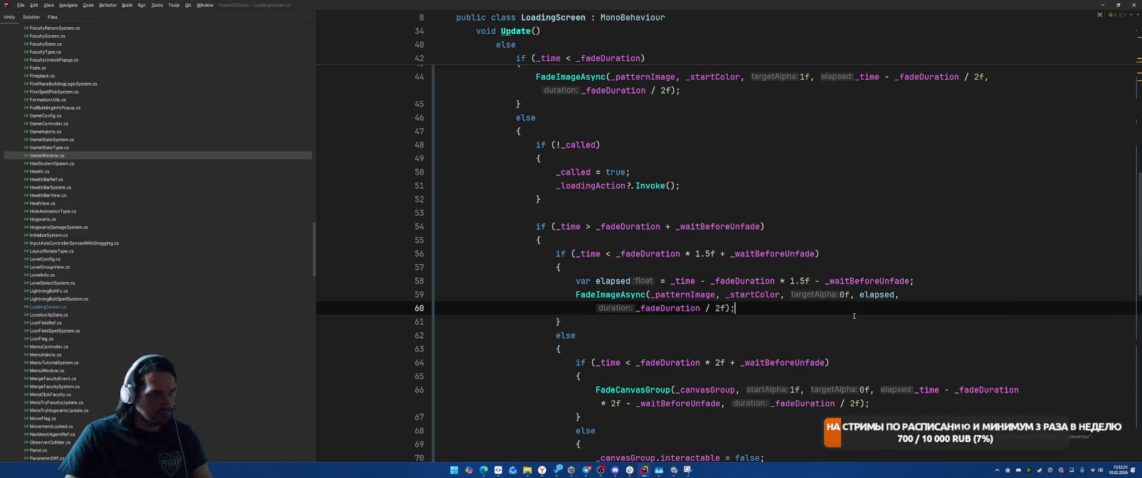
{"action": "key", "text": "Delete"}
{"action": "key", "text": "End"}
{"action": "key", "text": "BackSpace"}
{"action": "key", "text": "Right"}
{"action": "key", "text": "Right"}
{"action": "key", "text": "Right"}
{"action": "key", "text": "ctrl+shift+Left"}
{"action": "key", "text": "ctrl+shift+Left"}
{"action": "key", "text": "ctrl+shift+Left"}
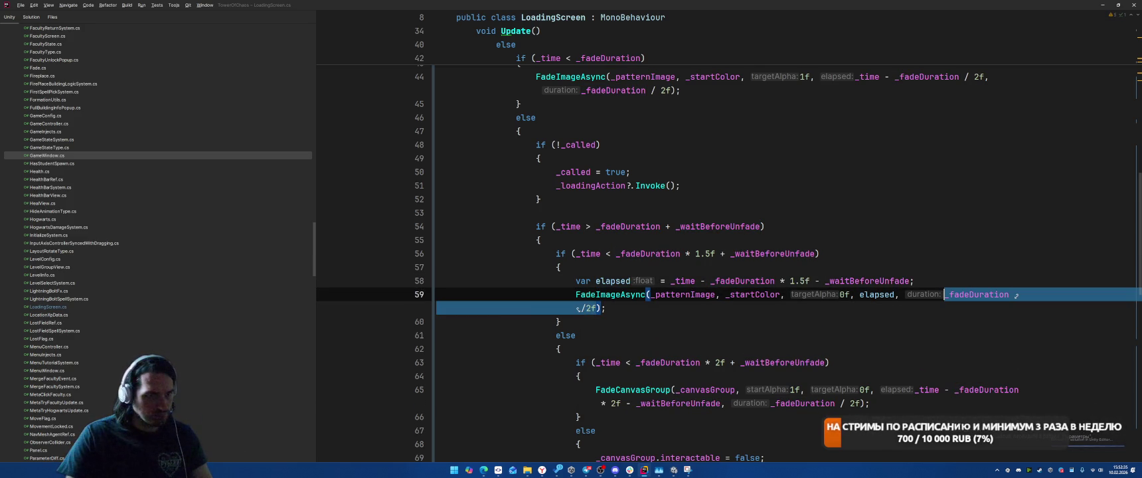
{"action": "key", "text": "ctrl+shift+r"}
{"action": "key", "text": "Return"}
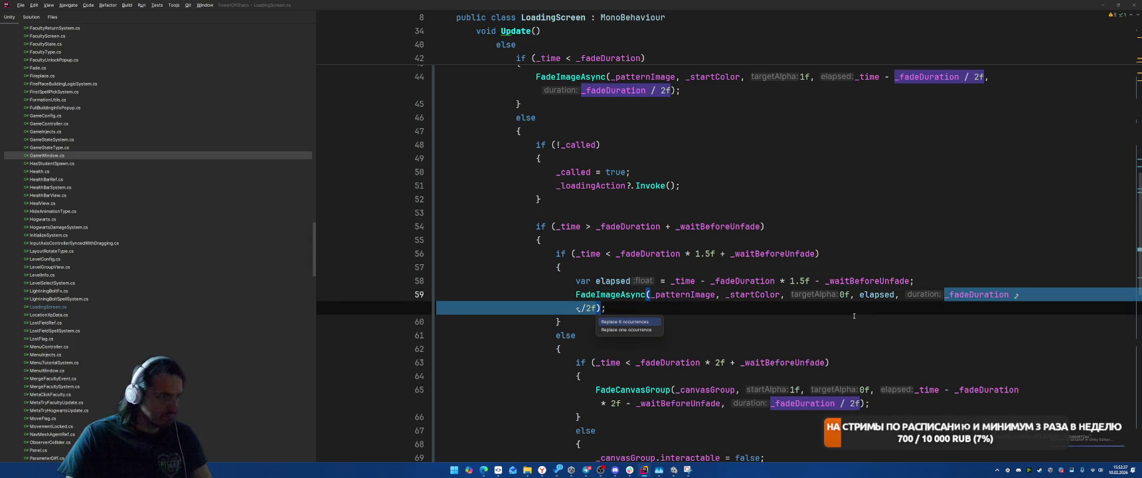
{"action": "key", "text": "Return"}
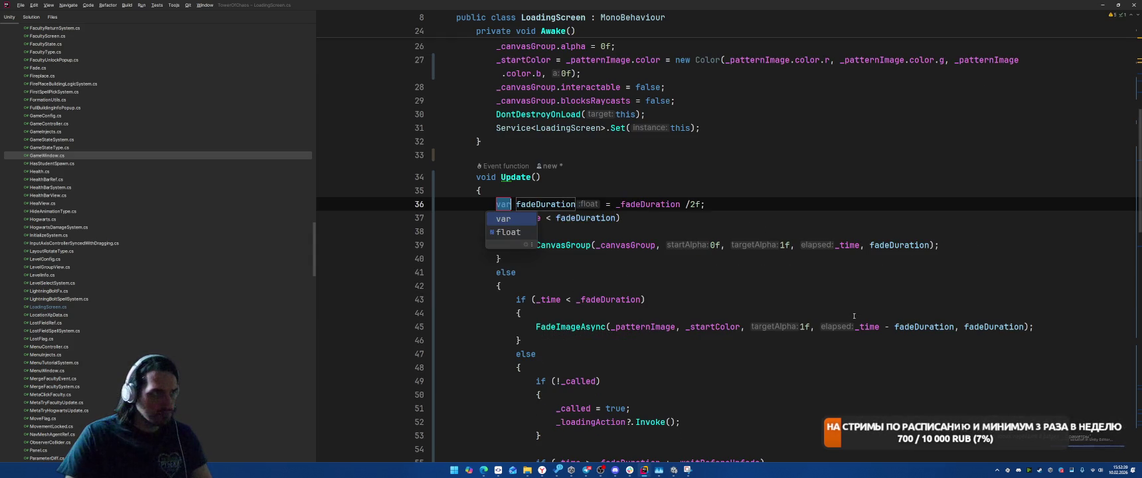
{"action": "key", "text": "Return"}
{"action": "key", "text": "Return"}
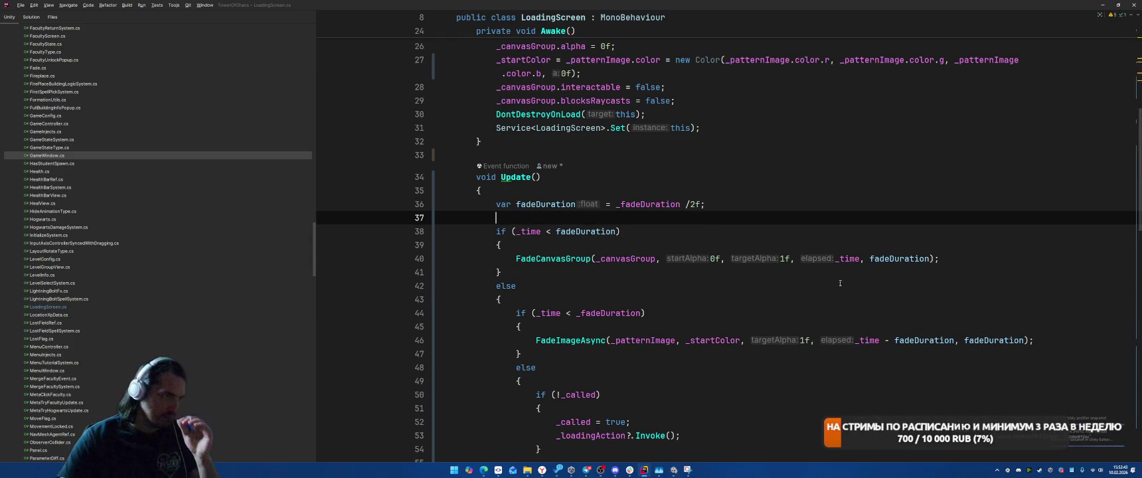
Rename the new variable to halfDuration everywhere.
{"action": "key", "text": "Up"}
{"action": "key", "text": "Right"}
{"action": "key", "text": "Right"}
{"action": "key", "text": "Right"}
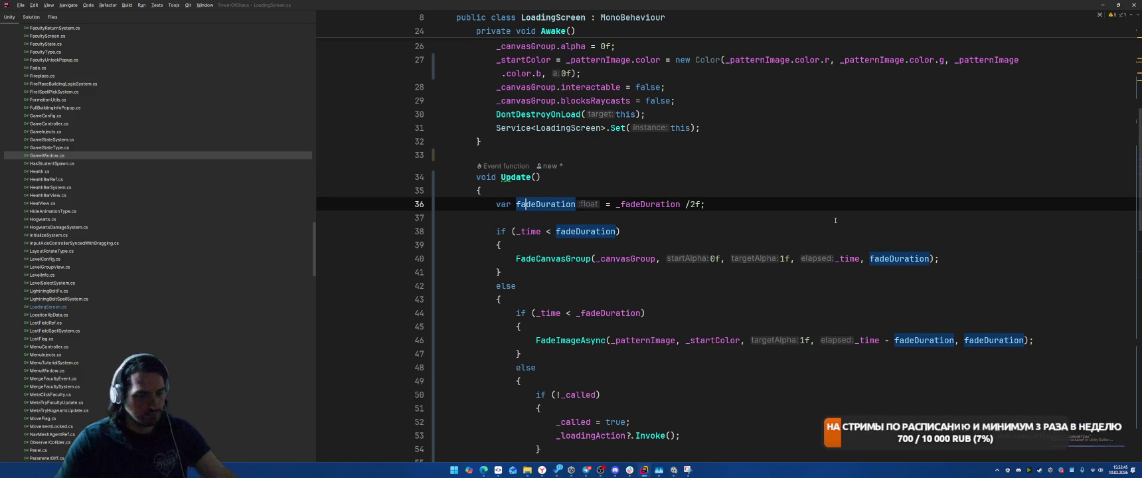
{"action": "key", "text": "ctrl+r"}
{"action": "key", "text": "ctrl+r"}
{"action": "type", "text": "haldf"}
{"action": "key", "text": "BackSpace"}
{"action": "key", "text": "BackSpace"}
{"action": "type", "text": "fDuration"}
{"action": "key", "text": "Return"}
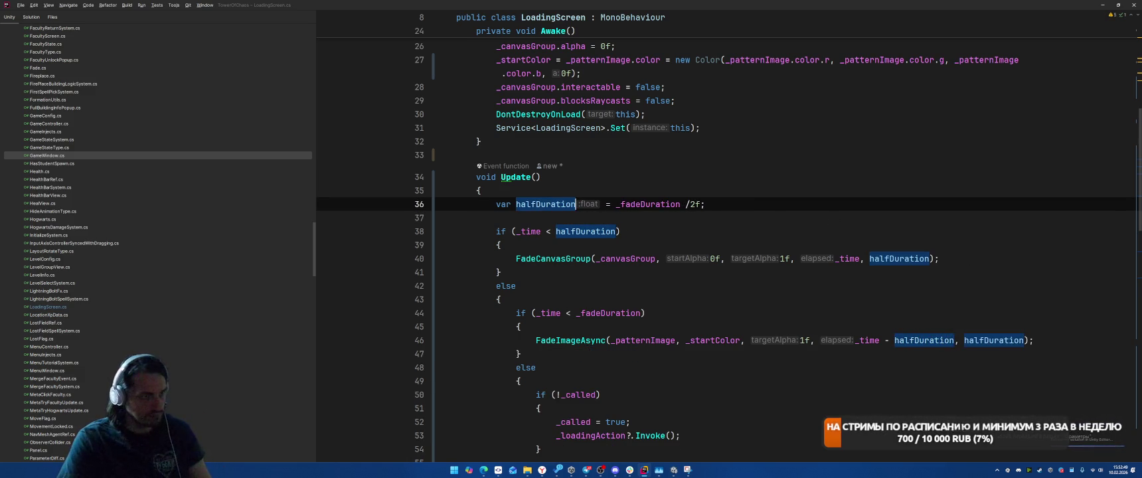
Give halfDuration an explicit float type and move its line above Update as a field.
{"action": "scroll", "coordinate": [778, 249], "scroll_direction": "up", "scroll_amount": 3}
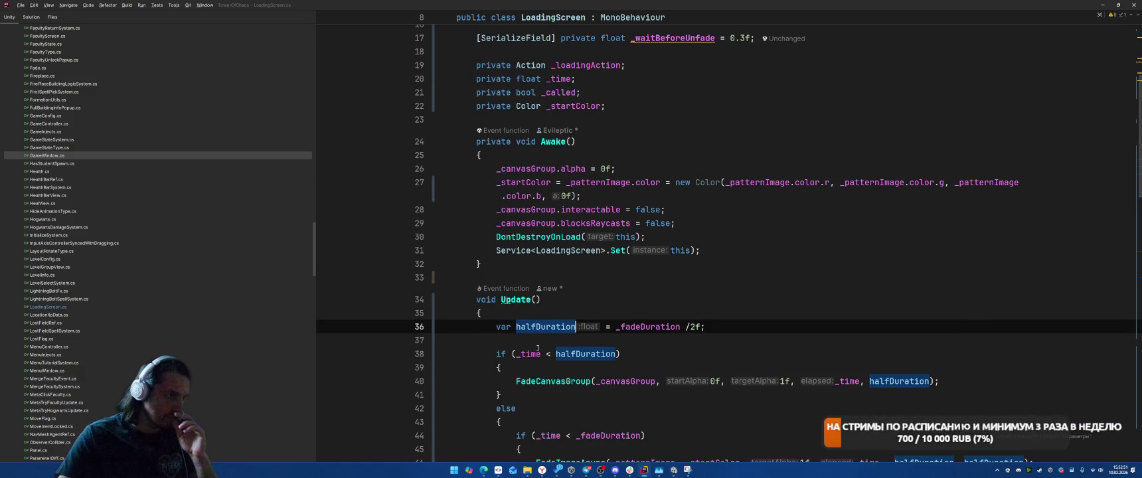
{"action": "left_click", "coordinate": [503, 328]}
{"action": "key", "text": "alt+Return"}
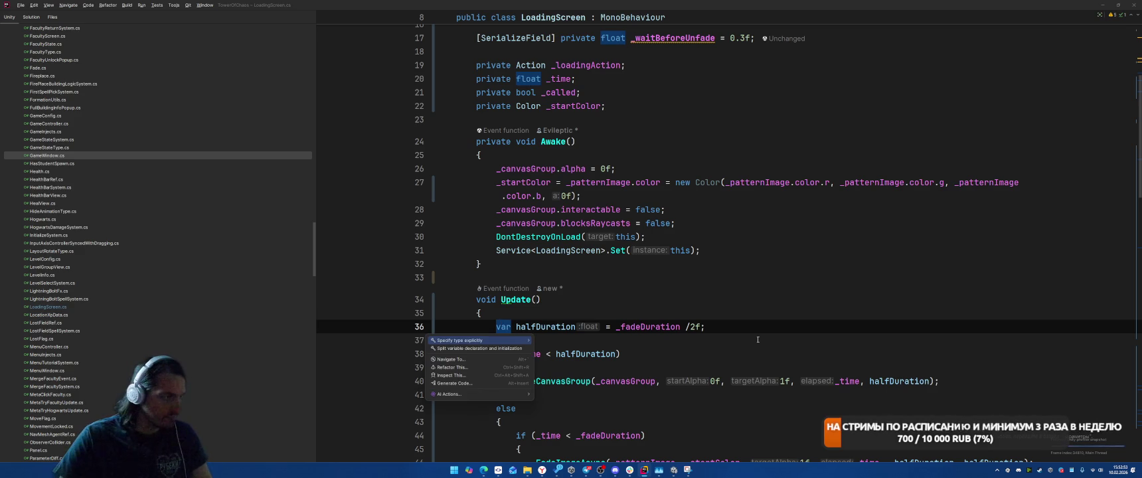
{"action": "key", "text": "Return"}
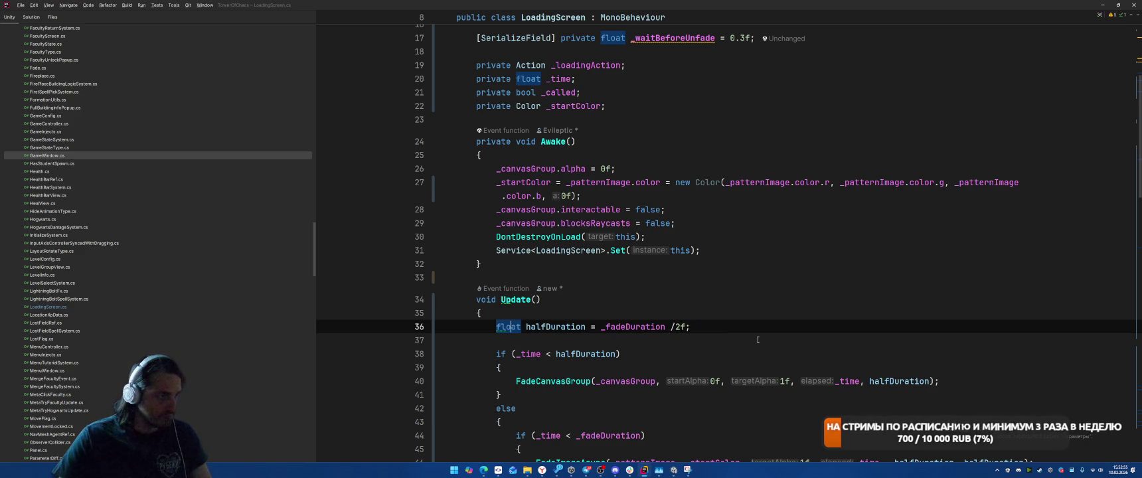
{"action": "key", "text": "alt+shift+Up"}
{"action": "key", "text": "alt+shift+Up"}
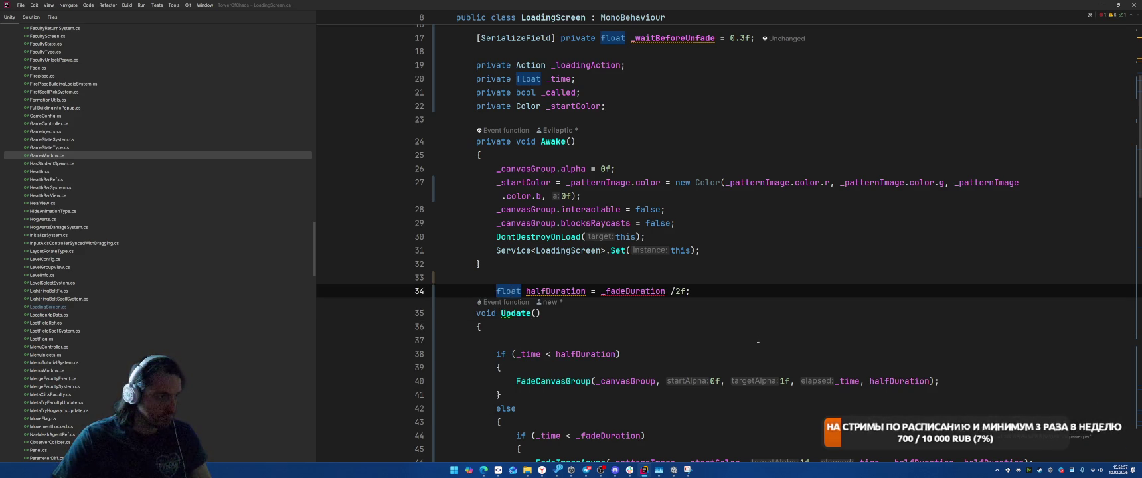
{"action": "key", "text": "ctrl+Right"}
{"action": "key", "text": "ctrl+Right"}
Move the halfDuration = _fadeDuration / 2f assignment into Awake and drop the field's initializer.
{"action": "key", "text": "ctrl+w"}
{"action": "key", "text": "ctrl+w"}
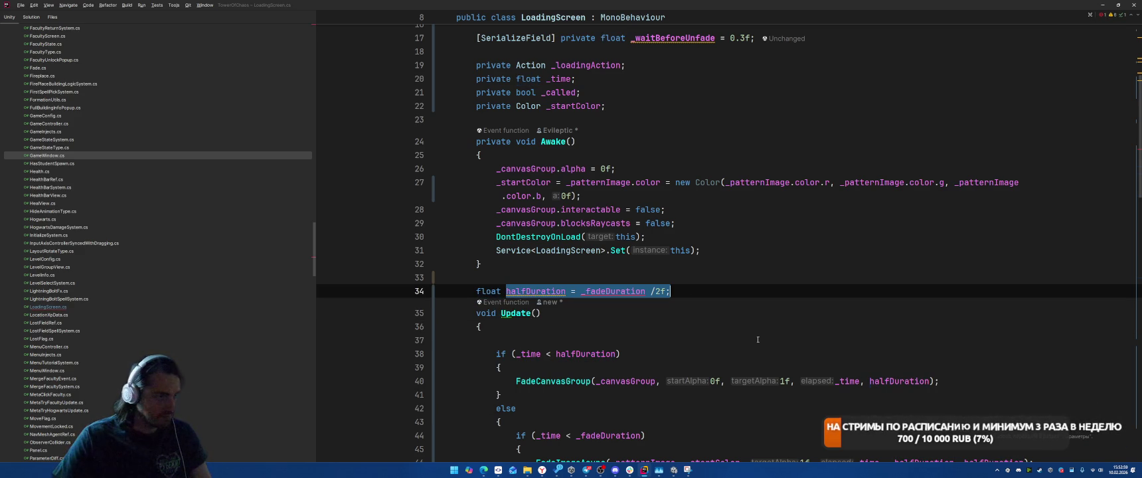
{"action": "left_click", "coordinate": [780, 257]}
{"action": "key", "text": "Return"}
{"action": "type", "text": "halfDuration = _fadeDuration /2f;"}
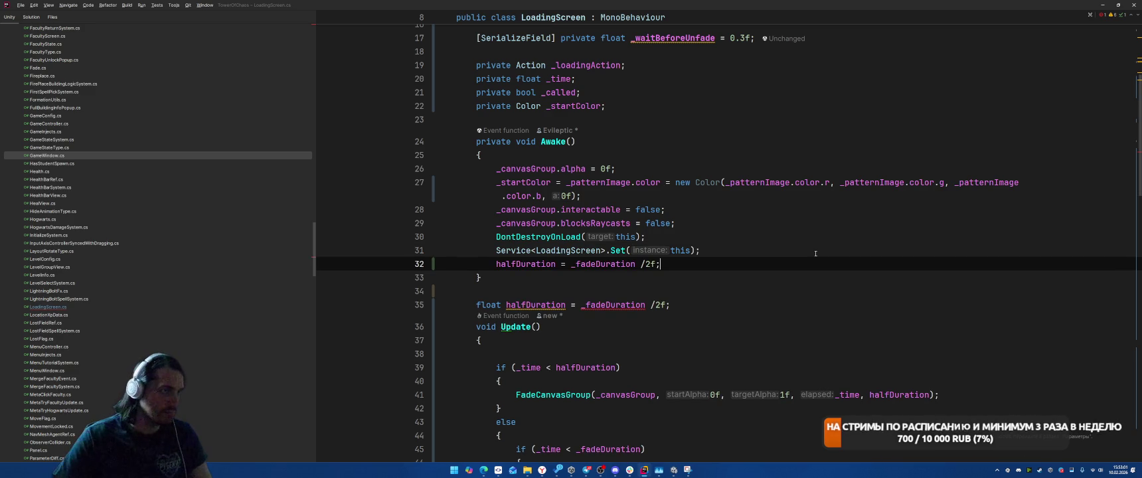
{"action": "key", "text": "Down"}
{"action": "key", "text": "Down"}
{"action": "key", "text": "Down"}
{"action": "key", "text": "Right"}
{"action": "key", "text": "ctrl+shift+Left"}
{"action": "key", "text": "ctrl+shift+Left"}
{"action": "key", "text": "ctrl+shift+Left"}
{"action": "key", "text": "BackSpace"}
Extract the fade-out branch's elapsed-time expression into an elapsed variable and review FadeImageAsync.
{"action": "key", "text": "Page_Down"}
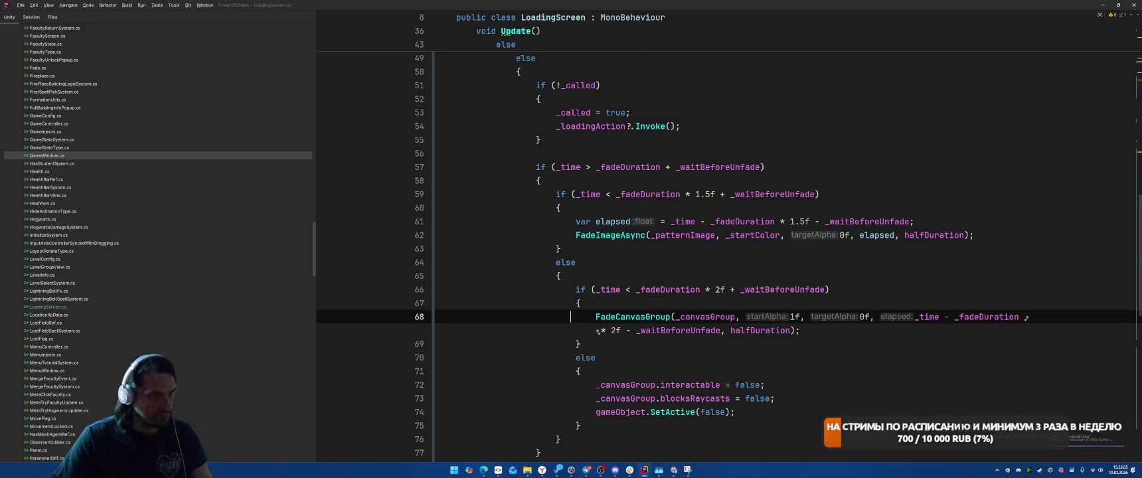
{"action": "scroll", "coordinate": [893, 299], "scroll_direction": "up", "scroll_amount": 3}
{"action": "scroll", "coordinate": [892, 299], "scroll_direction": "down", "scroll_amount": 3}
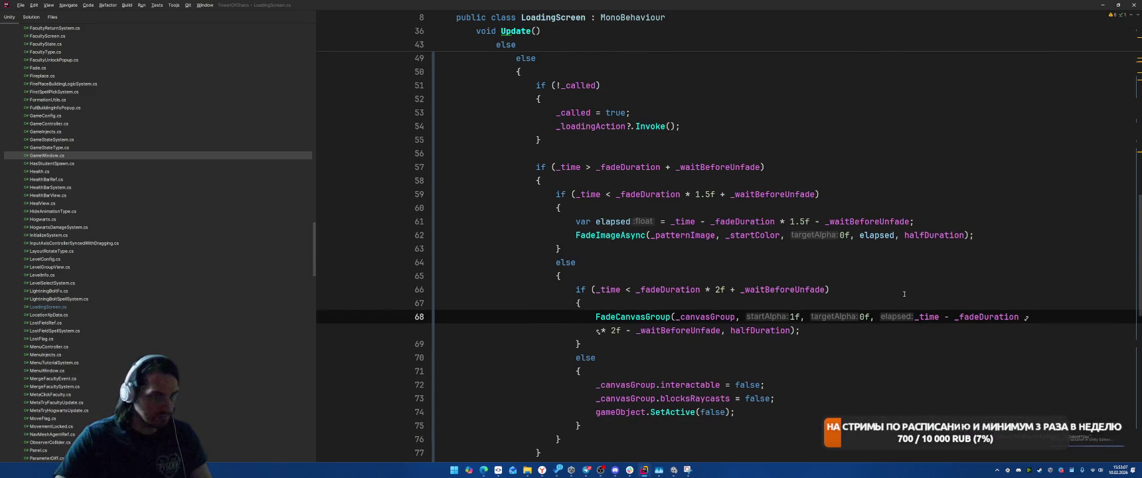
{"action": "mouse_move", "coordinate": [914, 316]}
{"action": "left_mouse_down"}
{"action": "mouse_move", "coordinate": [856, 333]}
{"action": "mouse_move", "coordinate": [720, 330]}
{"action": "left_mouse_up"}
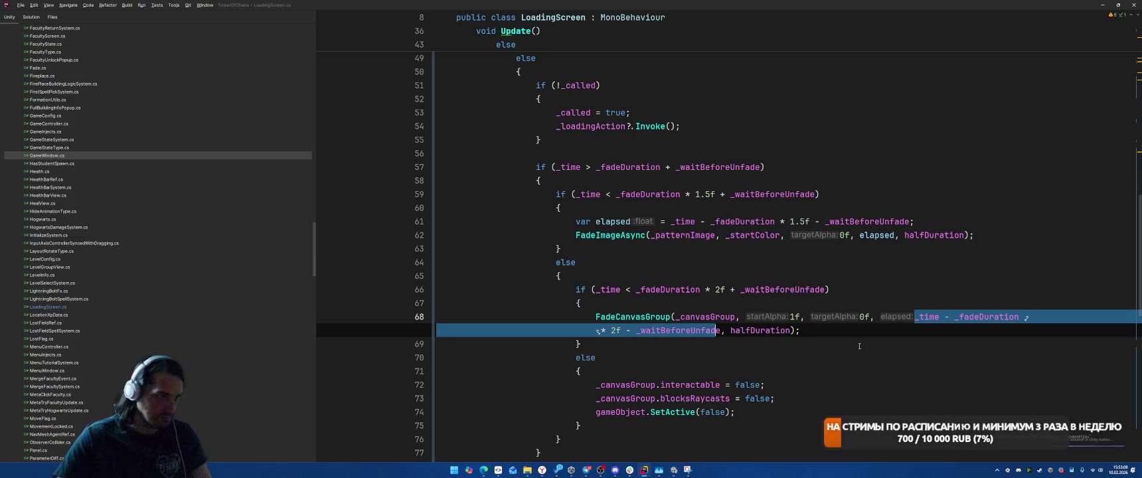
{"action": "key", "text": "ctrl+shift+r"}
{"action": "key", "text": "Return"}
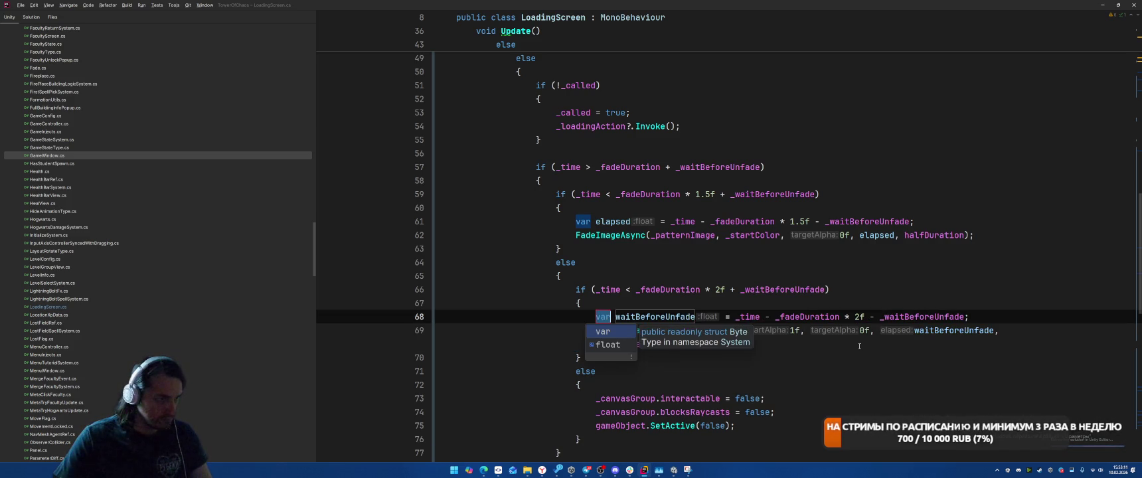
{"action": "type", "text": "elapsed"}
{"action": "key", "text": "Return"}
{"action": "key", "text": "Down"}
{"action": "key", "text": "Home"}
{"action": "key", "text": "Up"}
{"action": "key", "text": "Up"}
{"action": "key", "text": "Up"}
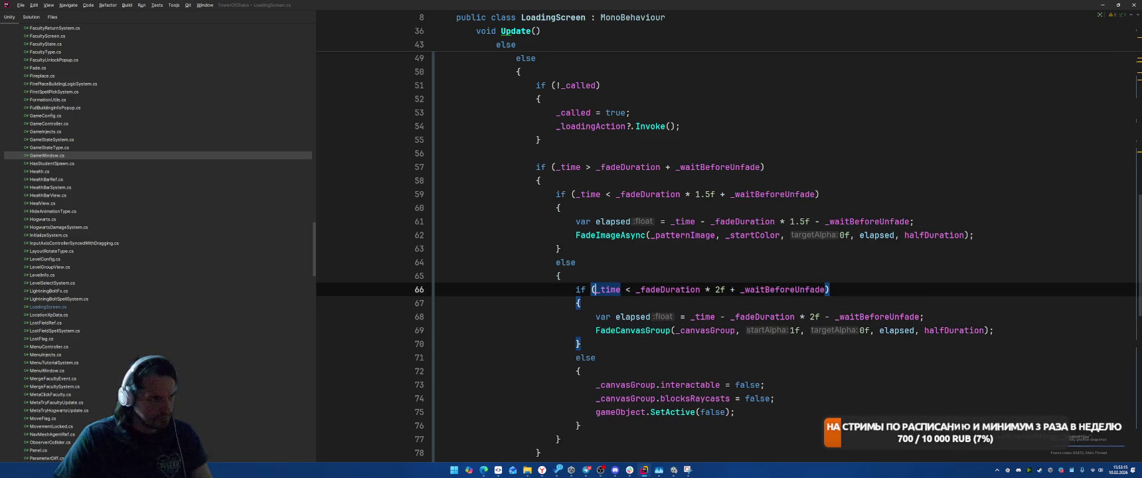
{"action": "key", "text": "Up"}
{"action": "key", "text": "Up"}
{"action": "scroll", "coordinate": [841, 257], "scroll_direction": "up", "scroll_amount": 2}
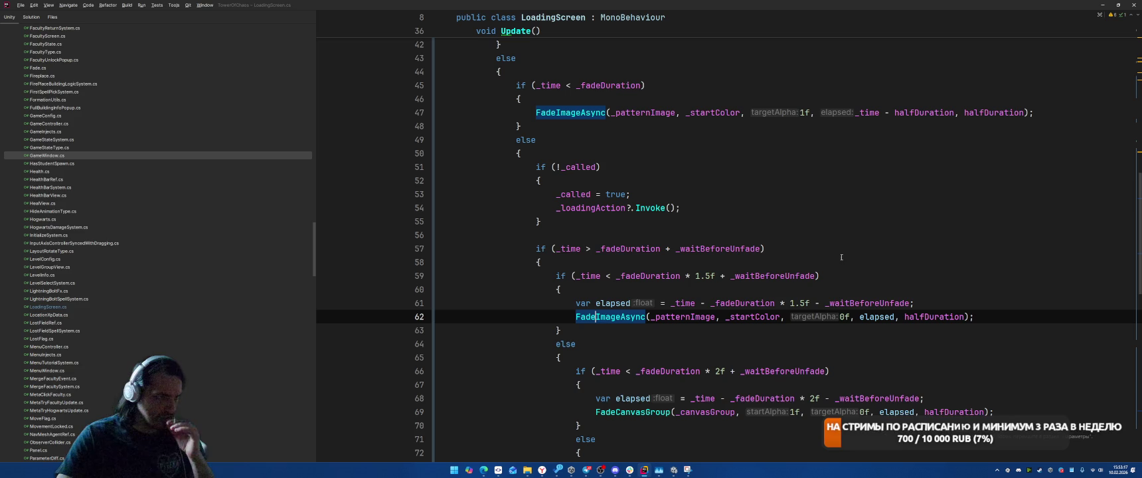
Review where _fadeDuration, _waitBeforeUnfade and halfDuration are used across LoadingScreen.
{"action": "left_click", "coordinate": [659, 276]}
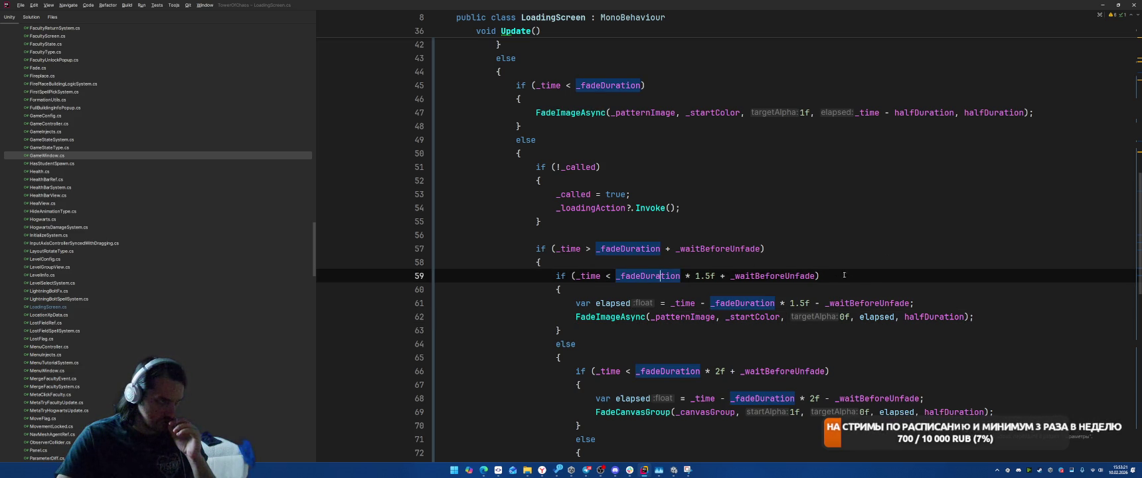
{"action": "left_click", "coordinate": [760, 248]}
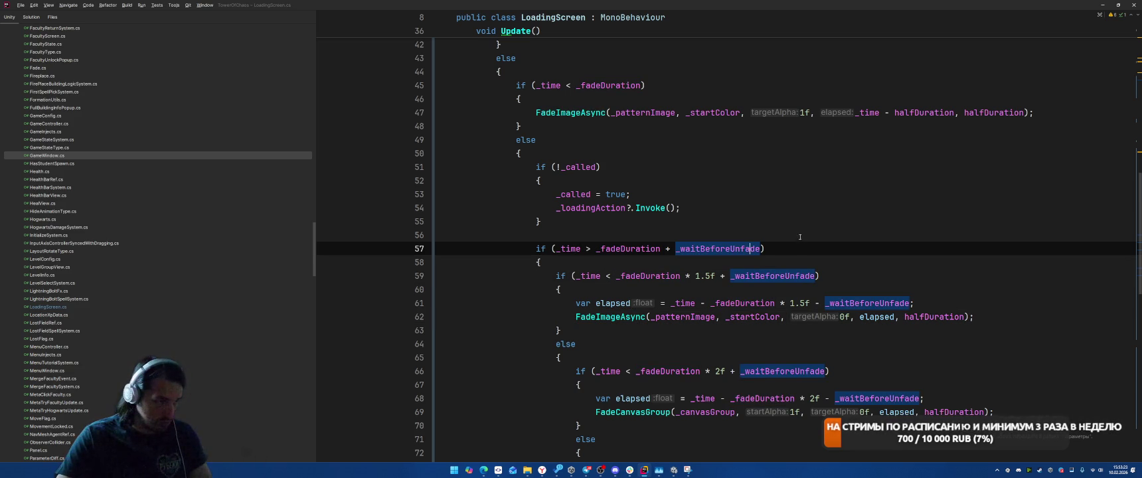
{"action": "scroll", "coordinate": [808, 228], "scroll_direction": "up", "scroll_amount": 2}
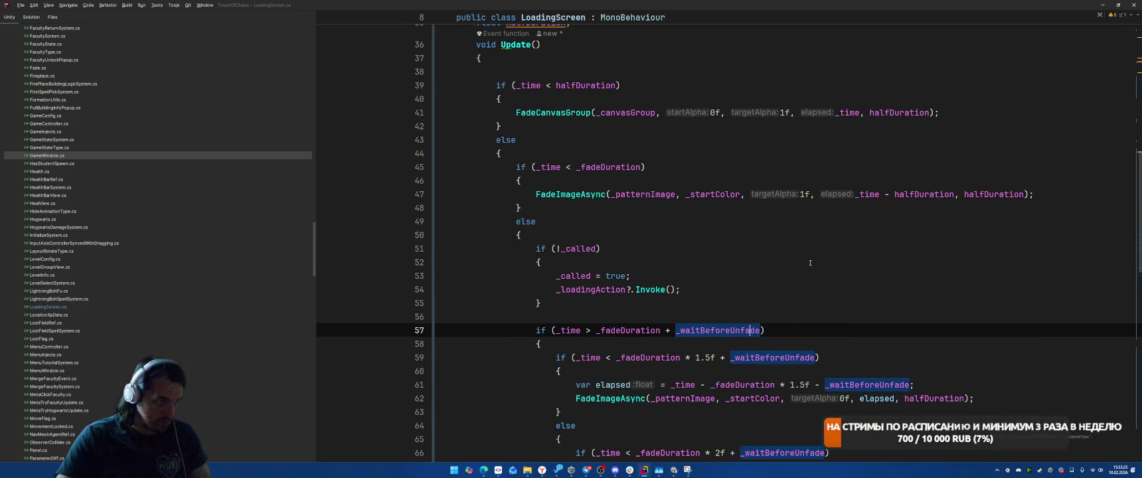
{"action": "left_click", "coordinate": [584, 86]}
{"action": "scroll", "coordinate": [792, 229], "scroll_direction": "down", "scroll_amount": 2}
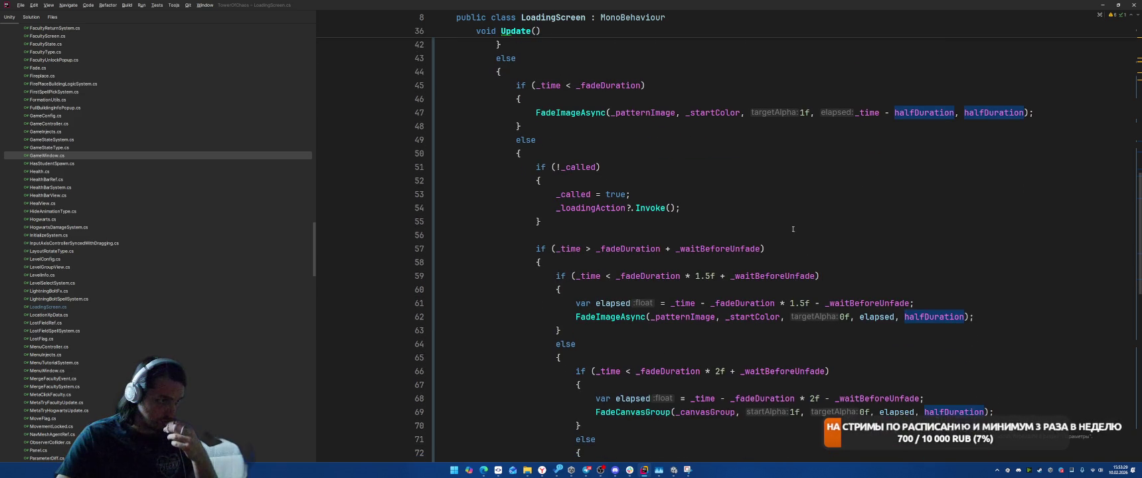
{"action": "left_click", "coordinate": [647, 275]}
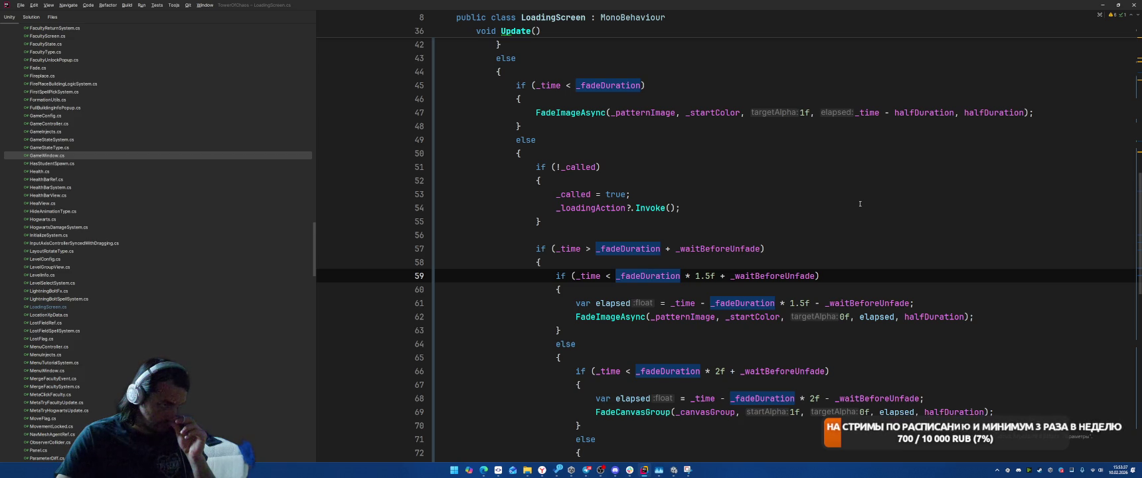
{"action": "scroll", "coordinate": [860, 204], "scroll_direction": "up", "scroll_amount": 1}
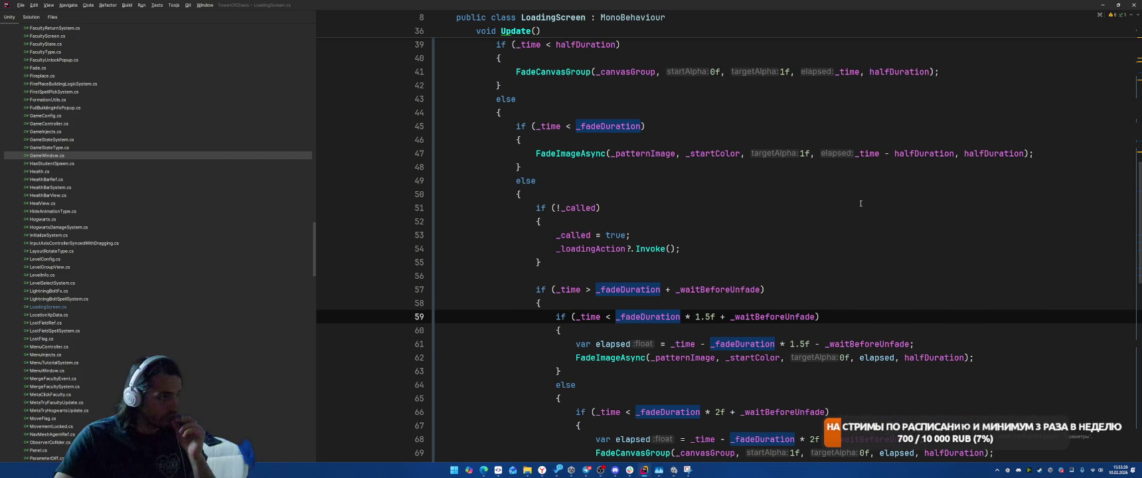
{"action": "scroll", "coordinate": [860, 203], "scroll_direction": "up", "scroll_amount": 3}
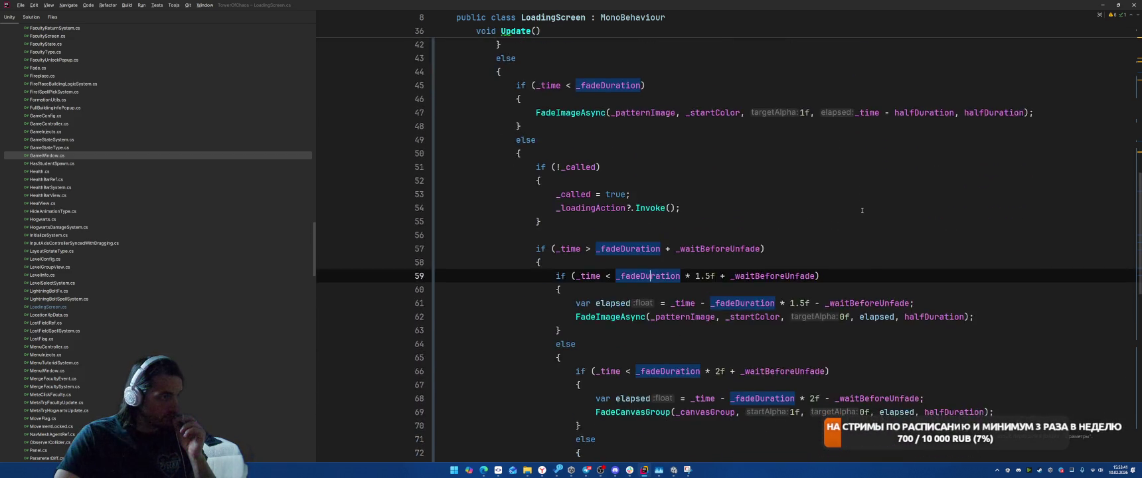
{"action": "scroll", "coordinate": [861, 211], "scroll_direction": "up", "scroll_amount": 1}
{"action": "left_click", "coordinate": [657, 154]}
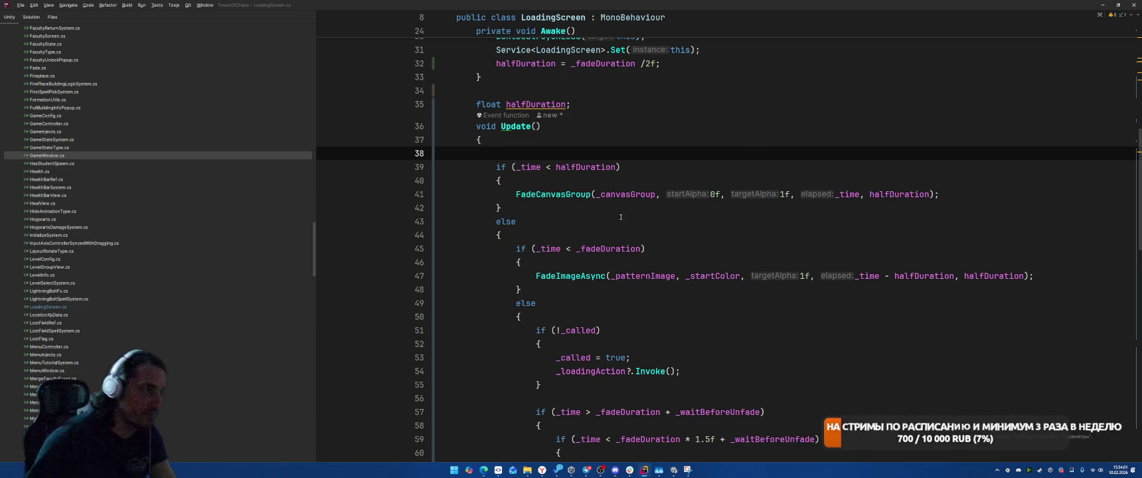
{"action": "left_click", "coordinate": [587, 239]}
Declare var prev = halfDuration; at the start of Update's else branch.
{"action": "key", "text": "Return"}
{"action": "type", "text": "va"}
{"action": "key", "text": "BackSpace"}
{"action": "type", "text": "r pre"}
{"action": "key", "text": "BackSpace"}
{"action": "key", "text": "BackSpace"}
{"action": "key", "text": "BackSpace"}
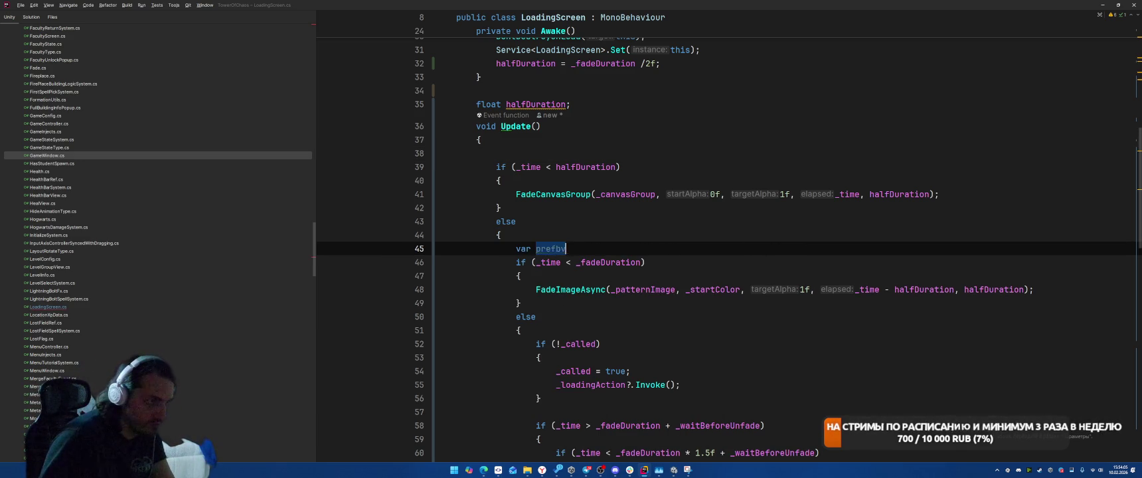
{"action": "type", "text": "v"}
{"action": "key", "text": "BackSpace"}
{"action": "key", "text": "BackSpace"}
{"action": "key", "text": "BackSpace"}
{"action": "type", "text": "v ="}
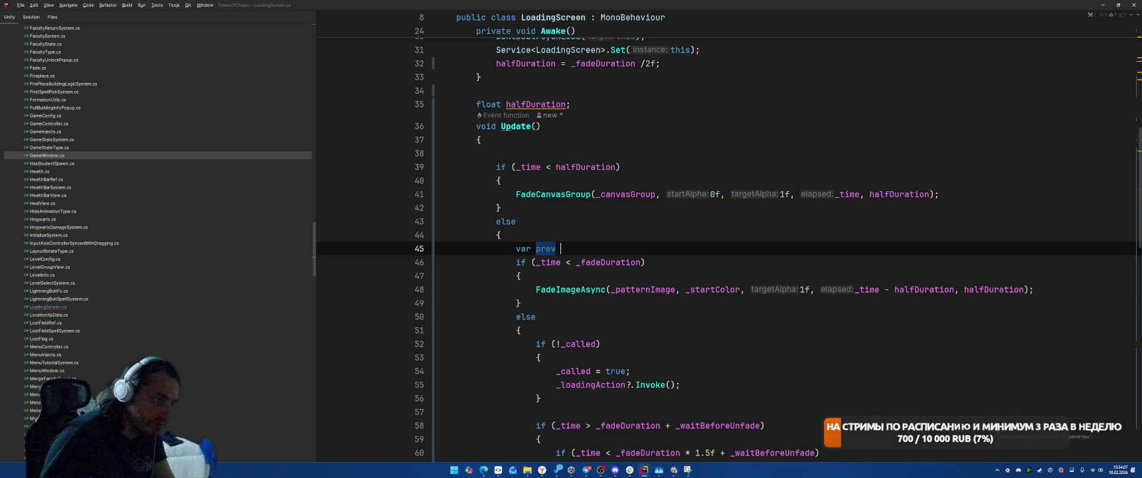
{"action": "left_click", "coordinate": [569, 263]}
{"action": "key", "text": "Up"}
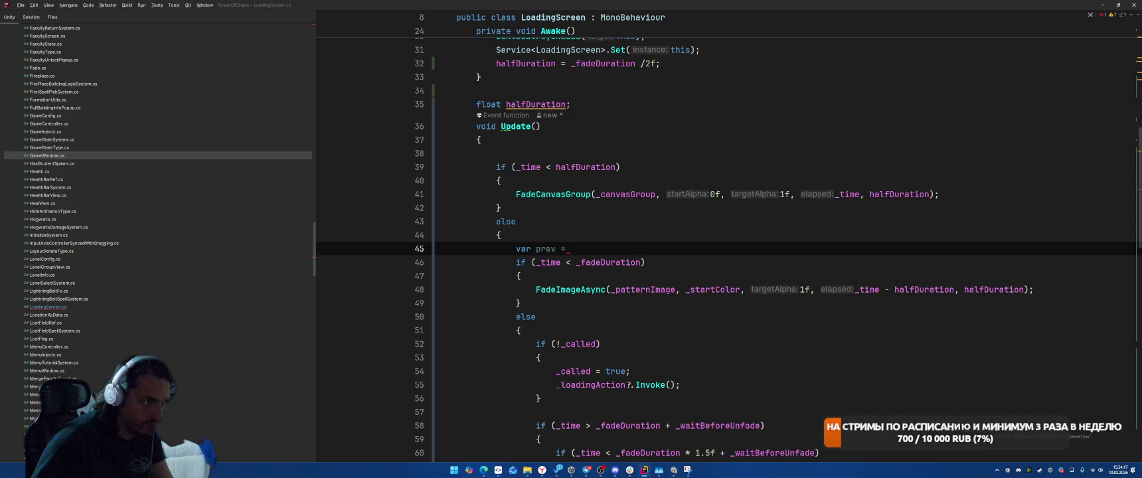
{"action": "type", "text": "hal"}
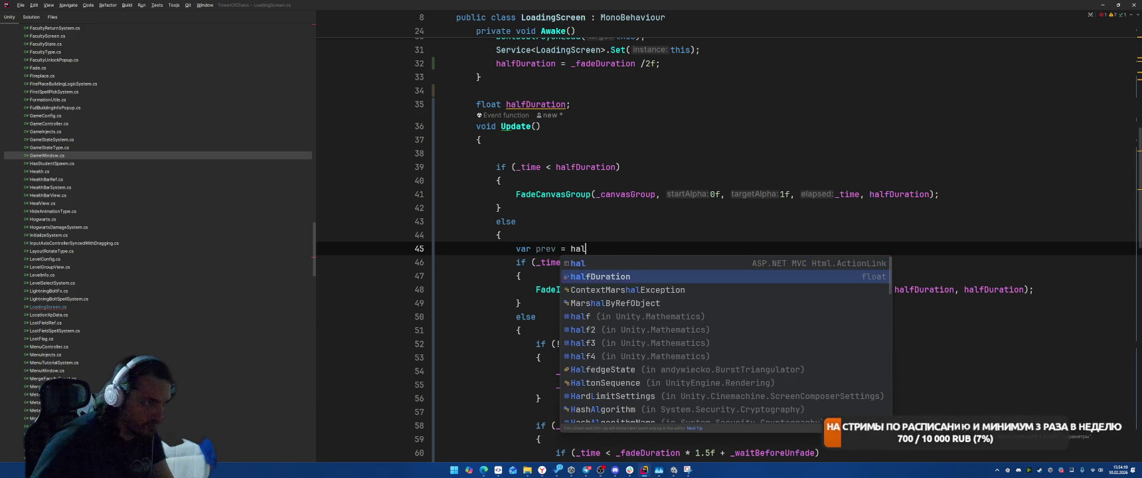
{"action": "type", "text": ";"}
Change the image fade condition to _time < prev + halfDuration and its elapsed argument to _time - prev.
{"action": "double_click", "coordinate": [608, 262]}
{"action": "key", "text": "BackSpace"}
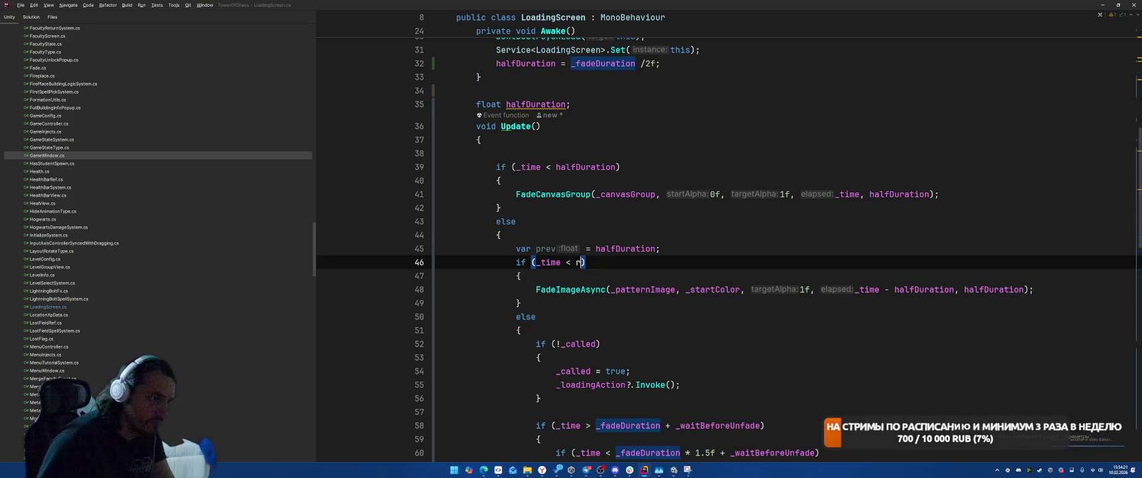
{"action": "type", "text": "re"}
{"action": "key", "text": "BackSpace"}
{"action": "key", "text": "BackSpace"}
{"action": "type", "text": "prev + ha"}
{"action": "key", "text": "Return"}
{"action": "left_click", "coordinate": [842, 346]}
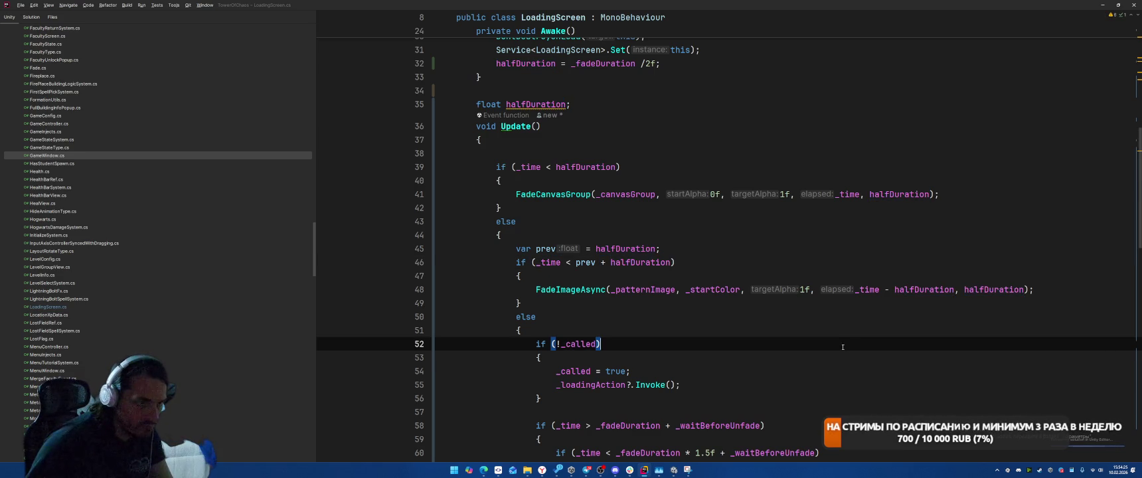
{"action": "double_click", "coordinate": [928, 292]}
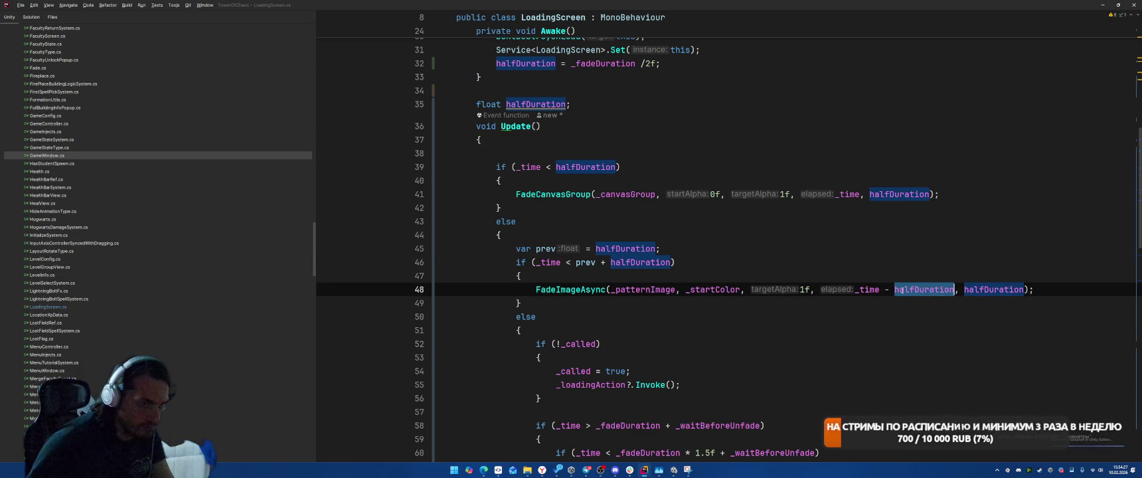
{"action": "type", "text": "prev"}
{"action": "key", "text": "End"}
{"action": "scroll", "coordinate": [860, 222], "scroll_direction": "down", "scroll_amount": 4}
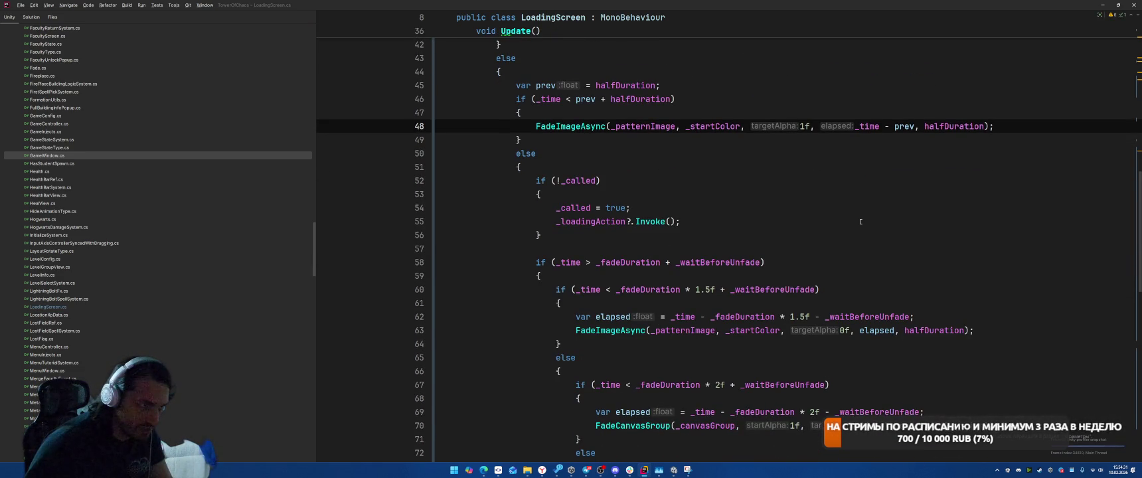
Insert 'prev = _fadeDuration + _waitBeforeUnfade;' on a new line just above the unfade check in Update.
{"action": "left_click", "coordinate": [804, 252]}
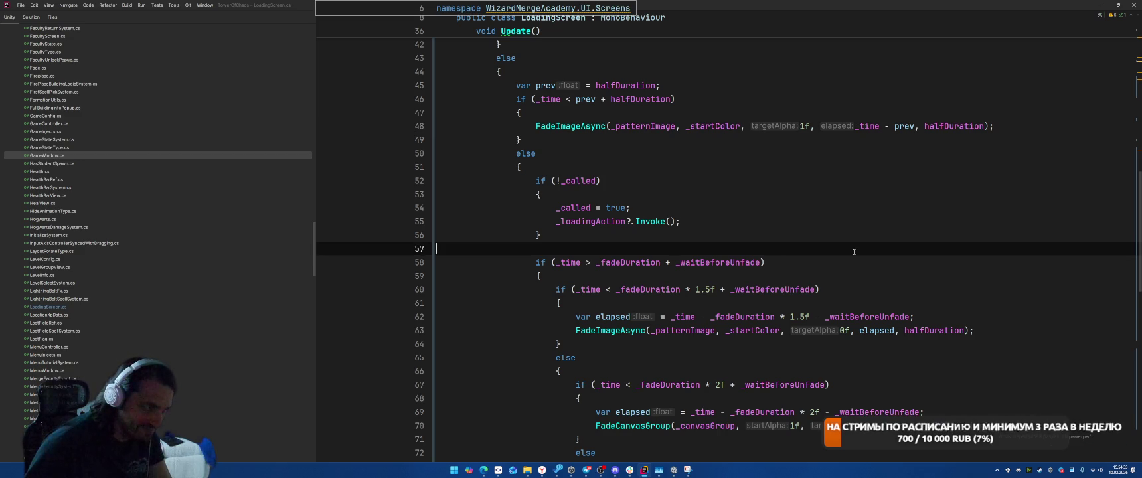
{"action": "scroll", "coordinate": [863, 249], "scroll_direction": "down", "scroll_amount": 1}
{"action": "key", "text": "Return"}
{"action": "type", "text": "pr"}
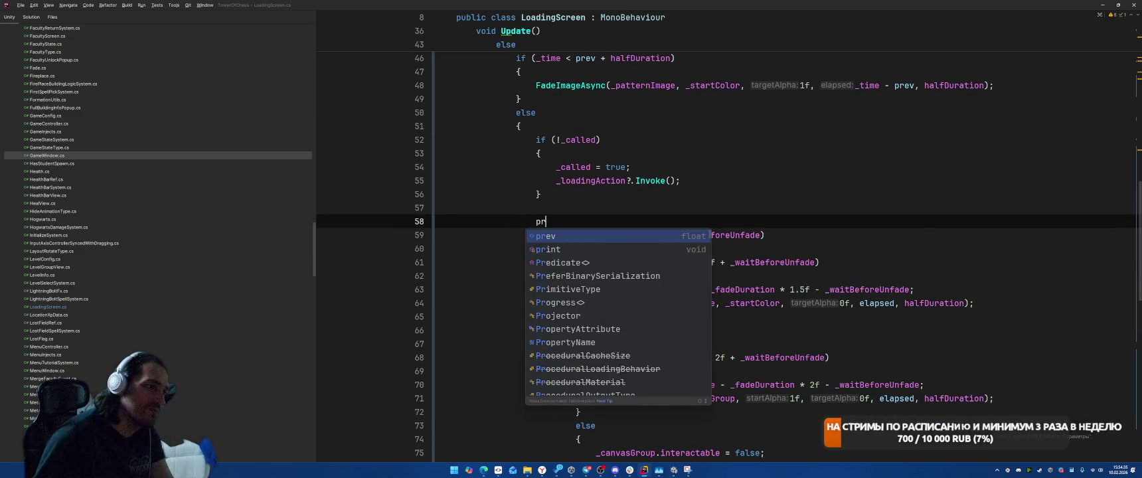
{"action": "type", "text": "ev ="}
{"action": "scroll", "coordinate": [845, 228], "scroll_direction": "up", "scroll_amount": 2}
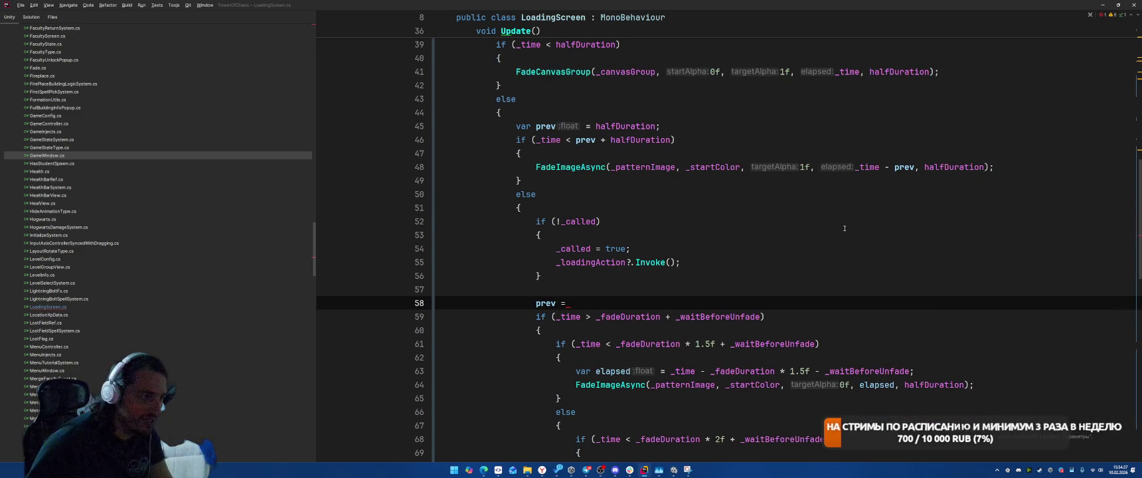
{"action": "type", "text": " _"}
{"action": "type", "text": "_fa"}
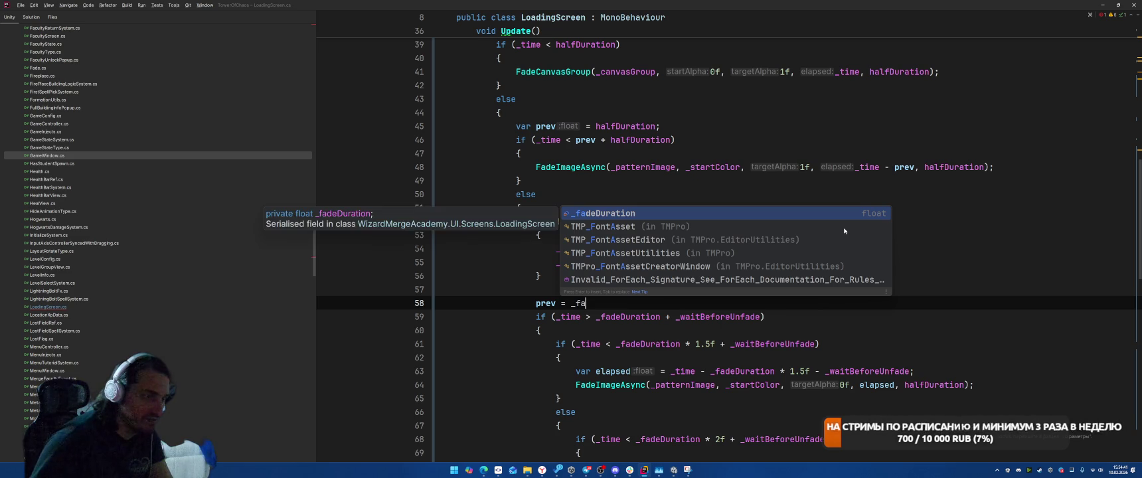
{"action": "key", "text": "Return"}
{"action": "type", "text": "+ _w"}
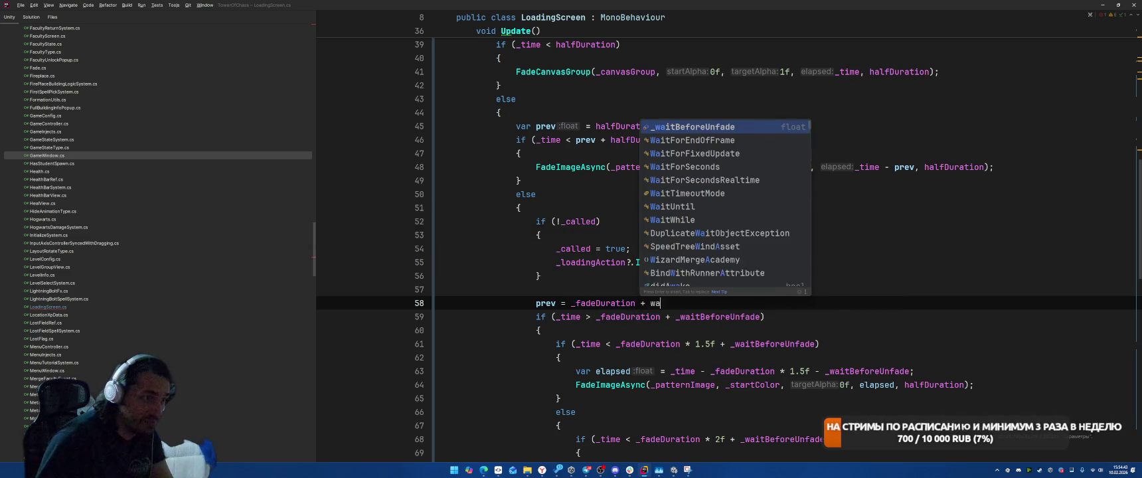
{"action": "key", "text": "Return"}
{"action": "type", "text": ";"}
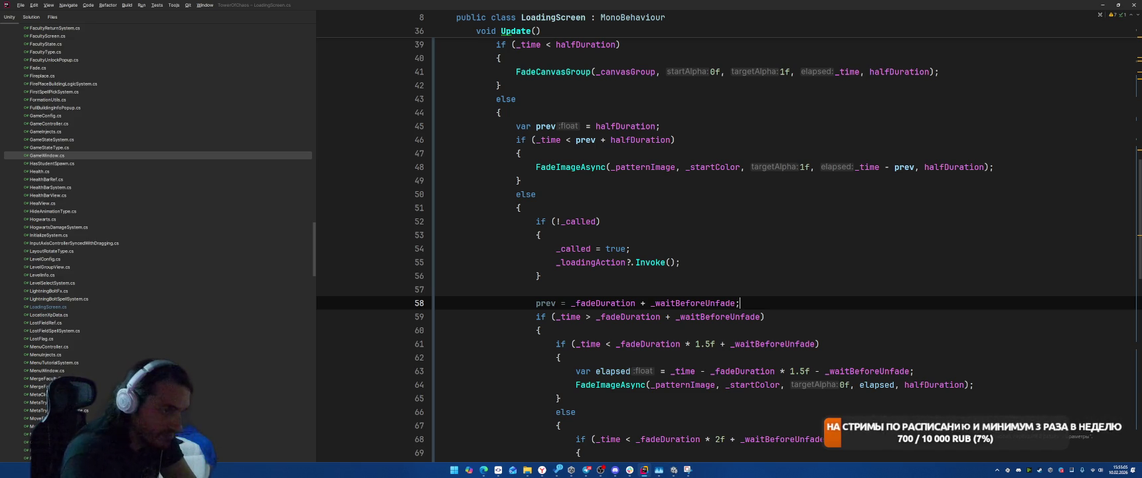
{"action": "left_click_drag", "start_coordinate": [575, 140], "coordinate": [674, 140]}
{"action": "key", "text": "ctrl+c"}
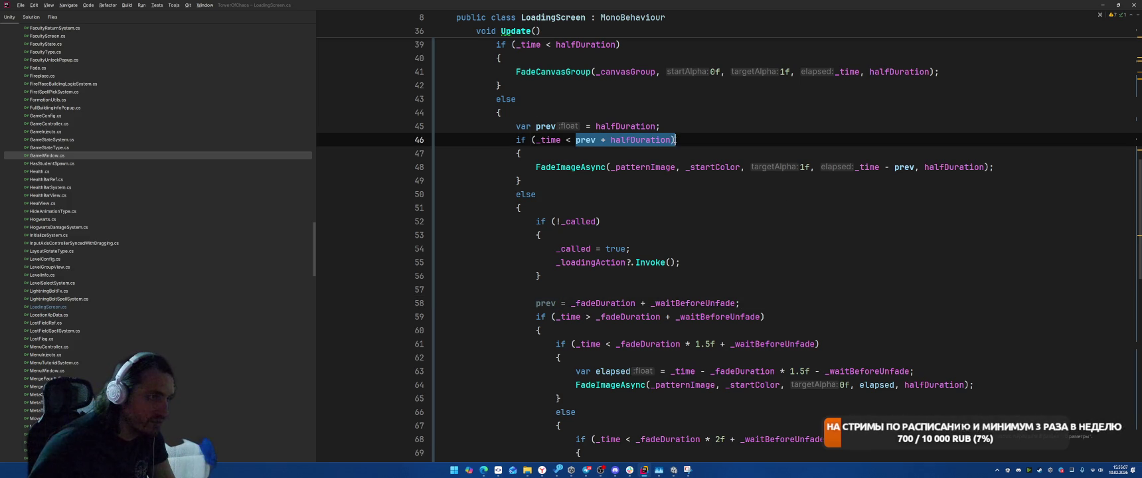
Replace the 1.5f unfade threshold on line 61 with prev + halfDuration.
{"action": "left_click_drag", "start_coordinate": [617, 343], "coordinate": [819, 344]}
{"action": "key", "text": "ctrl+v"}
{"action": "left_click", "coordinate": [855, 291]}
{"action": "key", "text": "Up"}
{"action": "scroll", "coordinate": [807, 262], "scroll_direction": "down", "scroll_amount": 1}
{"action": "scroll", "coordinate": [807, 261], "scroll_direction": "down", "scroll_amount": 2}
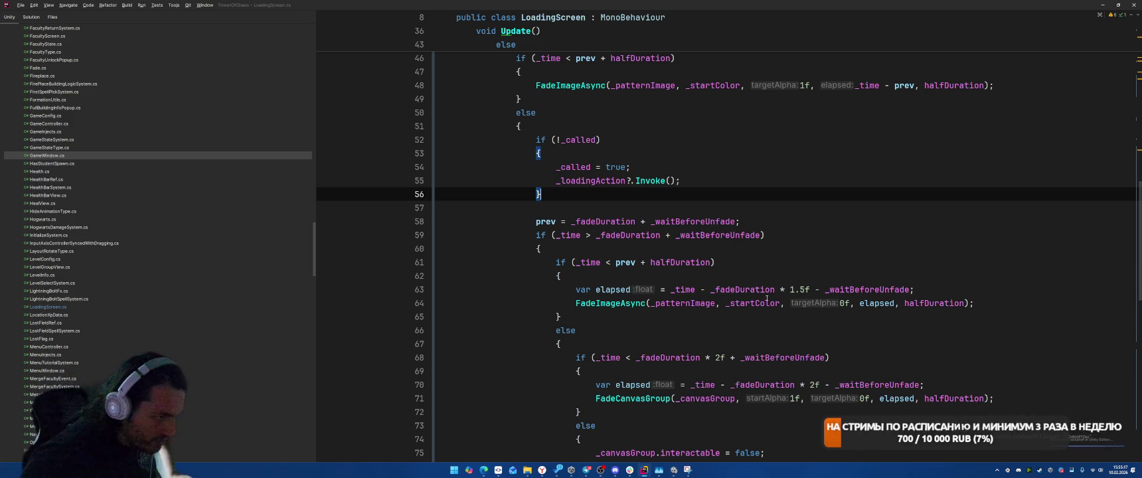
Make the elapsed calculation on line 63 subtract prev from _time.
{"action": "left_click", "coordinate": [637, 358]}
{"action": "left_click", "coordinate": [770, 290]}
{"action": "key", "text": "End"}
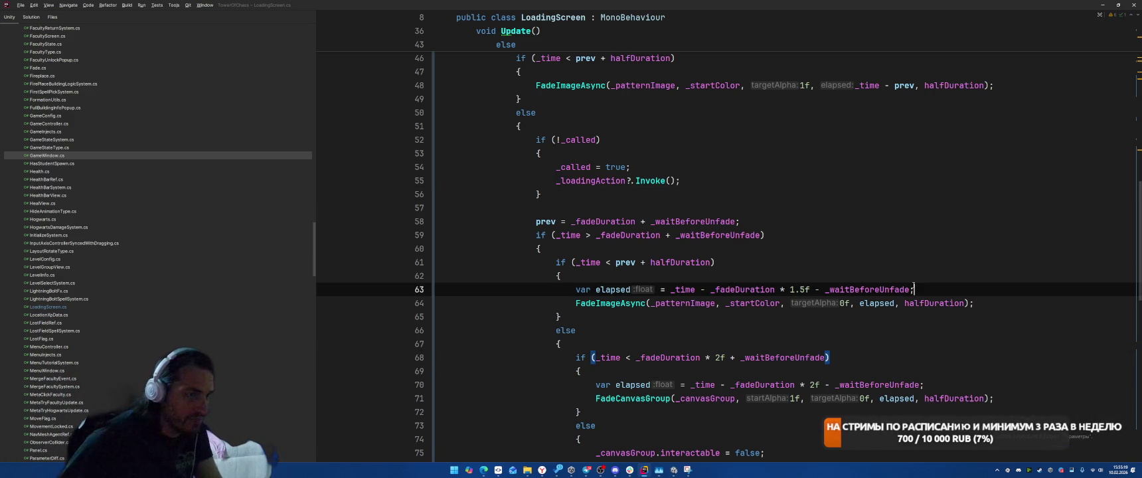
{"action": "left_click_drag", "start_coordinate": [709, 290], "coordinate": [911, 290]}
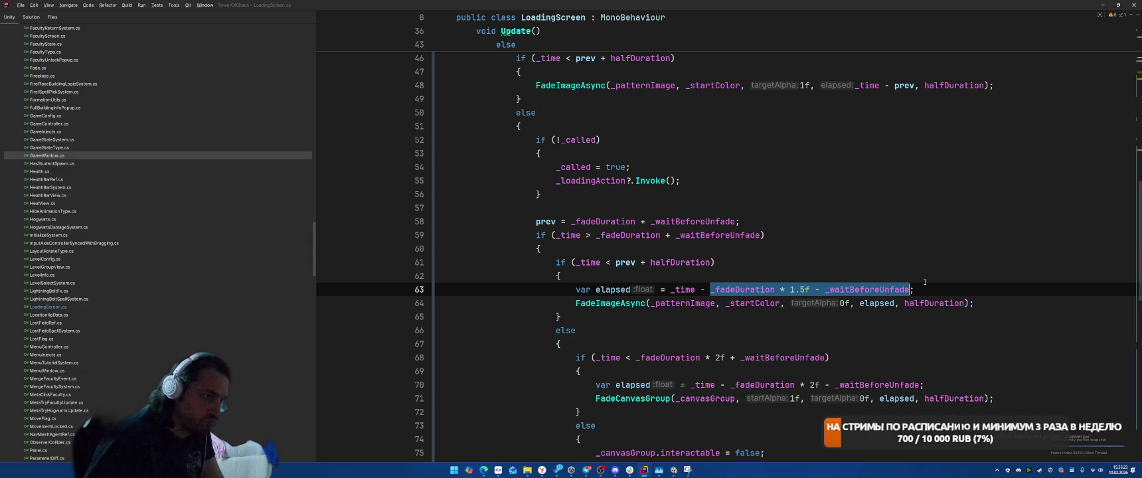
{"action": "type", "text": "psed = _time - prev;"}
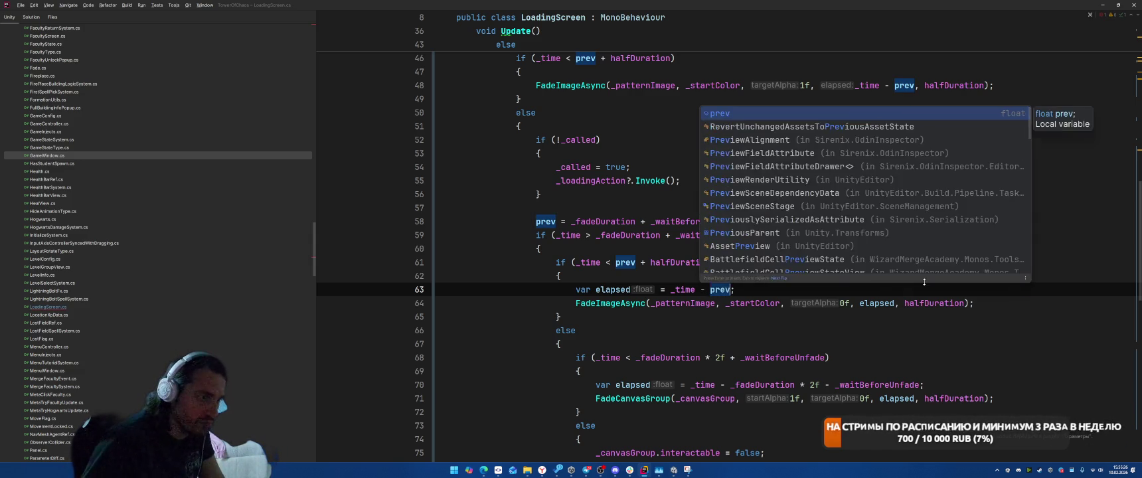
{"action": "key", "text": "Return"}
Add a new line in the final else branch that reassigns prev.
{"action": "left_click", "coordinate": [696, 342]}
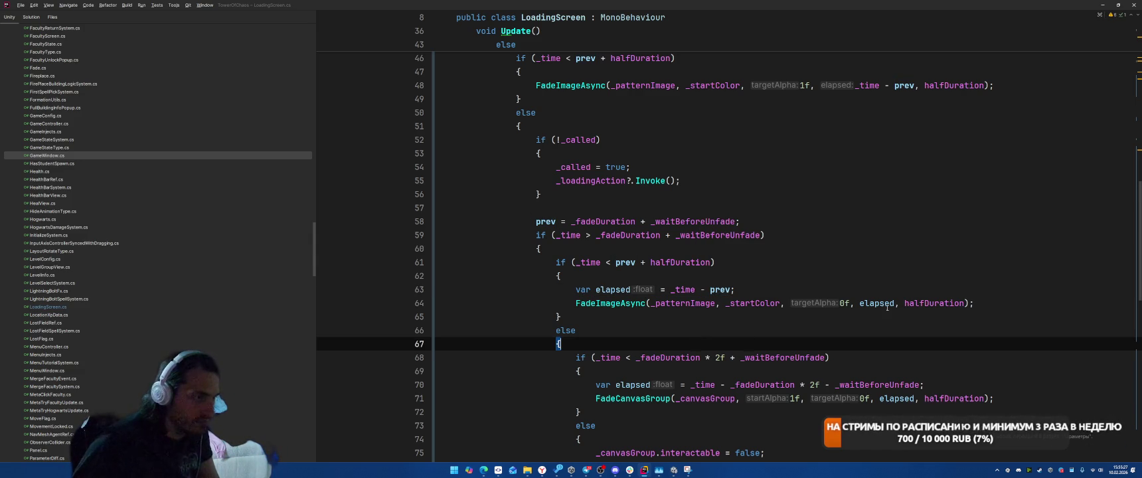
{"action": "scroll", "coordinate": [1025, 289], "scroll_direction": "down", "scroll_amount": 1}
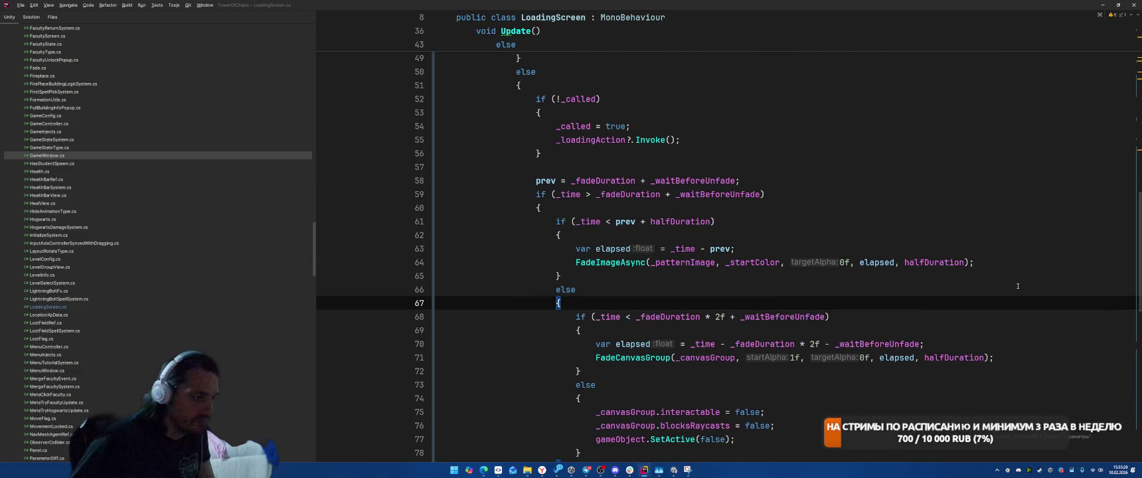
{"action": "key", "text": "Return"}
{"action": "key", "text": "ctrl+v"}
{"action": "key", "text": "ctrl+x"}
{"action": "type", "text": "var prev ="}
{"action": "key", "text": "Escape"}
{"action": "key", "text": "Home"}
{"action": "key", "text": "ctrl+Delete"}
{"action": "key", "text": "Delete"}
{"action": "key", "text": "End"}
{"action": "type", "text": "fade"}
{"action": "key", "text": "Escape"}
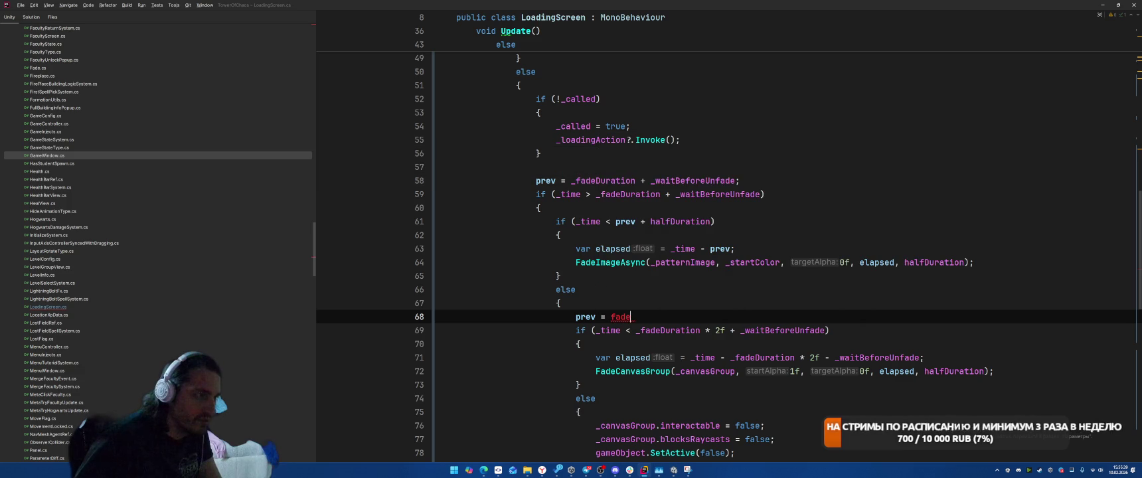
Complete the reassignment so prev sums _fadeDuration, _waitBeforeUnfade and halfDuration.
{"action": "left_click_drag", "start_coordinate": [571, 180], "coordinate": [735, 181]}
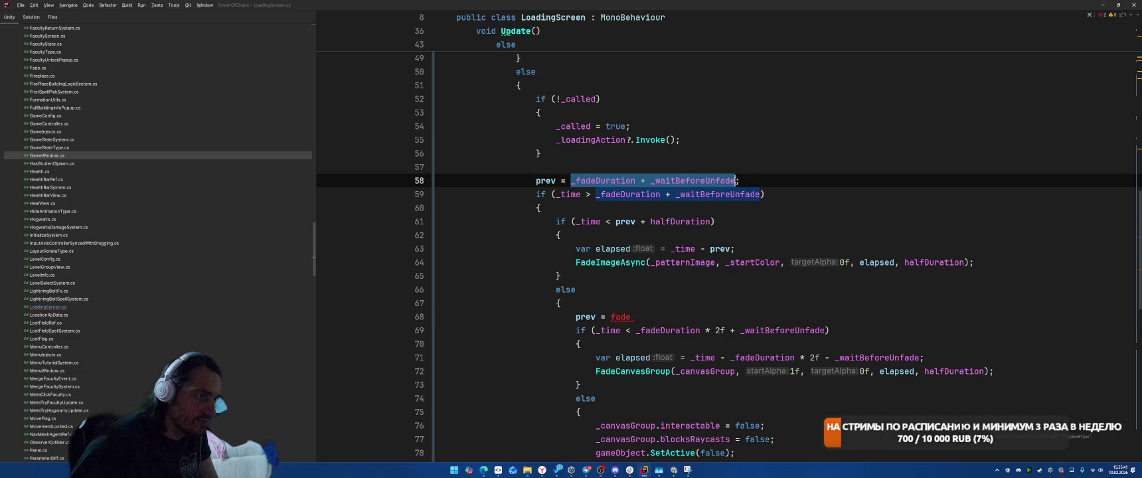
{"action": "key", "text": "ctrl+c"}
{"action": "double_click", "coordinate": [621, 317]}
{"action": "key", "text": "ctrl+v"}
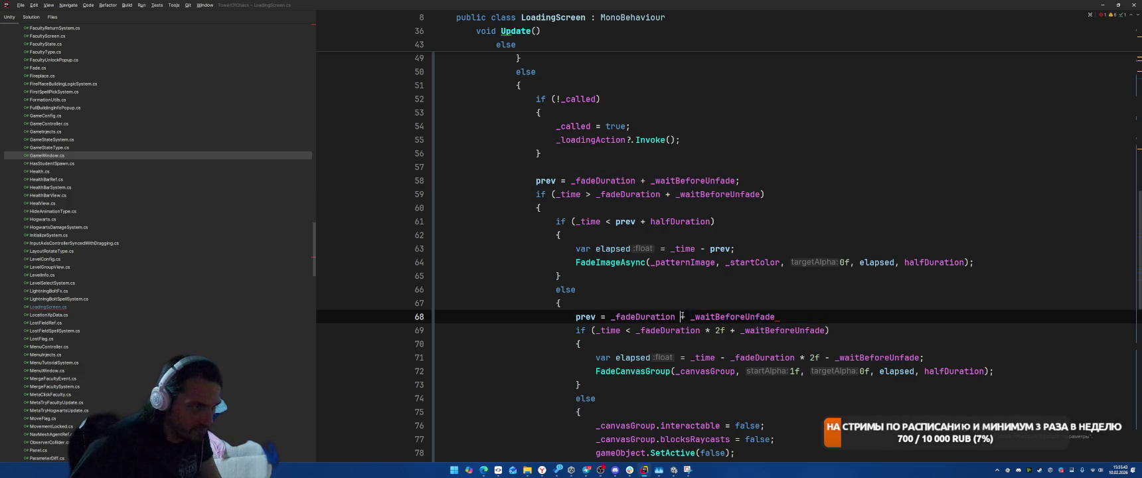
{"action": "type", "text": "half"}
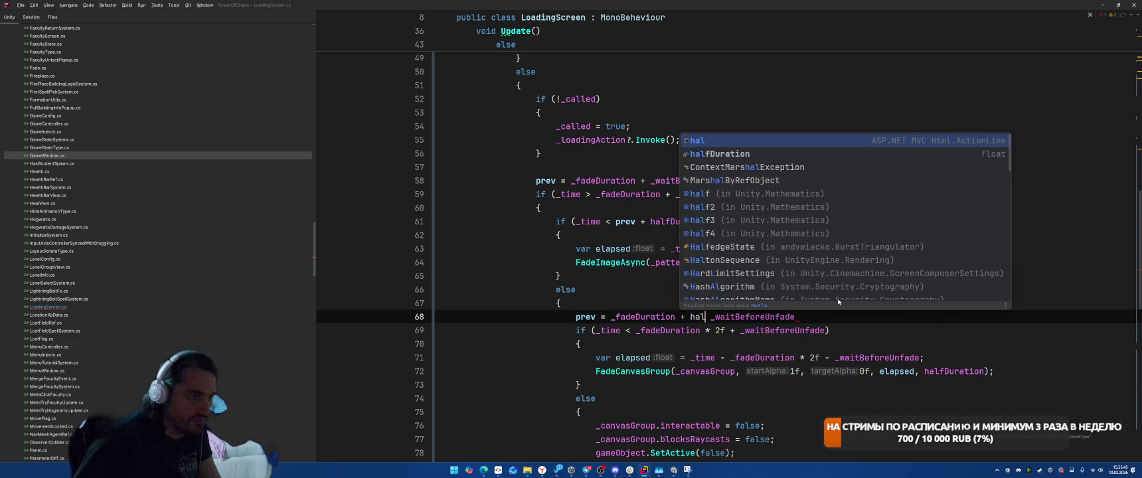
{"action": "key", "text": "Return"}
{"action": "type", "text": "+"}
{"action": "key", "text": "End"}
{"action": "type", "text": ";"}
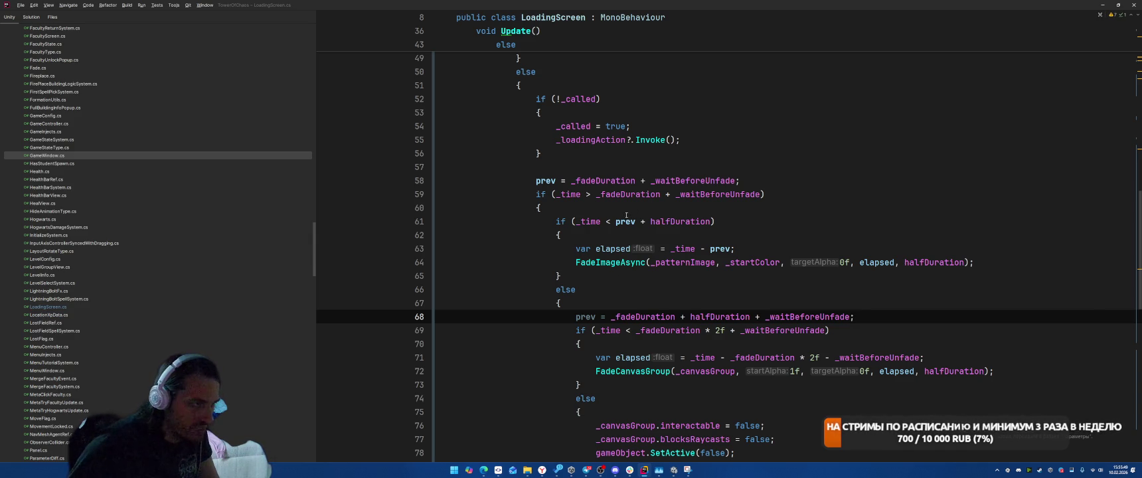
Replace the 2f fade threshold with prev + halfDuration and the line 71 elapsed offset with prev.
{"action": "left_click", "coordinate": [616, 196]}
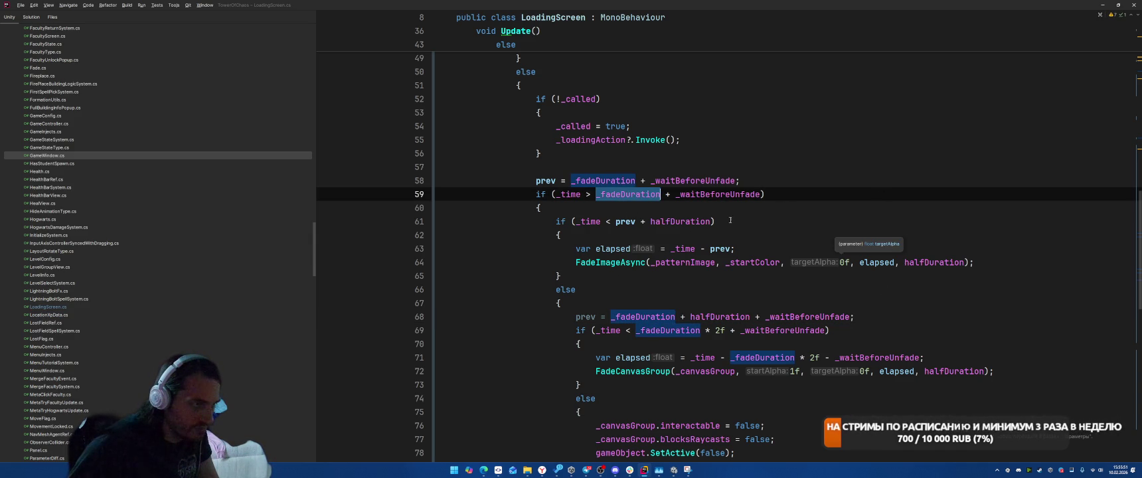
{"action": "left_click", "coordinate": [625, 222]}
{"action": "left_click_drag", "start_coordinate": [636, 330], "coordinate": [826, 330]}
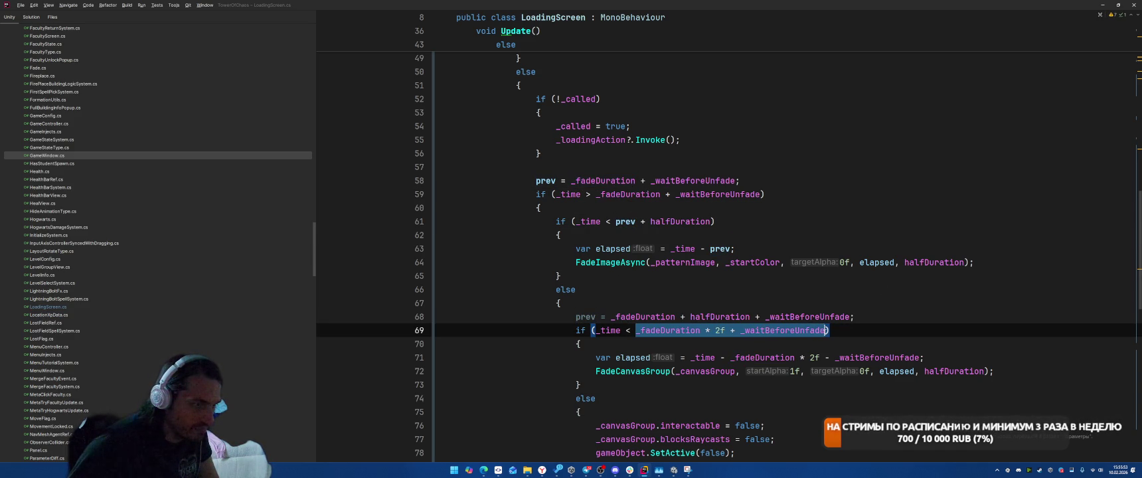
{"action": "type", "text": "prev +"}
{"action": "key", "text": "Return"}
{"action": "left_click_drag", "start_coordinate": [731, 357], "coordinate": [924, 357]}
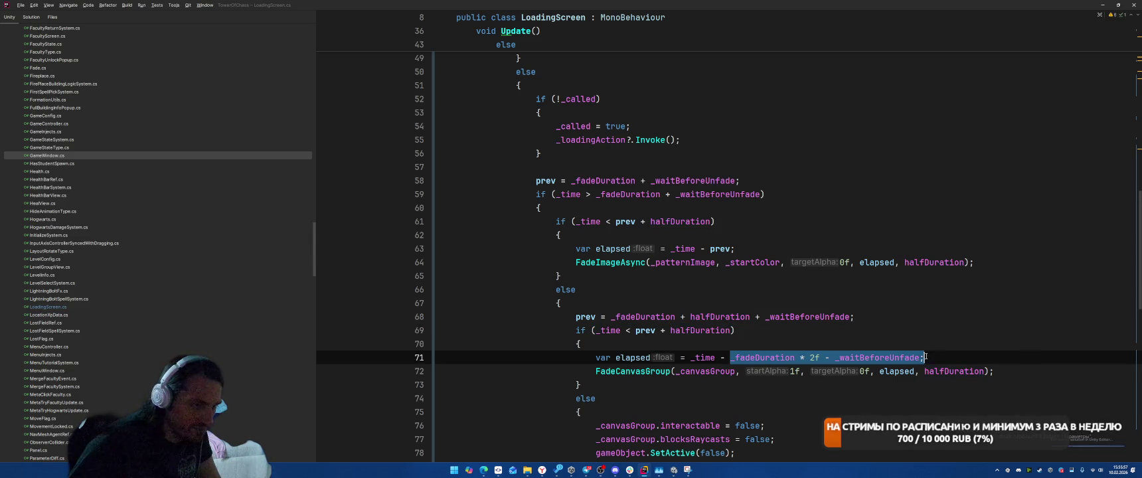
{"action": "type", "text": "prev;"}
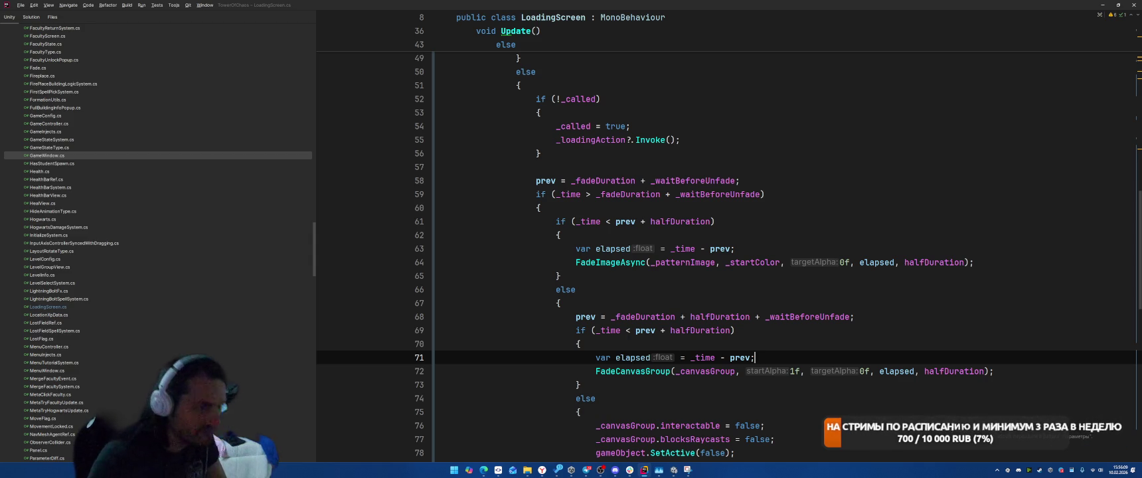
{"action": "scroll", "coordinate": [826, 178], "scroll_direction": "up", "scroll_amount": 1}
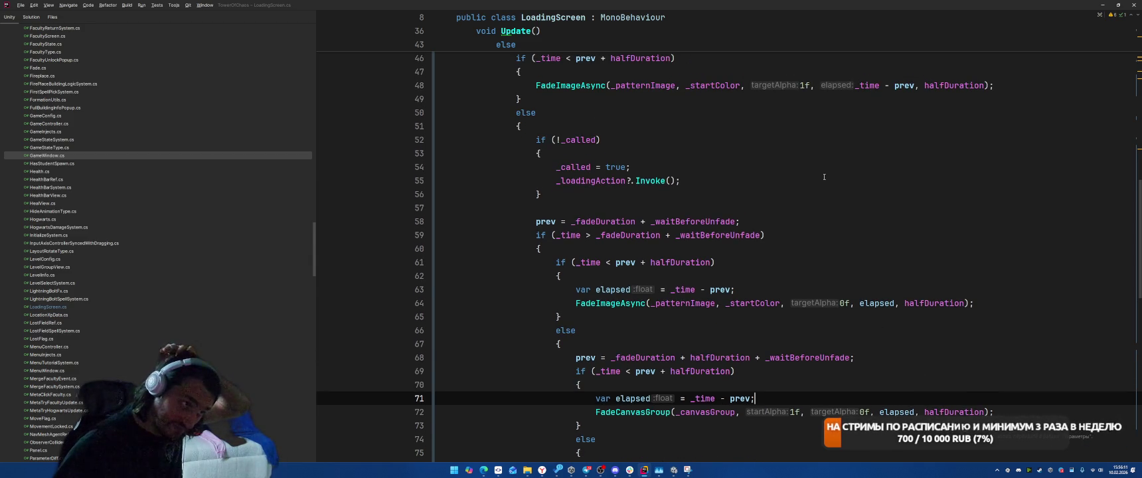
{"action": "scroll", "coordinate": [826, 177], "scroll_direction": "up", "scroll_amount": 8}
{"action": "scroll", "coordinate": [824, 176], "scroll_direction": "up", "scroll_amount": 3}
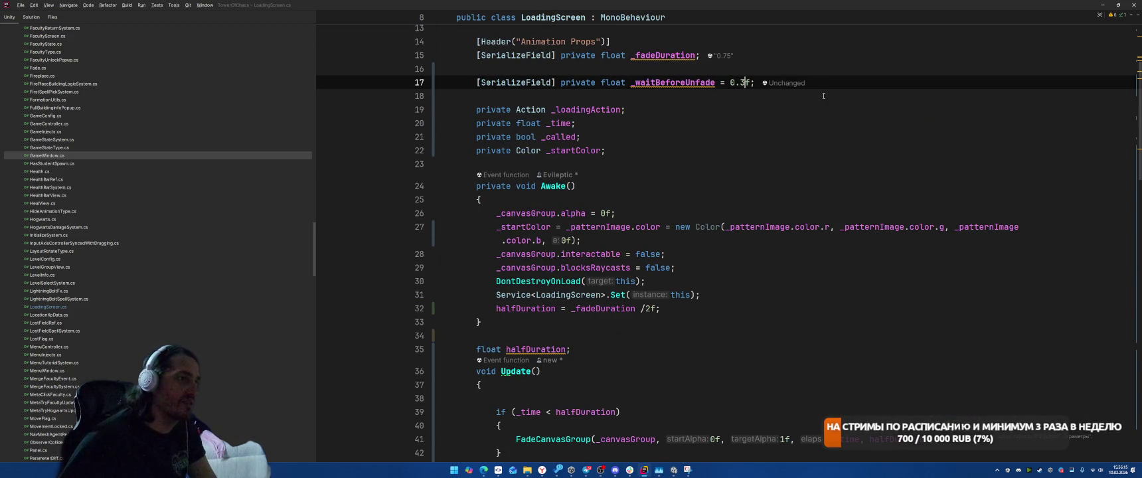
Switch to Unity so the edited LoadingScreen script recompiles.
{"action": "key", "text": "alt+Tab"}
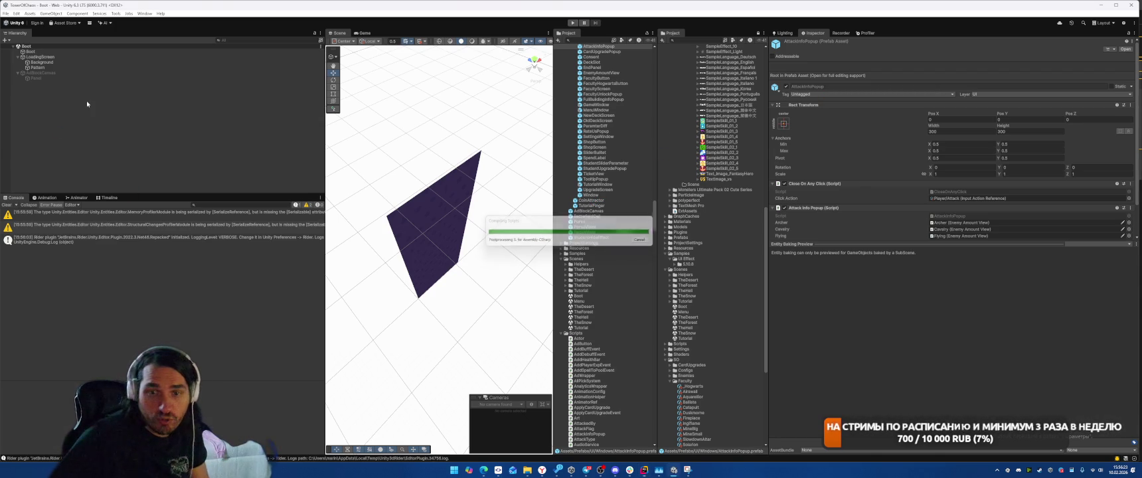
Select the LoadingScreen object and set Wait Before Unfade to 1, also editing Fade Duration.
{"action": "left_click", "coordinate": [64, 51]}
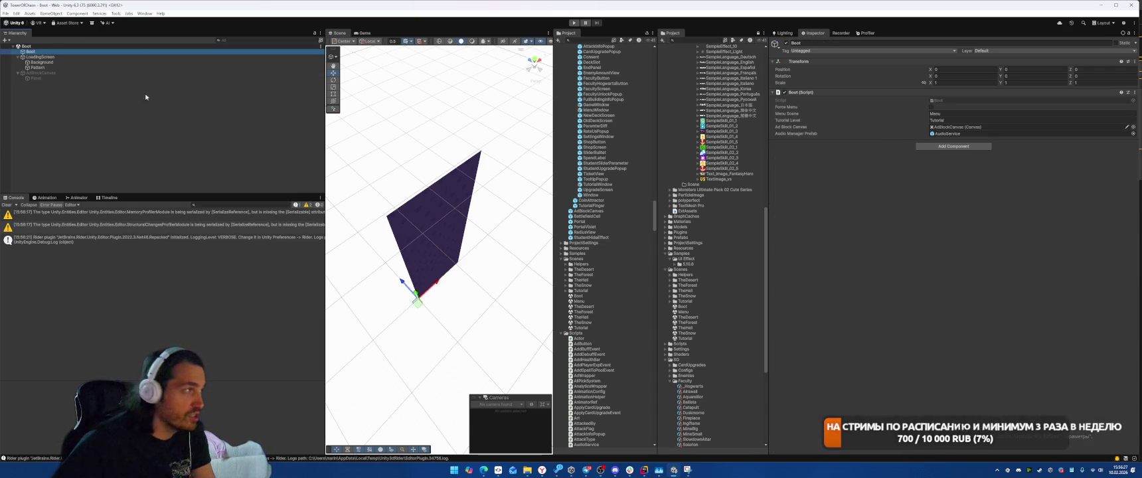
{"action": "left_click", "coordinate": [60, 57]}
{"action": "left_click", "coordinate": [950, 196]}
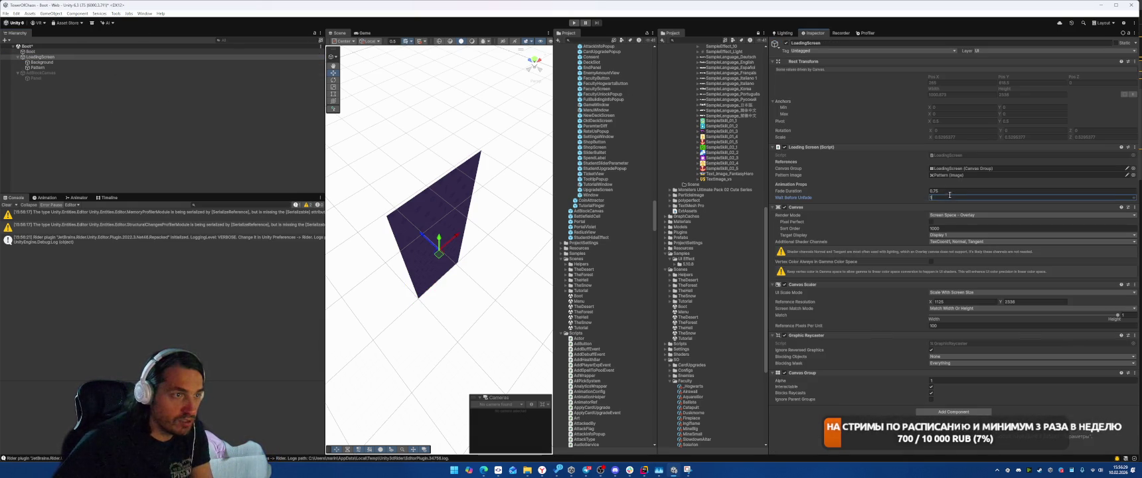
{"action": "left_click", "coordinate": [983, 190]}
{"action": "type", "text": "0"}
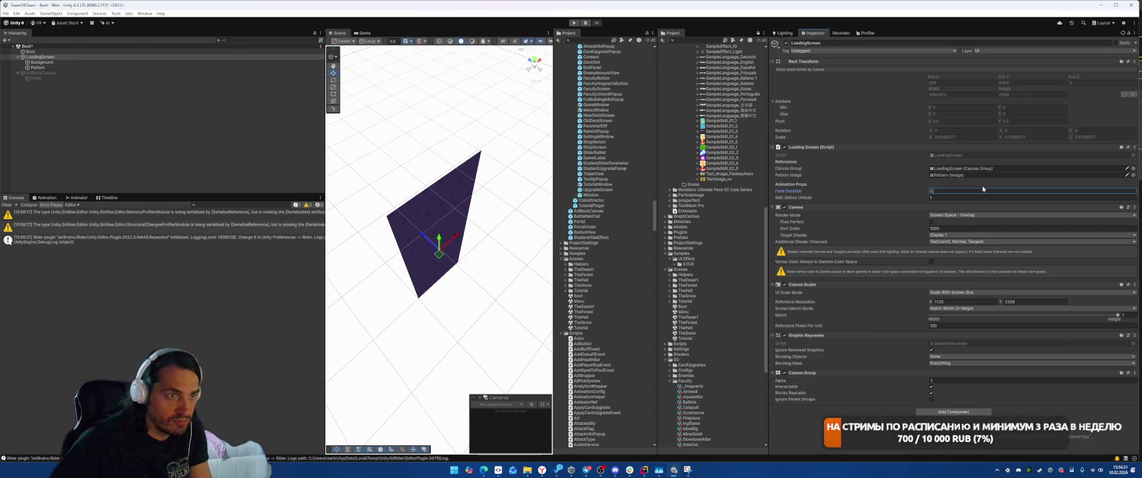
Play-test with a cleared Console, starting a level from the menu to watch the loading screen.
{"action": "left_click", "coordinate": [575, 23]}
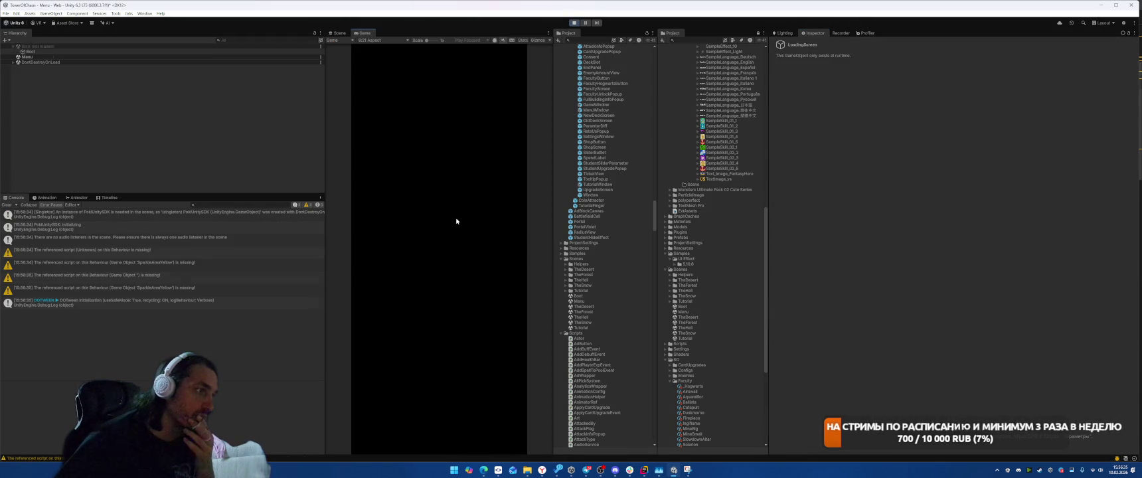
{"action": "key", "text": "ctrl+p"}
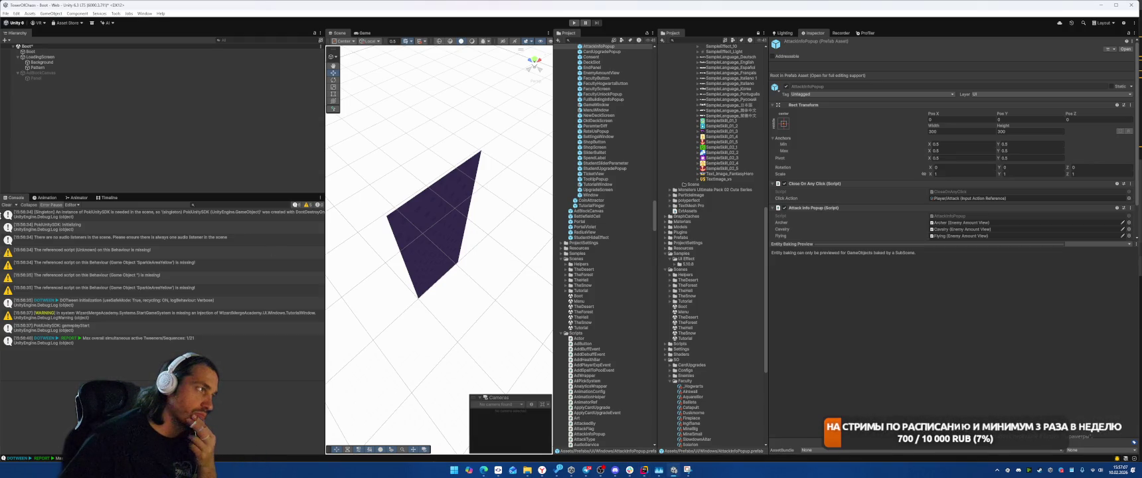
{"action": "left_click", "coordinate": [6, 204]}
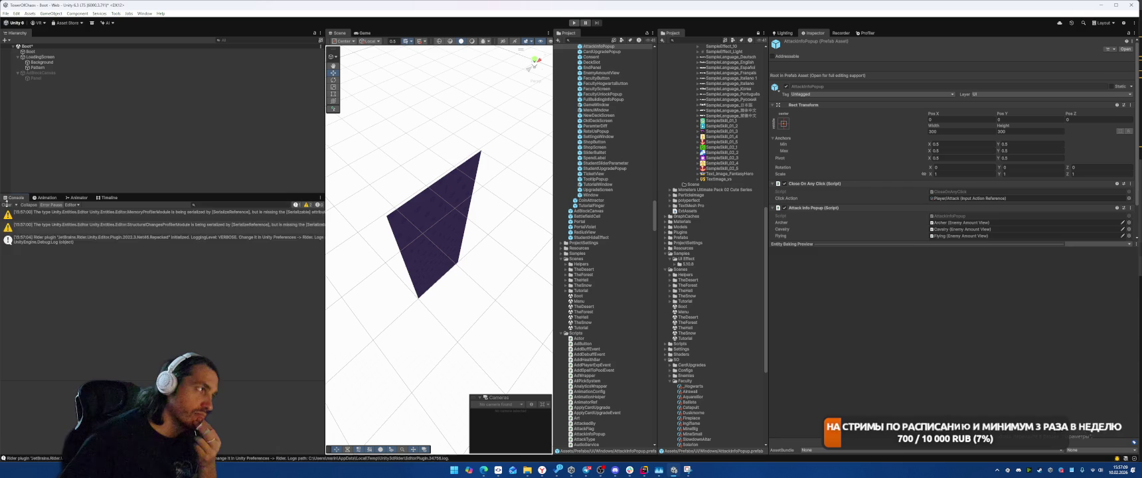
{"action": "left_click", "coordinate": [575, 22]}
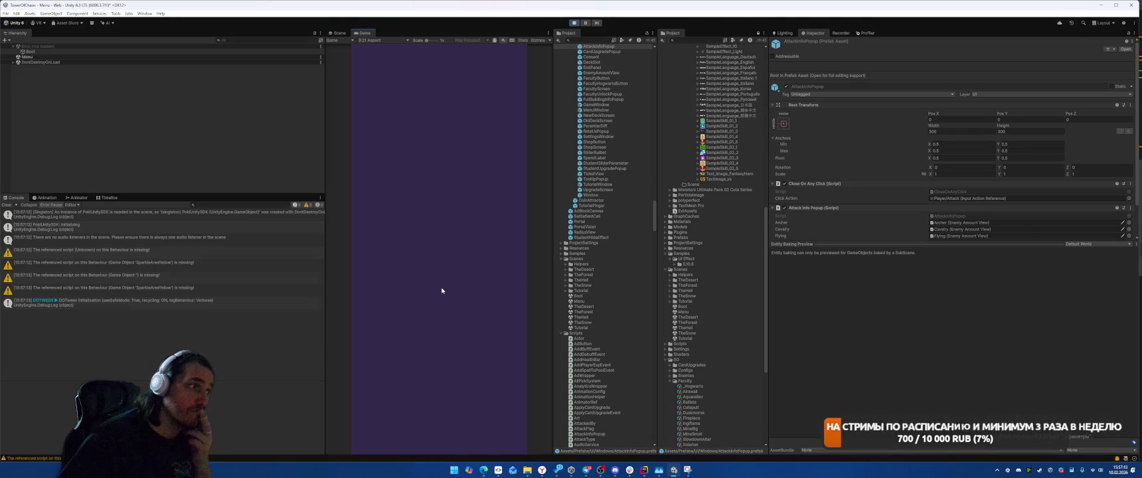
{"action": "left_click", "coordinate": [464, 353]}
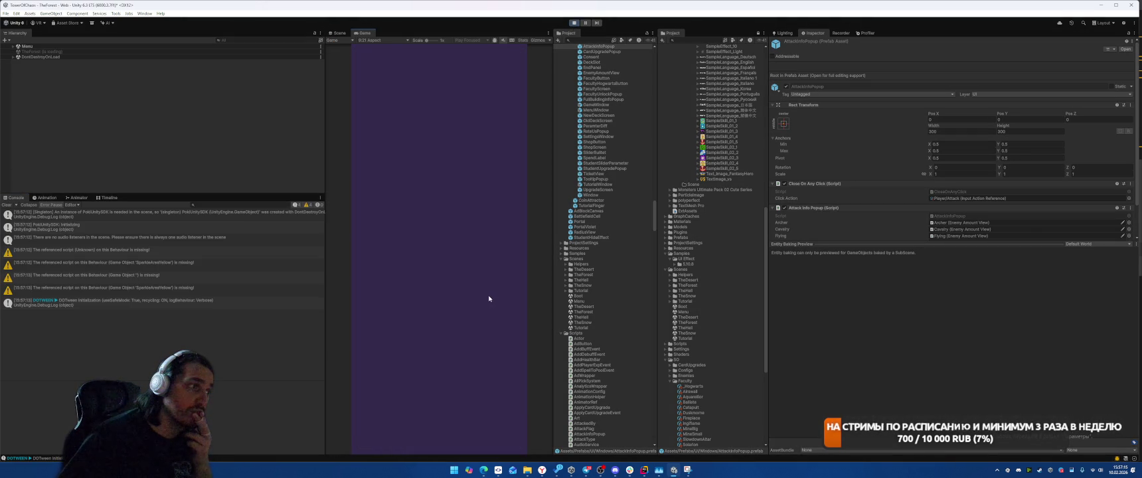
{"action": "left_click", "coordinate": [574, 25]}
Return to LoadingScreen.cs in Rider at the _canvasGroup line below the _called check.
{"action": "key", "text": "alt+Tab"}
{"action": "left_click", "coordinate": [594, 210]}
{"action": "key", "text": "Down"}
{"action": "key", "text": "Down"}
{"action": "key", "text": "Down"}
{"action": "scroll", "coordinate": [780, 250], "scroll_direction": "down", "scroll_amount": 4}
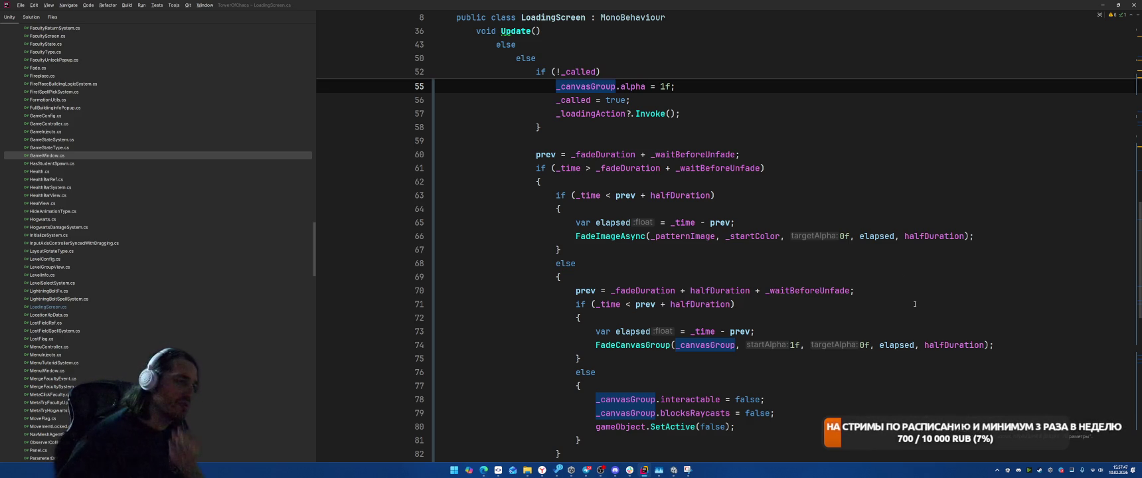
Replace _fadeDuration + _waitBeforeUnfade with prev in the line 61 _time check.
{"action": "scroll", "coordinate": [700, 333], "scroll_direction": "up", "scroll_amount": 5}
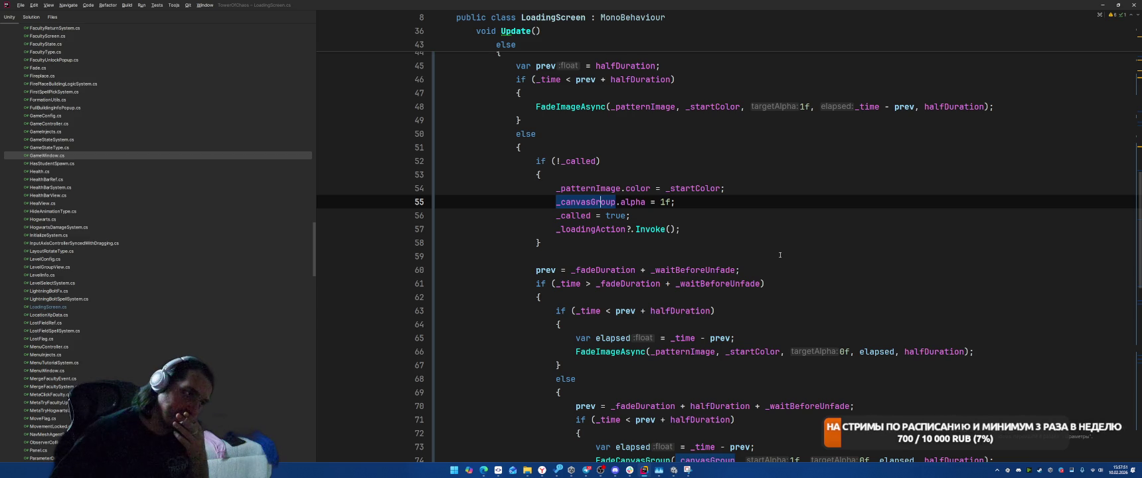
{"action": "left_click", "coordinate": [643, 269]}
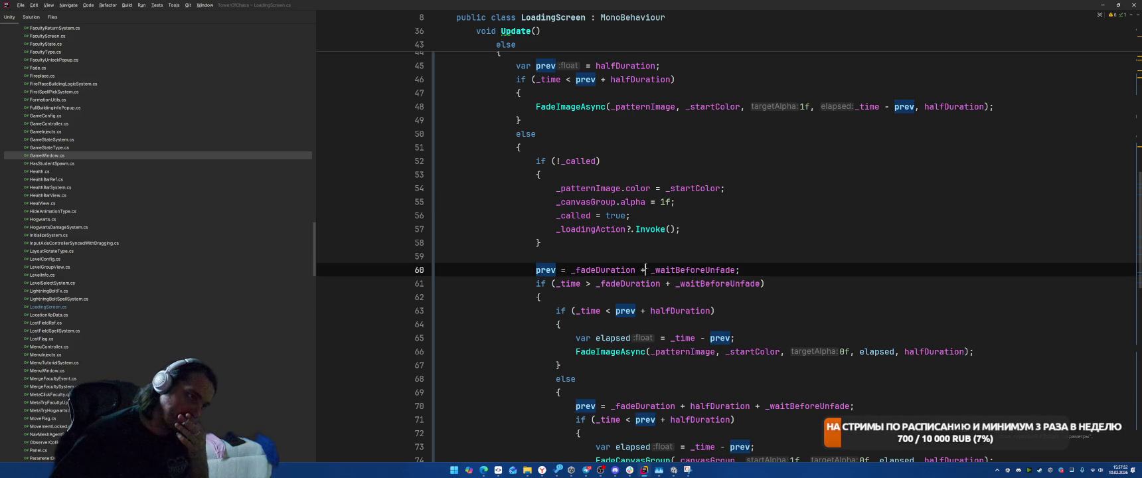
{"action": "left_click", "coordinate": [819, 263]}
{"action": "scroll", "coordinate": [874, 330], "scroll_direction": "up", "scroll_amount": 2}
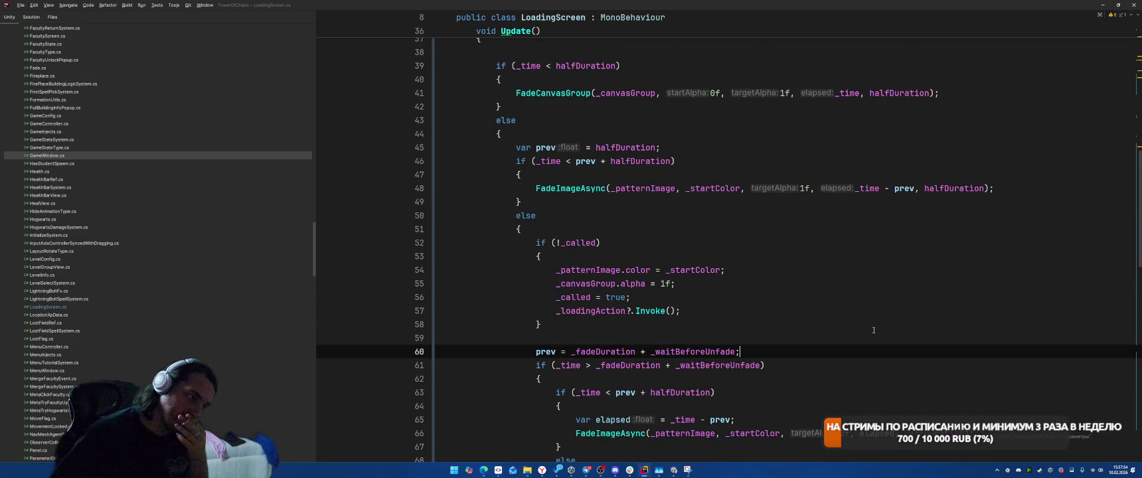
{"action": "left_click", "coordinate": [559, 365]}
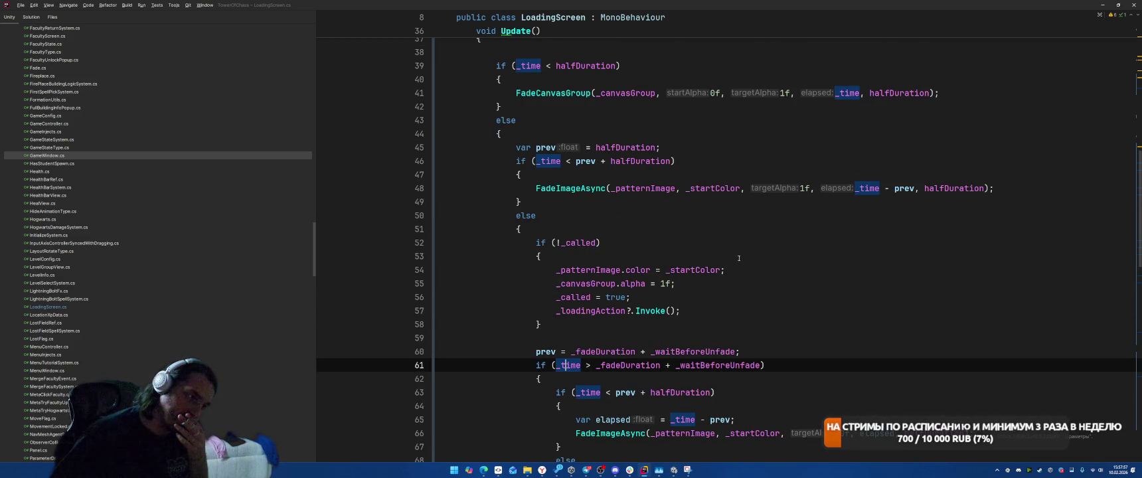
{"action": "left_click_drag", "start_coordinate": [595, 365], "coordinate": [759, 367]}
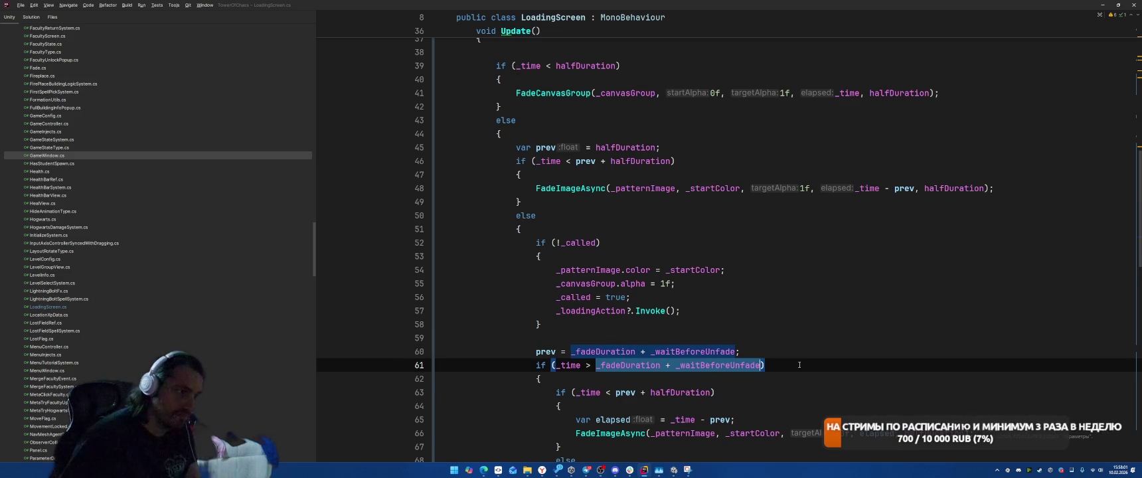
{"action": "type", "text": "prev"}
{"action": "key", "text": "Return"}
Remove the stray empty line inside the following block.
{"action": "left_click", "coordinate": [538, 378]}
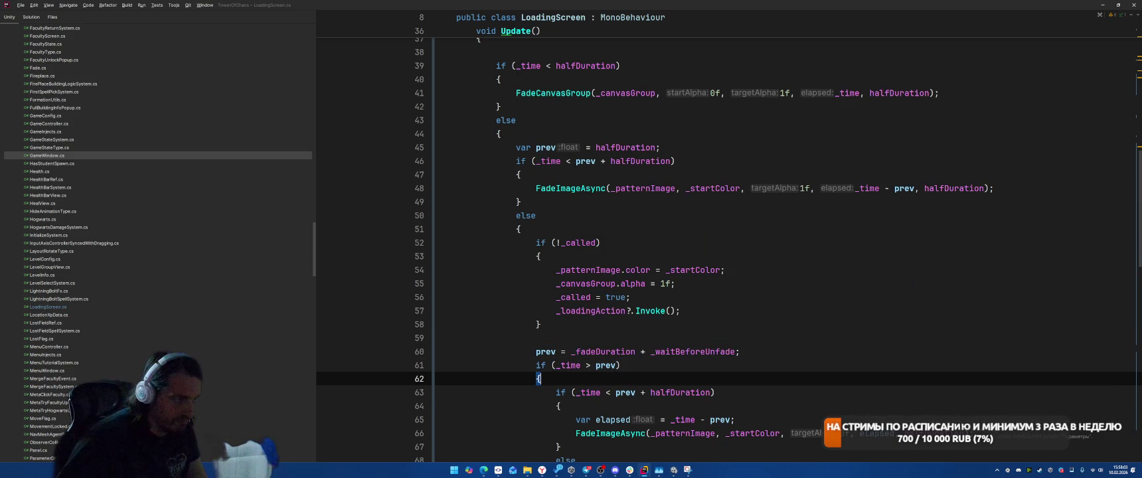
{"action": "key", "text": "Return"}
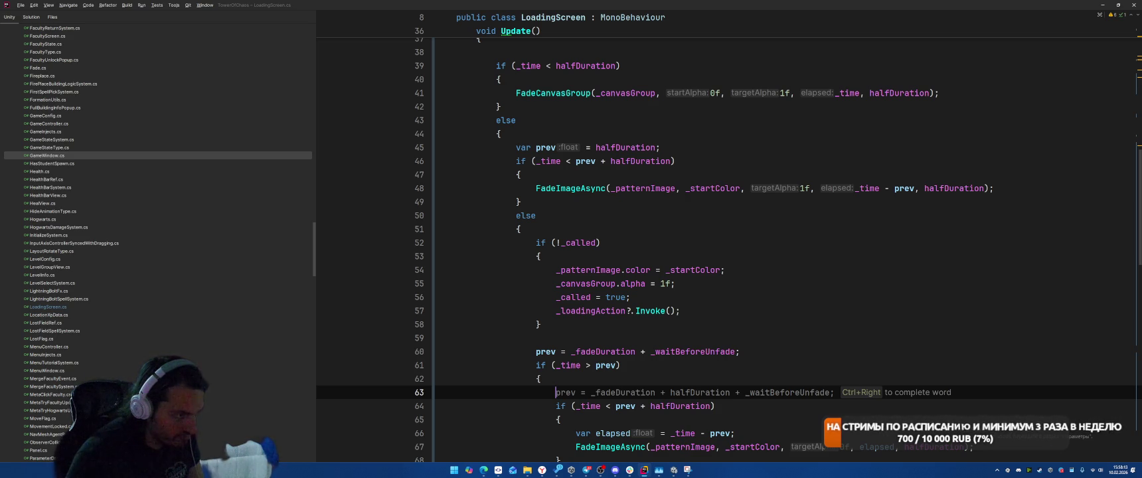
{"action": "key", "text": "Escape"}
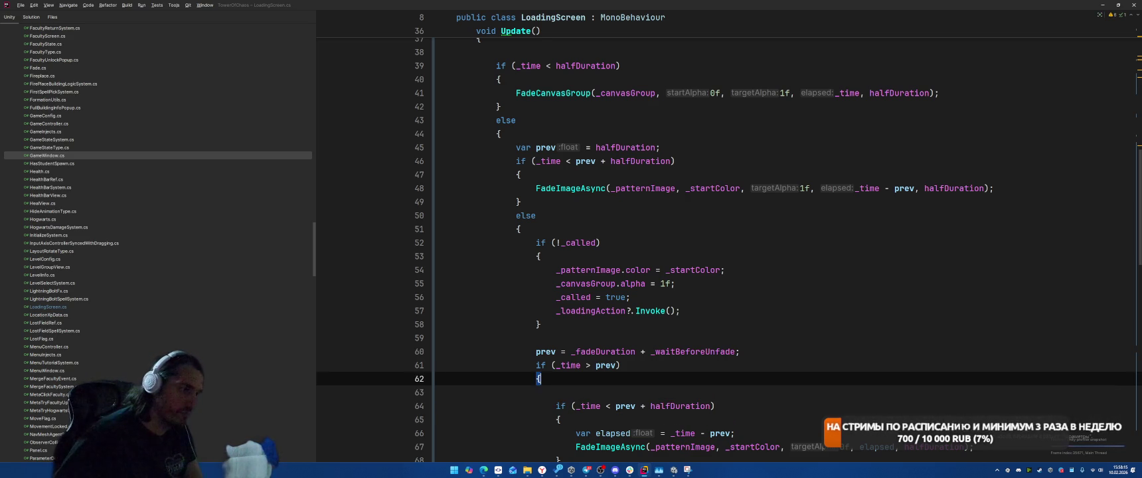
{"action": "key", "text": "BackSpace"}
{"action": "scroll", "coordinate": [754, 227], "scroll_direction": "down", "scroll_amount": 4}
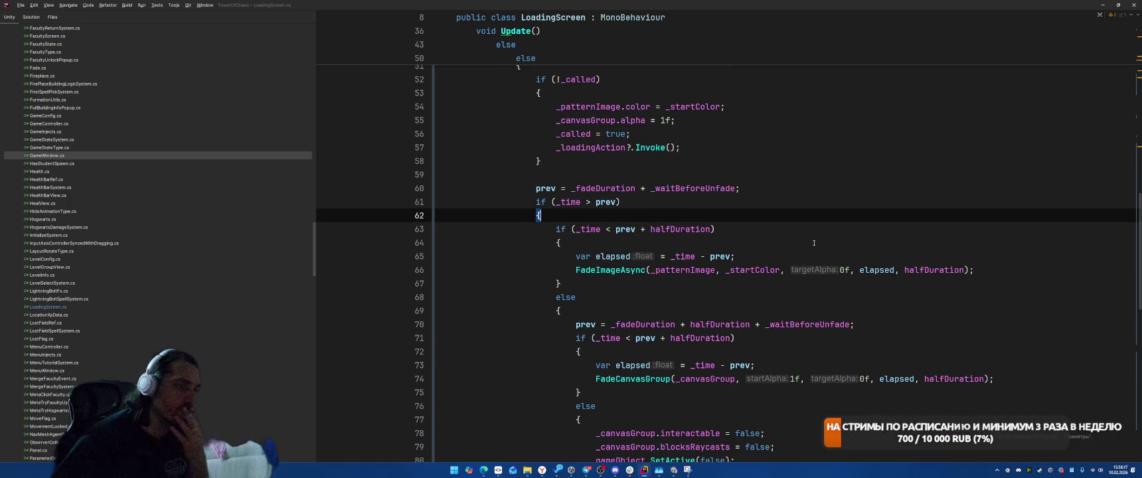
{"action": "key", "text": "Down"}
{"action": "key", "text": "ctrl+Right"}
{"action": "key", "text": "ctrl+Right"}
{"action": "key", "text": "ctrl+Right"}
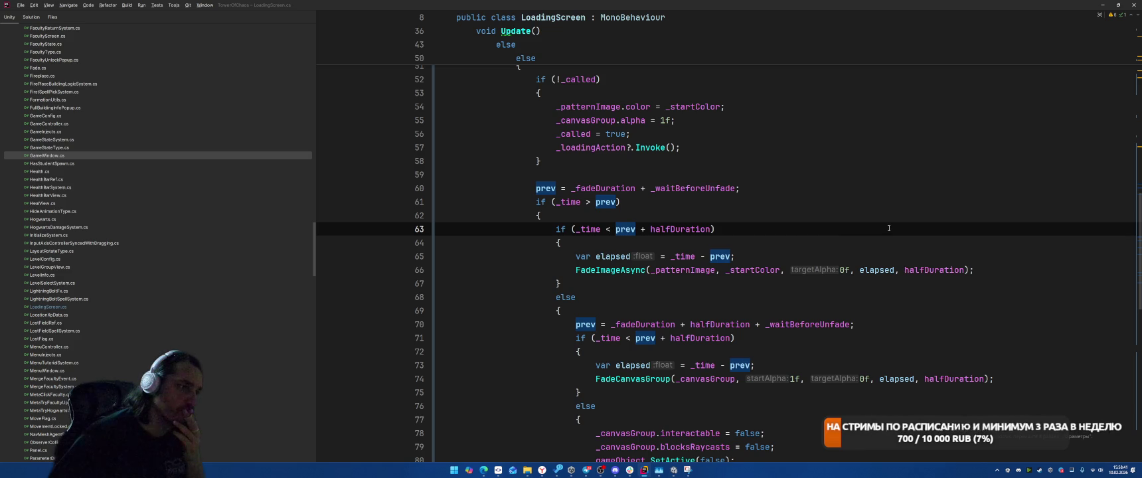
{"action": "left_click", "coordinate": [586, 324]}
{"action": "left_click", "coordinate": [638, 324]}
{"action": "left_click", "coordinate": [717, 324]}
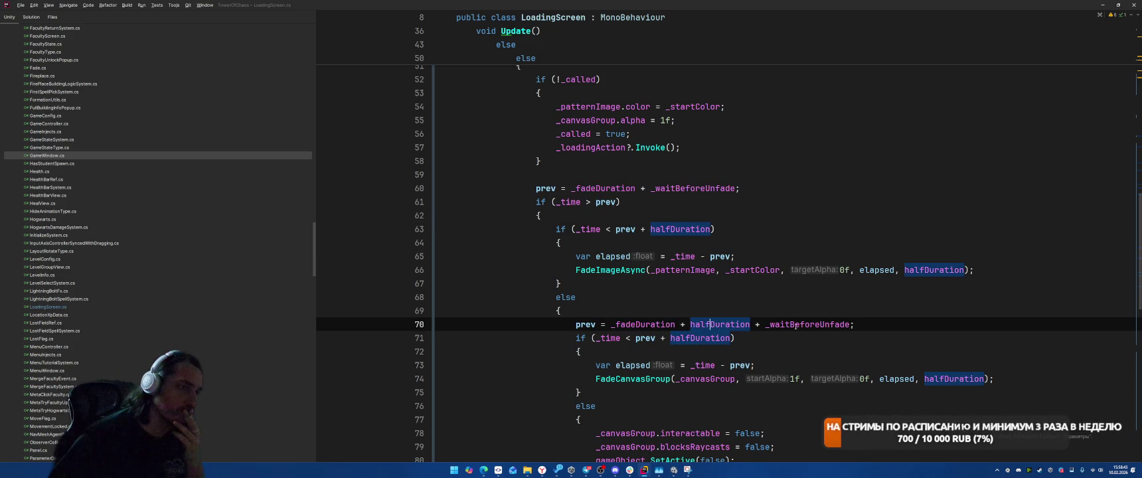
{"action": "left_click", "coordinate": [794, 324]}
{"action": "scroll", "coordinate": [911, 308], "scroll_direction": "down", "scroll_amount": 3}
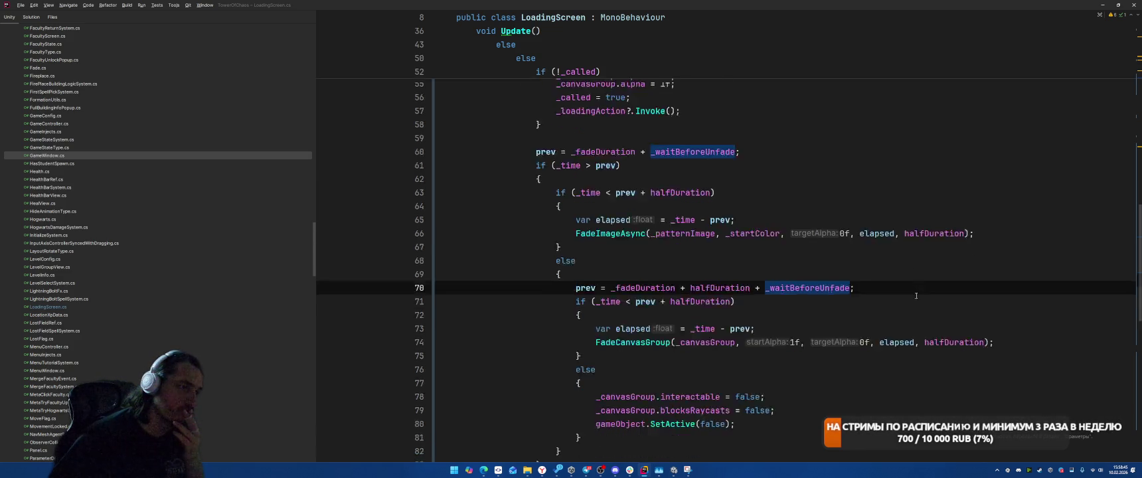
{"action": "scroll", "coordinate": [919, 291], "scroll_direction": "up", "scroll_amount": 3}
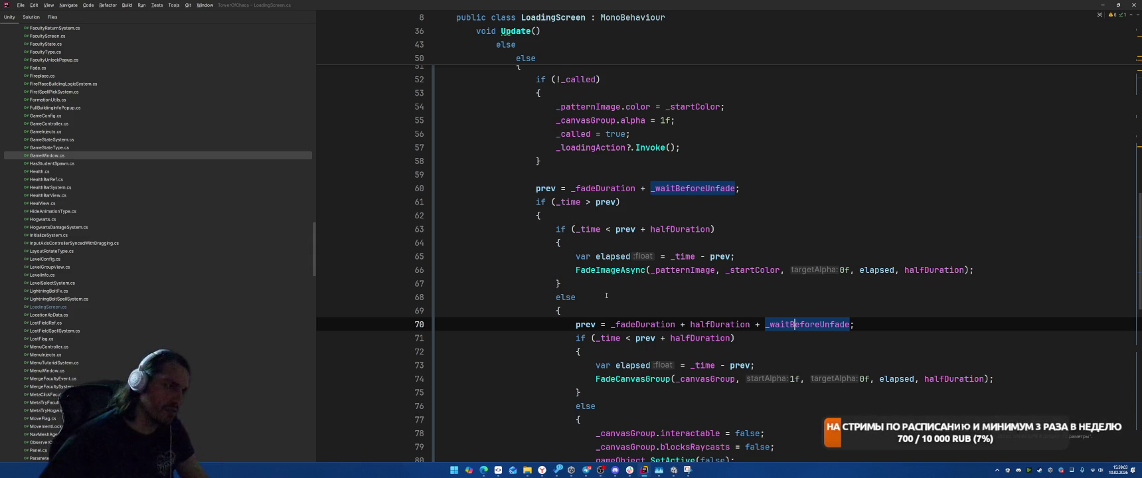
Review how FadeImageAsync uses startColor and elapsed in its lerp, then switch to Unity.
{"action": "left_click", "coordinate": [607, 271], "text": "ctrl"}
{"action": "left_click", "coordinate": [634, 319]}
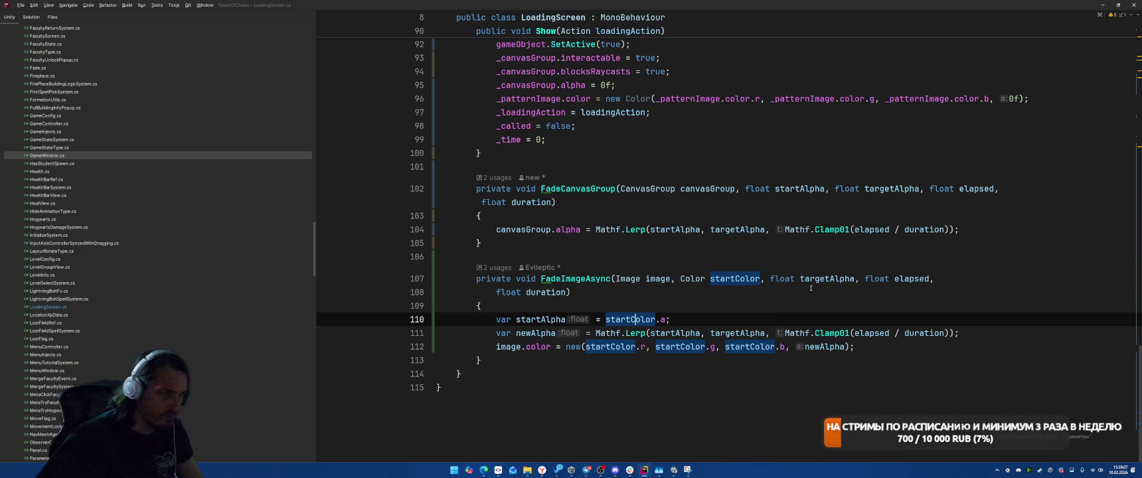
{"action": "key", "text": "ctrl+minus"}
{"action": "key", "text": "ctrl+minus"}
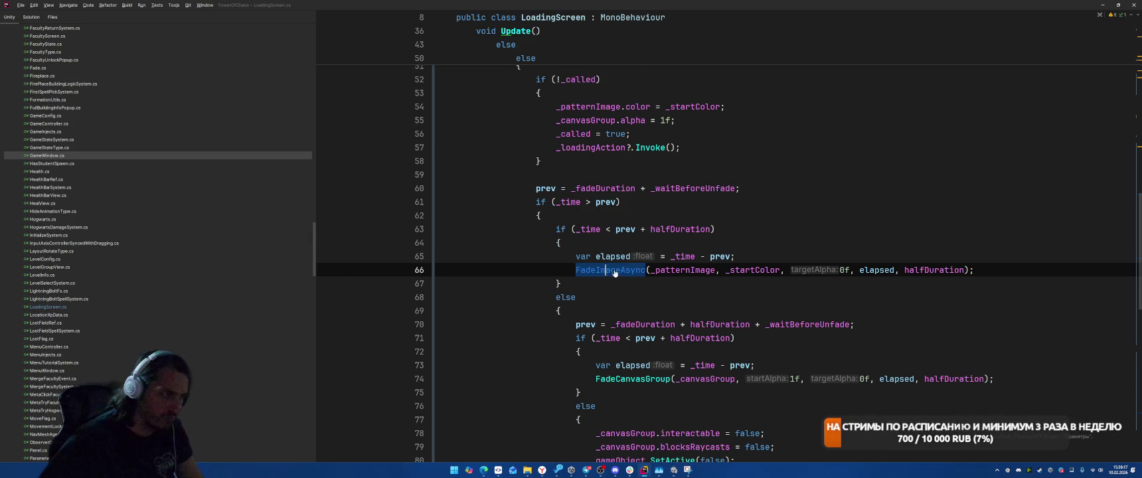
{"action": "left_click", "coordinate": [611, 270], "text": "ctrl"}
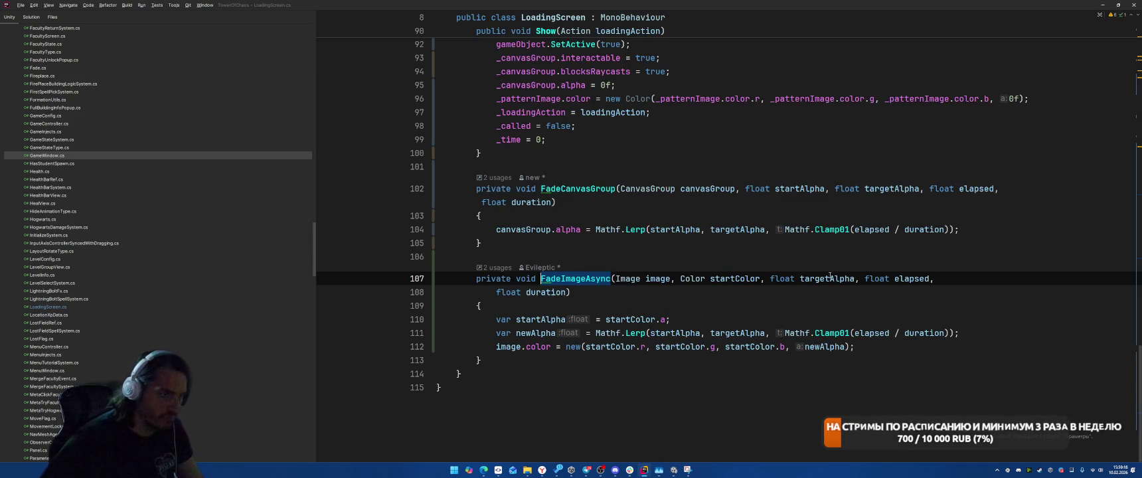
{"action": "left_click", "coordinate": [855, 332]}
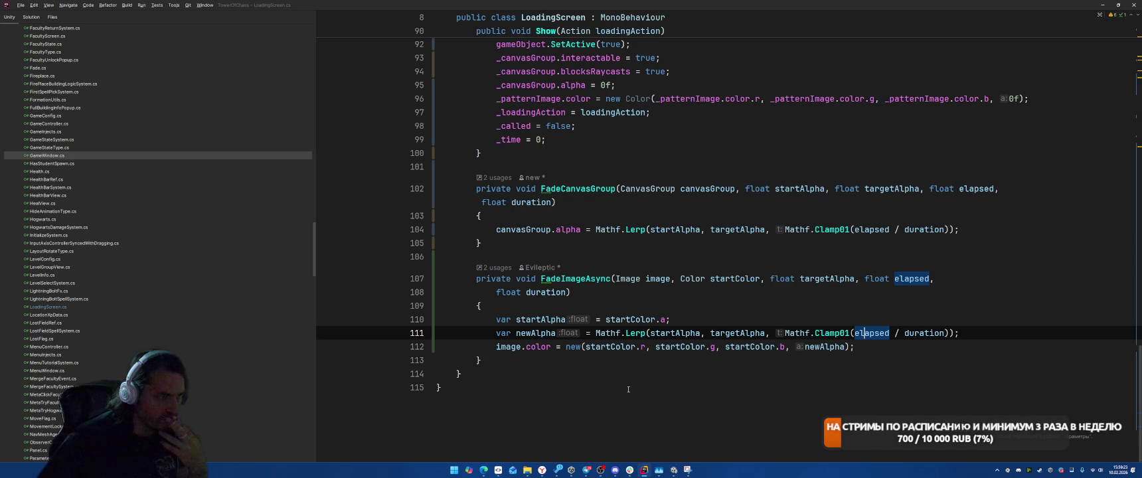
{"action": "left_click", "coordinate": [541, 305]}
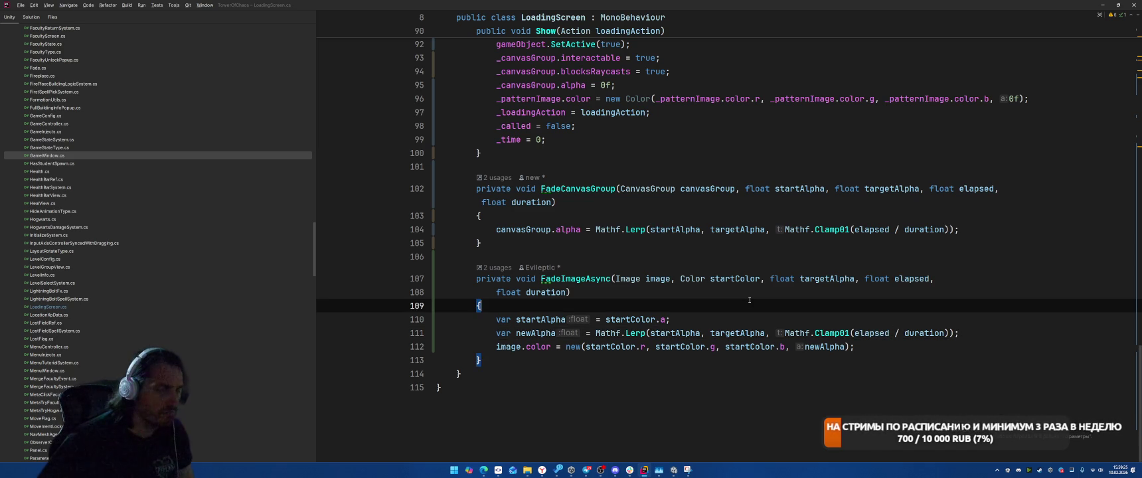
{"action": "key", "text": "alt+Tab"}
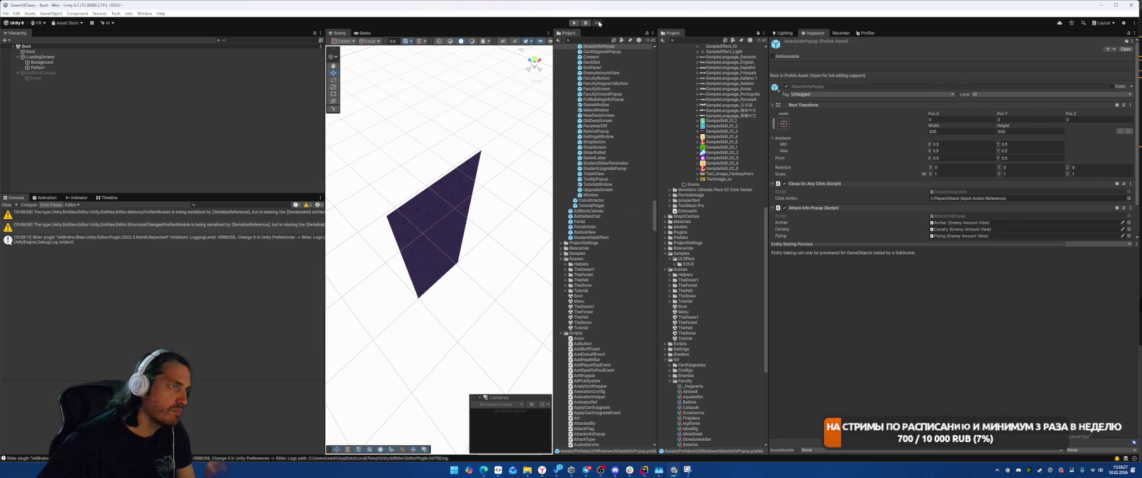
Change Time.unscaledDeltaTime to Time.deltaTime on line 87 and let Unity reload the scripts.
{"action": "key", "text": "alt+Tab"}
{"action": "scroll", "coordinate": [830, 275], "scroll_direction": "up", "scroll_amount": 5}
{"action": "scroll", "coordinate": [829, 275], "scroll_direction": "down", "scroll_amount": 5}
{"action": "scroll", "coordinate": [829, 275], "scroll_direction": "up", "scroll_amount": 5}
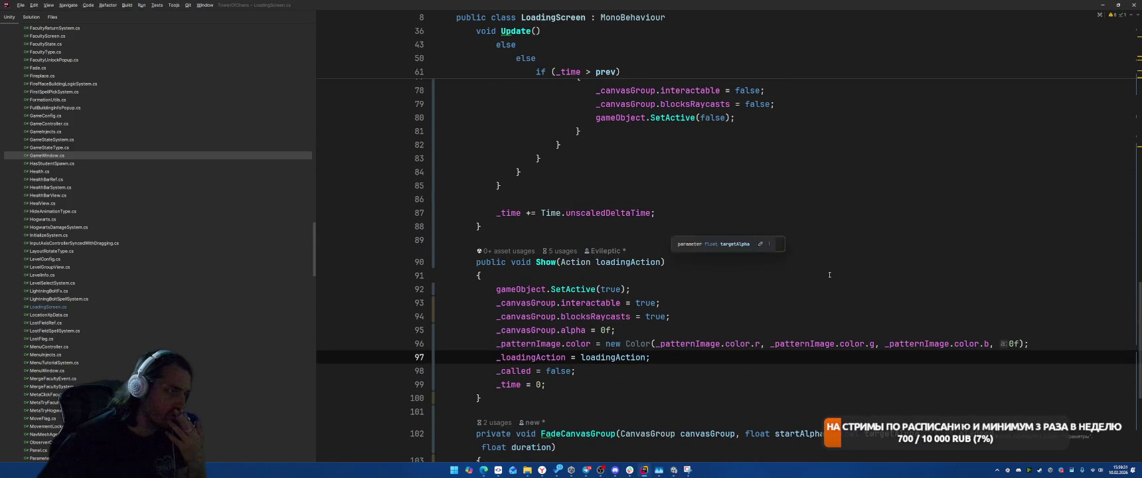
{"action": "double_click", "coordinate": [588, 212]}
{"action": "type", "text": "d"}
{"action": "key", "text": "Return"}
{"action": "scroll", "coordinate": [763, 219], "scroll_direction": "up", "scroll_amount": 3}
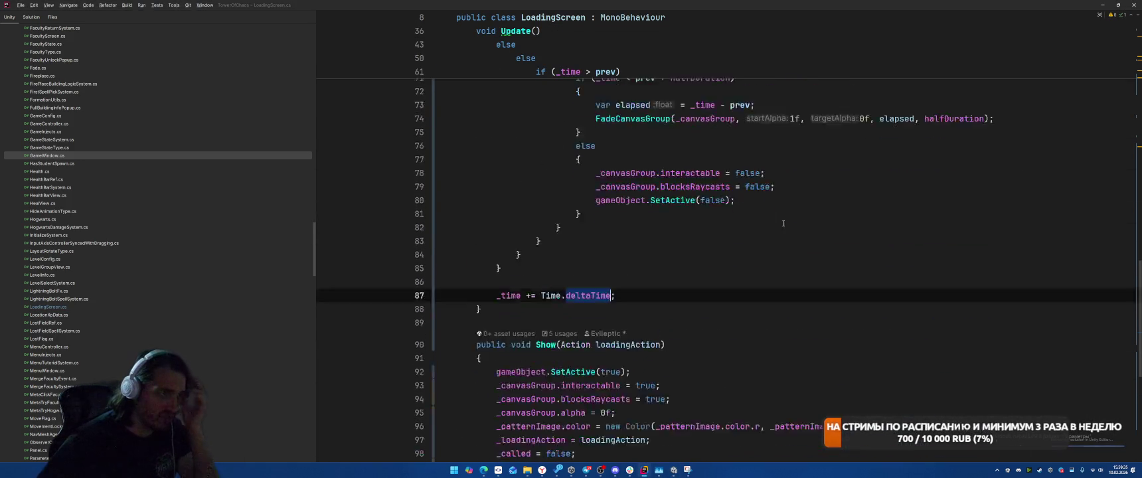
{"action": "key", "text": "alt+Tab"}
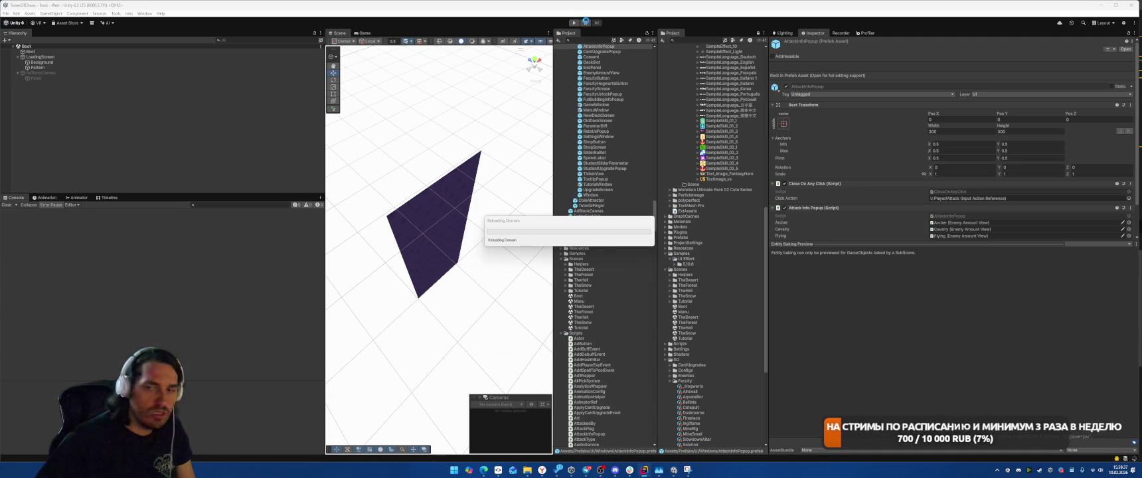
{"action": "key", "text": "alt+Tab"}
{"action": "scroll", "coordinate": [713, 276], "scroll_direction": "up", "scroll_amount": 3}
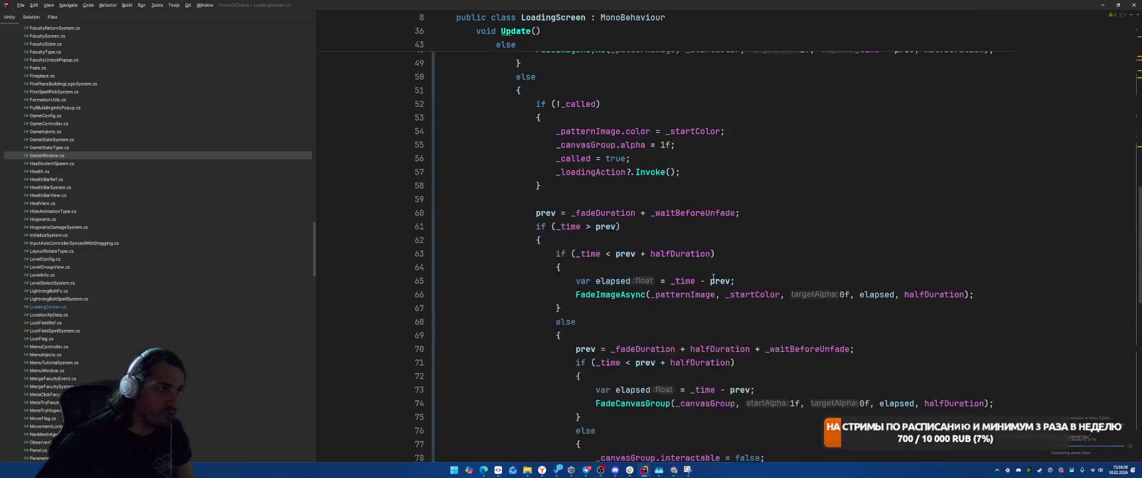
{"action": "scroll", "coordinate": [565, 208], "scroll_direction": "up", "scroll_amount": 5}
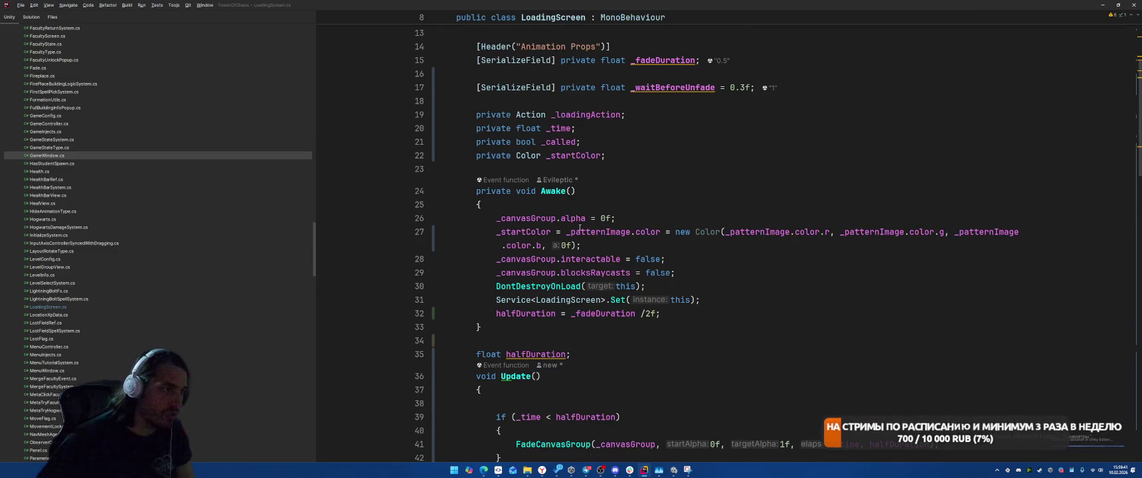
Add 'Time.timeScale = 1f;' as the first line of Show() and send it to Unity to compile.
{"action": "left_click", "coordinate": [672, 213]}
{"action": "scroll", "coordinate": [672, 213], "scroll_direction": "down", "scroll_amount": 20}
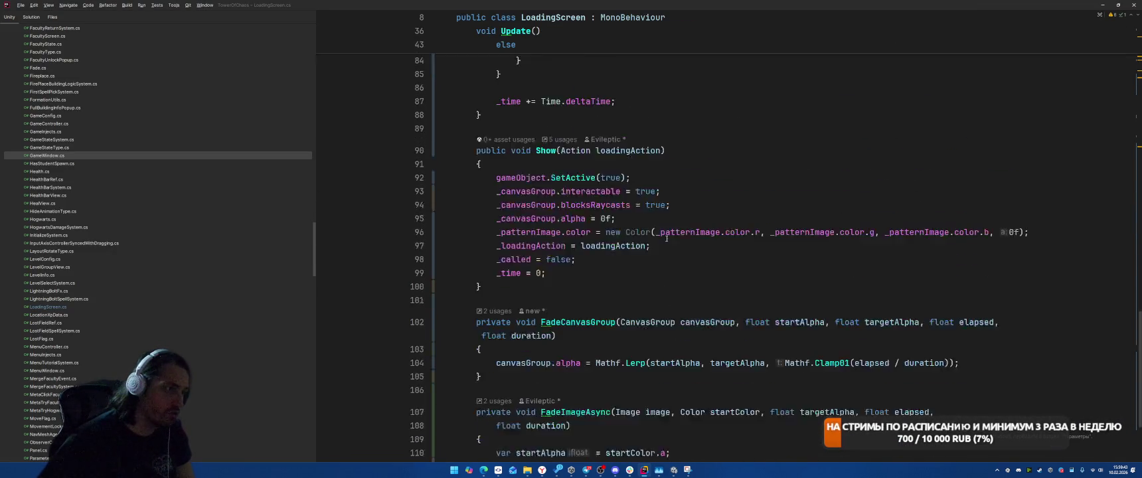
{"action": "left_click", "coordinate": [792, 73]}
{"action": "key", "text": "Return"}
{"action": "type", "text": "Tim"}
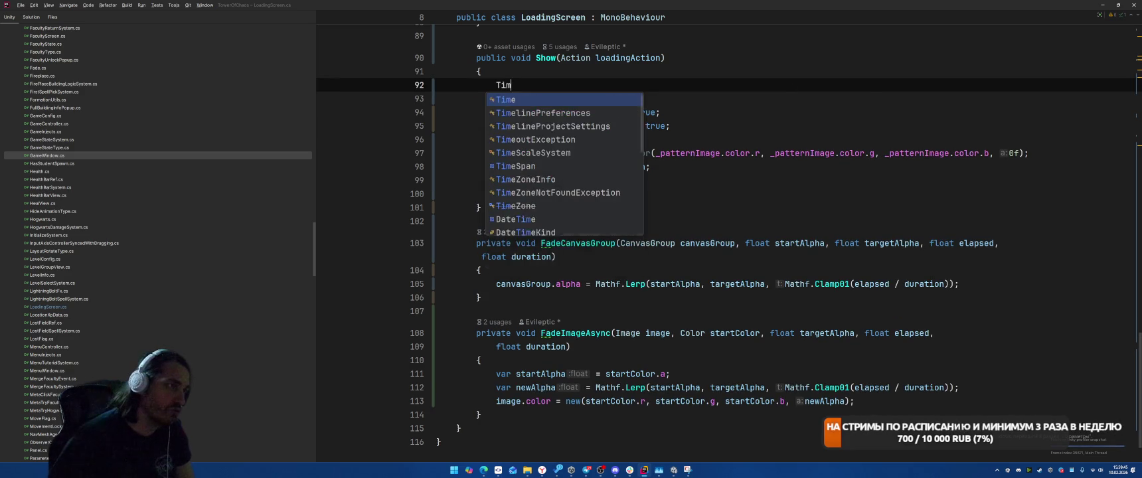
{"action": "type", "text": "e.scal"}
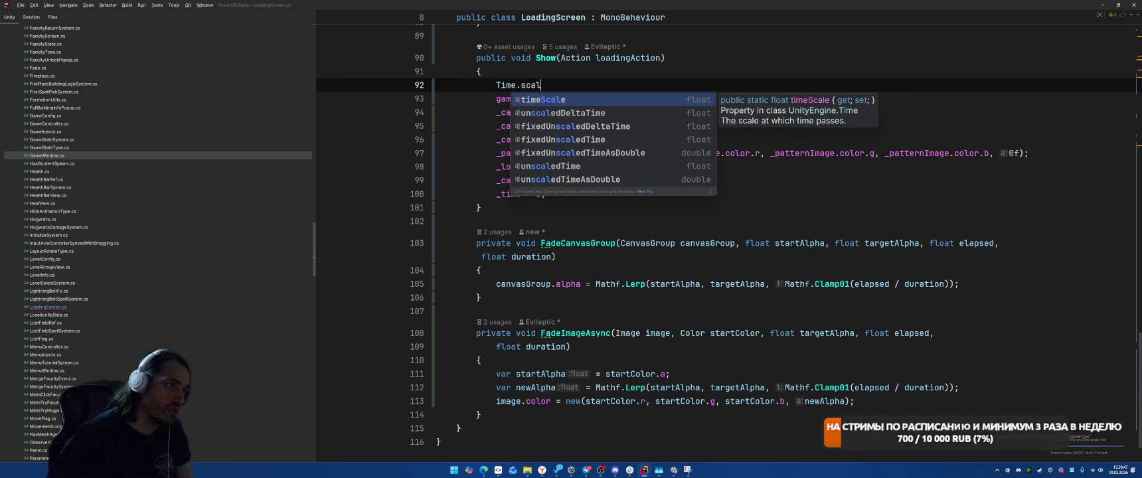
{"action": "key", "text": "Return"}
{"action": "type", "text": "=1 fore"}
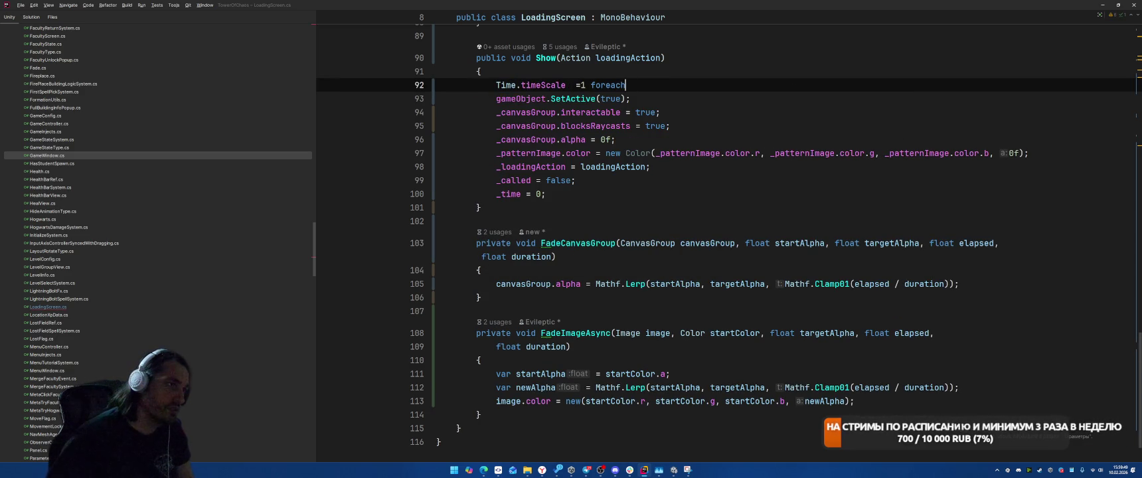
{"action": "left_click", "coordinate": [581, 85]}
{"action": "key", "text": "shift+End"}
{"action": "key", "text": "BackSpace"}
{"action": "key", "text": "BackSpace"}
{"action": "type", "text": "= 1f;"}
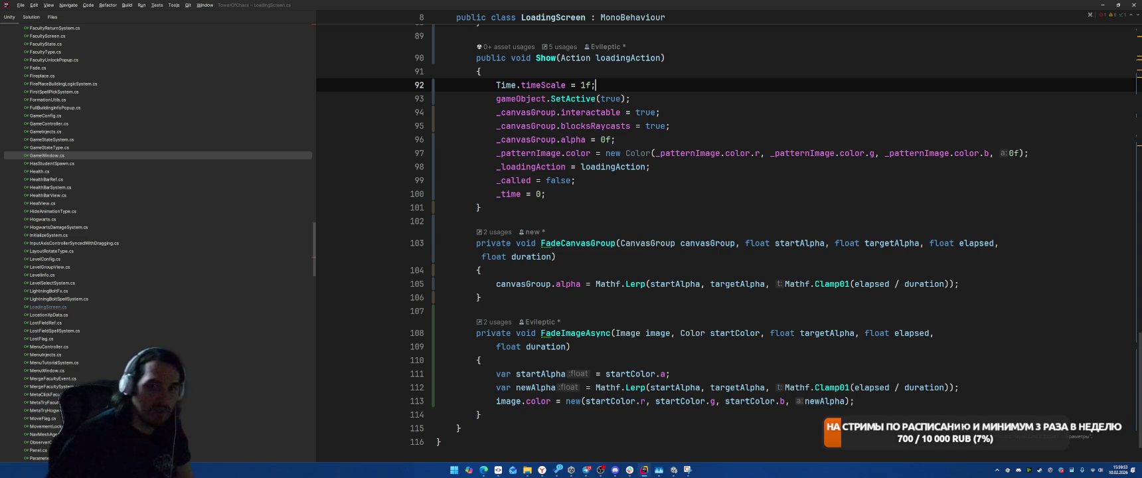
{"action": "key", "text": "alt+Tab"}
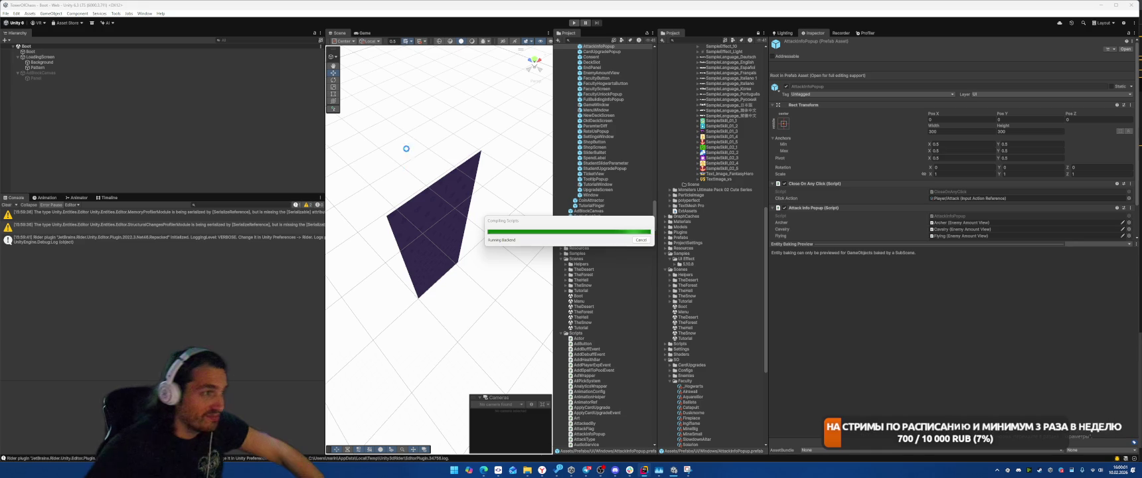
Clear the Console, play from the menu into TheForest, stop, and go back to Rider.
{"action": "left_click", "coordinate": [7, 206]}
{"action": "left_click", "coordinate": [574, 22]}
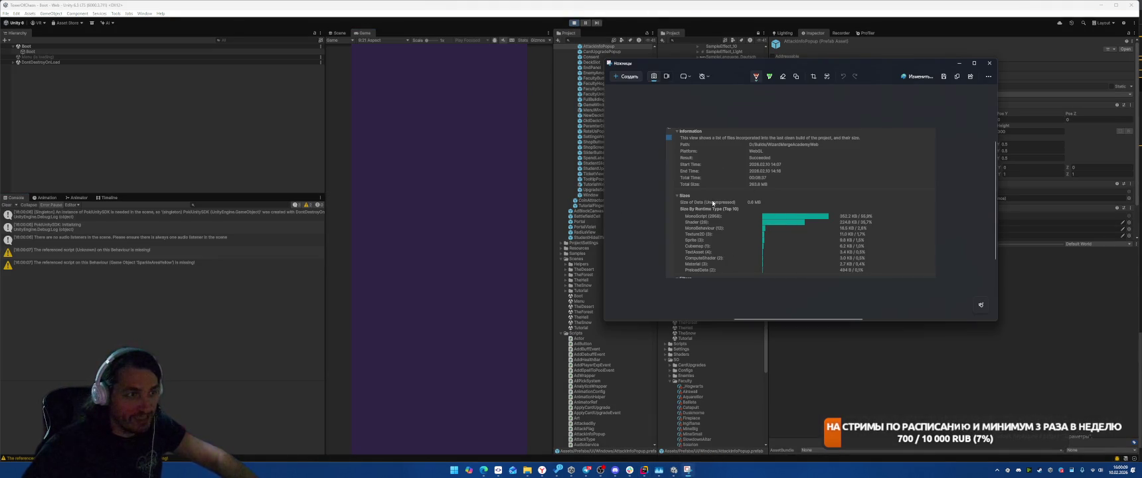
{"action": "left_click", "coordinate": [958, 63]}
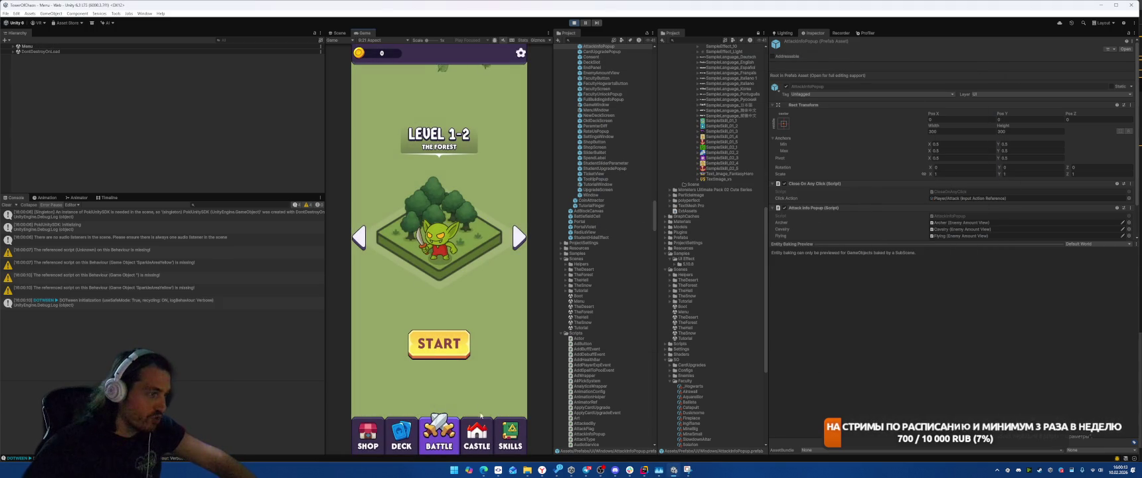
{"action": "left_click", "coordinate": [461, 348]}
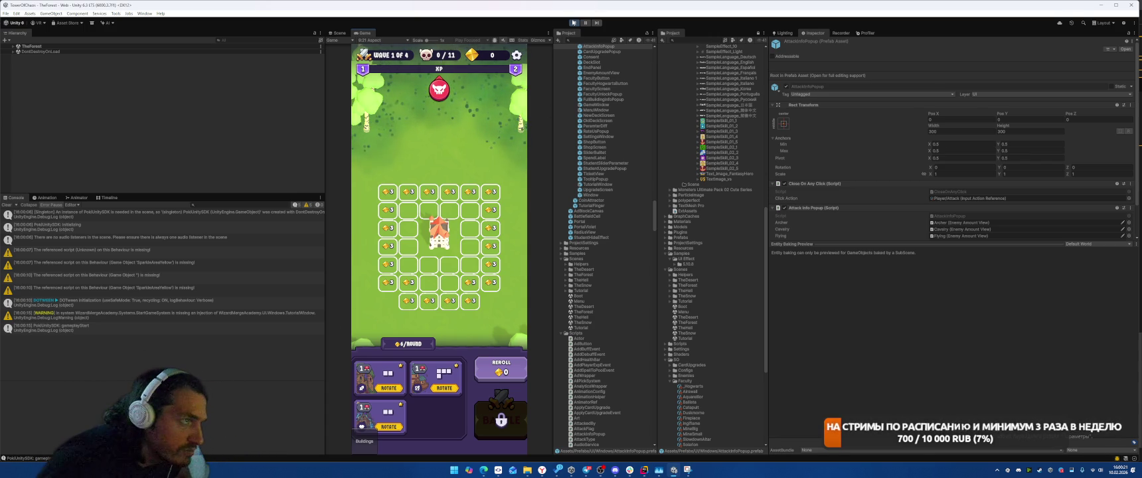
{"action": "key", "text": "ctrl+p"}
{"action": "key", "text": "alt+Tab"}
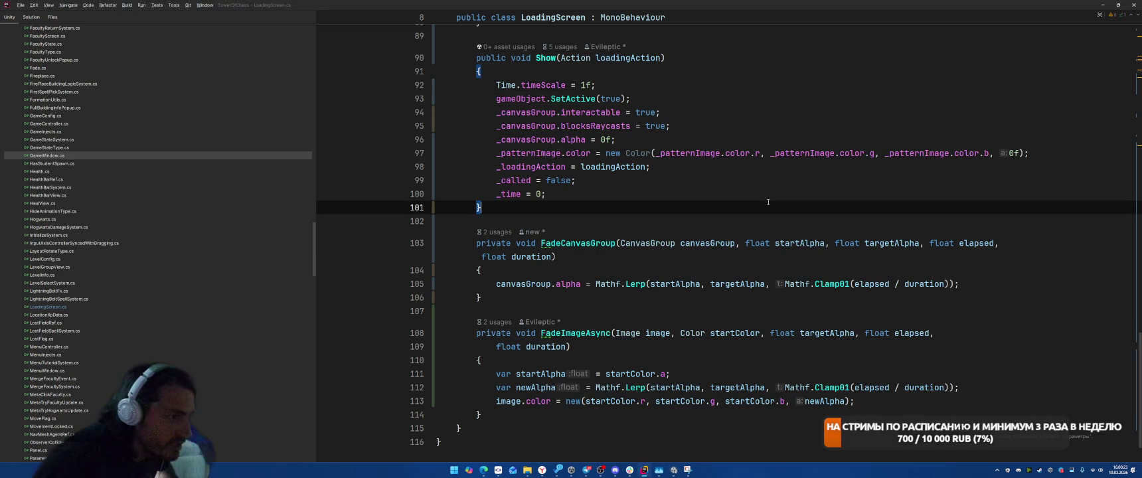
Inspect Update's fade branches and the uses of _time, then attach the debugger to the Unity Editor.
{"action": "scroll", "coordinate": [769, 202], "scroll_direction": "down", "scroll_amount": 3}
{"action": "scroll", "coordinate": [833, 138], "scroll_direction": "up", "scroll_amount": 10}
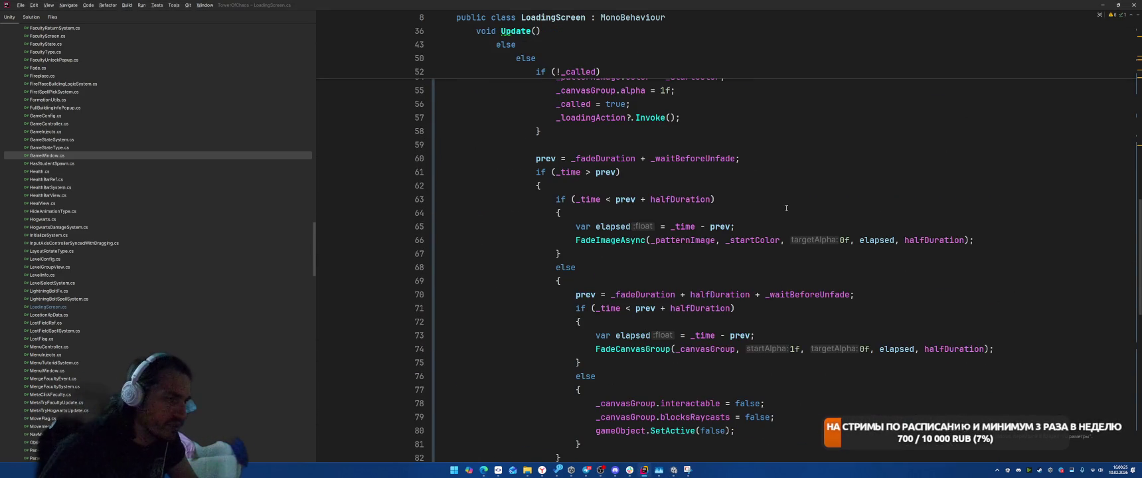
{"action": "left_click", "coordinate": [557, 172]}
{"action": "left_click", "coordinate": [557, 213]}
{"action": "scroll", "coordinate": [598, 206], "scroll_direction": "down", "scroll_amount": 1}
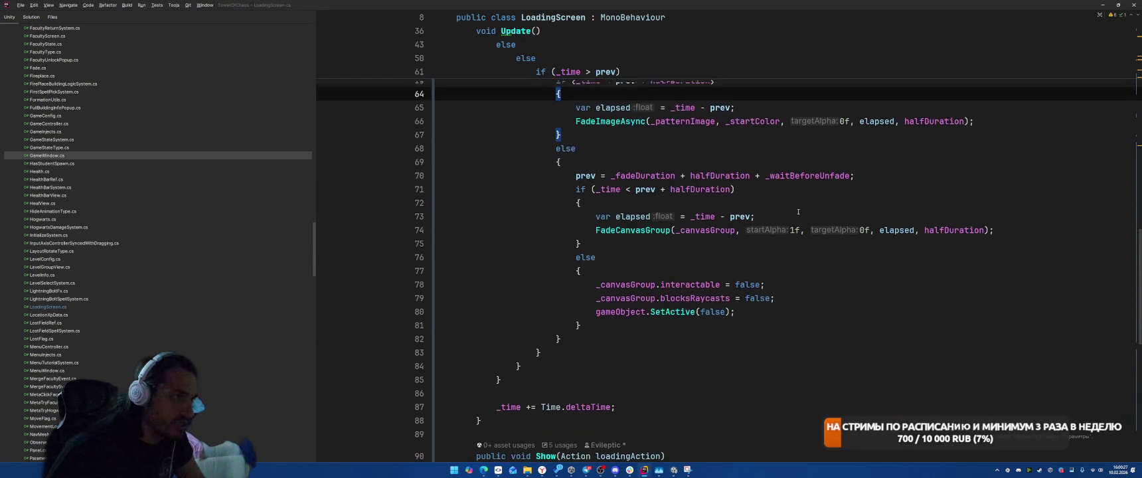
{"action": "left_click", "coordinate": [590, 158]}
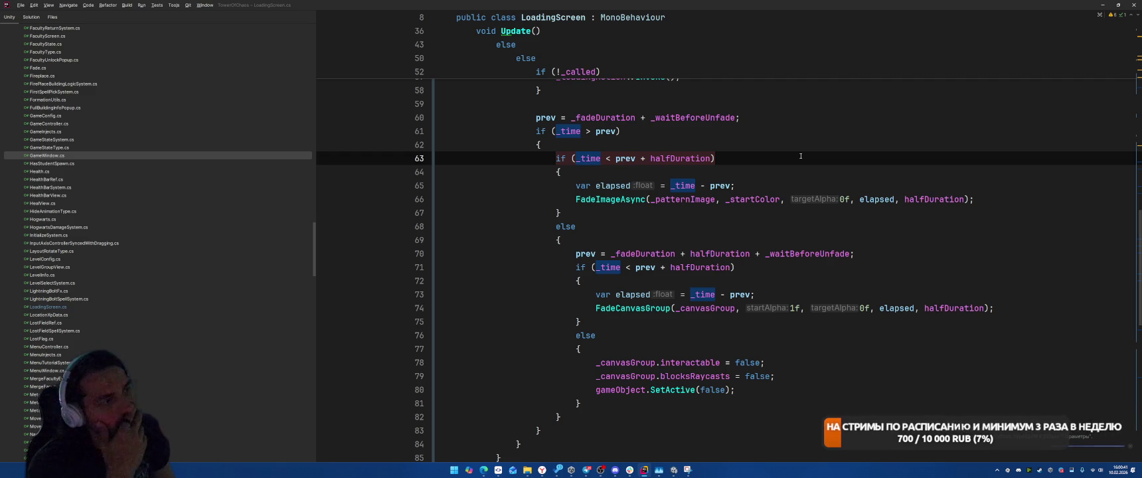
{"action": "key", "text": "shift+F9"}
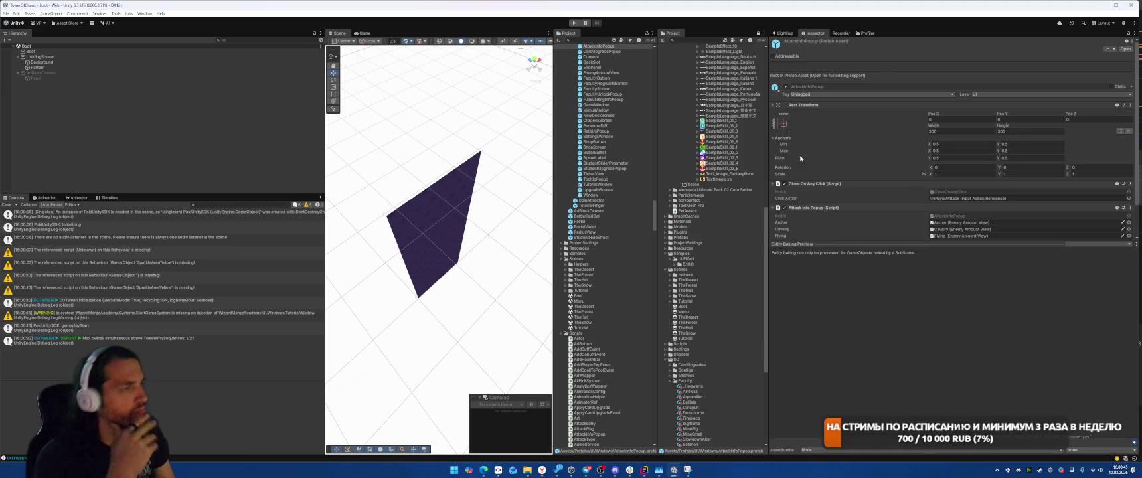
Run the game into TheForest via START, stop it, and restart Rider's debug session.
{"action": "left_click", "coordinate": [574, 24]}
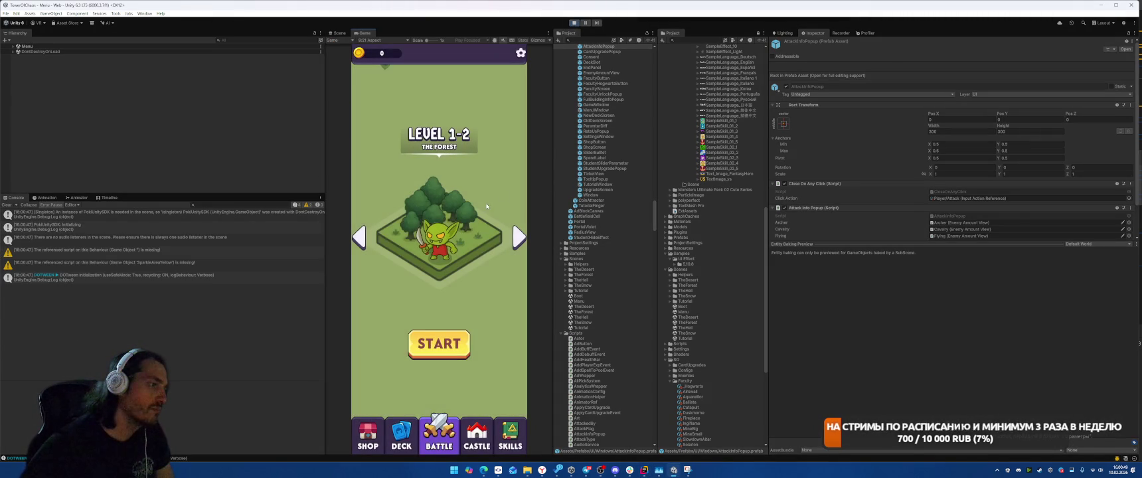
{"action": "left_click", "coordinate": [439, 343]}
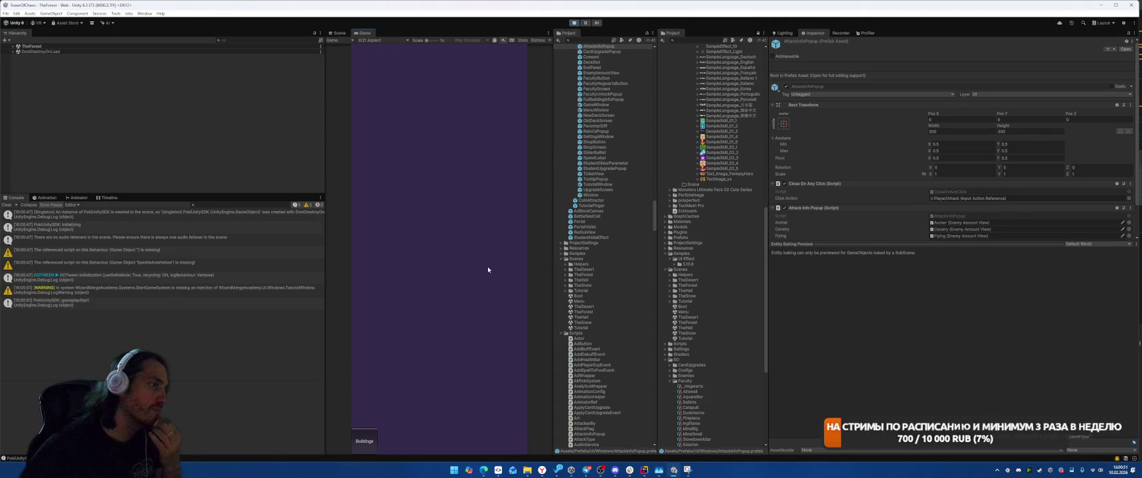
{"action": "left_click", "coordinate": [574, 23]}
{"action": "left_click", "coordinate": [644, 470]}
{"action": "left_click", "coordinate": [7, 343]}
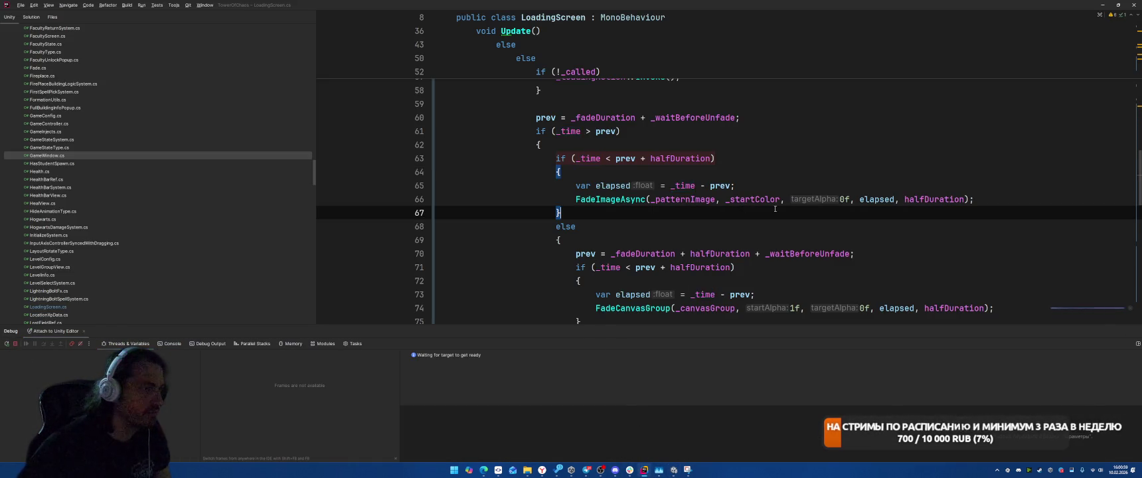
Start Play mode in Unity so Rider's debugger can attach, check Rider, then stop Play mode.
{"action": "key", "text": "alt+Tab"}
{"action": "left_click", "coordinate": [575, 23]}
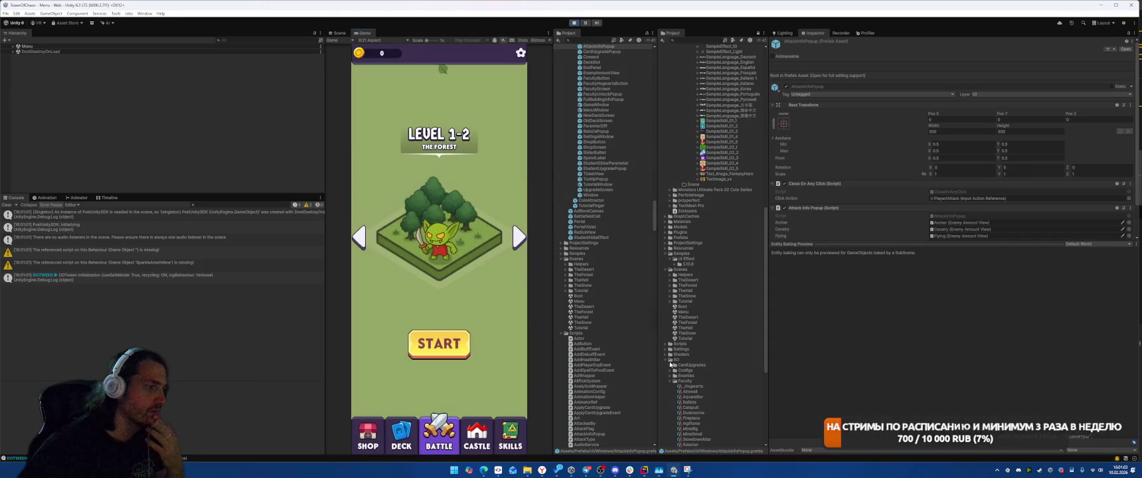
{"action": "key", "text": "alt+Tab"}
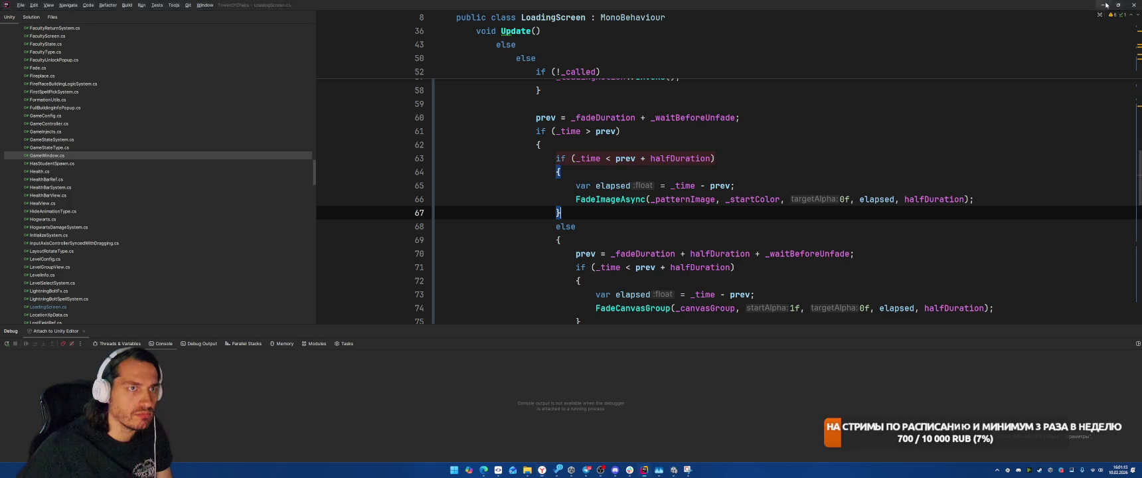
{"action": "key", "text": "alt+Tab"}
{"action": "left_click", "coordinate": [572, 25]}
{"action": "left_click", "coordinate": [16, 13]}
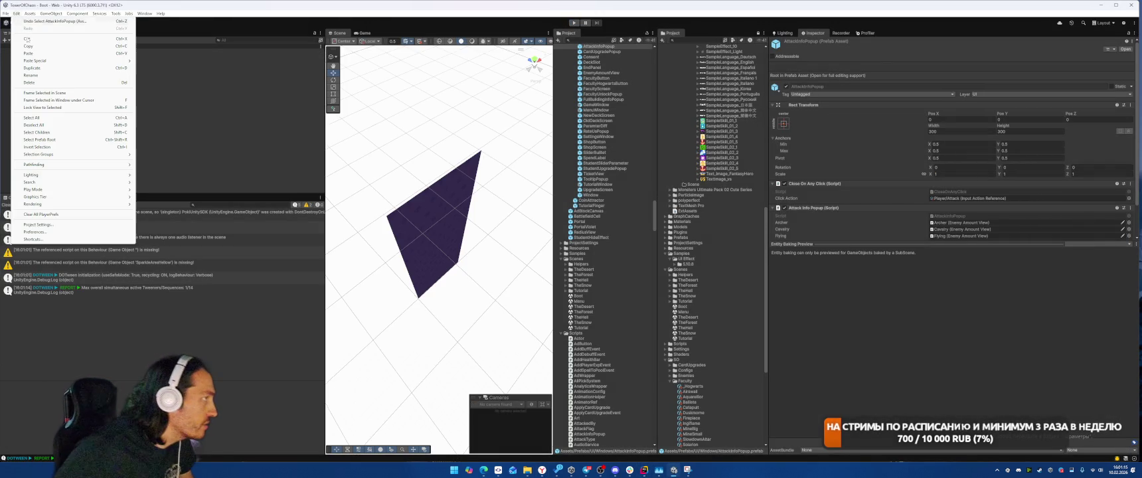
{"action": "left_click", "coordinate": [35, 232]}
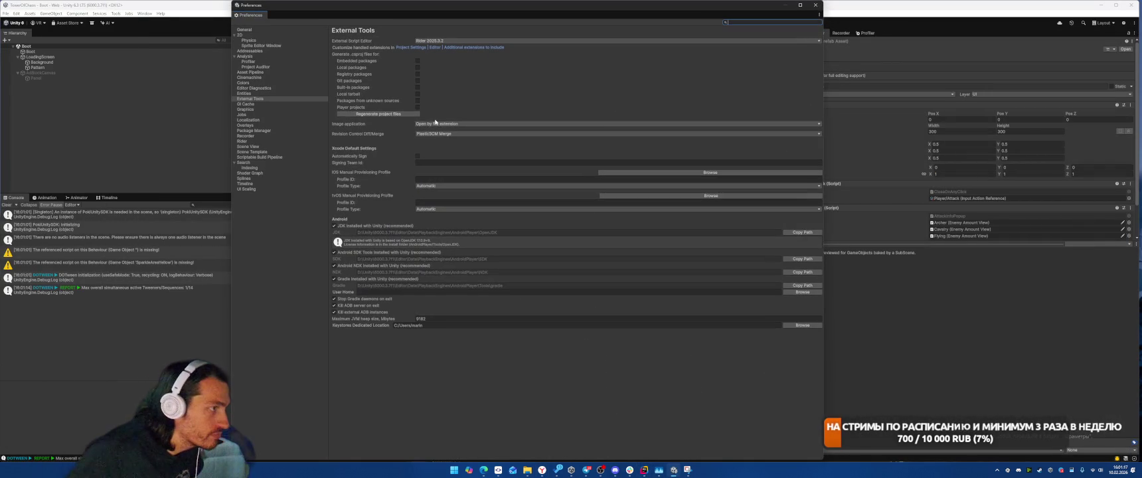
{"action": "left_click", "coordinate": [445, 42]}
{"action": "left_click", "coordinate": [451, 56]}
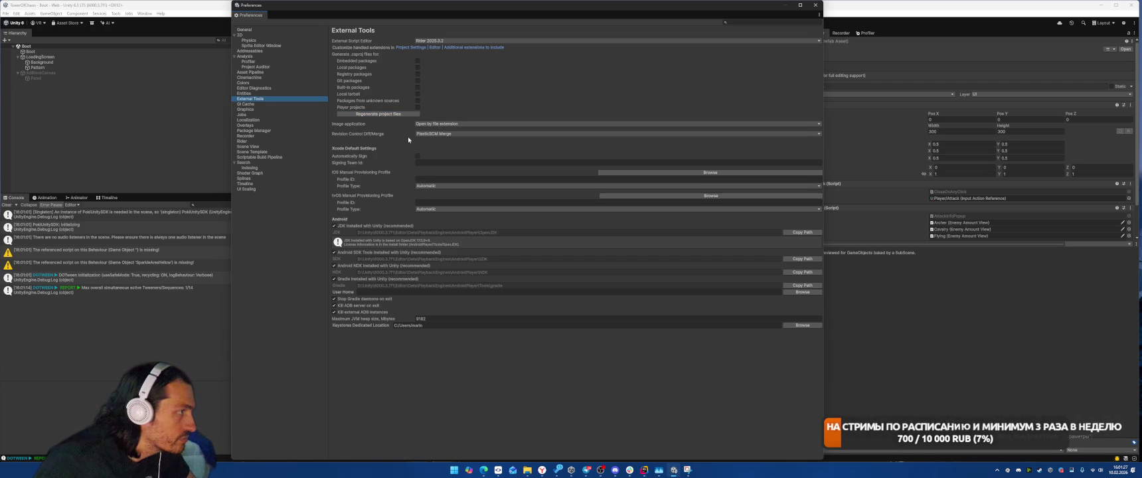
{"action": "left_click", "coordinate": [815, 4]}
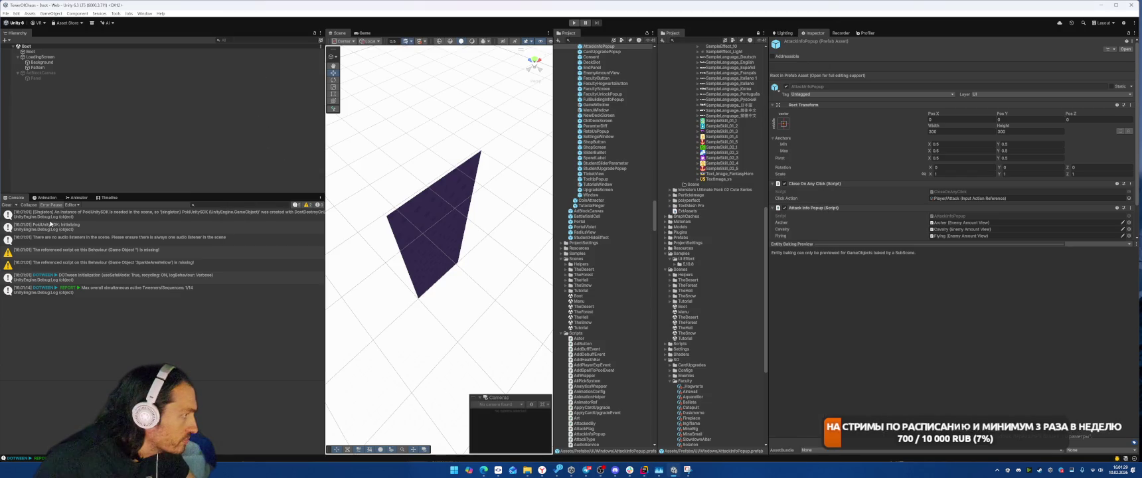
Start File > Build And Run, then cancel the Build Web folder dialog.
{"action": "left_click", "coordinate": [8, 204]}
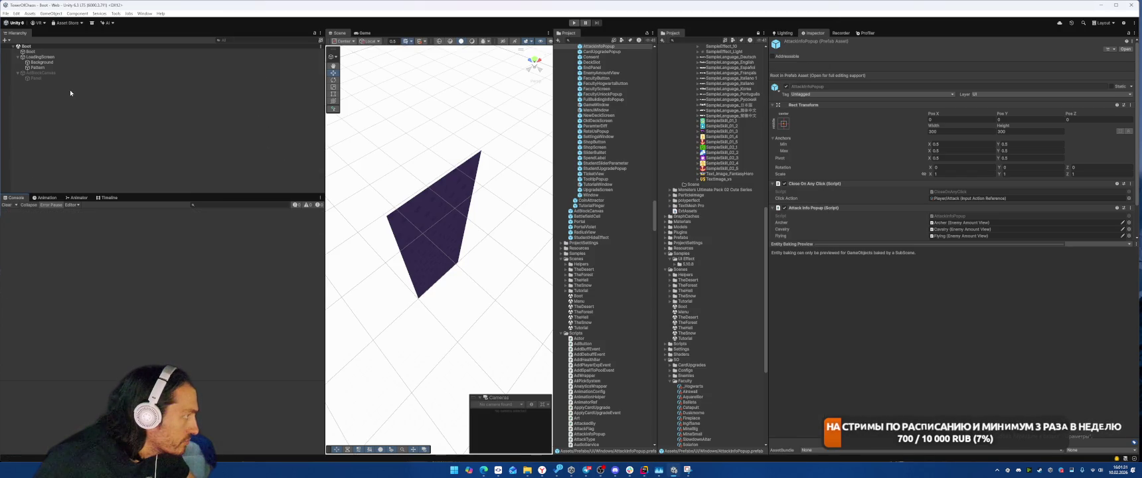
{"action": "left_click", "coordinate": [5, 13]}
{"action": "left_click", "coordinate": [26, 103]}
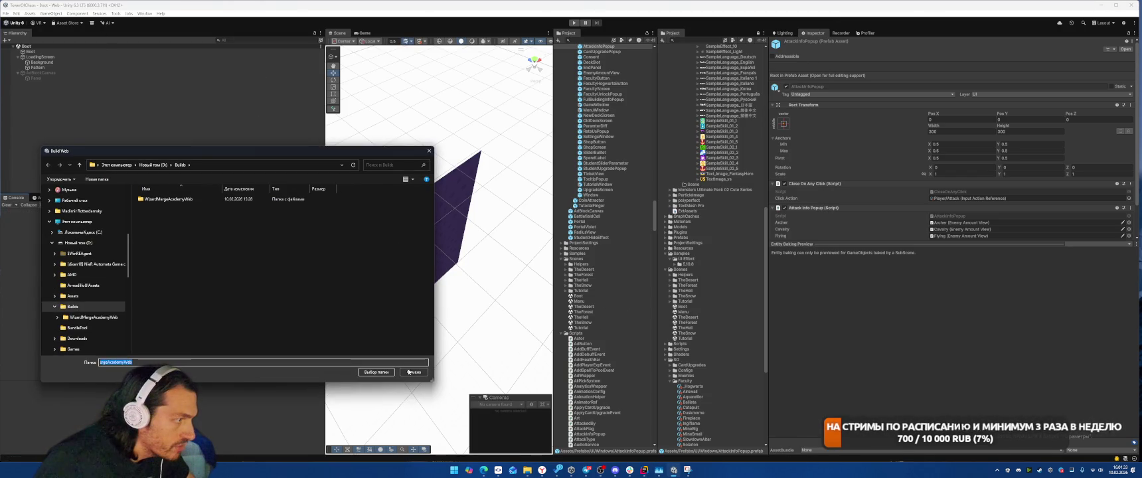
{"action": "left_click", "coordinate": [406, 371]}
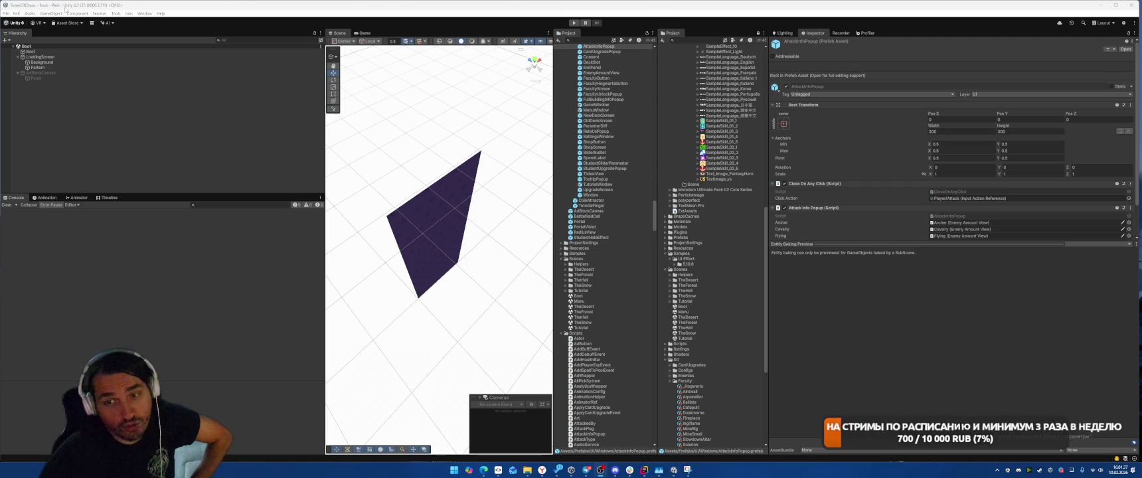
Briefly play-test the menu scene, stop it, and return to LoadingScreen.cs in Rider.
{"action": "left_click", "coordinate": [575, 23]}
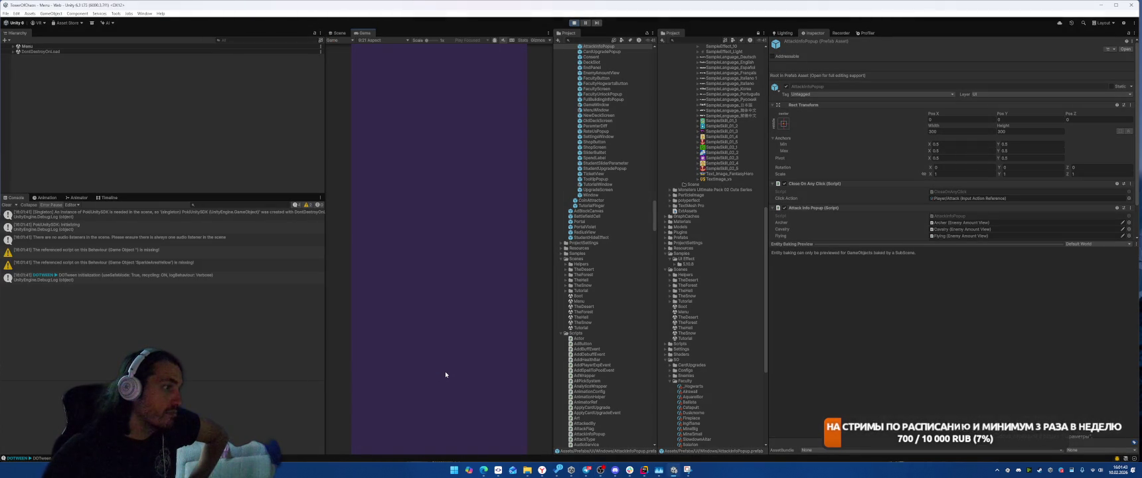
{"action": "left_click", "coordinate": [575, 22]}
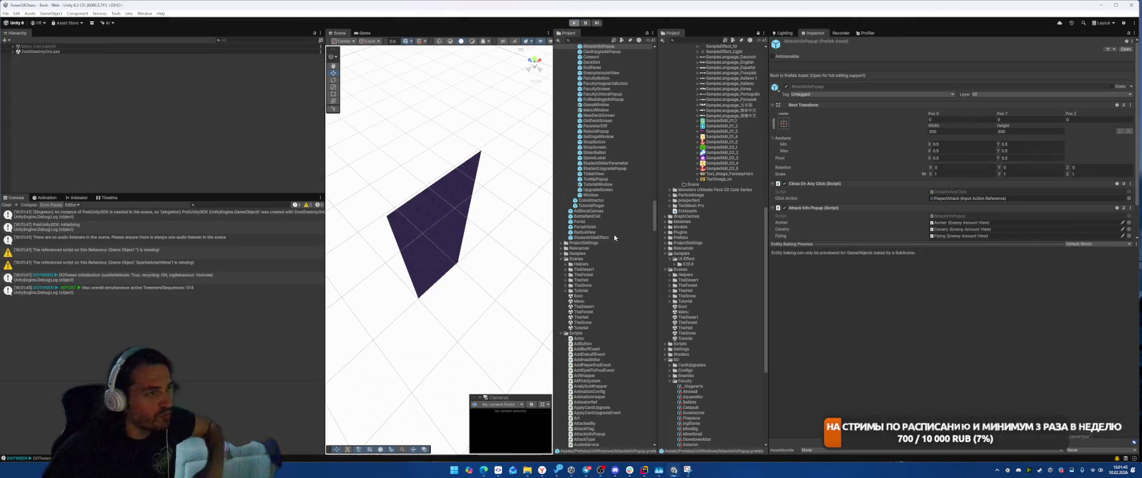
{"action": "left_click", "coordinate": [644, 469]}
{"action": "scroll", "coordinate": [834, 219], "scroll_direction": "up", "scroll_amount": 5}
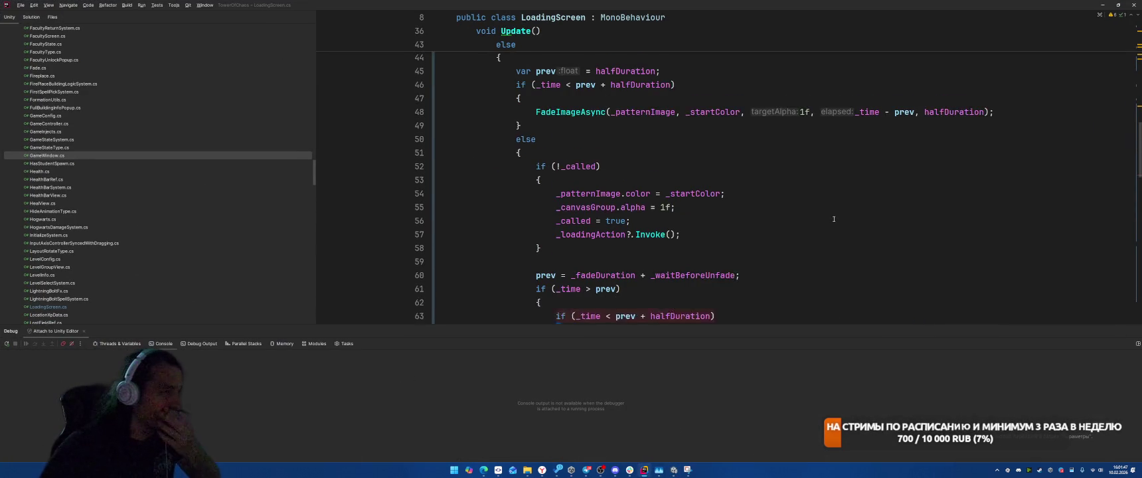
Place the caret on line 55, glance at Unity, and act on the 'Unable to connect' notice.
{"action": "left_click", "coordinate": [772, 213]}
{"action": "key", "text": "alt+Tab"}
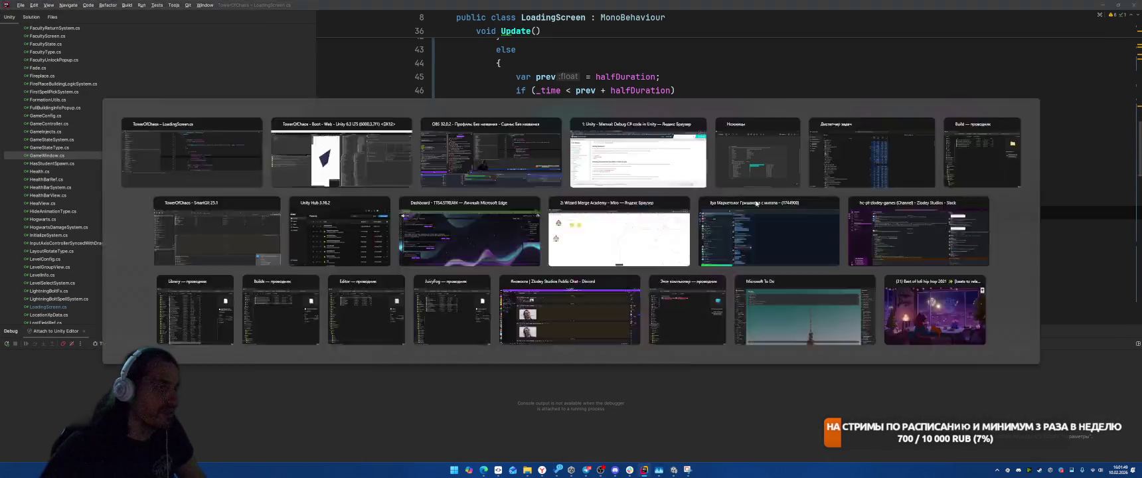
{"action": "key", "text": "alt+Tab"}
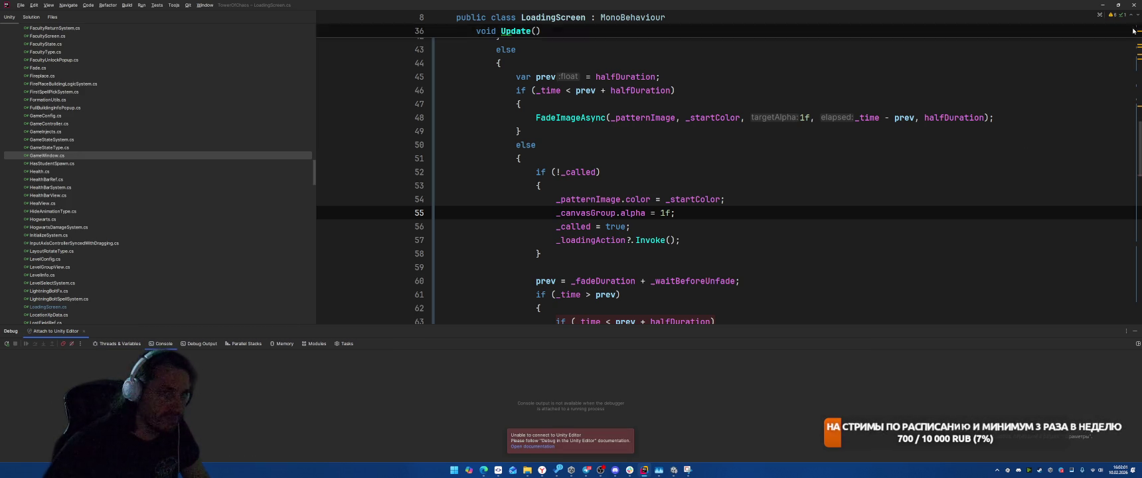
{"action": "left_click", "coordinate": [583, 247]}
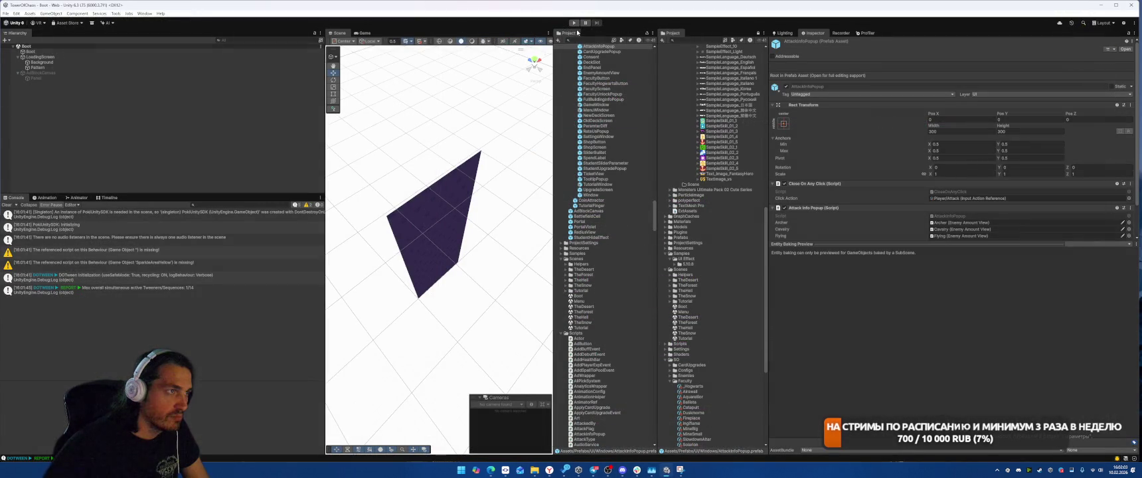
Select AnimationHelper in the Project panel and open it in Rider.
{"action": "left_click", "coordinate": [601, 397]}
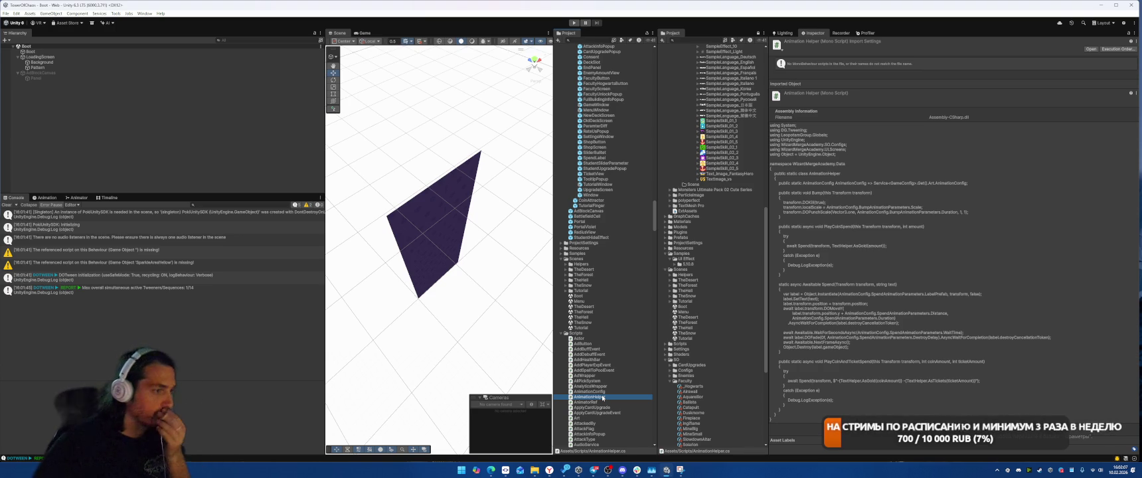
{"action": "double_click", "coordinate": [602, 397]}
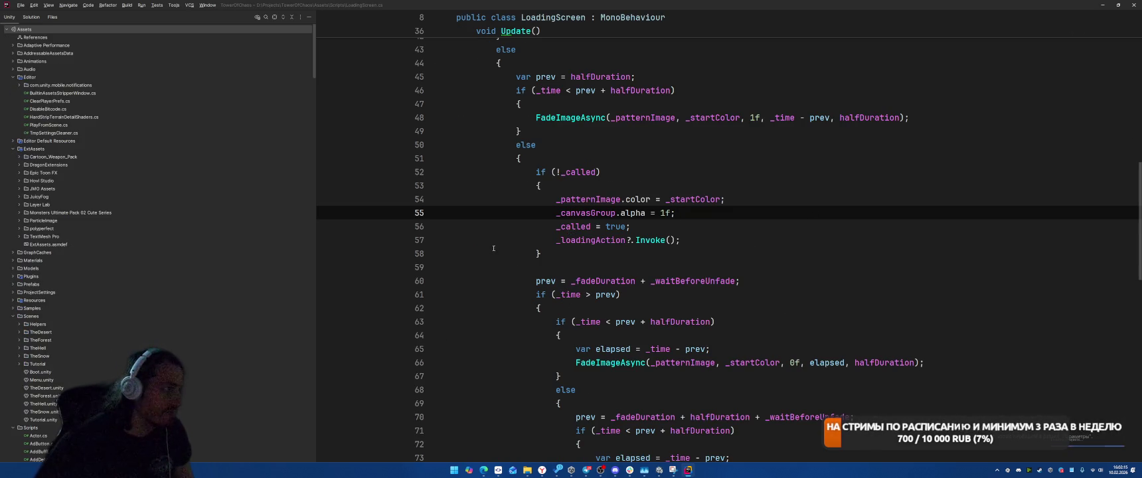
Look through Rider's Run menu, place the caret on line 61 of LoadingScreen.cs, then return to Unity.
{"action": "left_click", "coordinate": [141, 6]}
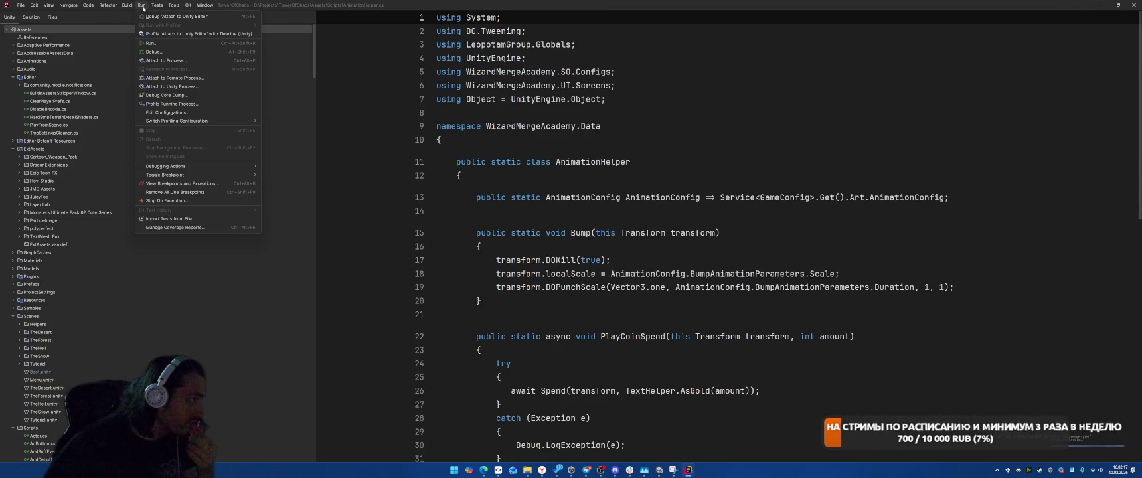
{"action": "left_click", "coordinate": [509, 158]}
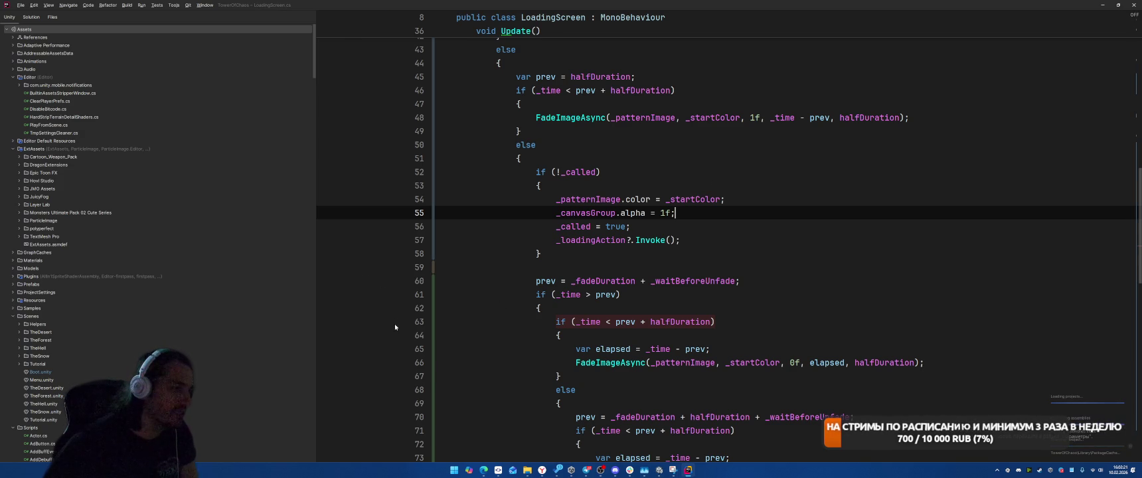
{"action": "left_click", "coordinate": [835, 295]}
{"action": "key", "text": "alt+Tab"}
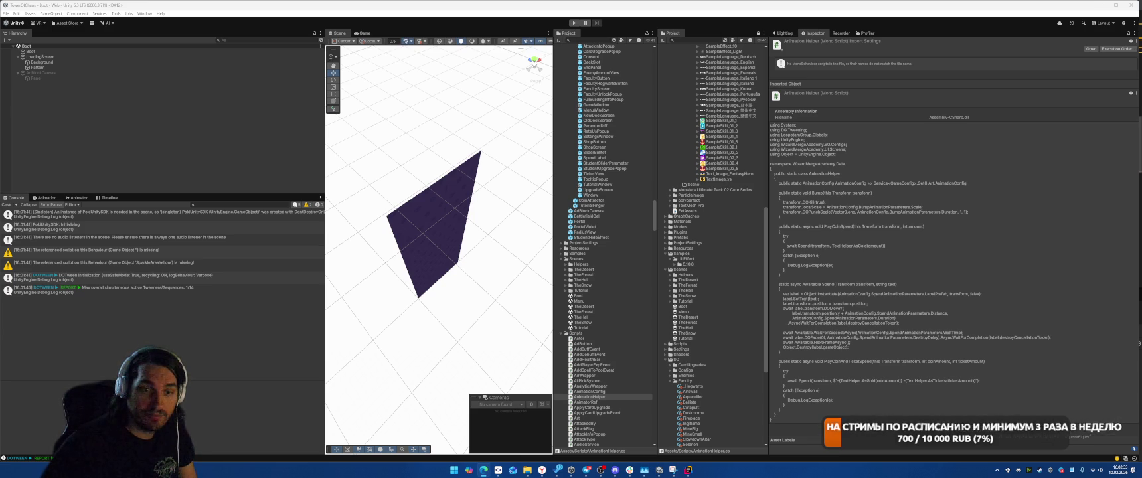
Enter TheForest, open the settings gear to trigger the NullReferenceException, and jump to its SettingsWindow.cs line.
{"action": "left_click", "coordinate": [688, 21]}
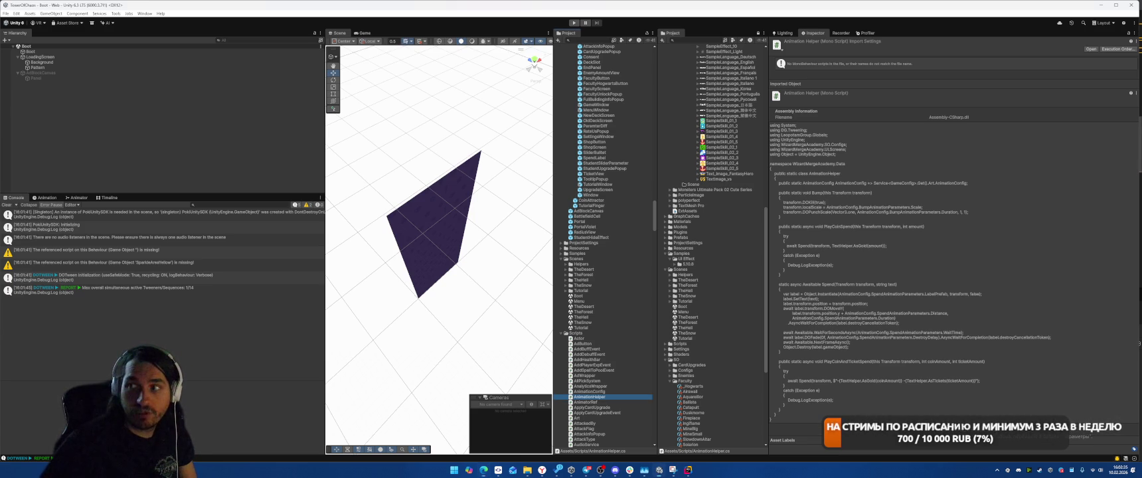
{"action": "left_click", "coordinate": [574, 23]}
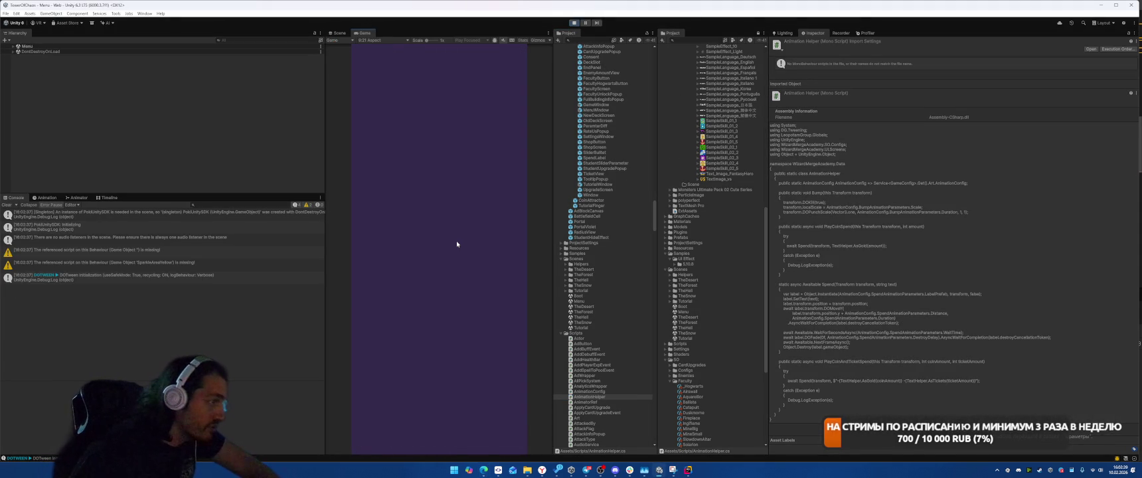
{"action": "left_click", "coordinate": [446, 338]}
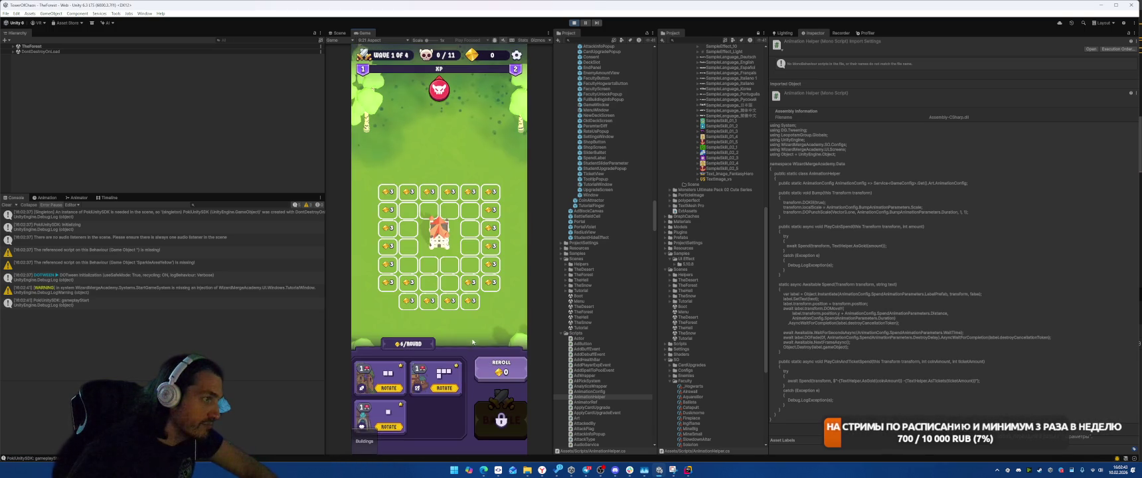
{"action": "left_click", "coordinate": [516, 55]}
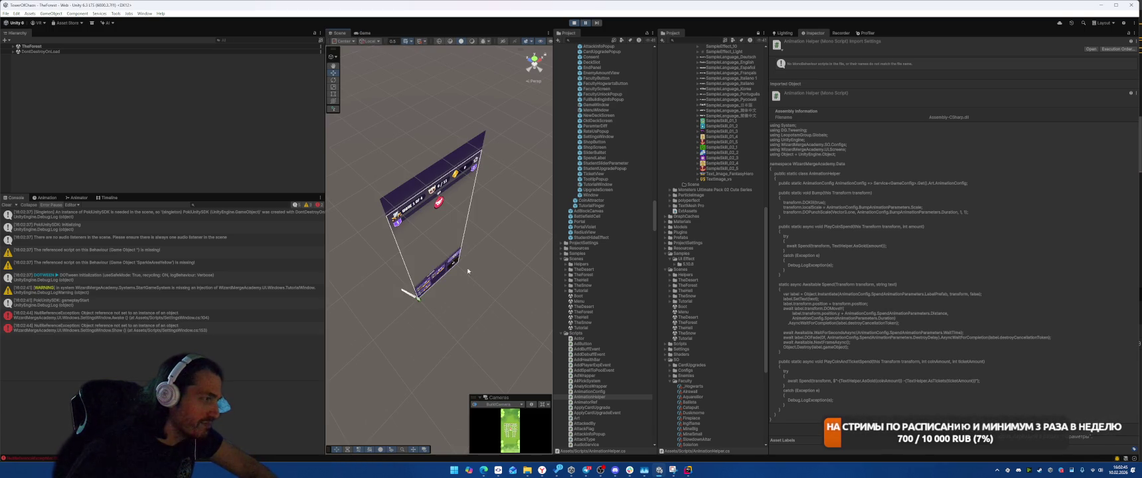
{"action": "left_click", "coordinate": [99, 315]}
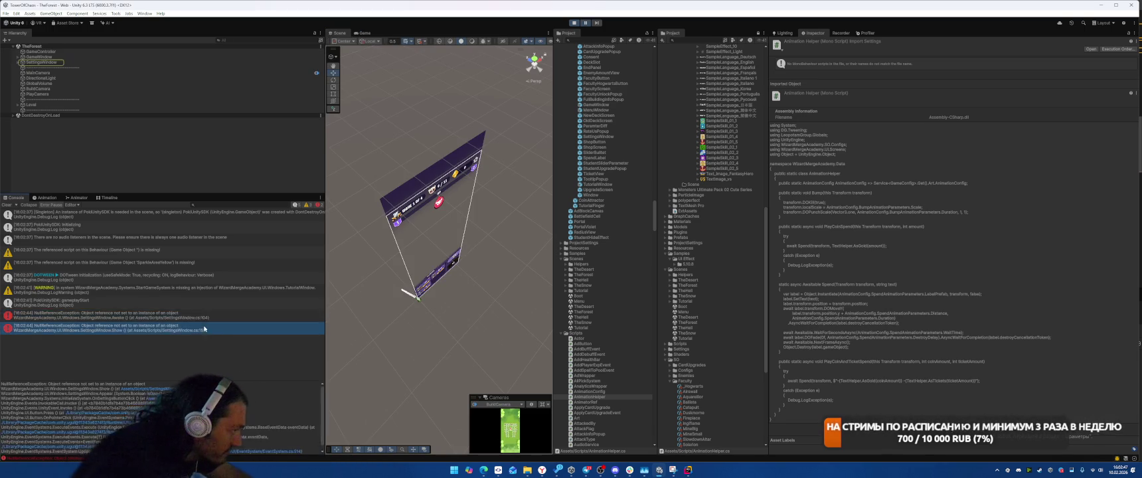
{"action": "double_click", "coordinate": [100, 315]}
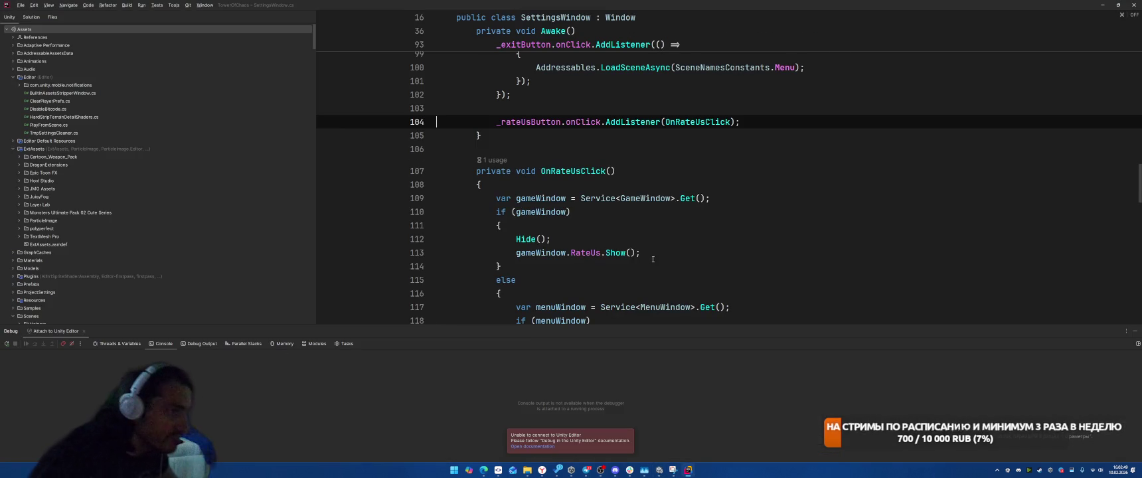
Open a blank line above the _rateUsButton AddListener call on line 104.
{"action": "left_click", "coordinate": [723, 138]}
{"action": "scroll", "coordinate": [733, 172], "scroll_direction": "up", "scroll_amount": 4}
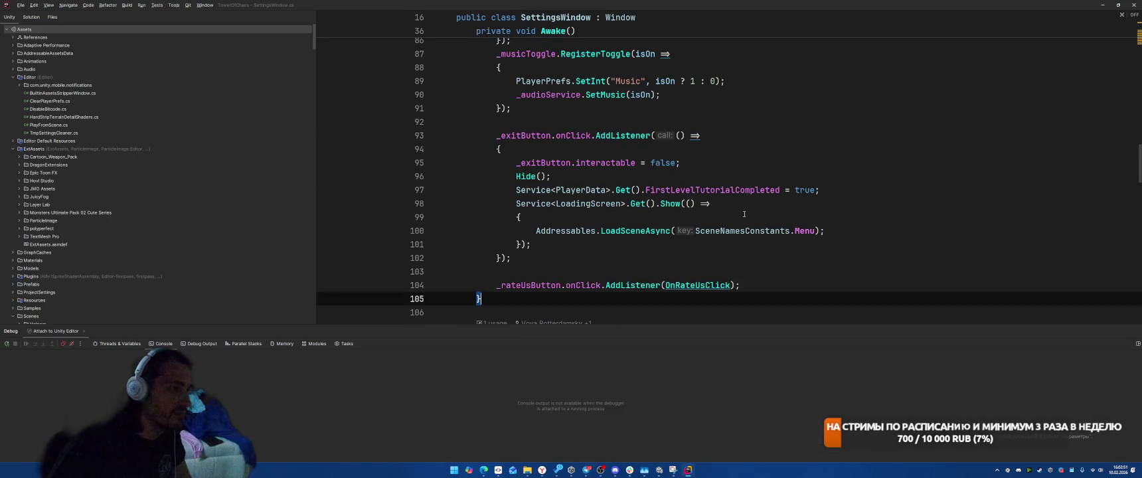
{"action": "left_click", "coordinate": [526, 285]}
{"action": "scroll", "coordinate": [650, 253], "scroll_direction": "up", "scroll_amount": 10}
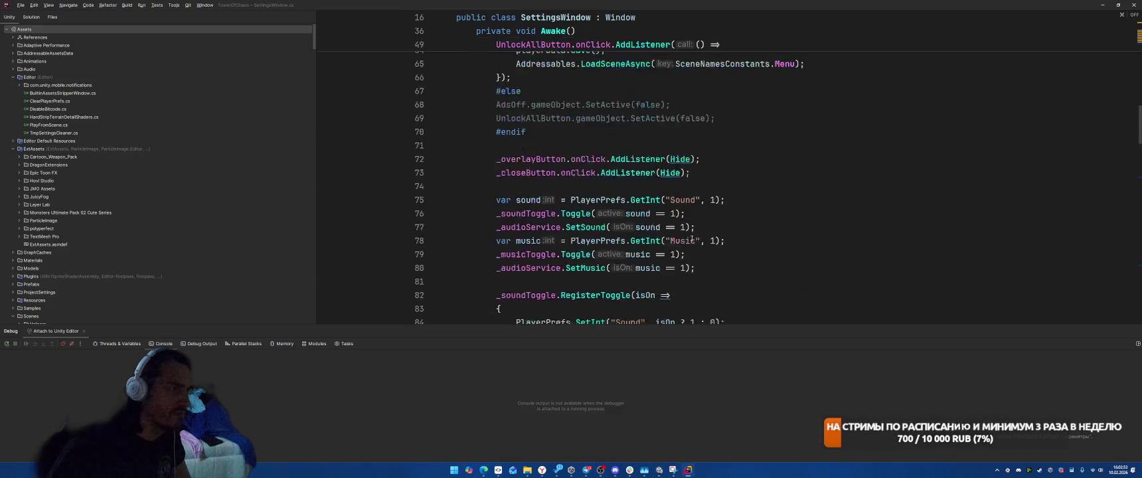
{"action": "scroll", "coordinate": [691, 226], "scroll_direction": "down", "scroll_amount": 9}
{"action": "scroll", "coordinate": [692, 226], "scroll_direction": "down", "scroll_amount": 5}
{"action": "key", "text": "Home"}
{"action": "key", "text": "Return"}
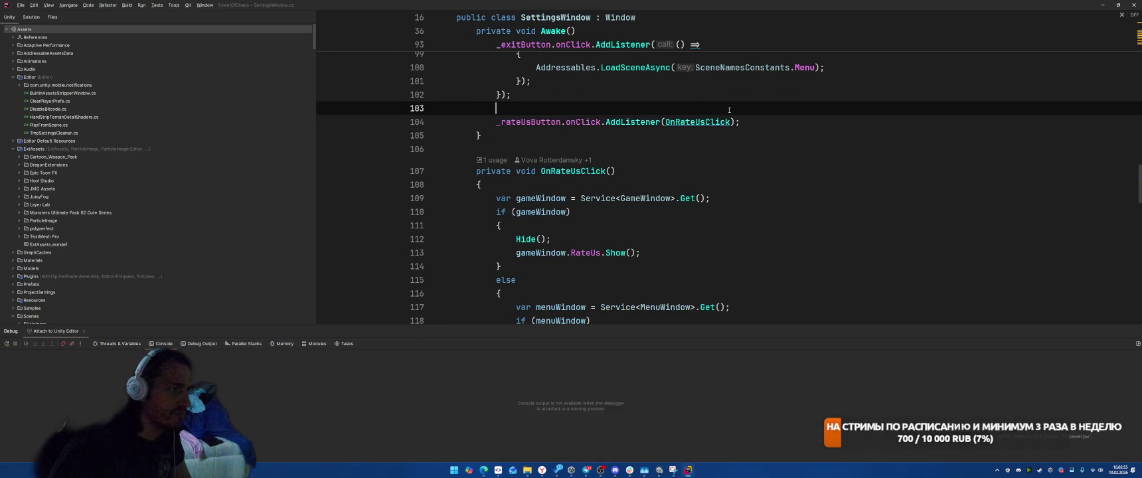
{"action": "key", "text": "Up"}
Wrap the listener in 'if (_rateUsButton) { }', then rerun the game in Unity.
{"action": "type", "text": "if (_r"}
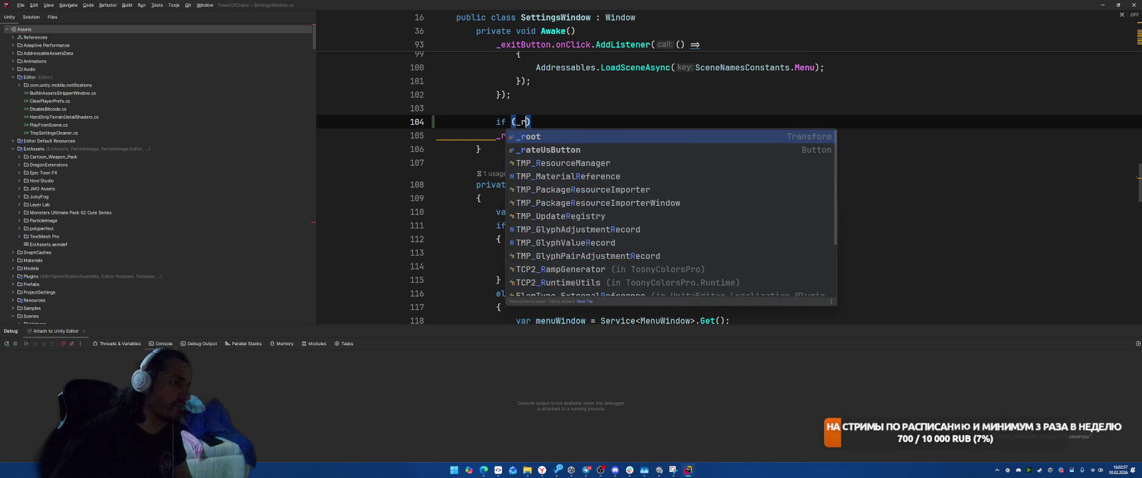
{"action": "key", "text": "Return"}
{"action": "key", "text": "Down"}
{"action": "type", "text": "{"}
{"action": "key", "text": "Return"}
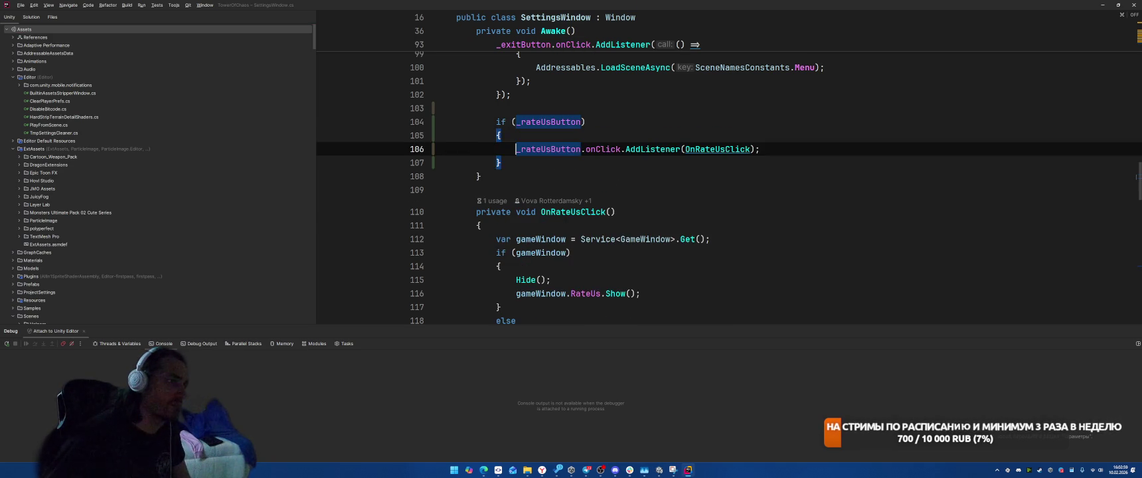
{"action": "key", "text": "alt+Tab"}
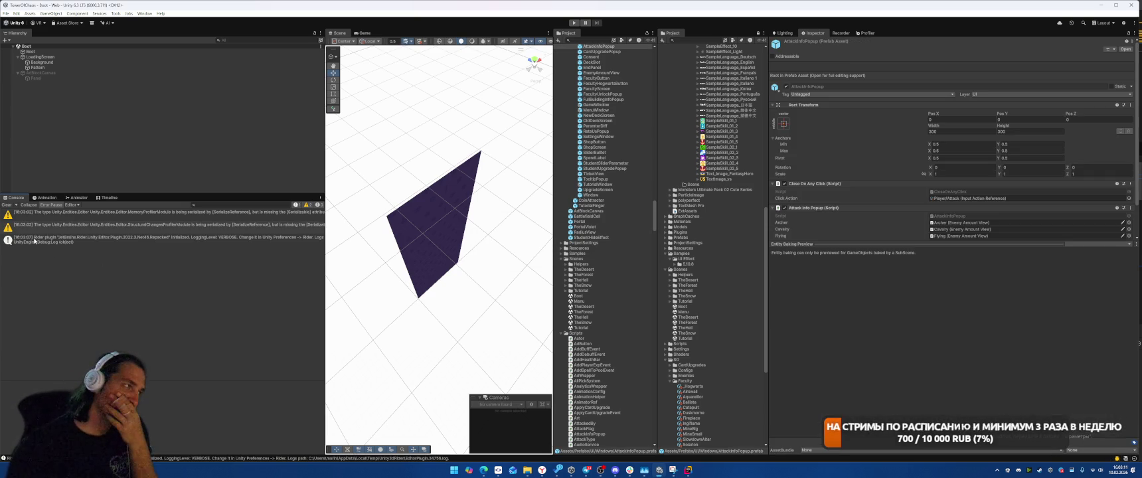
{"action": "left_click", "coordinate": [574, 23]}
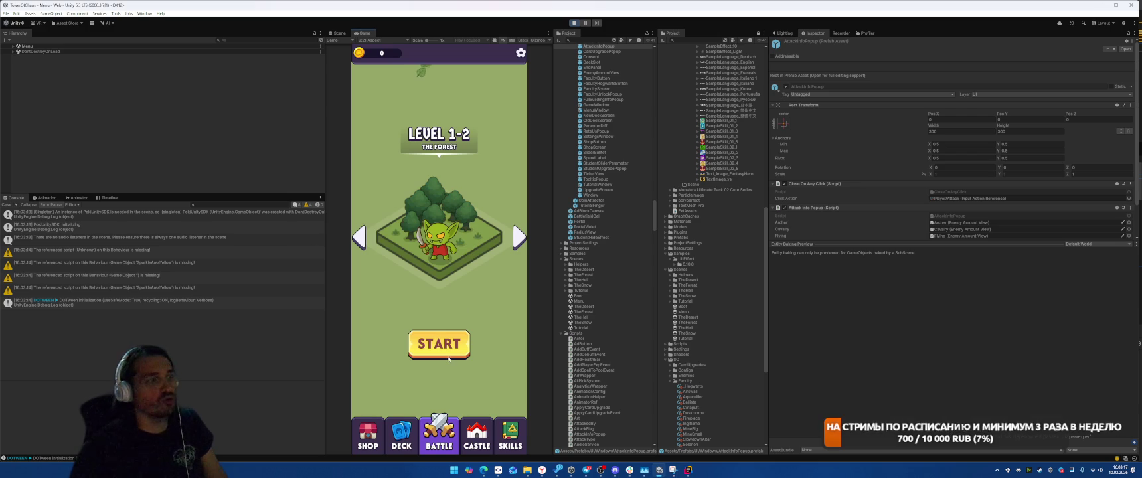
Start TheForest from the menu, restart Play mode, start it again, and return to Rider.
{"action": "left_click", "coordinate": [449, 357]}
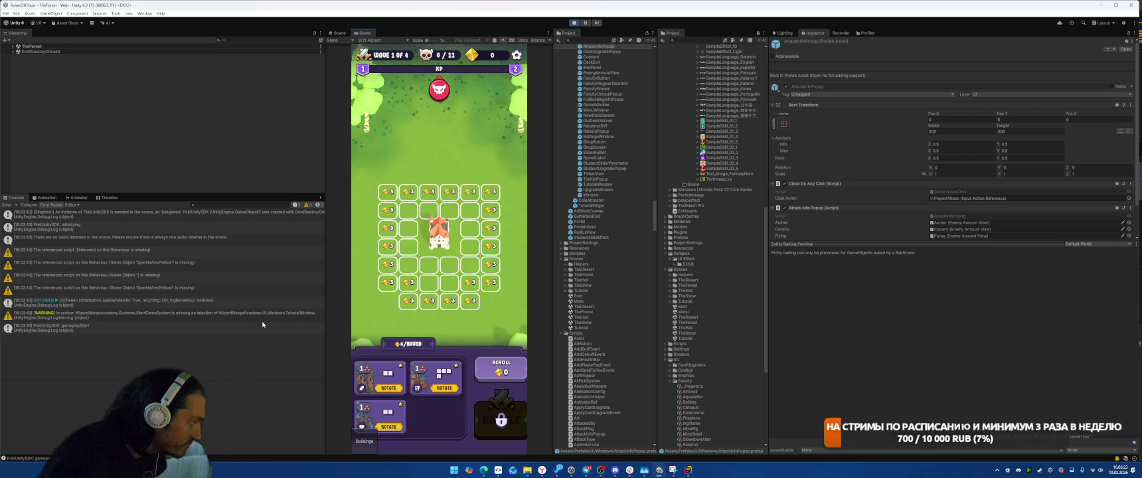
{"action": "left_click", "coordinate": [573, 23]}
{"action": "left_click", "coordinate": [573, 22]}
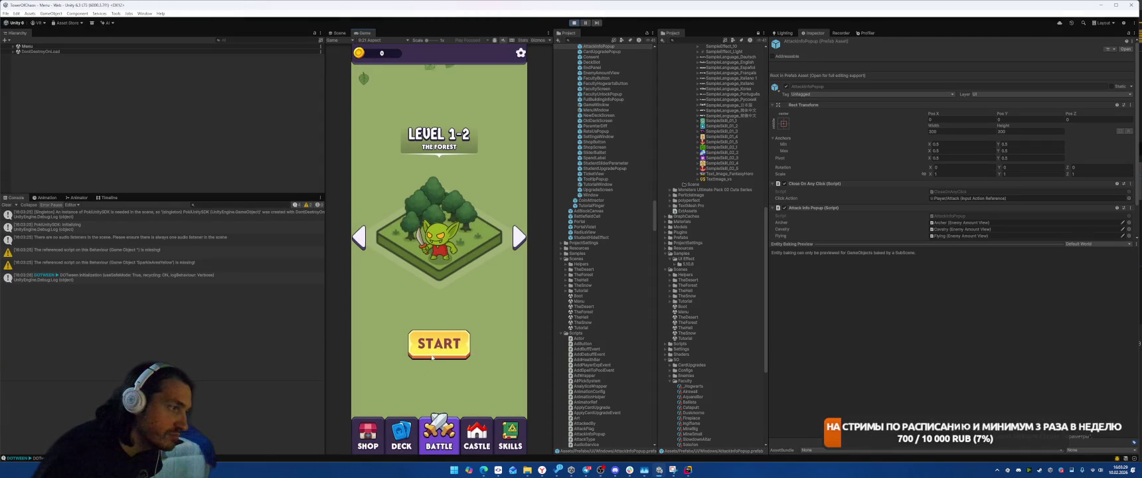
{"action": "left_click", "coordinate": [430, 352]}
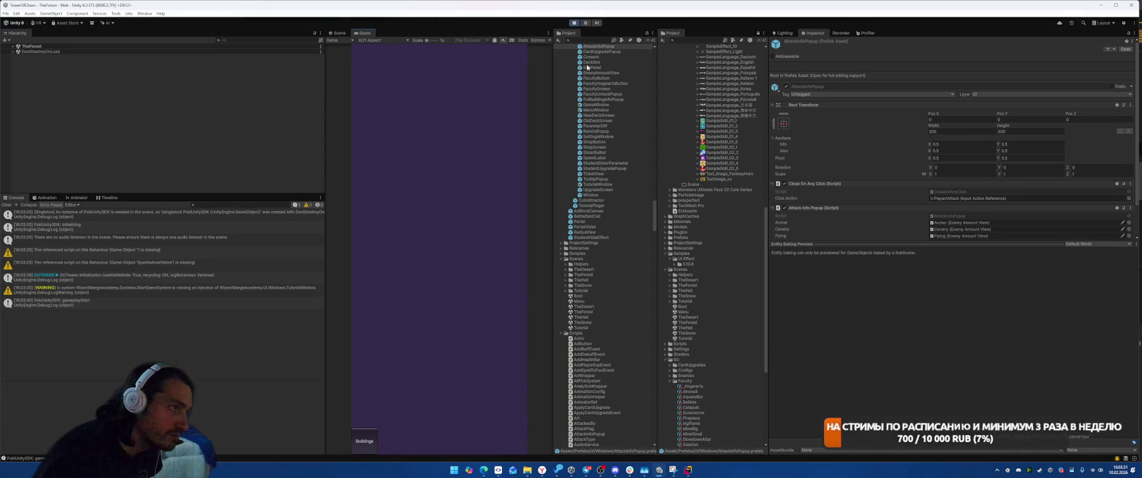
{"action": "key", "text": "alt+Tab"}
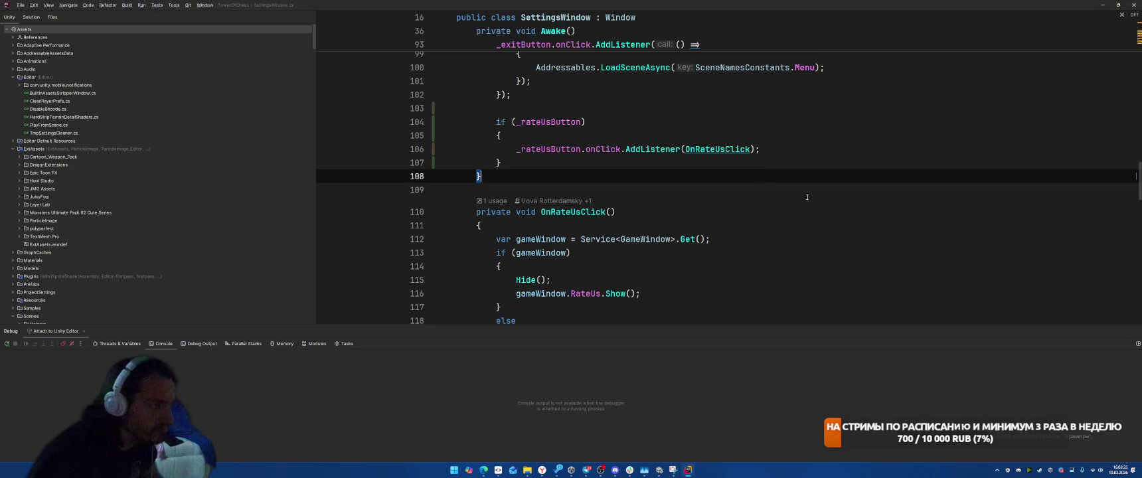
Switch to LoadingScreen.cs with Ctrl+Tab and move to the elapsed declaration on line 73.
{"action": "left_click", "coordinate": [798, 284]}
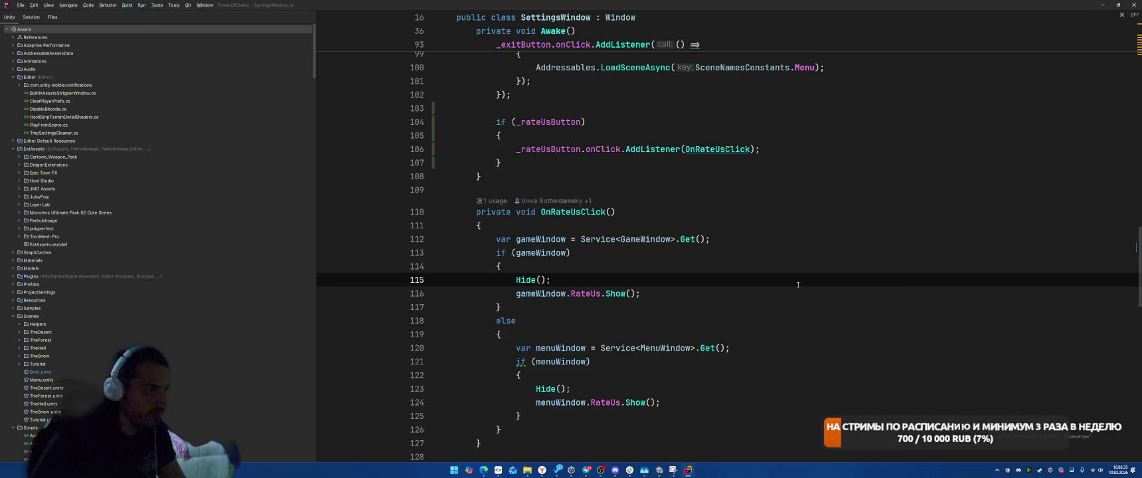
{"action": "key", "text": "ctrl+Tab"}
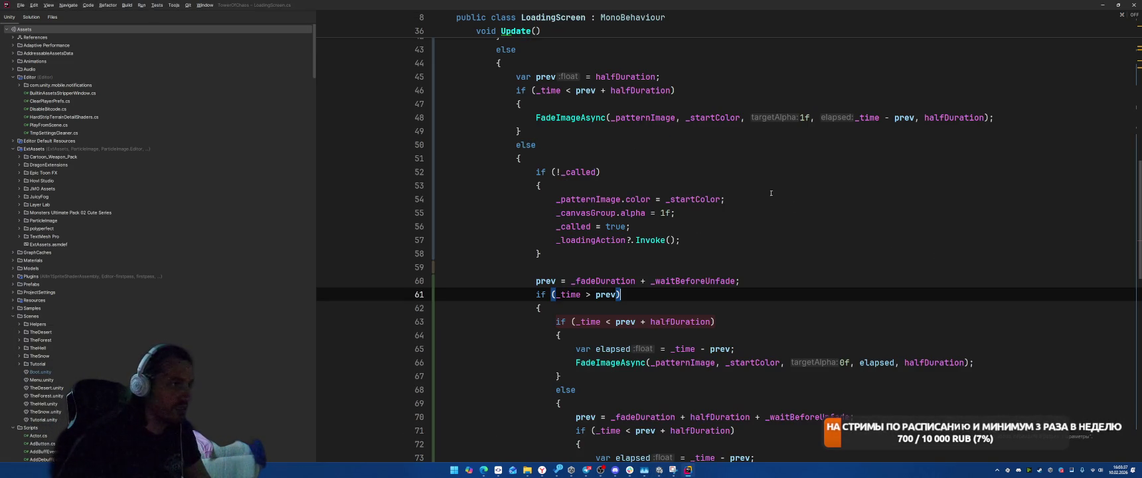
{"action": "scroll", "coordinate": [793, 213], "scroll_direction": "down", "scroll_amount": 2}
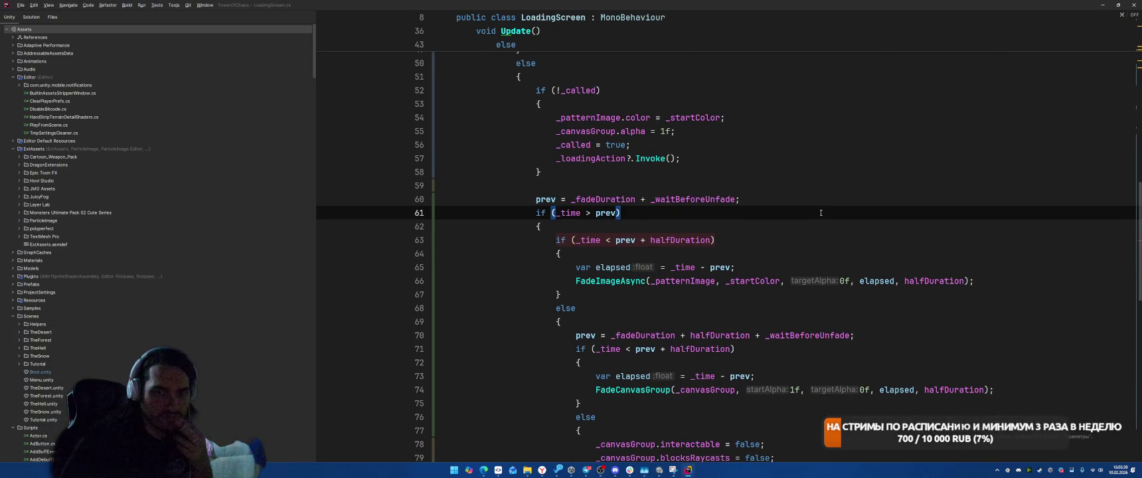
{"action": "key", "text": "Down"}
{"action": "key", "text": "Down"}
{"action": "scroll", "coordinate": [959, 300], "scroll_direction": "down", "scroll_amount": 3}
{"action": "key", "text": "Down"}
{"action": "scroll", "coordinate": [958, 300], "scroll_direction": "up", "scroll_amount": 2}
{"action": "key", "text": "Down"}
{"action": "key", "text": "Down"}
{"action": "key", "text": "Down"}
{"action": "key", "text": "End"}
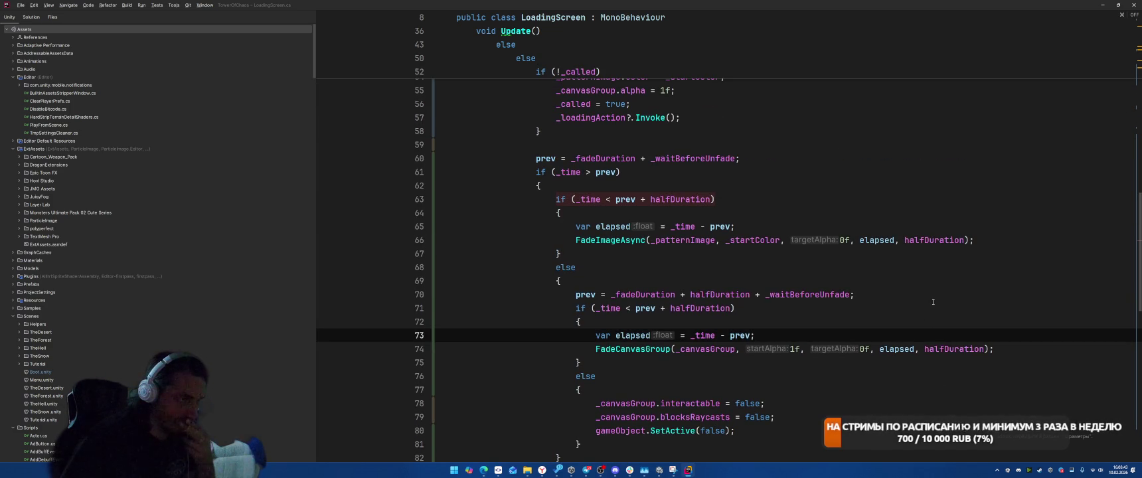
Inline the 'elapsed' variables on lines 73 and 65 so the fades use _time - prev.
{"action": "left_click", "coordinate": [637, 336]}
{"action": "key", "text": "alt+Return"}
{"action": "key", "text": "Return"}
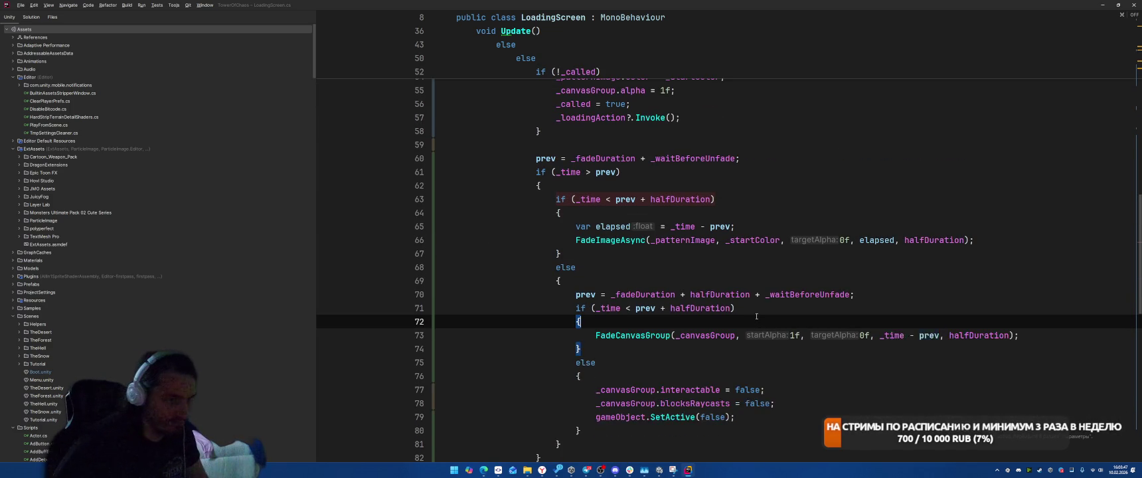
{"action": "left_click", "coordinate": [612, 227]}
{"action": "key", "text": "alt+Return"}
{"action": "key", "text": "Return"}
{"action": "key", "text": "Up"}
{"action": "key", "text": "Up"}
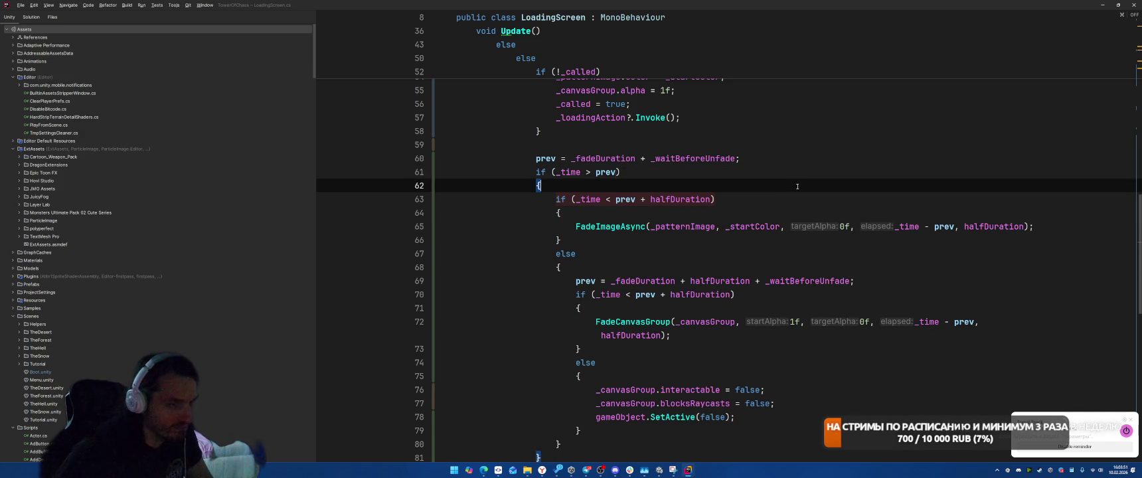
{"action": "key", "text": "Down"}
{"action": "key", "text": "Down"}
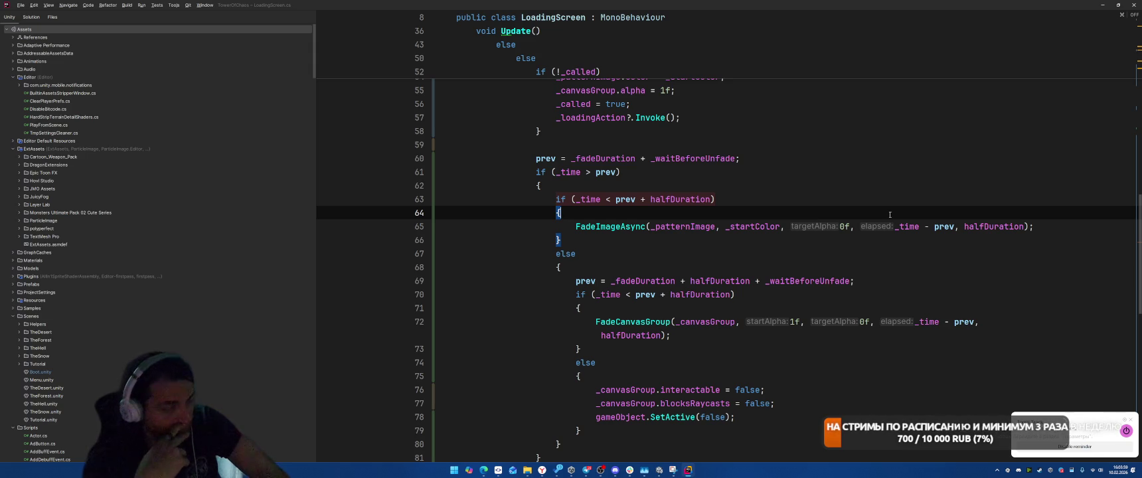
{"action": "scroll", "coordinate": [884, 211], "scroll_direction": "up", "scroll_amount": 3}
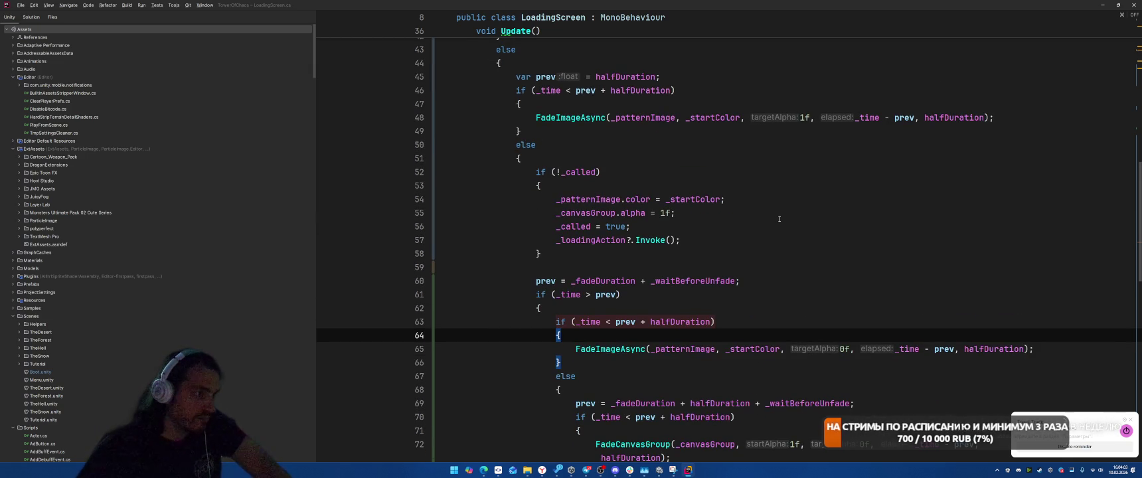
{"action": "scroll", "coordinate": [780, 219], "scroll_direction": "up", "scroll_amount": 9}
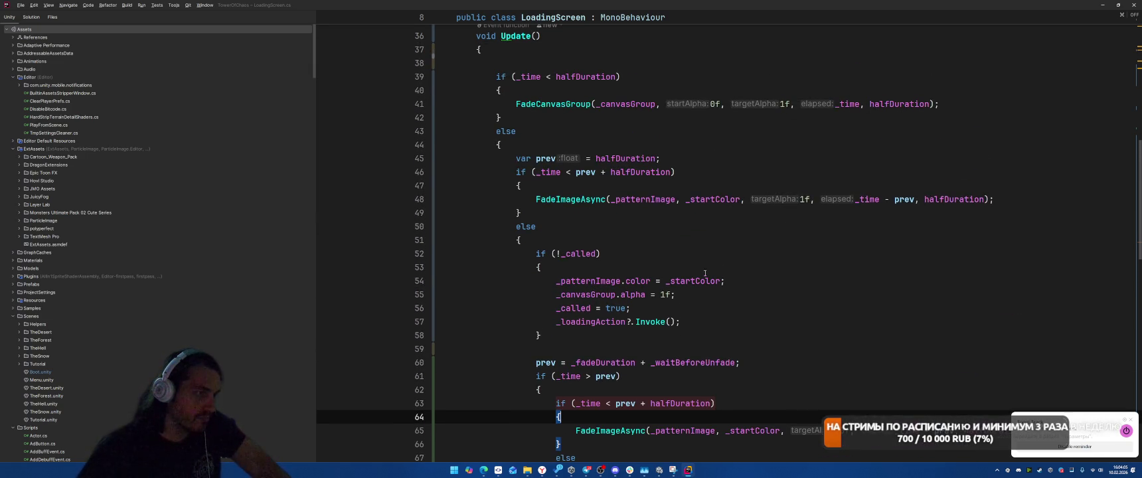
Remove the '= new Color(...)' initializer so _startColor keeps the pattern image's original colour.
{"action": "left_click", "coordinate": [769, 220]}
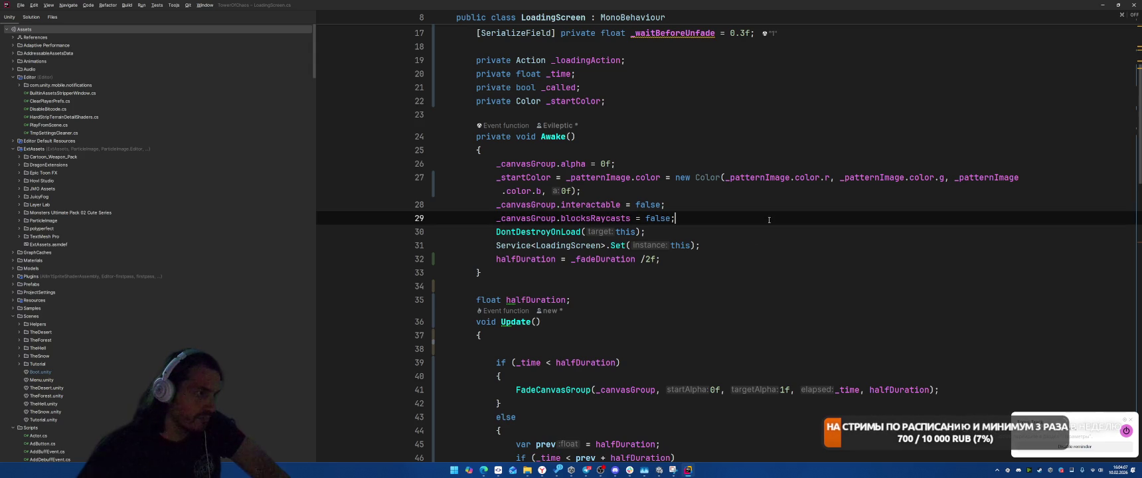
{"action": "scroll", "coordinate": [769, 220], "scroll_direction": "down", "scroll_amount": 2}
{"action": "scroll", "coordinate": [768, 219], "scroll_direction": "up", "scroll_amount": 2}
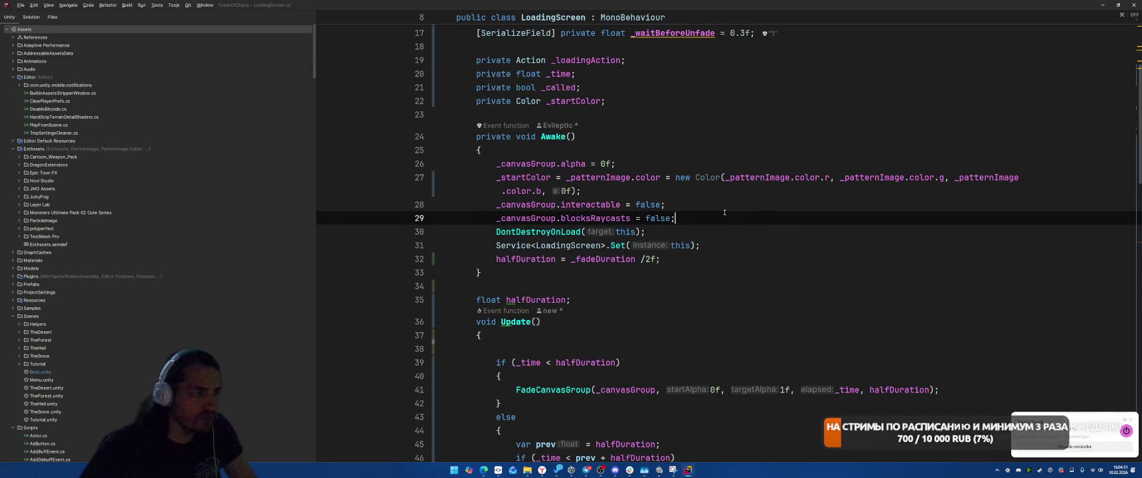
{"action": "left_click_drag", "start_coordinate": [666, 179], "coordinate": [666, 192]}
{"action": "key", "text": "BackSpace"}
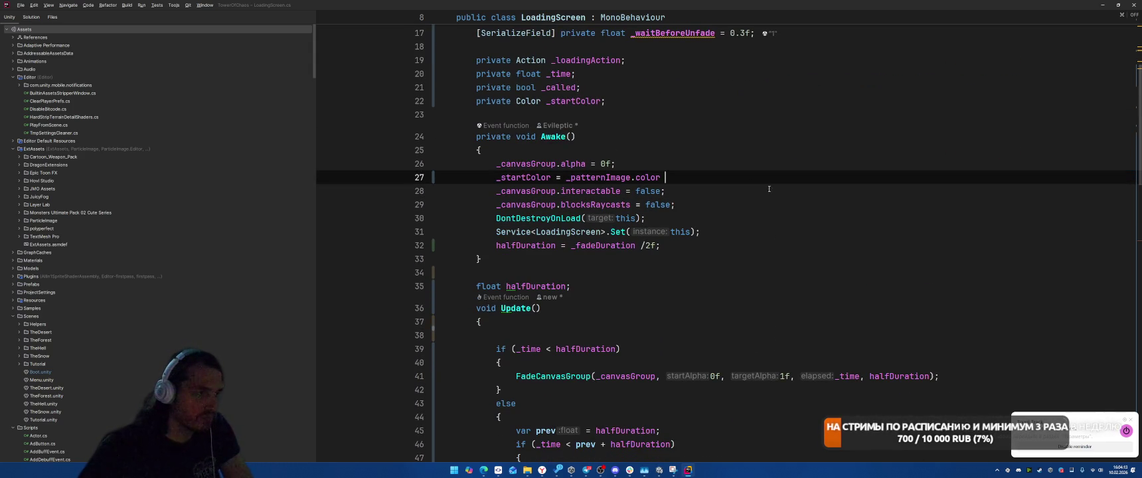
{"action": "type", "text": ";"}
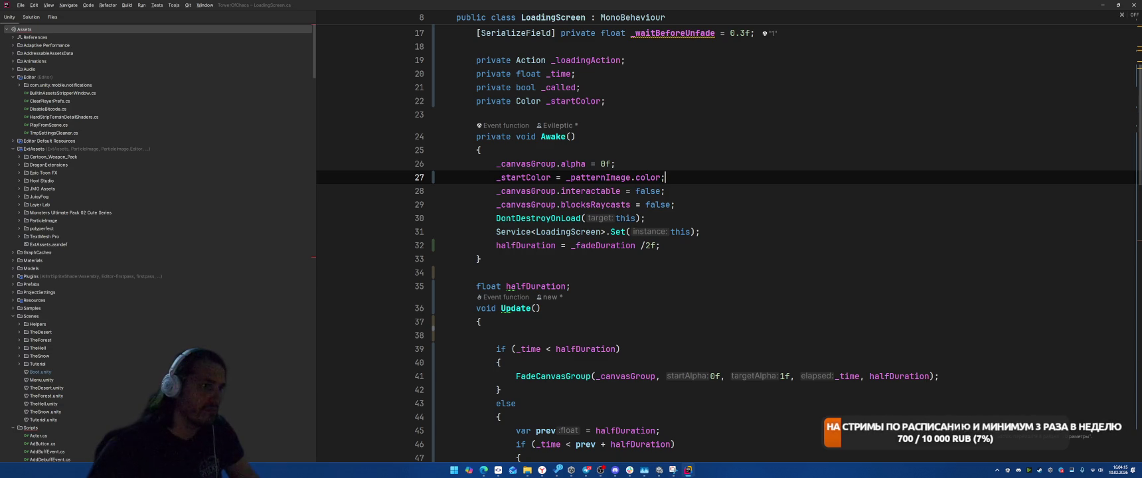
{"action": "scroll", "coordinate": [810, 213], "scroll_direction": "down", "scroll_amount": 4}
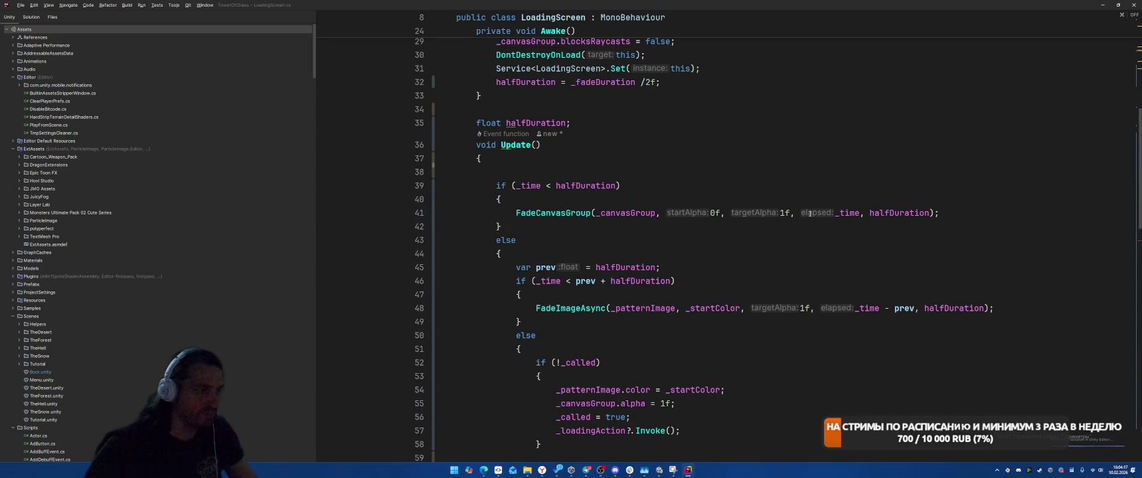
{"action": "scroll", "coordinate": [675, 238], "scroll_direction": "down", "scroll_amount": 4}
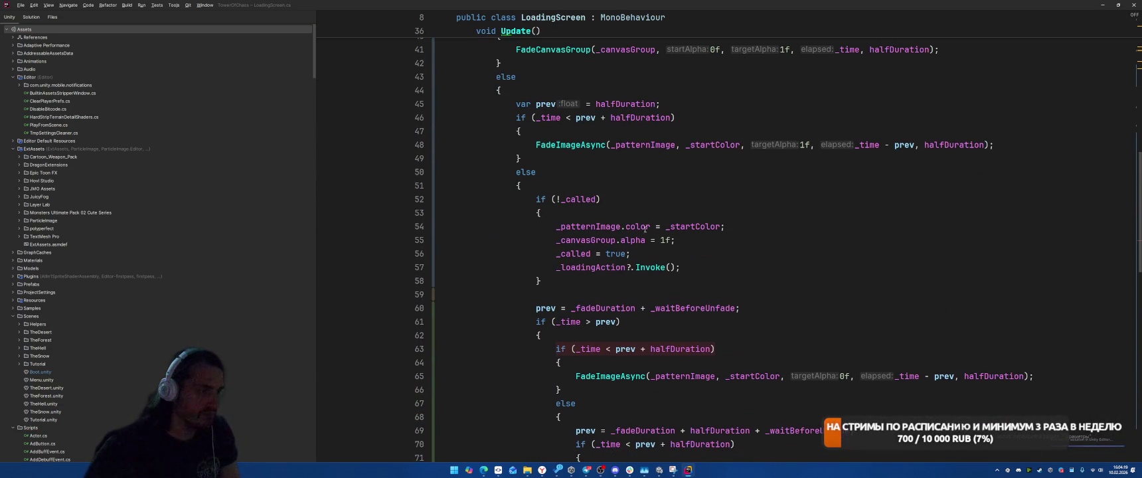
{"action": "scroll", "coordinate": [788, 221], "scroll_direction": "up", "scroll_amount": 6}
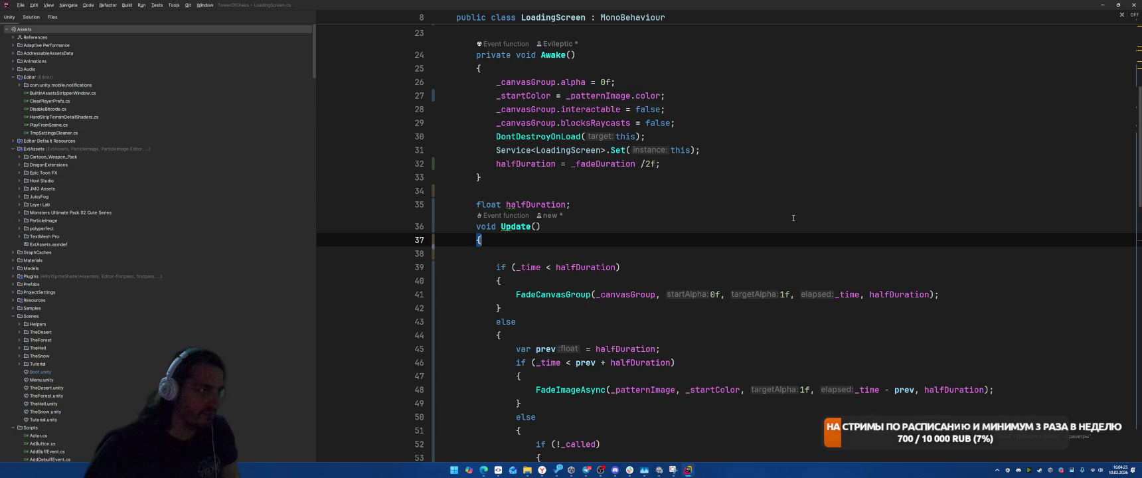
Add '_patternImage.color = new Color(r, g, b, 0f);' below the _startColor line, then return to Unity.
{"action": "left_click", "coordinate": [703, 77]}
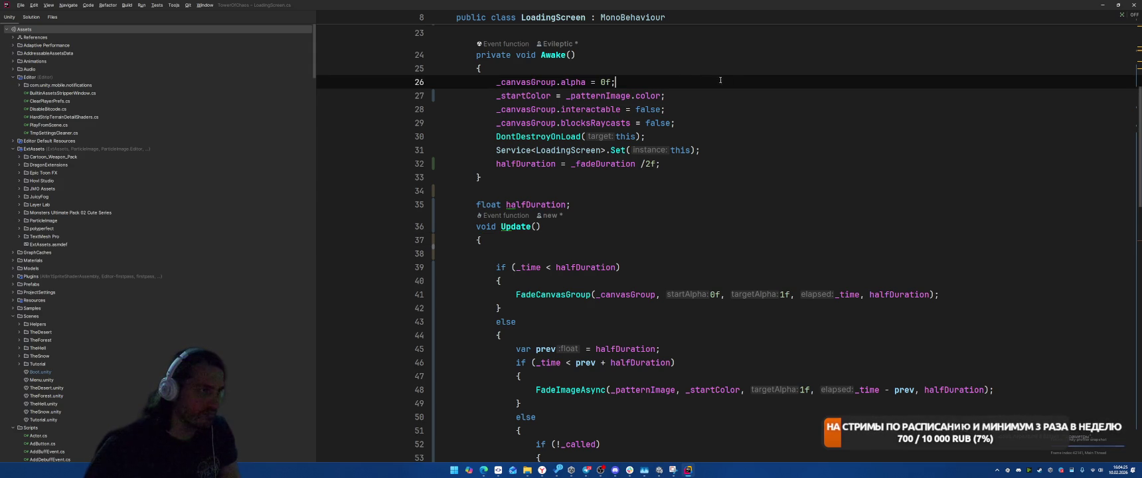
{"action": "left_click", "coordinate": [746, 95]}
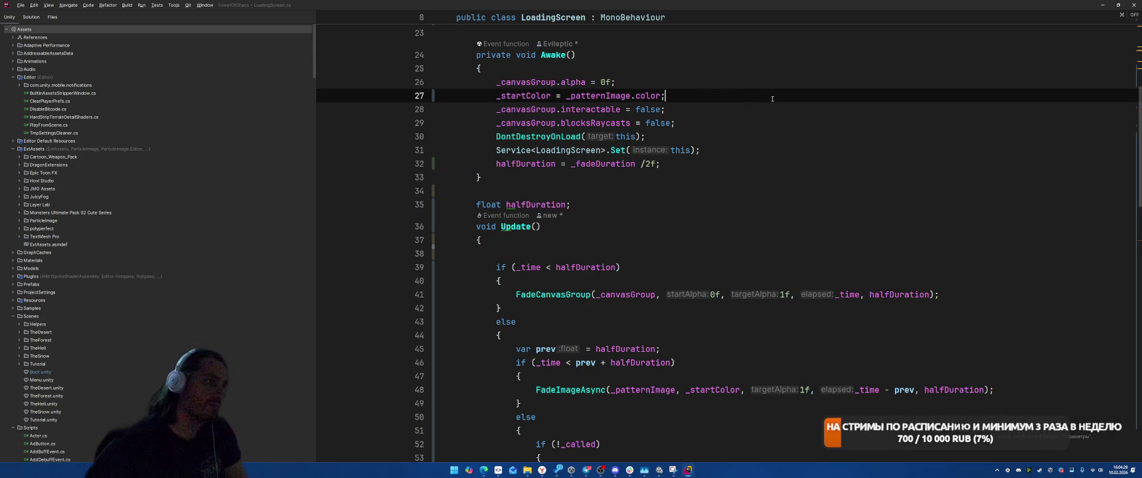
{"action": "key", "text": "Return"}
{"action": "type", "text": "_pa"}
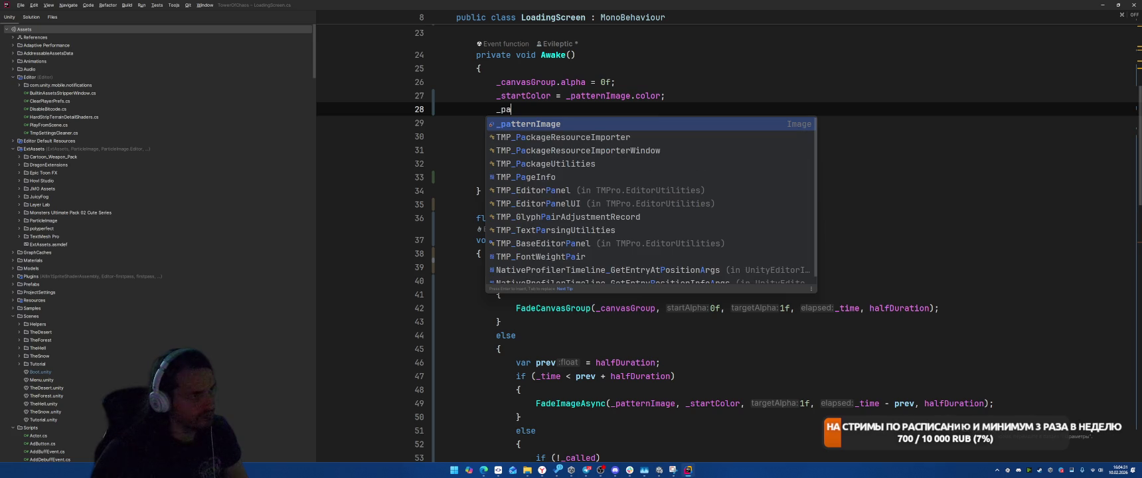
{"action": "type", "text": "tter"}
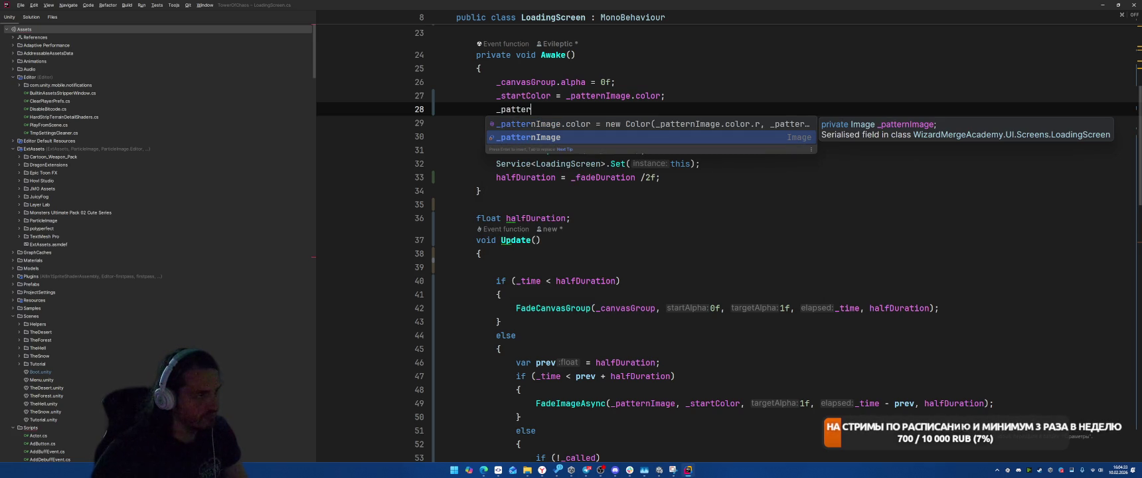
{"action": "key", "text": "Up"}
{"action": "key", "text": "Return"}
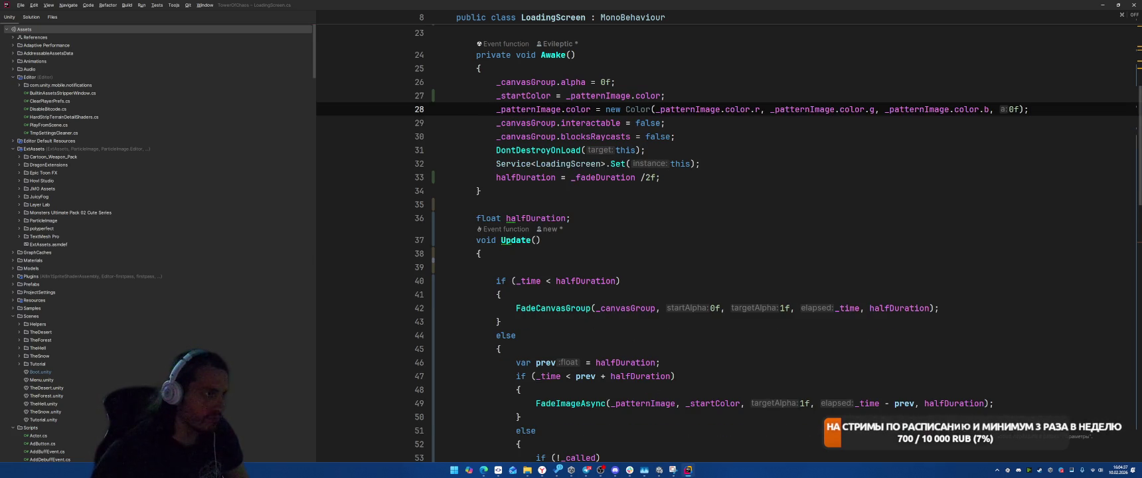
{"action": "key", "text": "alt+Tab"}
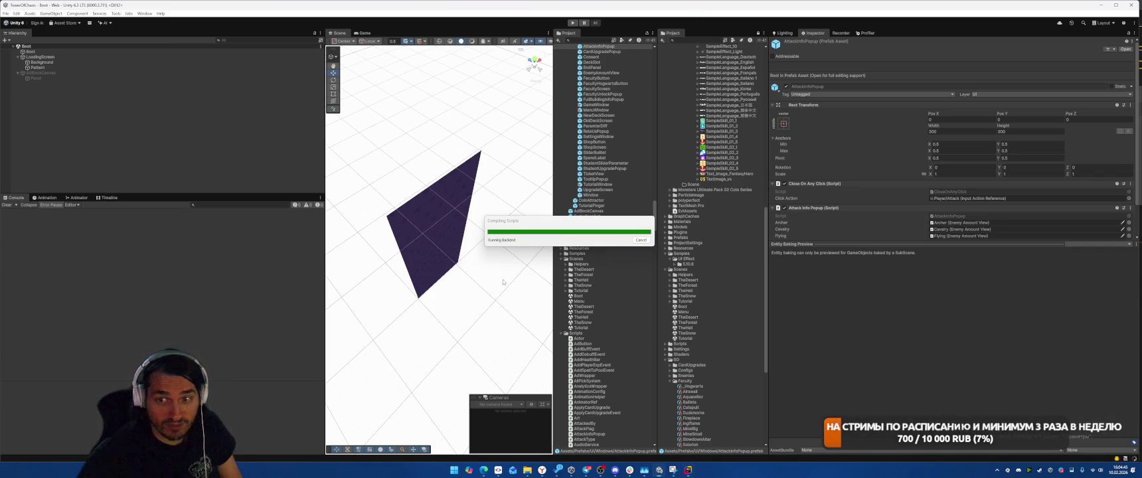
Play-test the loading fade by starting the game into TheForest, then stop Play mode.
{"action": "left_click", "coordinate": [574, 23]}
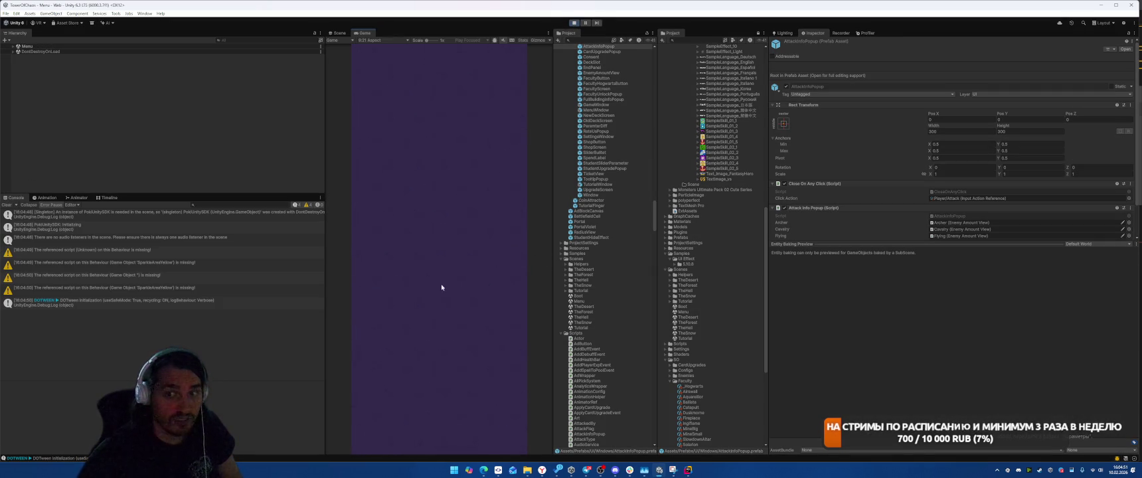
{"action": "left_click", "coordinate": [454, 339]}
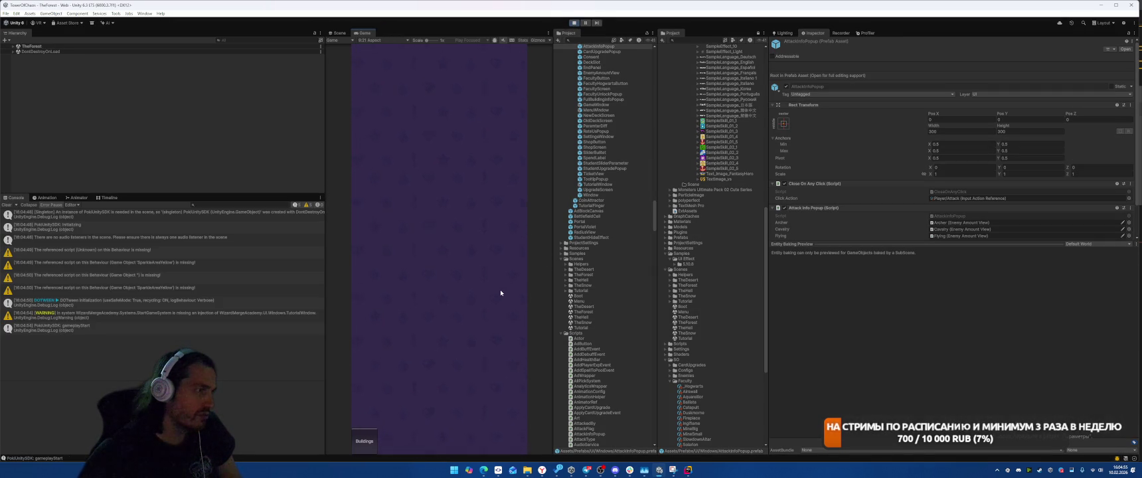
{"action": "left_click", "coordinate": [575, 23]}
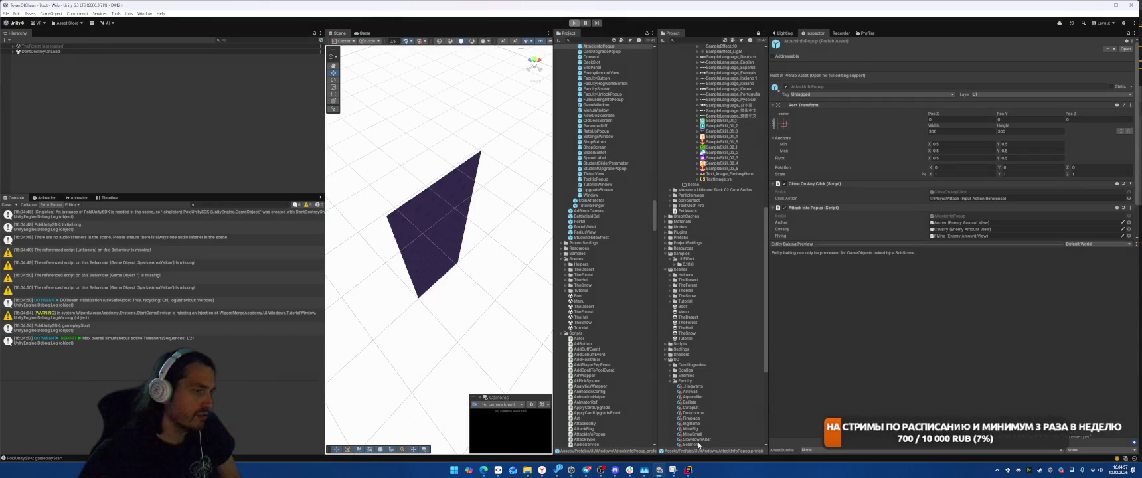
{"action": "key", "text": "alt+Tab"}
{"action": "key", "text": "alt+Tab"}
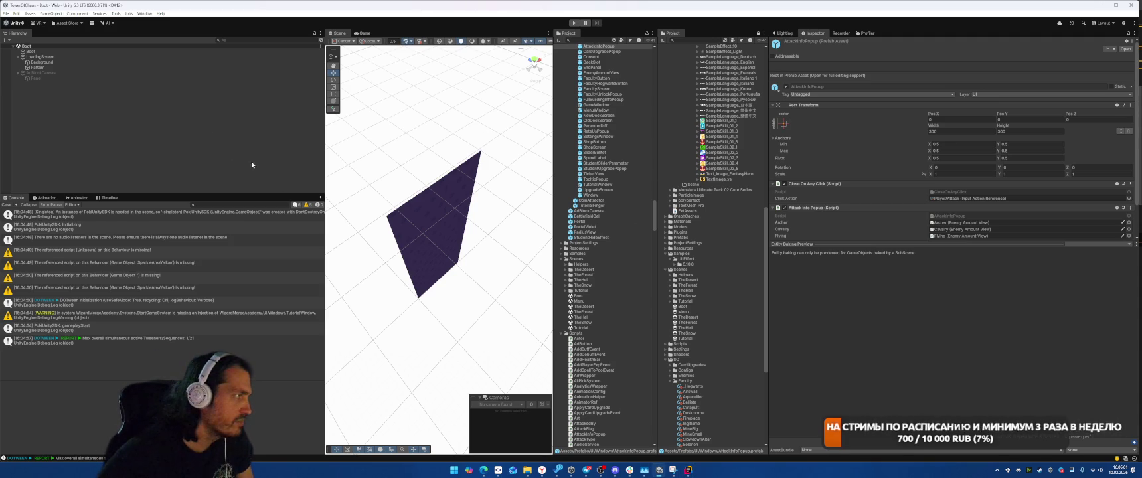
Select LoadingScreen's Pattern object and open its SpriteMover script in Rider.
{"action": "left_click", "coordinate": [76, 63]}
{"action": "left_click", "coordinate": [38, 67]}
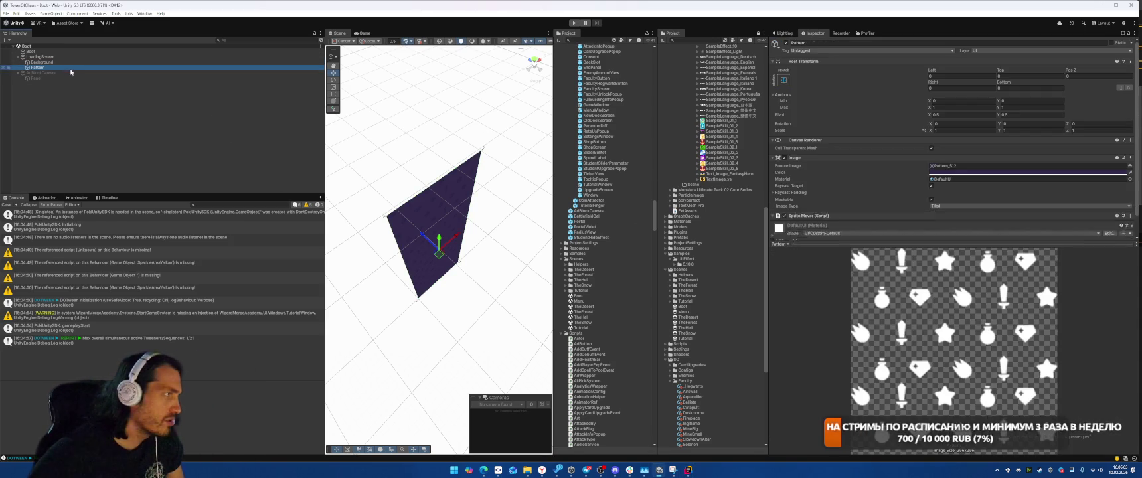
{"action": "scroll", "coordinate": [842, 155], "scroll_direction": "down", "scroll_amount": 3}
{"action": "double_click", "coordinate": [952, 180]}
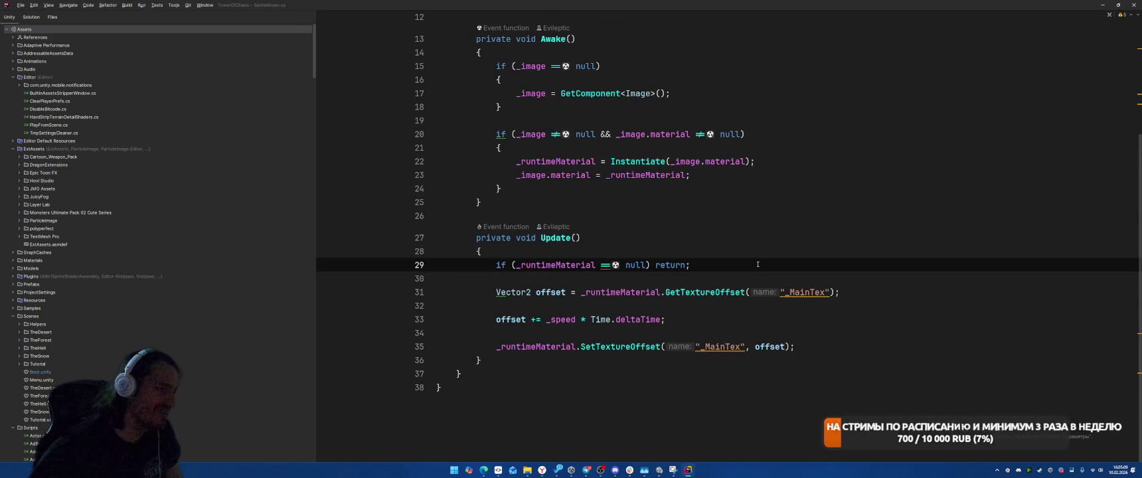
Simplify the _runtimeMaterial null check and wrap its early return in braces.
{"action": "key", "text": "alt+Return"}
{"action": "key", "text": "Return"}
{"action": "key", "text": "Right"}
{"action": "key", "text": "Right"}
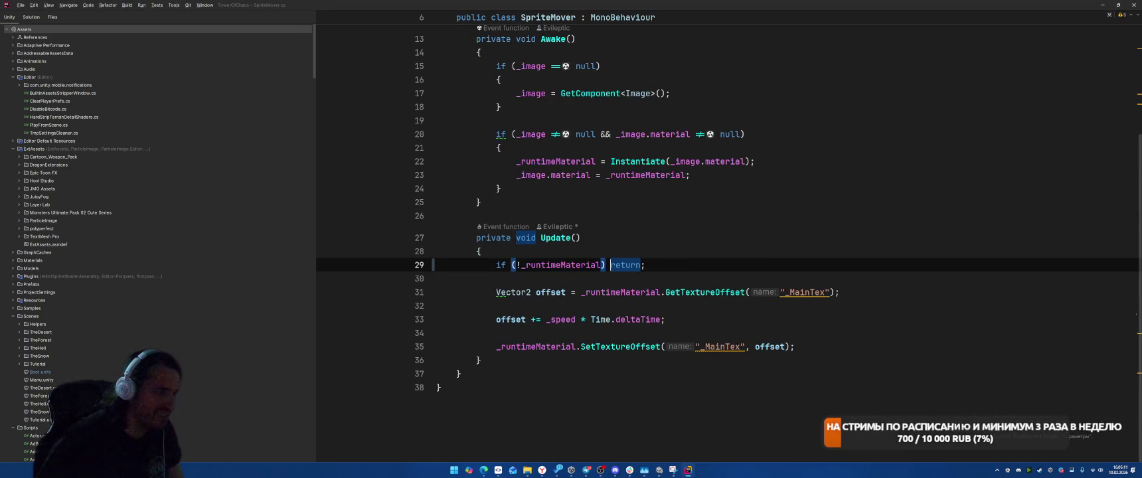
{"action": "type", "text": "{"}
{"action": "key", "text": "Down"}
{"action": "key", "text": "Down"}
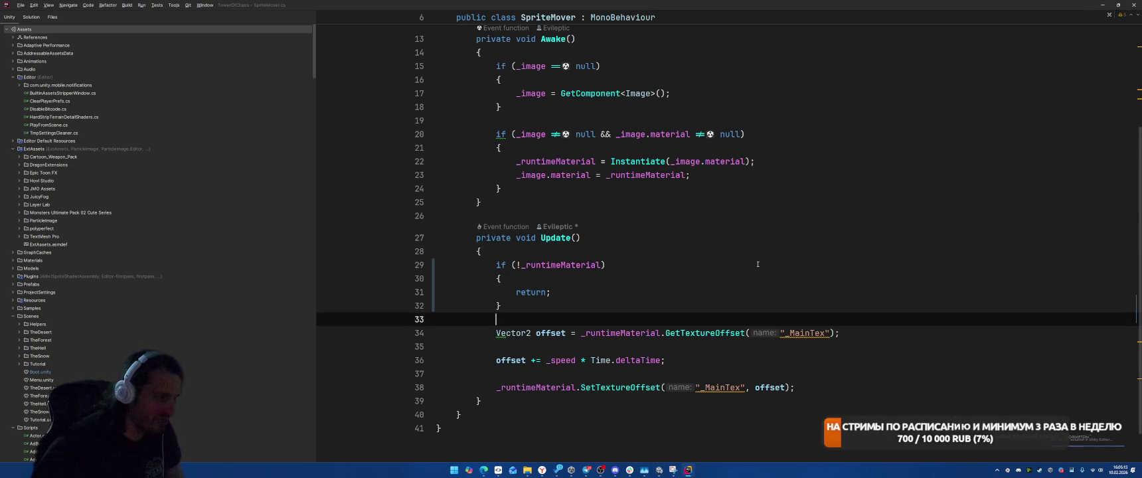
Declare offset with var and remove the blank lines around it and SetTextureOffset.
{"action": "key", "text": "Down"}
{"action": "key", "text": "alt+Return"}
{"action": "key", "text": "Return"}
{"action": "key", "text": "Down"}
{"action": "key", "text": "Delete"}
{"action": "key", "text": "End"}
{"action": "key", "text": "Delete"}
{"action": "key", "text": "Up"}
{"action": "key", "text": "End"}
Make GetTextureOffset and SetTextureOffset use the cached MainTex ID instead of the '_MainTex' string.
{"action": "key", "text": "alt+Return"}
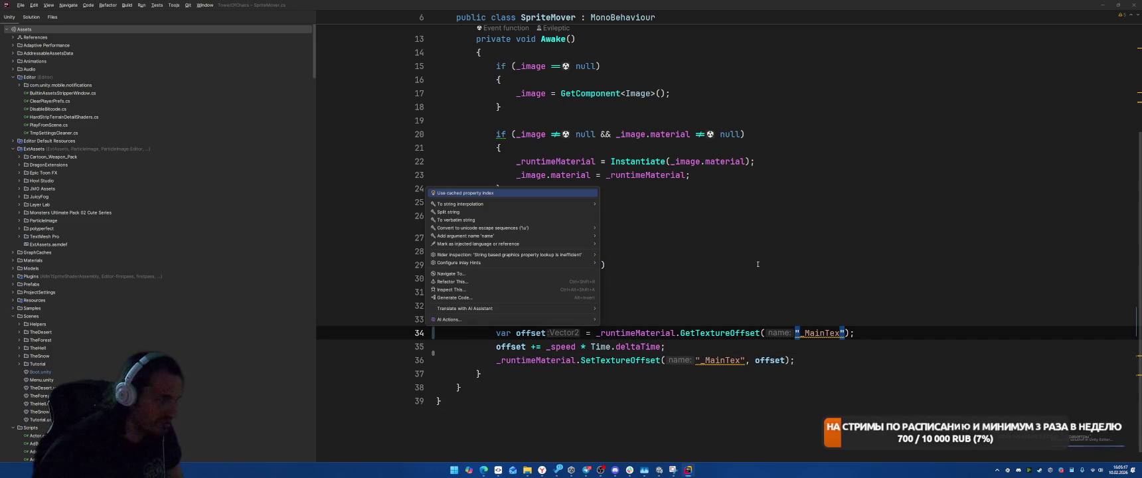
{"action": "key", "text": "Return"}
{"action": "key", "text": "Down"}
{"action": "key", "text": "Down"}
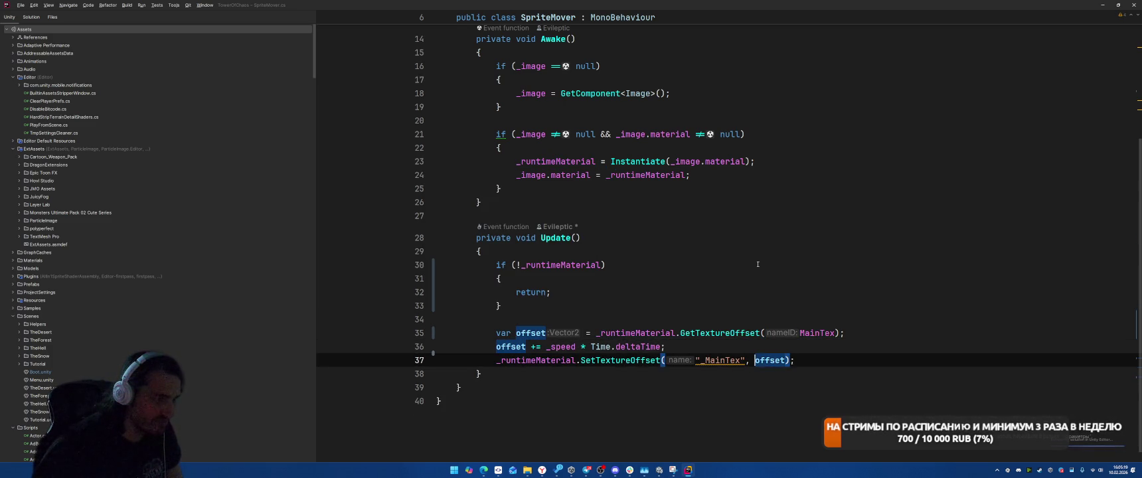
{"action": "key", "text": "alt+Return"}
{"action": "key", "text": "Return"}
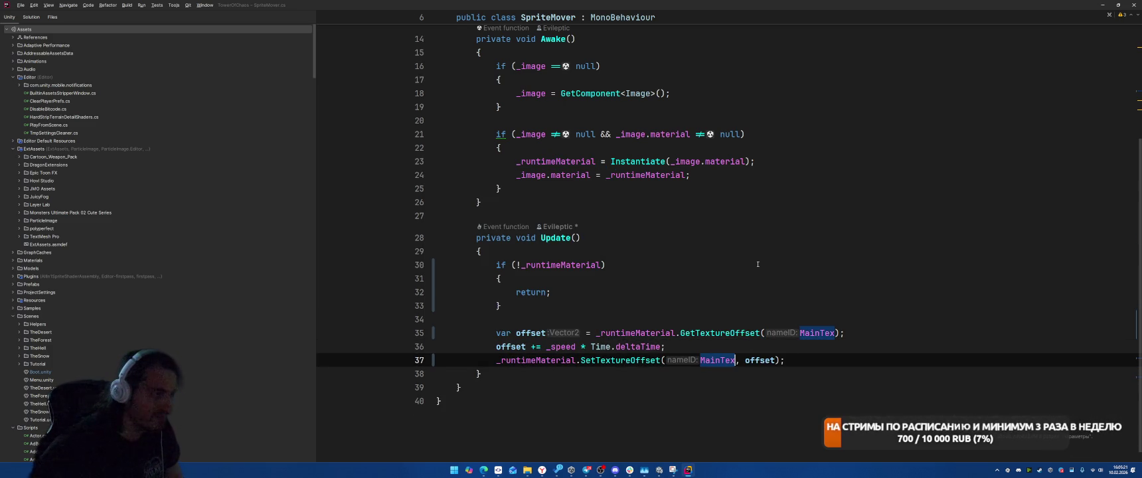
Turn the _image and material null checks in Update and Awake into implicit checks like !_image.
{"action": "left_click", "coordinate": [552, 136]}
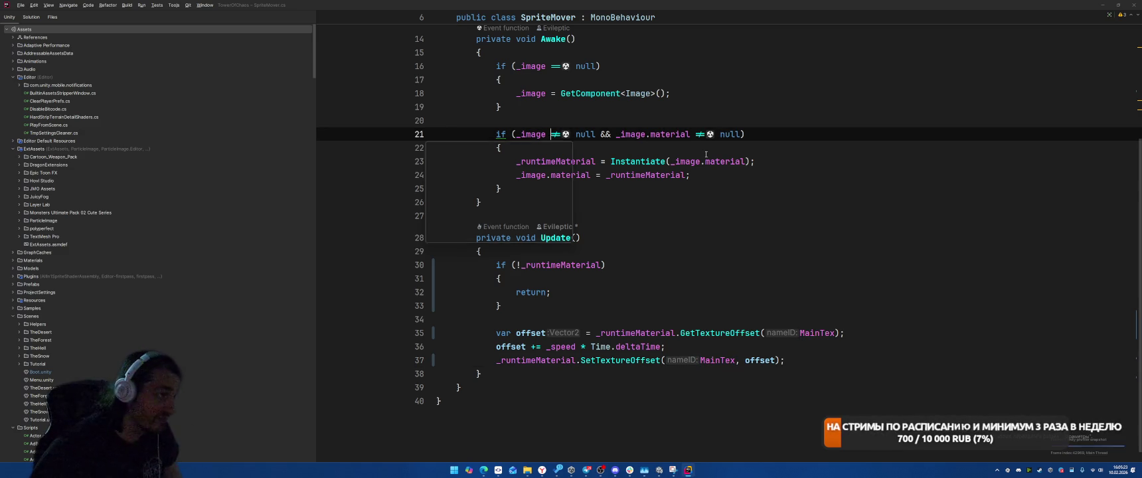
{"action": "key", "text": "alt+Return"}
{"action": "key", "text": "Return"}
{"action": "key", "text": "ctrl+Right"}
{"action": "key", "text": "ctrl+Right"}
{"action": "key", "text": "ctrl+Right"}
{"action": "key", "text": "alt+Return"}
{"action": "key", "text": "Return"}
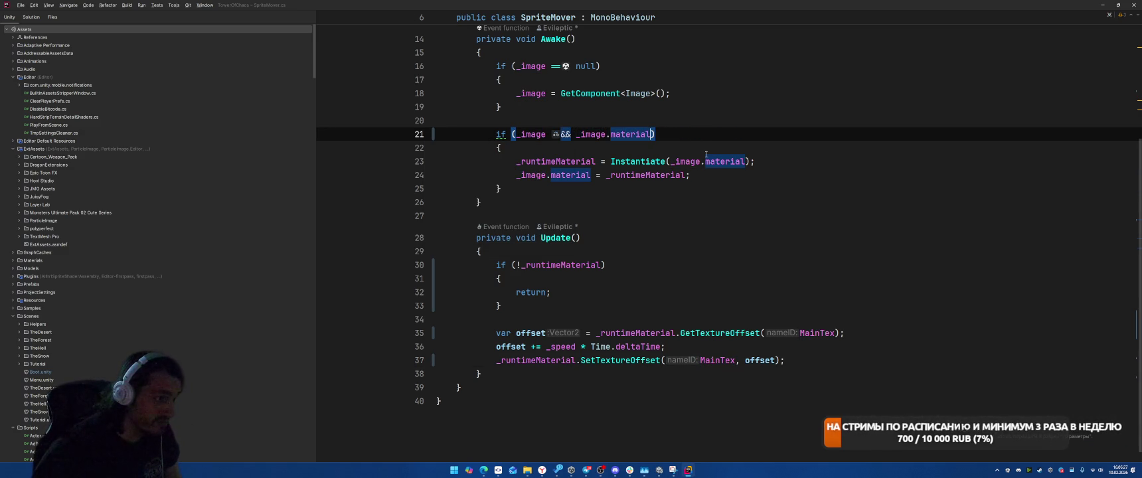
{"action": "key", "text": "Down"}
{"action": "key", "text": "Down"}
{"action": "key", "text": "Down"}
{"action": "scroll", "coordinate": [810, 221], "scroll_direction": "up", "scroll_amount": 4}
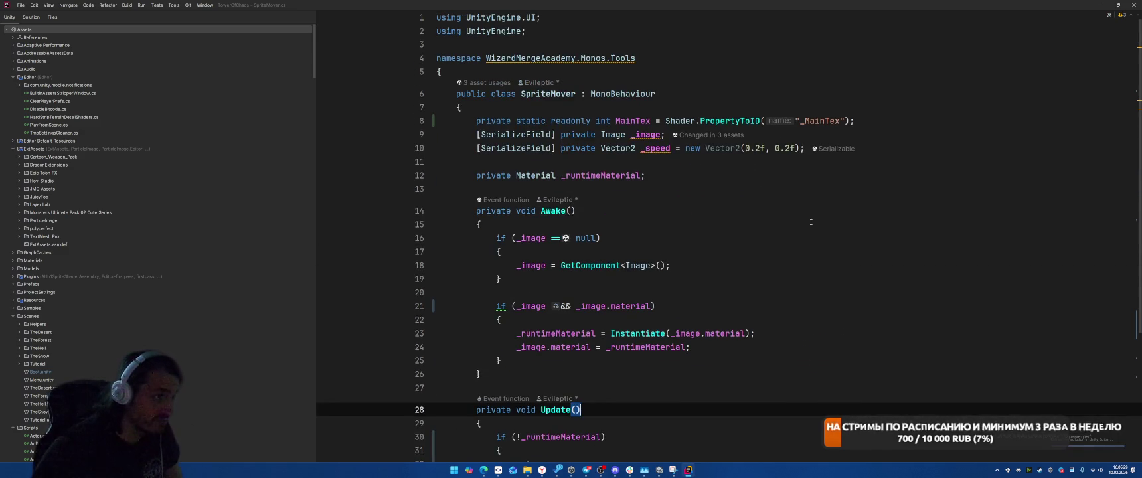
{"action": "left_click", "coordinate": [564, 238]}
{"action": "key", "text": "alt+Return"}
{"action": "key", "text": "Return"}
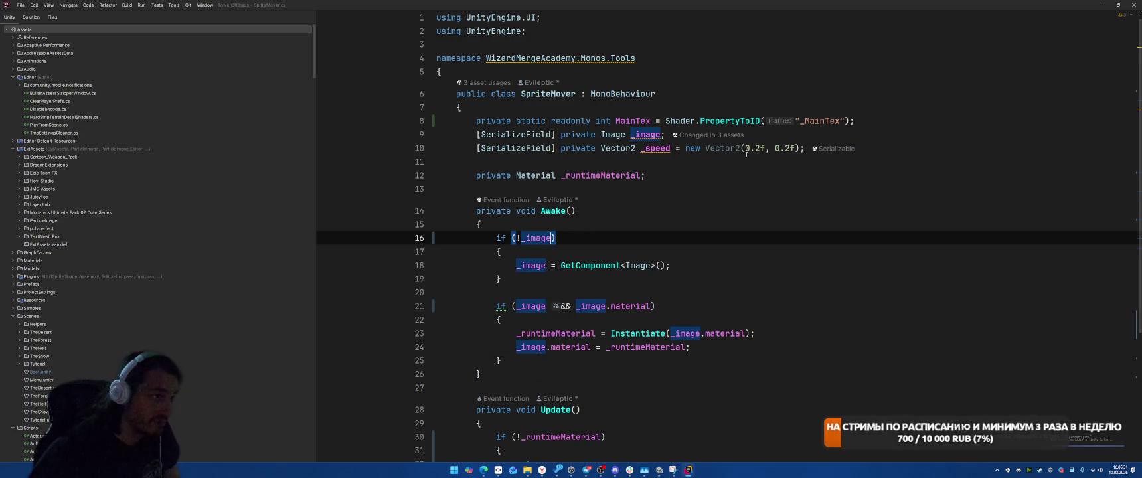
Shorten the _speed field's new Vector2 initializer to a target-typed new.
{"action": "left_click", "coordinate": [722, 148]}
{"action": "key", "text": "alt+Return"}
{"action": "key", "text": "Return"}
{"action": "scroll", "coordinate": [891, 238], "scroll_direction": "down", "scroll_amount": 3}
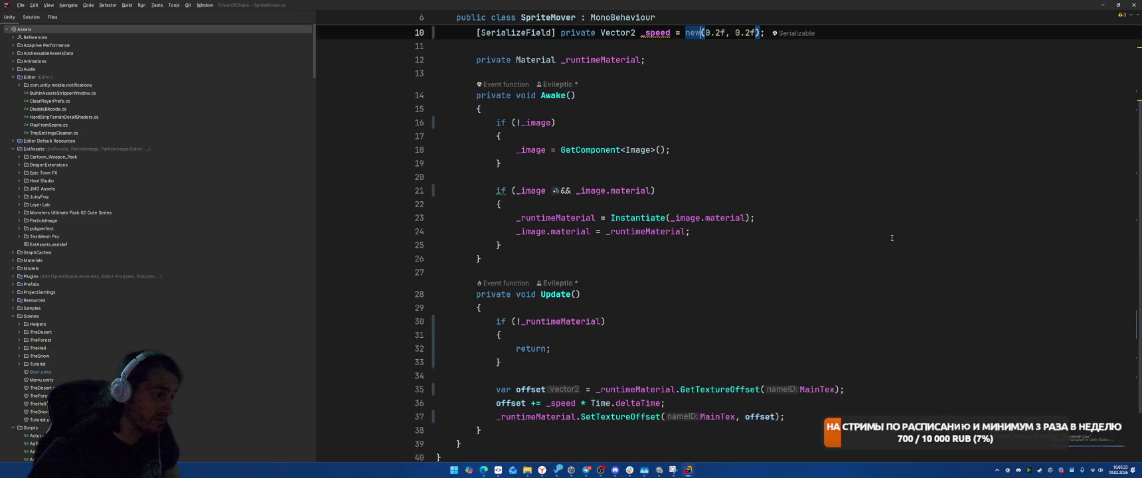
{"action": "scroll", "coordinate": [852, 231], "scroll_direction": "up", "scroll_amount": 3}
{"action": "scroll", "coordinate": [856, 229], "scroll_direction": "down", "scroll_amount": 3}
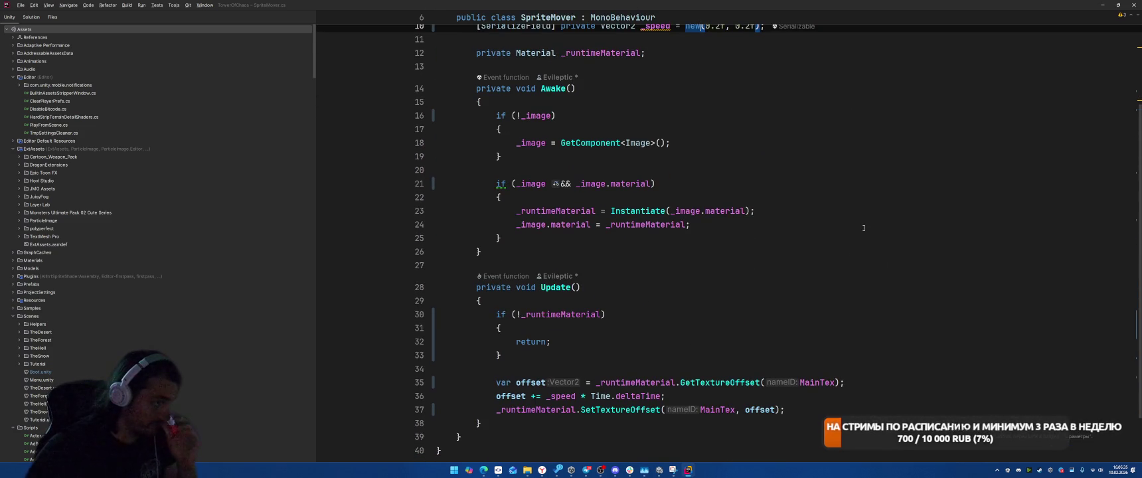
Invert the material check in Update into an early return.
{"action": "key", "text": "F2"}
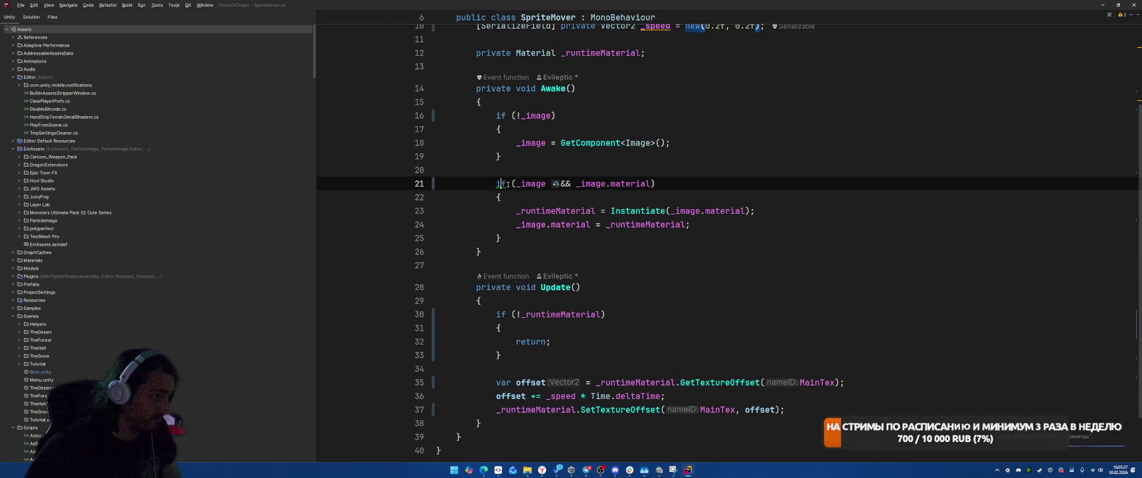
{"action": "key", "text": "alt+Return"}
{"action": "key", "text": "Return"}
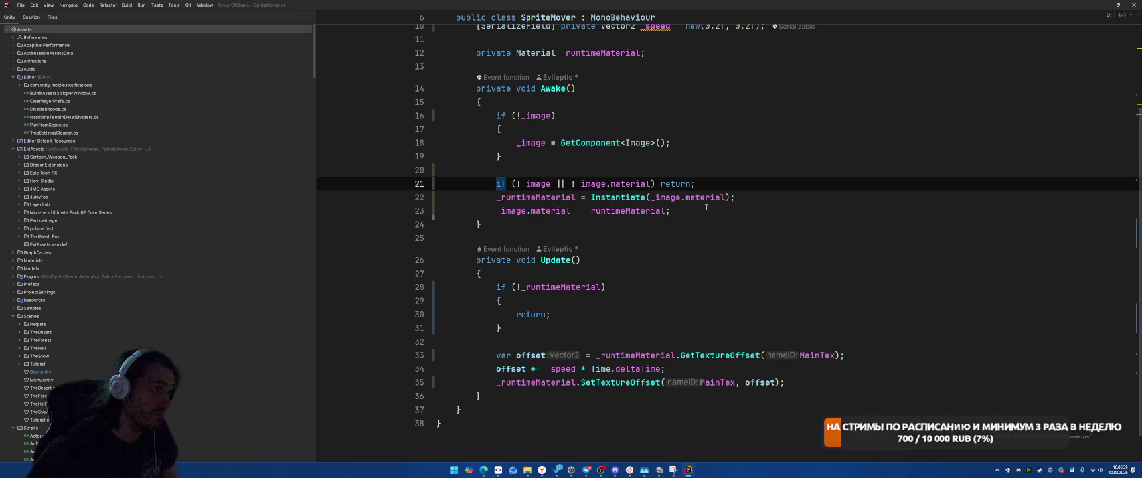
{"action": "scroll", "coordinate": [691, 211], "scroll_direction": "up", "scroll_amount": 5}
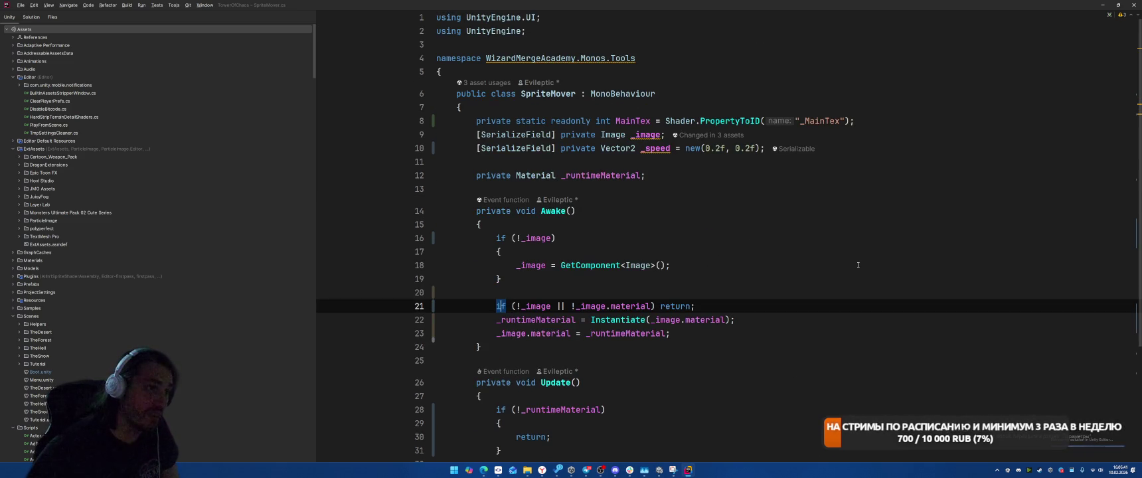
{"action": "scroll", "coordinate": [857, 263], "scroll_direction": "down", "scroll_amount": 4}
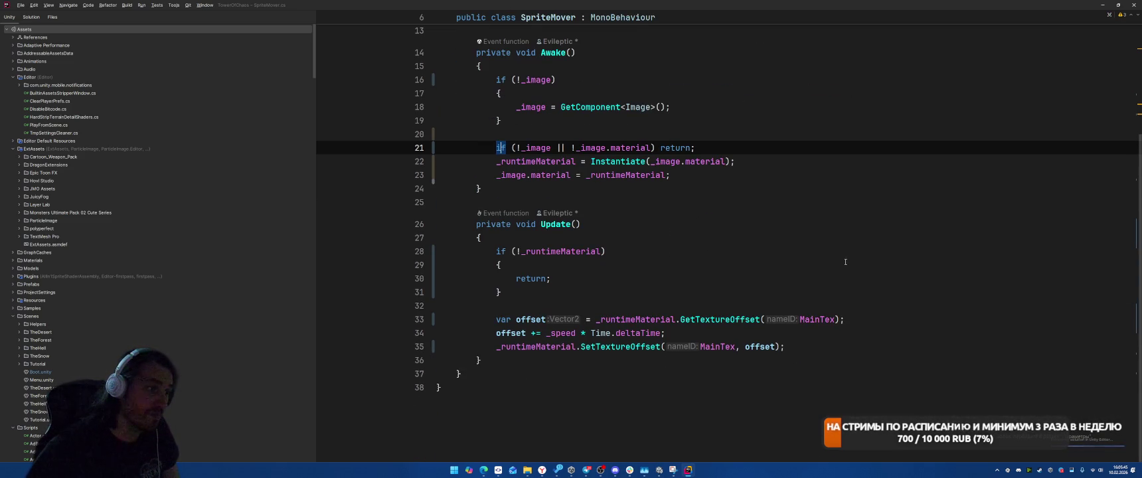
Replace Time.deltaTime with Time.unscaledDeltaTime in the offset update and return to Unity.
{"action": "left_click", "coordinate": [640, 333]}
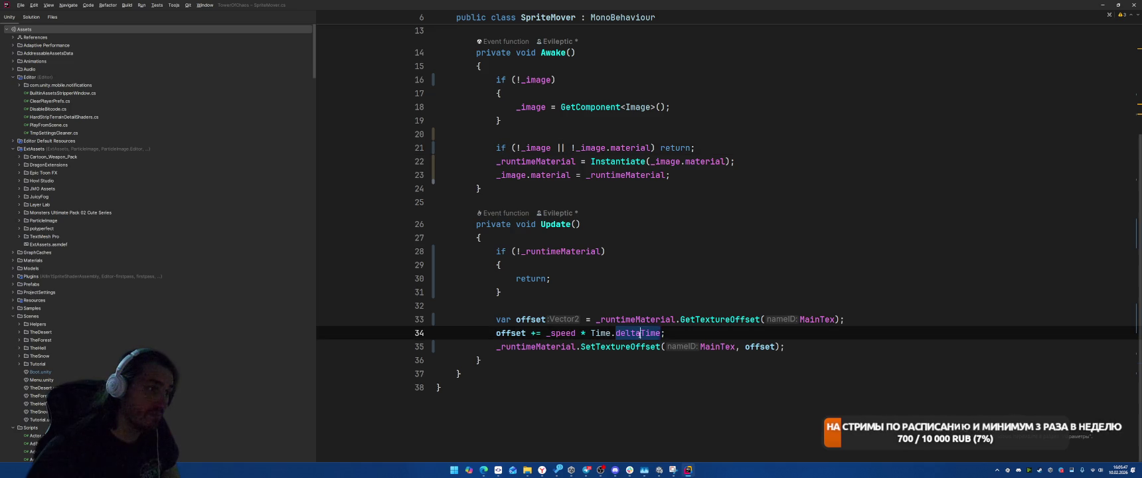
{"action": "type", "text": "uns"}
{"action": "key", "text": "Return"}
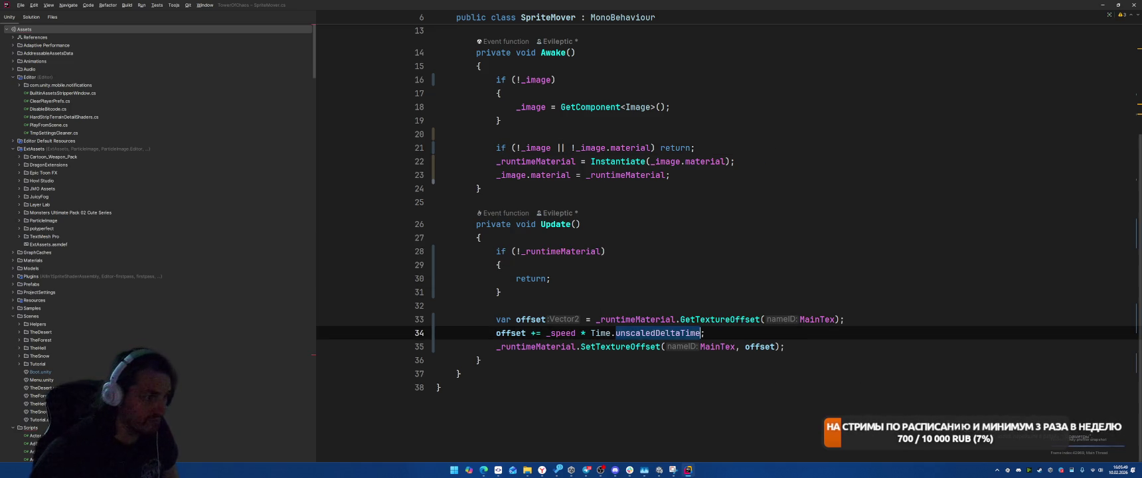
{"action": "key", "text": "alt+Tab"}
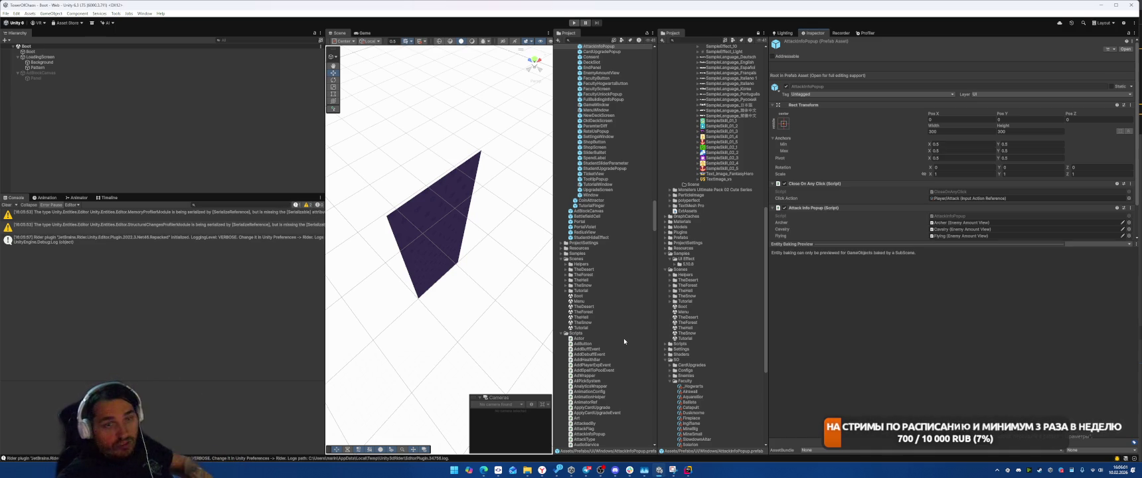
Play from the main menu's START into TheForest, then stop and switch back to Rider.
{"action": "left_click", "coordinate": [576, 25]}
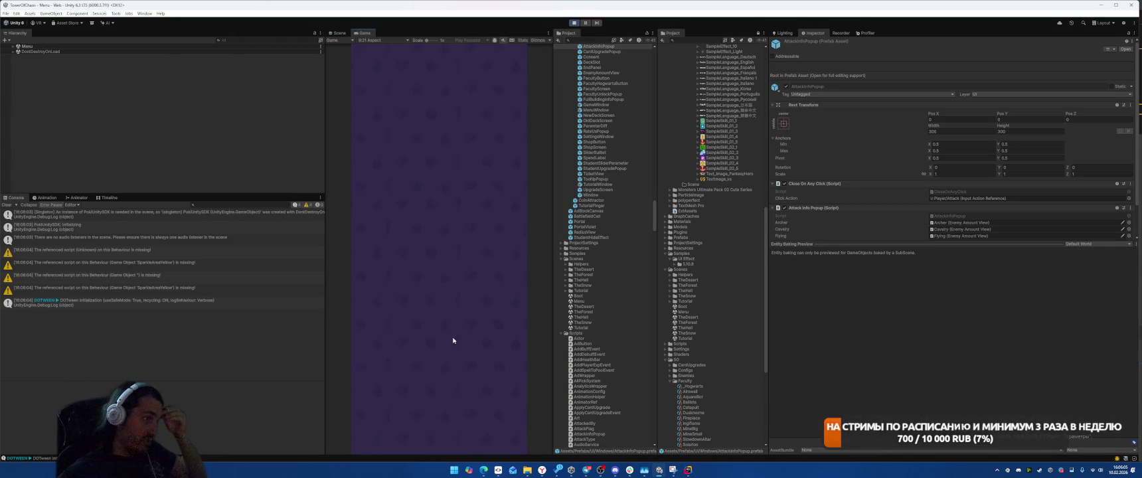
{"action": "left_click", "coordinate": [463, 351]}
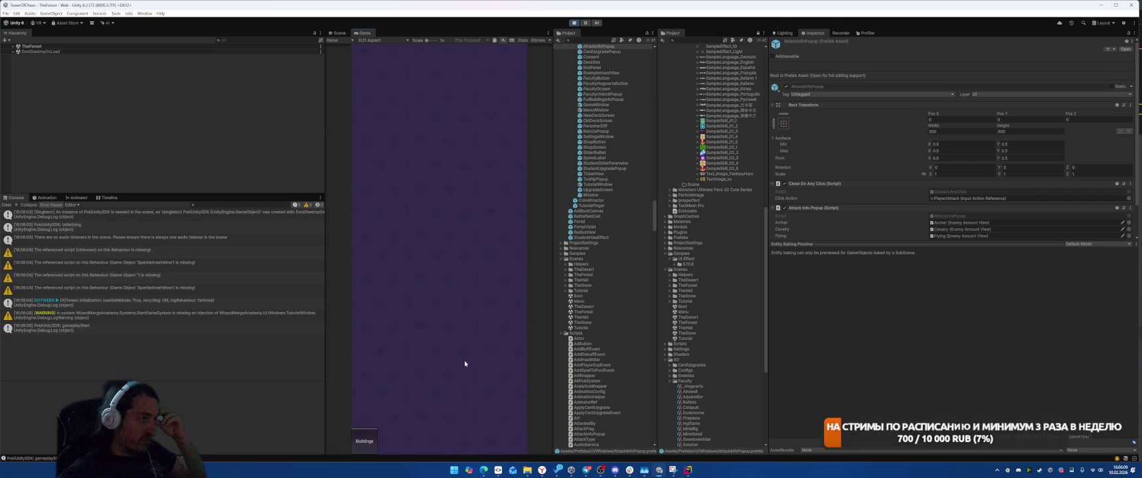
{"action": "left_click", "coordinate": [574, 23]}
{"action": "key", "text": "alt+Tab"}
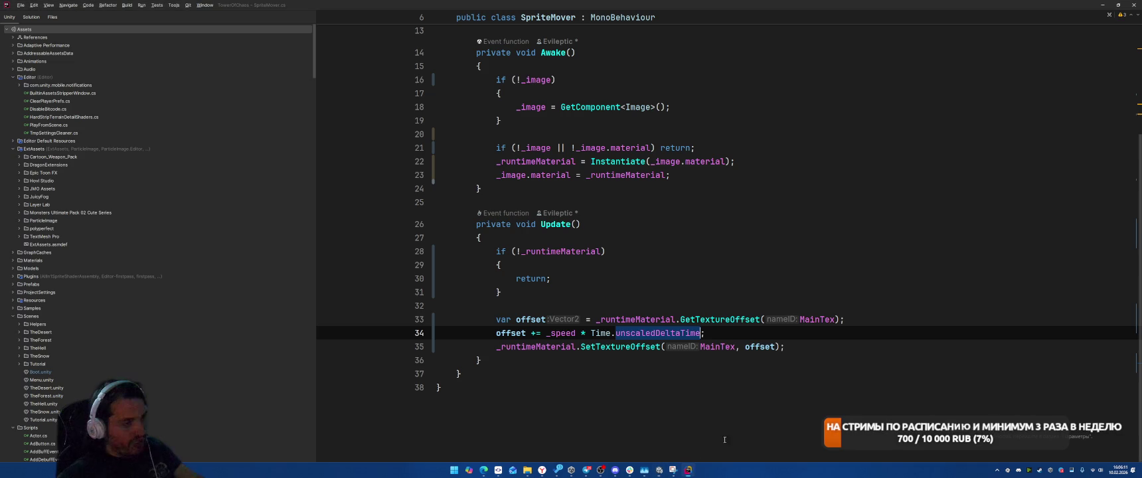
Review SpriteMover's Update early-return block and Awake method without editing, then switch to Unity.
{"action": "left_click", "coordinate": [855, 248]}
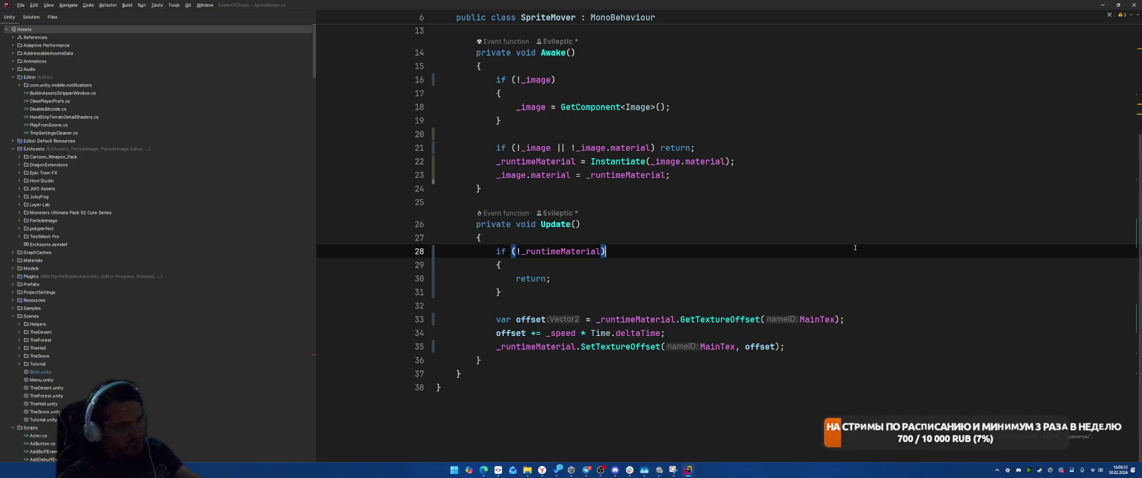
{"action": "left_click", "coordinate": [786, 278]}
{"action": "key", "text": "Down"}
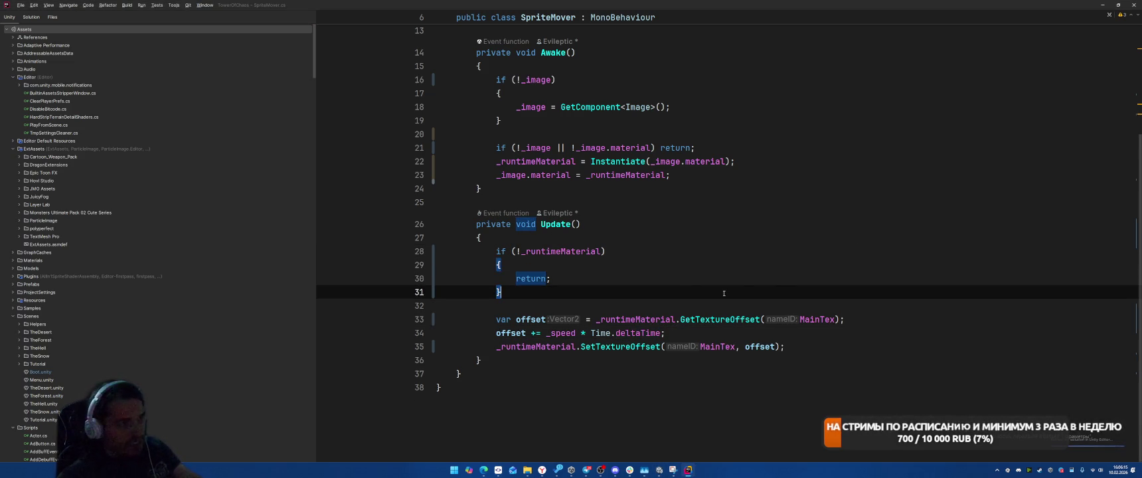
{"action": "scroll", "coordinate": [724, 306], "scroll_direction": "up", "scroll_amount": 3}
{"action": "scroll", "coordinate": [697, 358], "scroll_direction": "down", "scroll_amount": 2}
{"action": "scroll", "coordinate": [689, 377], "scroll_direction": "up", "scroll_amount": 4}
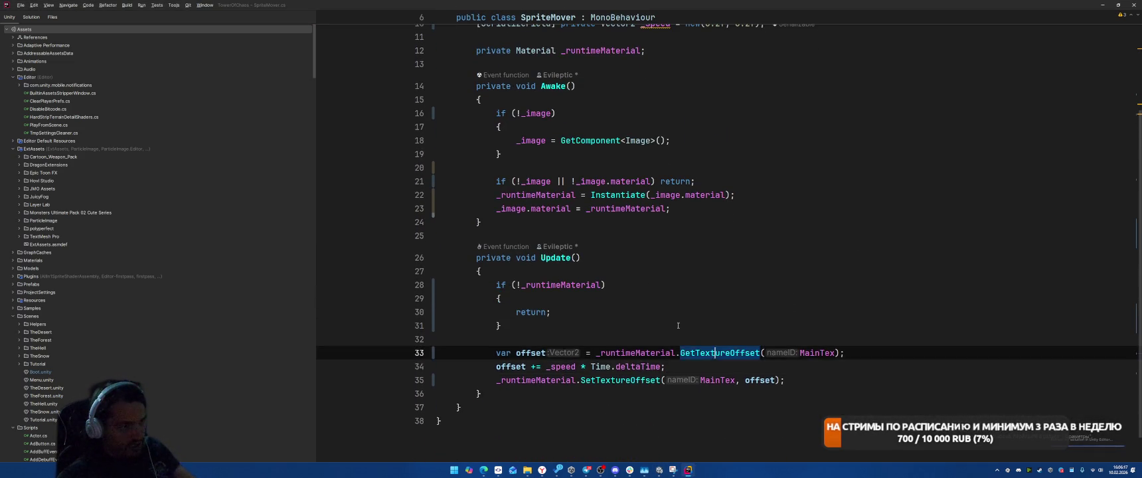
{"action": "left_click", "coordinate": [630, 211]}
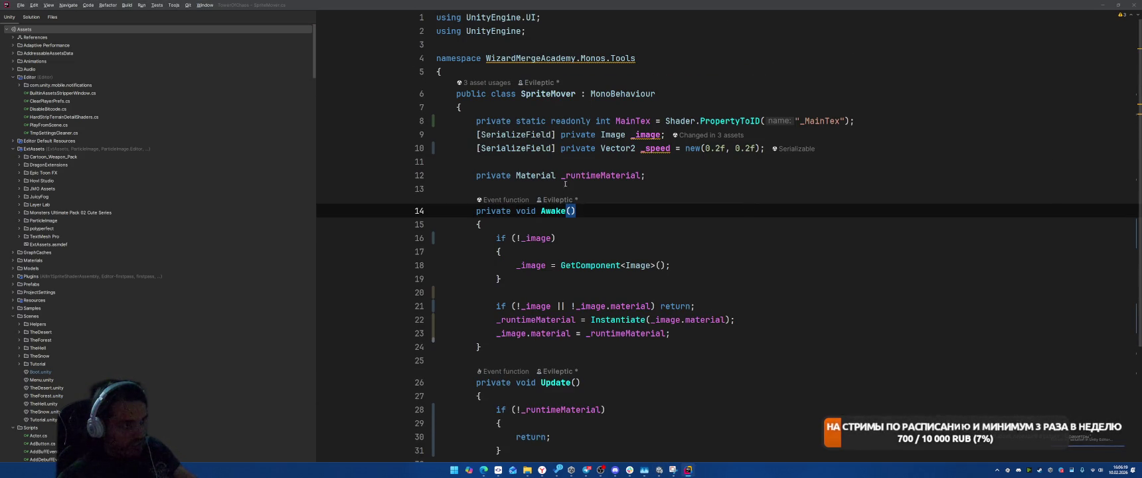
{"action": "key", "text": "alt+Tab"}
{"action": "key", "text": "Escape"}
{"action": "scroll", "coordinate": [676, 257], "scroll_direction": "down", "scroll_amount": 5}
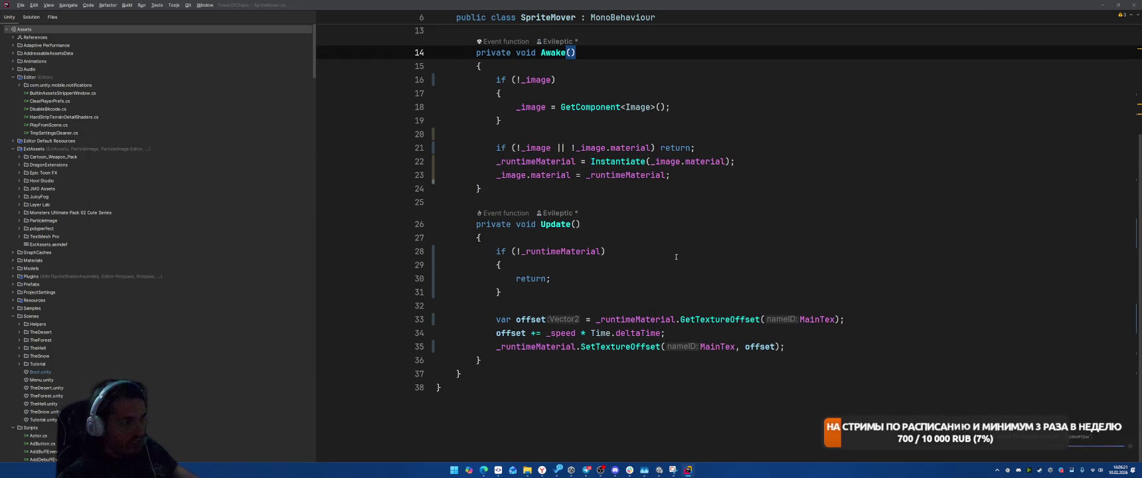
{"action": "scroll", "coordinate": [735, 216], "scroll_direction": "up", "scroll_amount": 3}
{"action": "key", "text": "alt+Tab"}
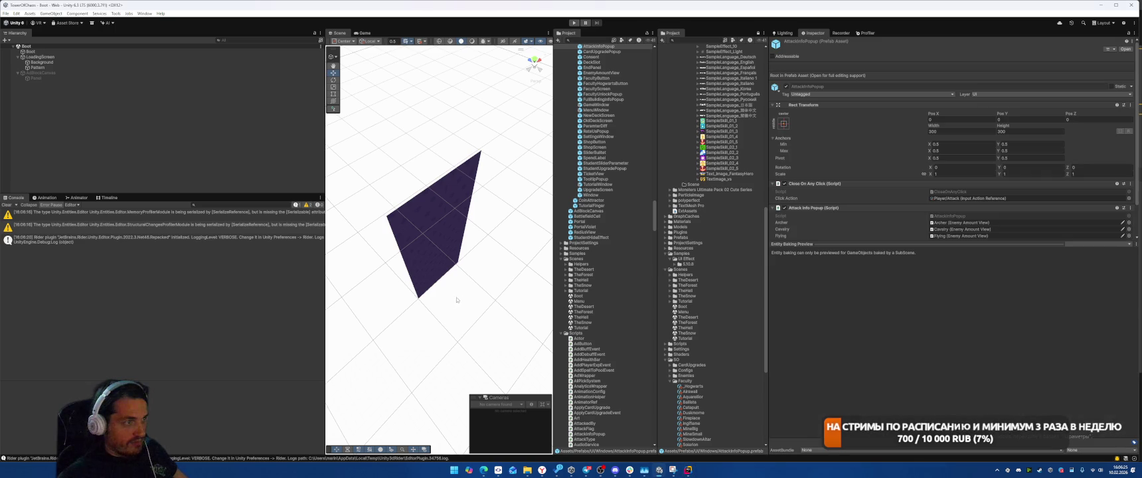
Clear the Console and inspect the loading screen's Pattern and Background objects.
{"action": "left_click", "coordinate": [7, 205]}
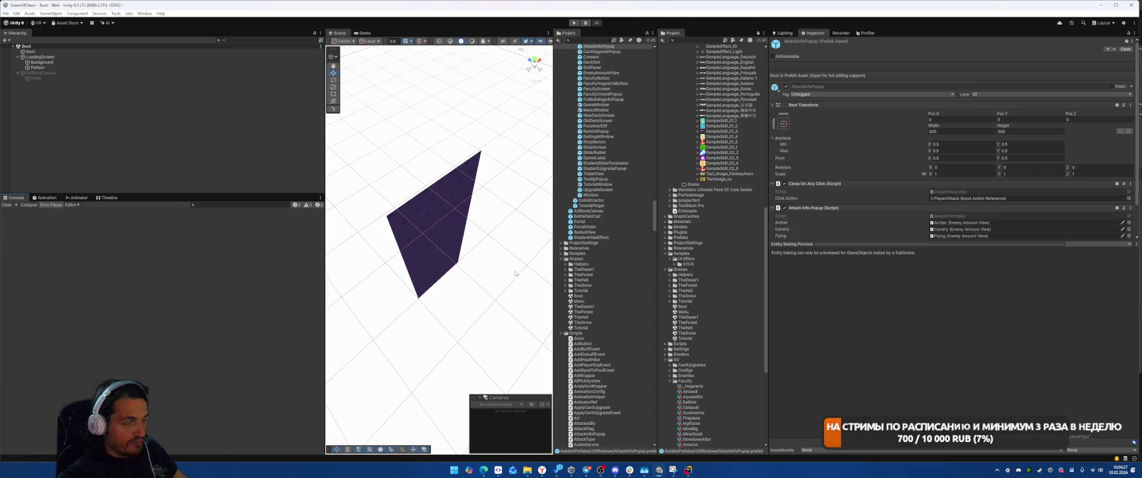
{"action": "left_click", "coordinate": [99, 67]}
{"action": "left_click", "coordinate": [98, 61]}
{"action": "left_click", "coordinate": [102, 68]}
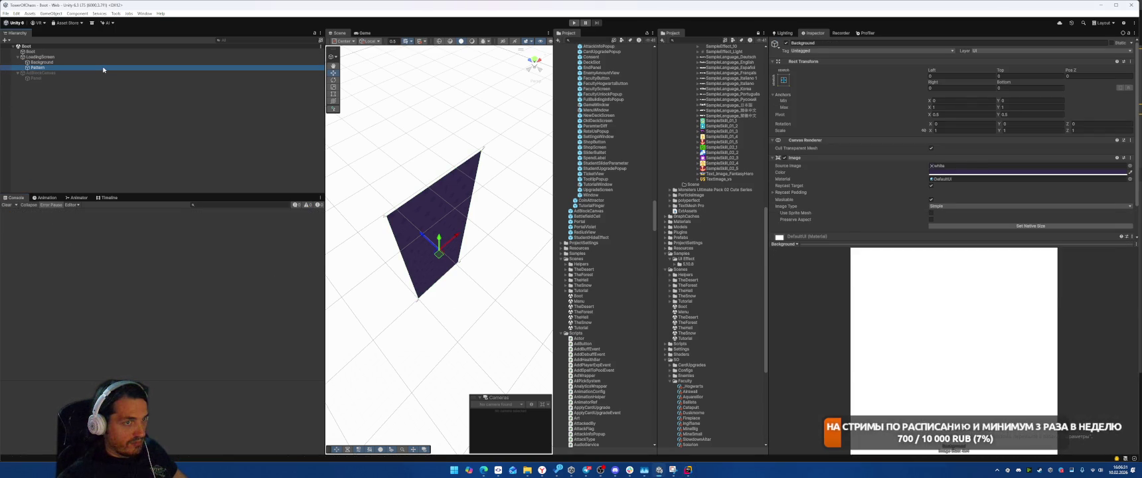
Play-test from the menu into TheForest and place an Airwall building on the grid.
{"action": "key", "text": "ctrl+p"}
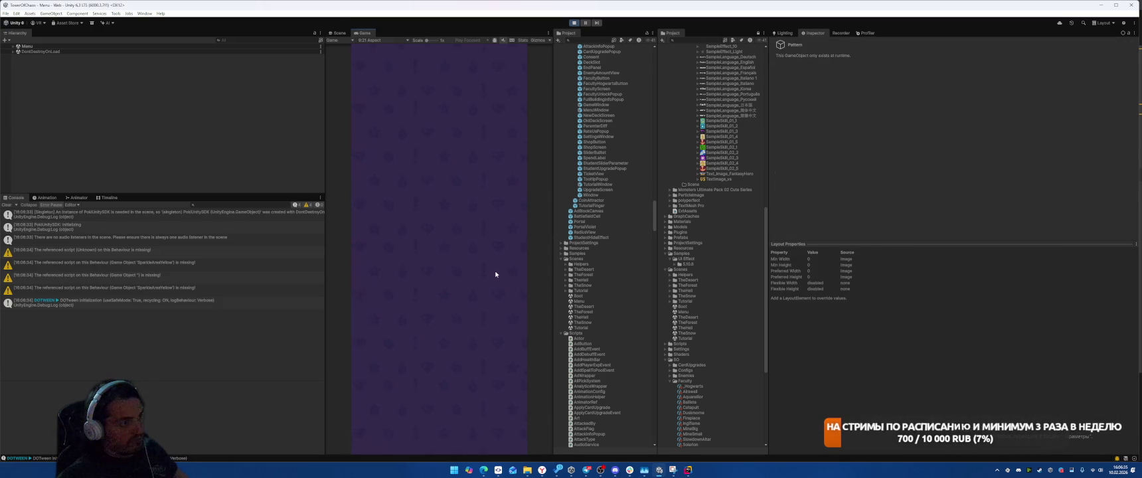
{"action": "left_click", "coordinate": [432, 359]}
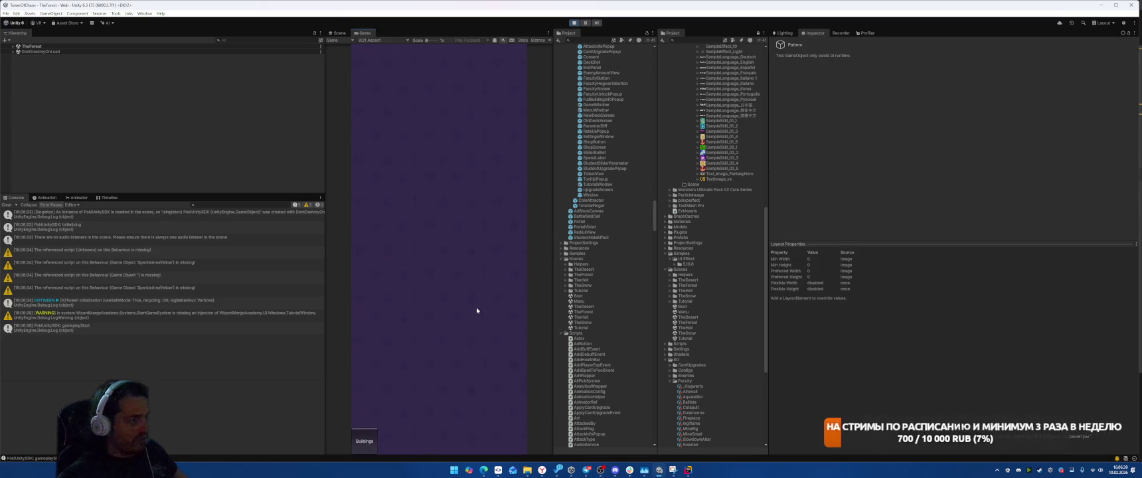
{"action": "left_click_drag", "start_coordinate": [377, 379], "coordinate": [418, 220]}
Place the Airwall, a two-cell building and other cards on the grid, then start the battle.
{"action": "left_click_drag", "start_coordinate": [382, 376], "coordinate": [418, 211]}
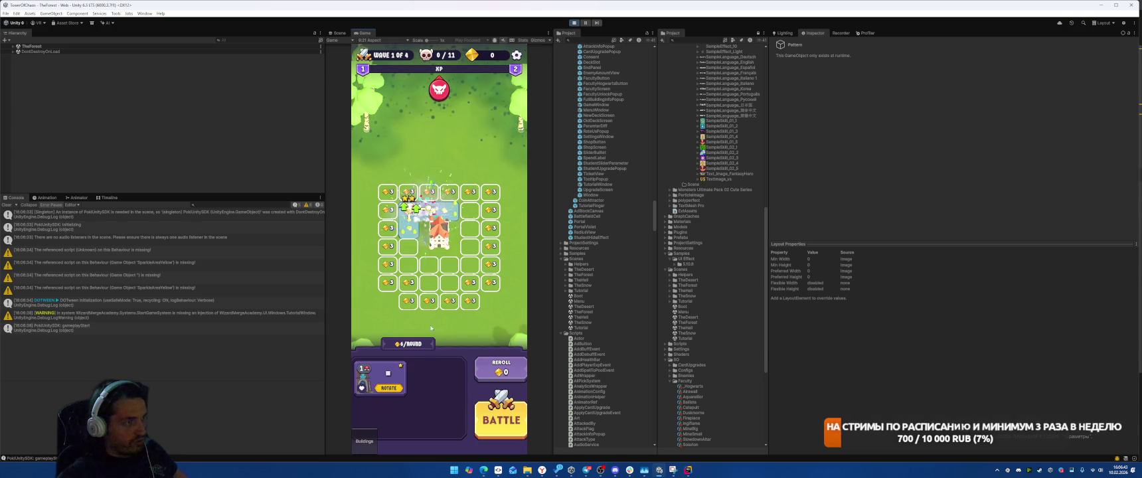
{"action": "left_click_drag", "start_coordinate": [438, 375], "coordinate": [469, 209]}
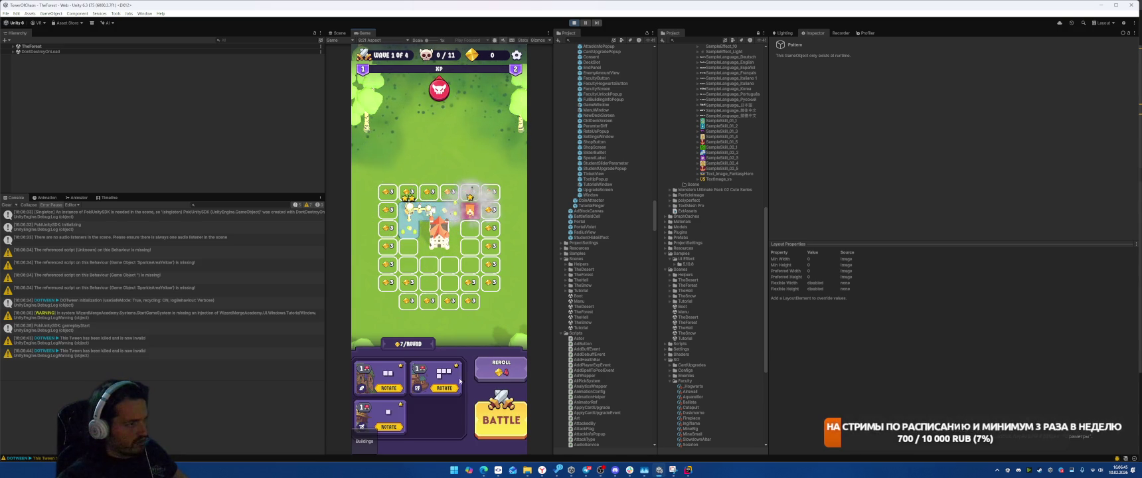
{"action": "mouse_move", "coordinate": [382, 375]}
{"action": "left_mouse_down"}
{"action": "mouse_move", "coordinate": [415, 282]}
{"action": "mouse_move", "coordinate": [408, 255]}
{"action": "mouse_move", "coordinate": [418, 264]}
{"action": "mouse_move", "coordinate": [469, 227]}
{"action": "left_mouse_up"}
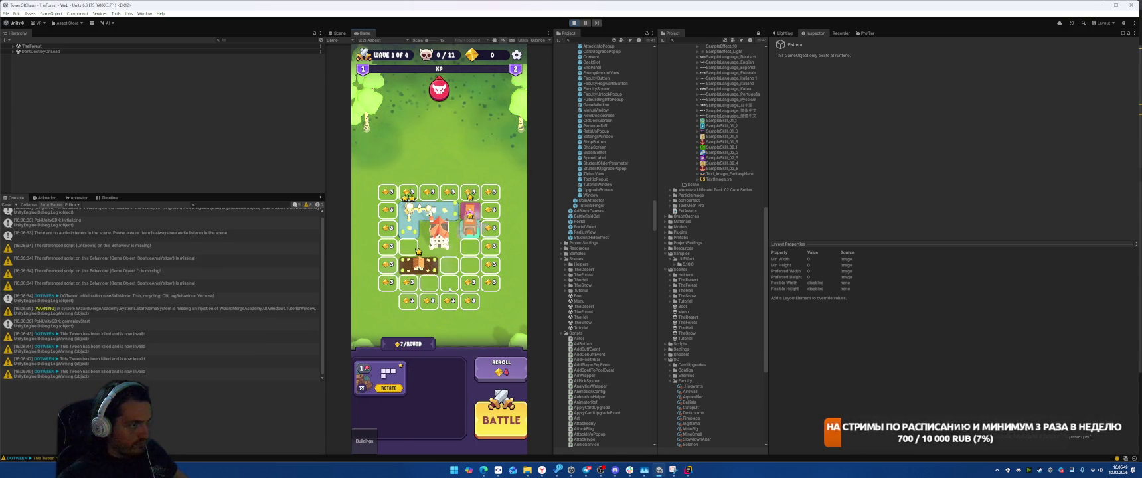
{"action": "left_click_drag", "start_coordinate": [418, 265], "coordinate": [439, 284]}
{"action": "left_click_drag", "start_coordinate": [380, 375], "coordinate": [452, 262]}
{"action": "left_click", "coordinate": [515, 431]}
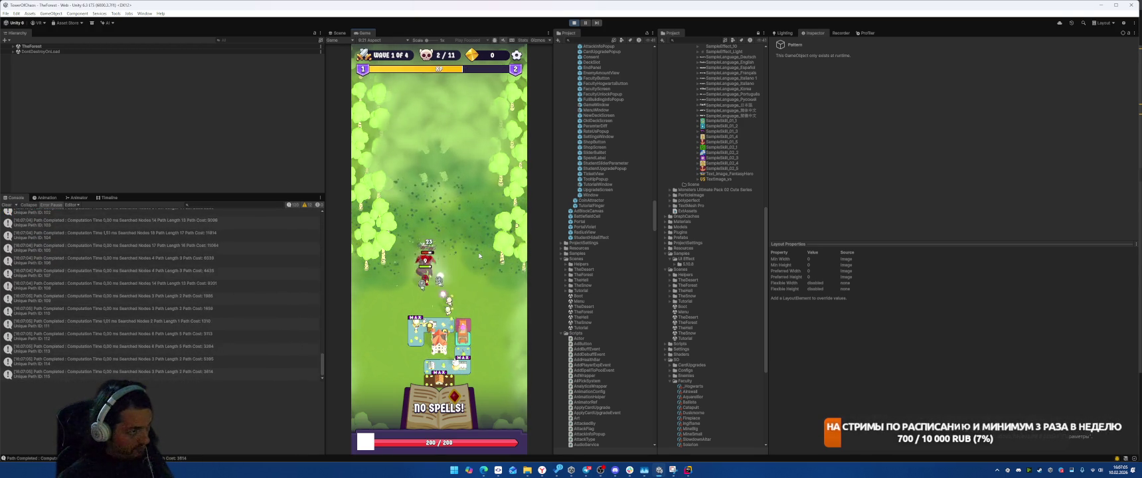
Pick the Meteor spell, cast it twice on enemies, and place four more buildings.
{"action": "left_click", "coordinate": [385, 243]}
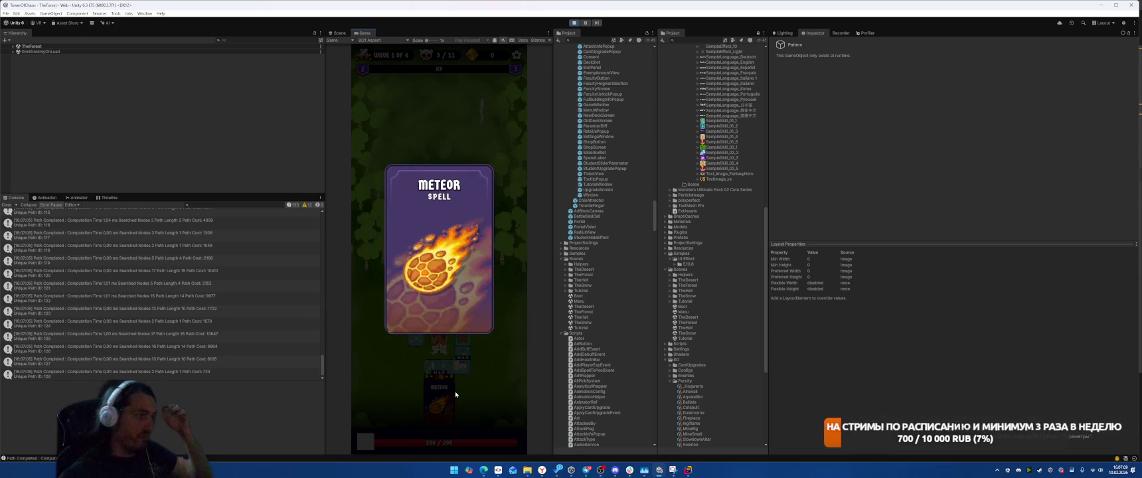
{"action": "left_click_drag", "start_coordinate": [452, 408], "coordinate": [433, 159]}
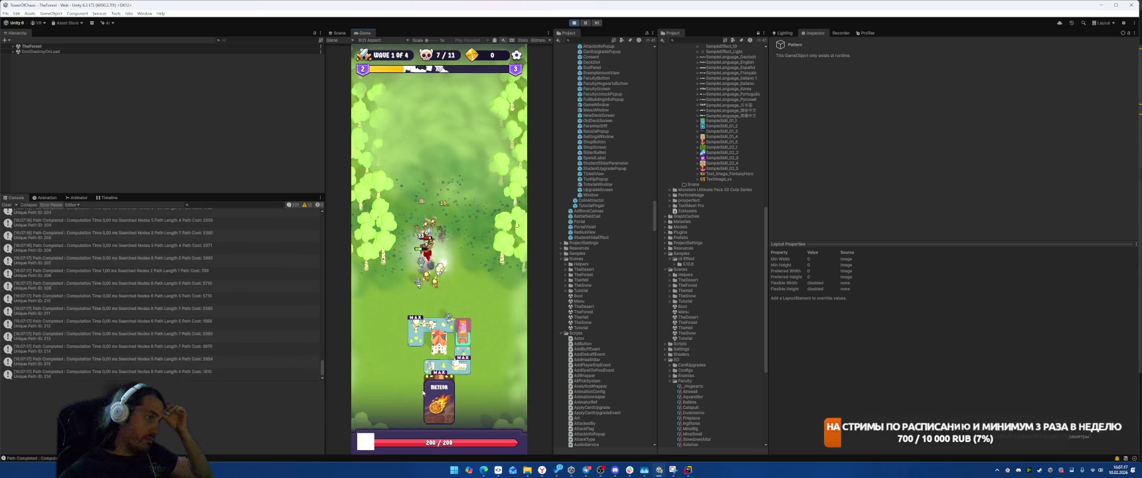
{"action": "left_click", "coordinate": [438, 402]}
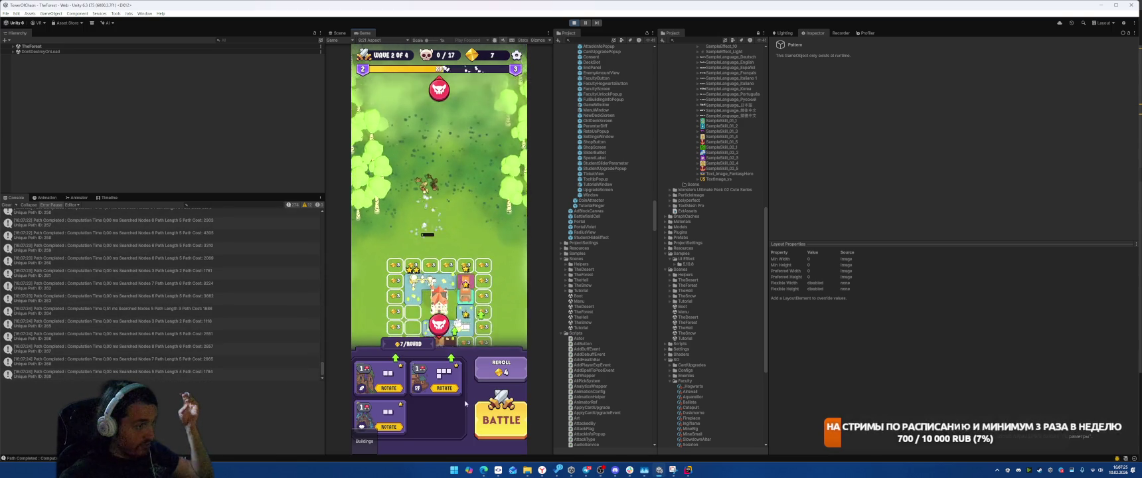
{"action": "left_click", "coordinate": [446, 371]}
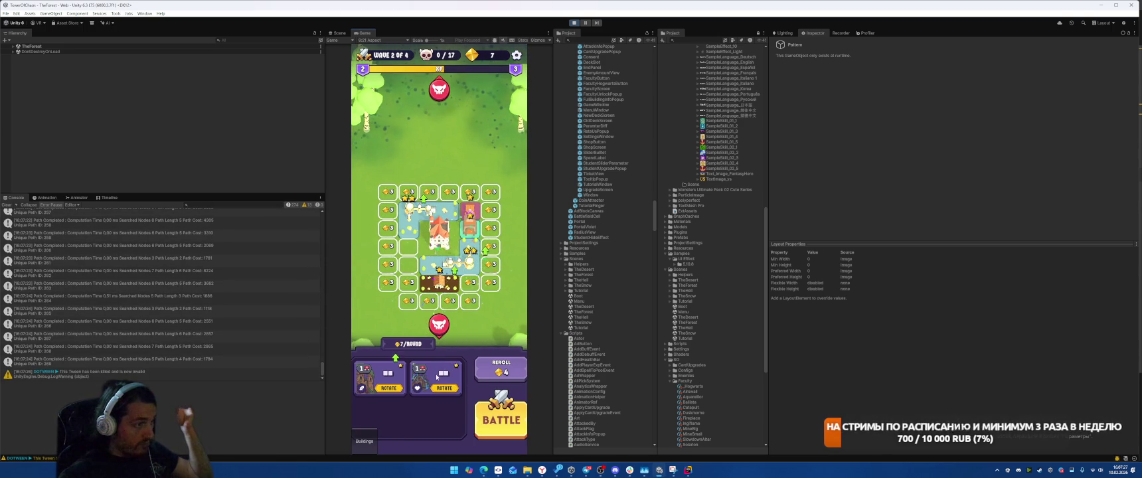
{"action": "left_click", "coordinate": [436, 376]}
{"action": "left_click", "coordinate": [388, 380]}
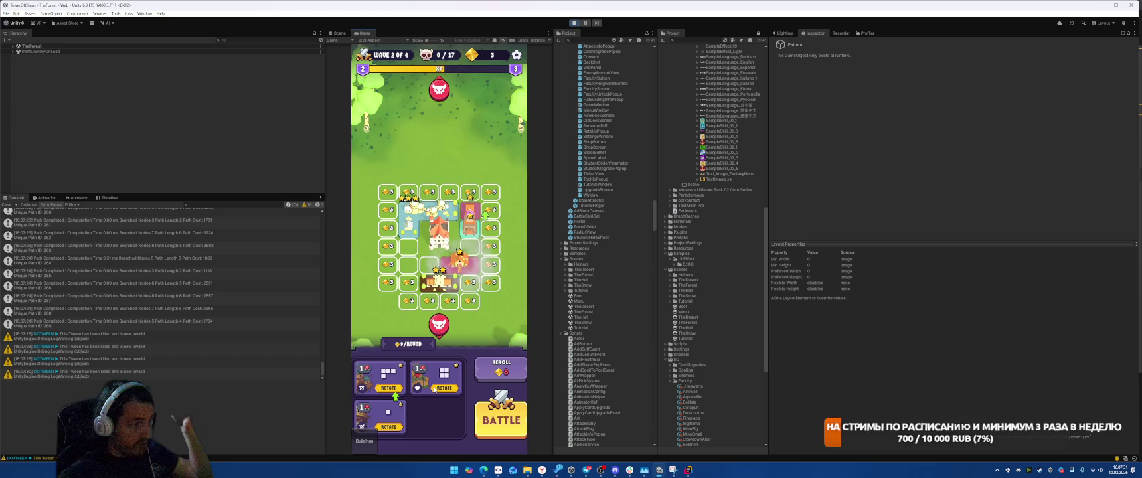
{"action": "left_click", "coordinate": [380, 413]}
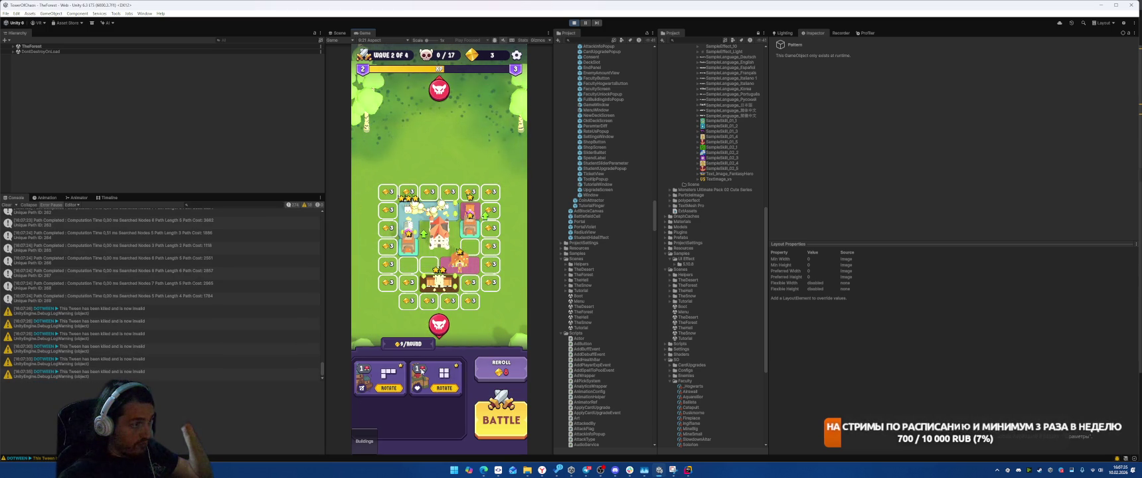
Move two placed buildings to trigger the ArgumentOutOfRangeException and open its failing line in FacultyReturnSystem.cs.
{"action": "left_click_drag", "start_coordinate": [458, 261], "coordinate": [418, 258]}
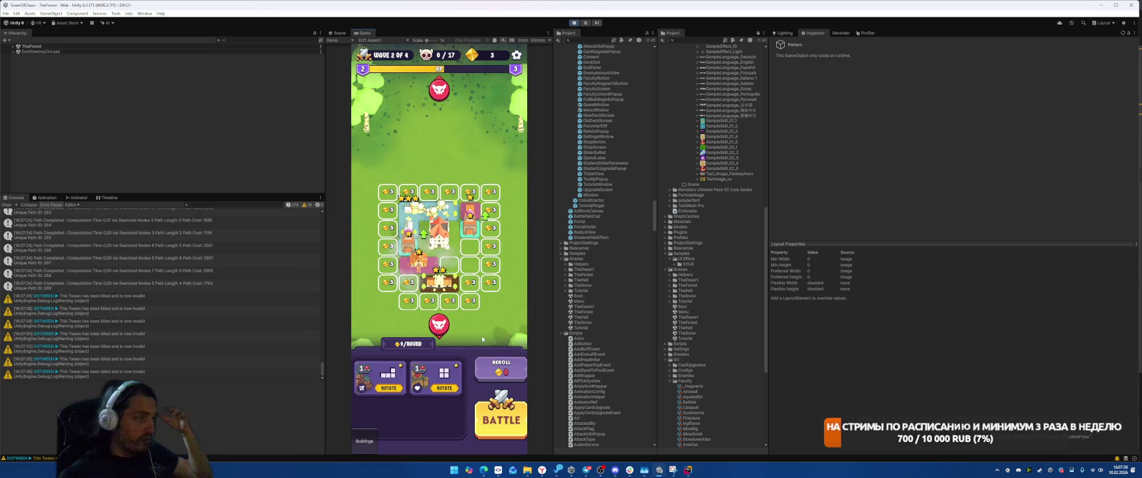
{"action": "left_click_drag", "start_coordinate": [419, 262], "coordinate": [382, 269]}
{"action": "left_click", "coordinate": [133, 372]}
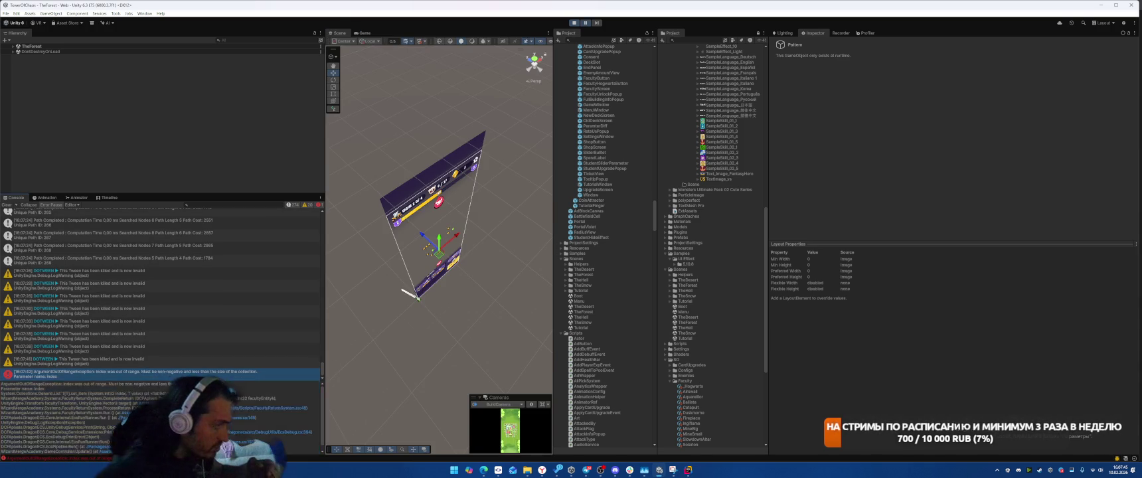
{"action": "double_click", "coordinate": [133, 372]}
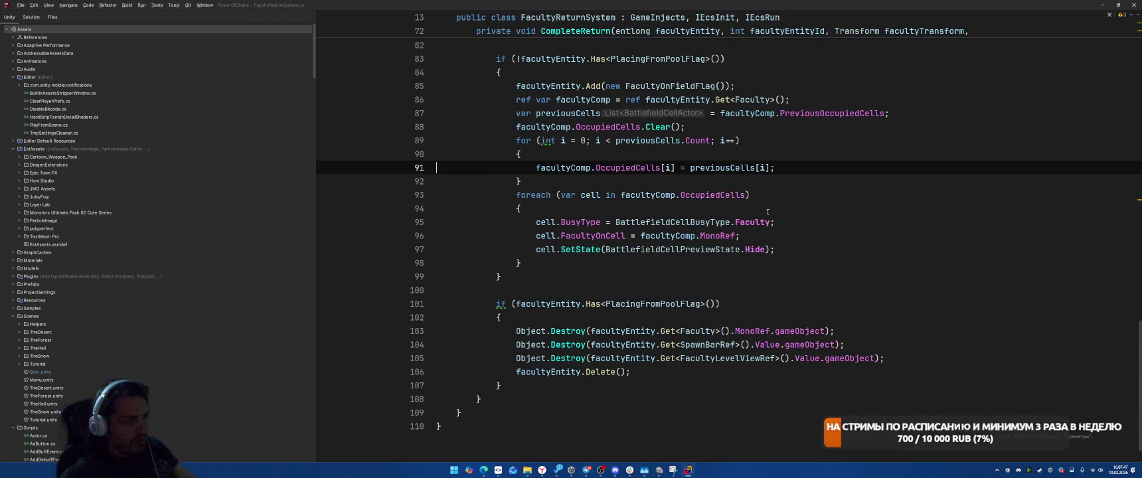
Delete the indexed OccupiedCells assignment target and open a new line after the Clear() call.
{"action": "scroll", "coordinate": [796, 212], "scroll_direction": "up", "scroll_amount": 3}
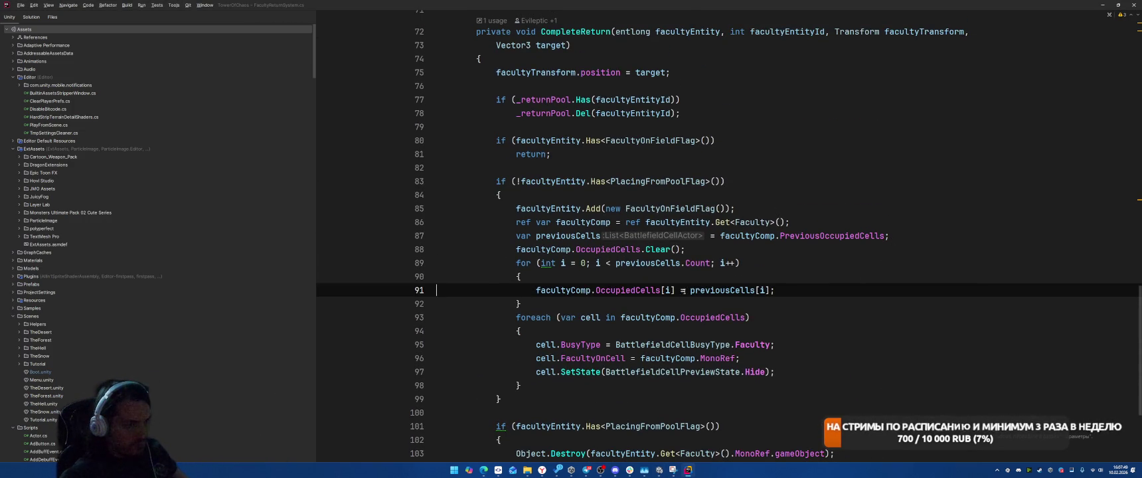
{"action": "left_click_drag", "start_coordinate": [660, 290], "coordinate": [690, 290]}
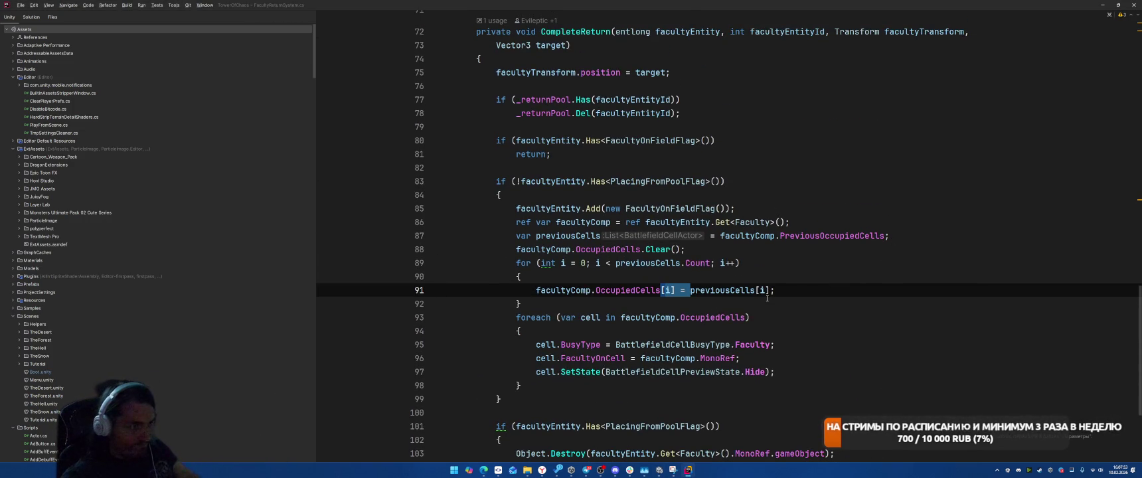
{"action": "key", "text": "Home"}
{"action": "key", "text": "ctrl+shift+Right"}
{"action": "key", "text": "ctrl+shift+Right"}
{"action": "key", "text": "ctrl+shift+Right"}
{"action": "key", "text": "Delete"}
{"action": "key", "text": "Up"}
{"action": "key", "text": "Up"}
{"action": "key", "text": "End"}
{"action": "key", "text": "Return"}
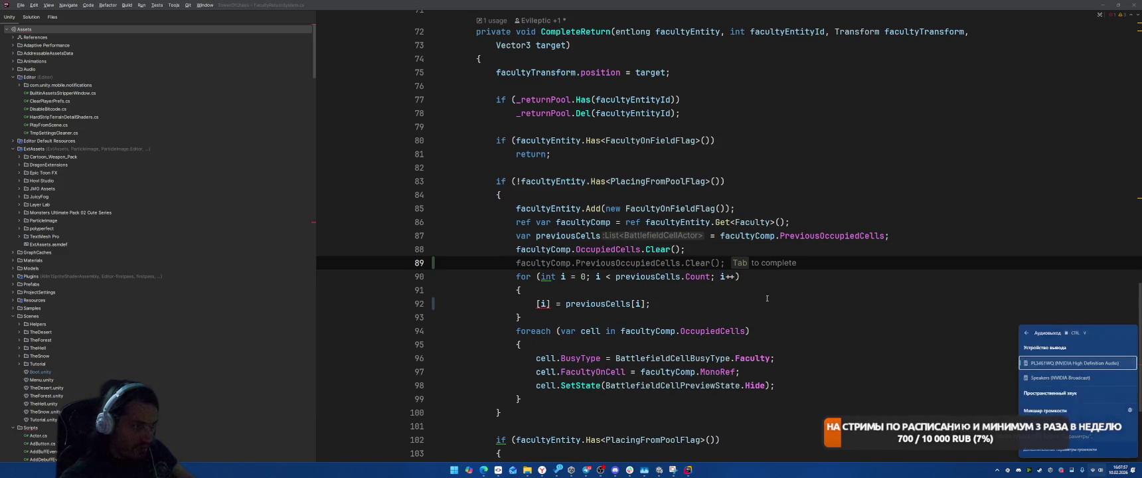
{"action": "key", "text": "Escape"}
Add 'facultyComp.OccupiedCells.AddRange(previousCells);' after Clear().
{"action": "type", "text": "facultyComp.OccupiedCells.ADd"}
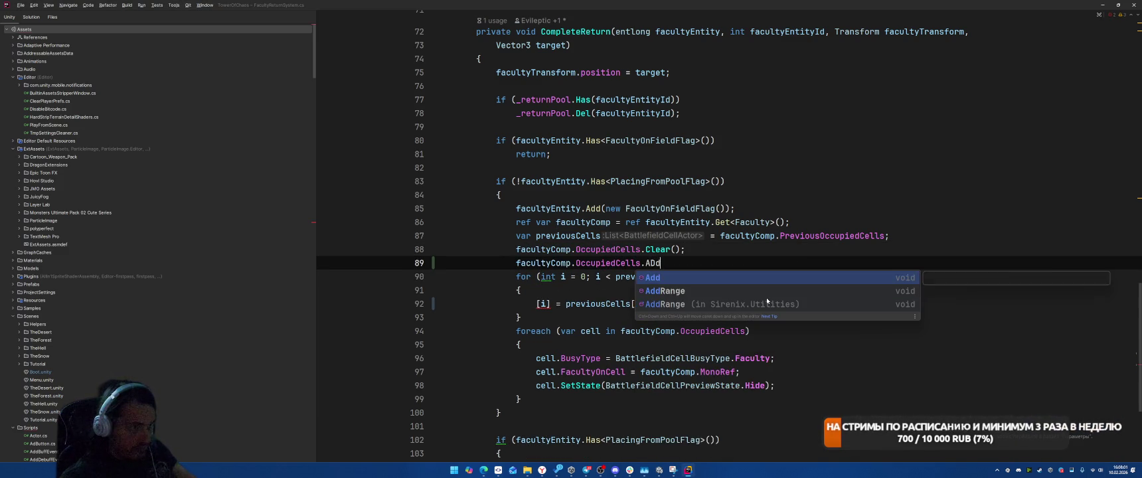
{"action": "key", "text": "Down"}
{"action": "key", "text": "Return"}
{"action": "type", "text": "pr);"}
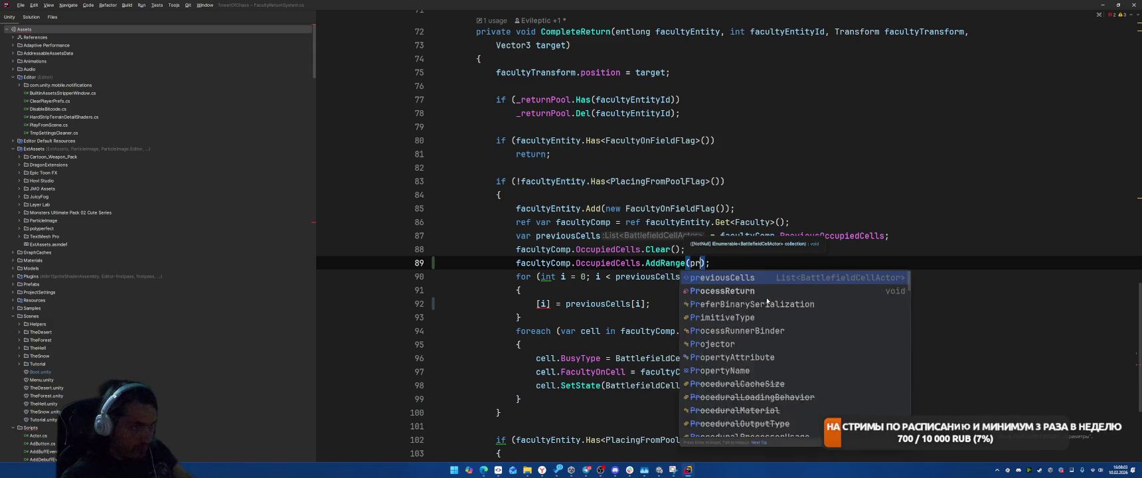
{"action": "key", "text": "Return"}
{"action": "key", "text": "Down"}
{"action": "key", "text": "Home"}
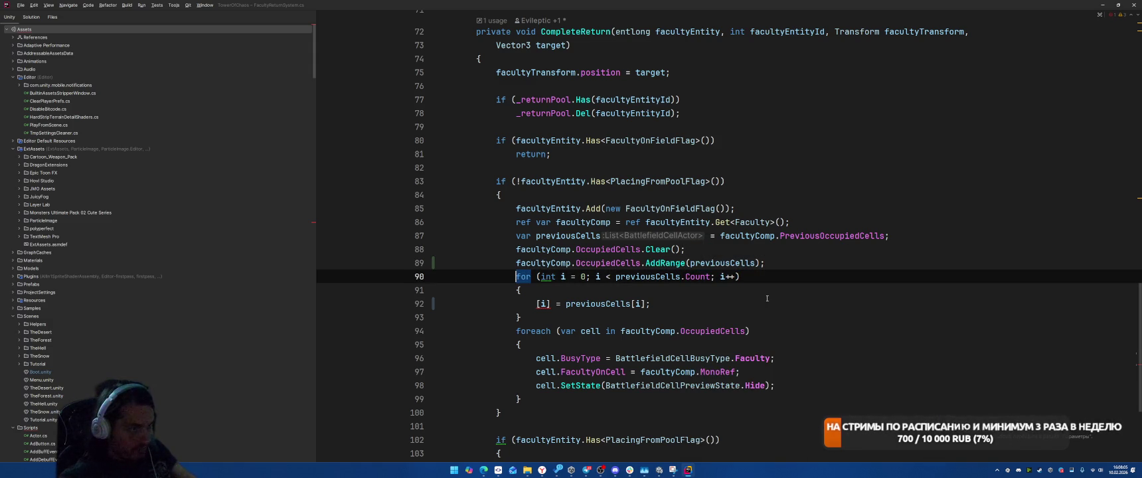
Delete the redundant index-copy for loop and head back to Unity.
{"action": "key", "text": "ctrl+w"}
{"action": "key", "text": "ctrl+w"}
{"action": "key", "text": "ctrl+w"}
{"action": "key", "text": "BackSpace"}
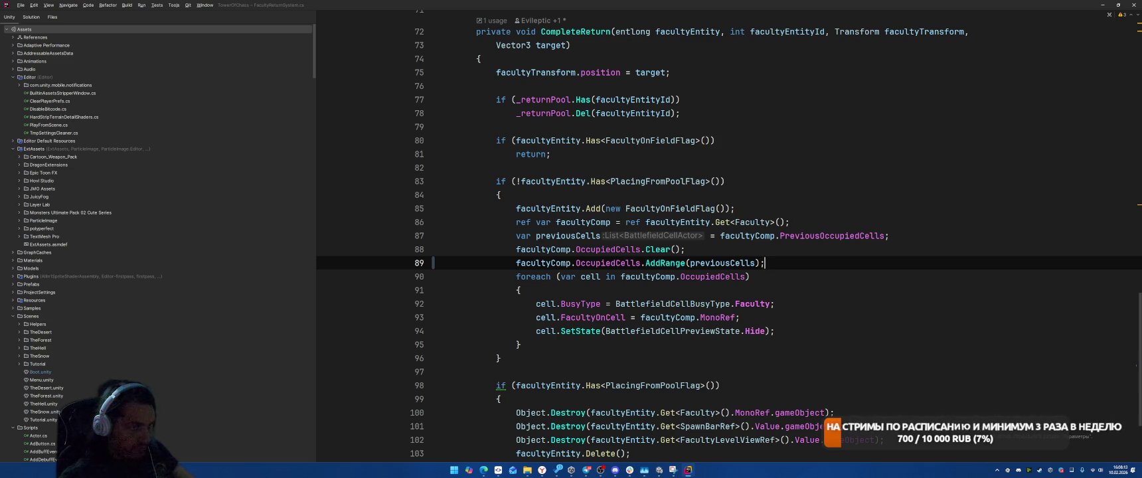
{"action": "scroll", "coordinate": [797, 332], "scroll_direction": "down", "scroll_amount": 3}
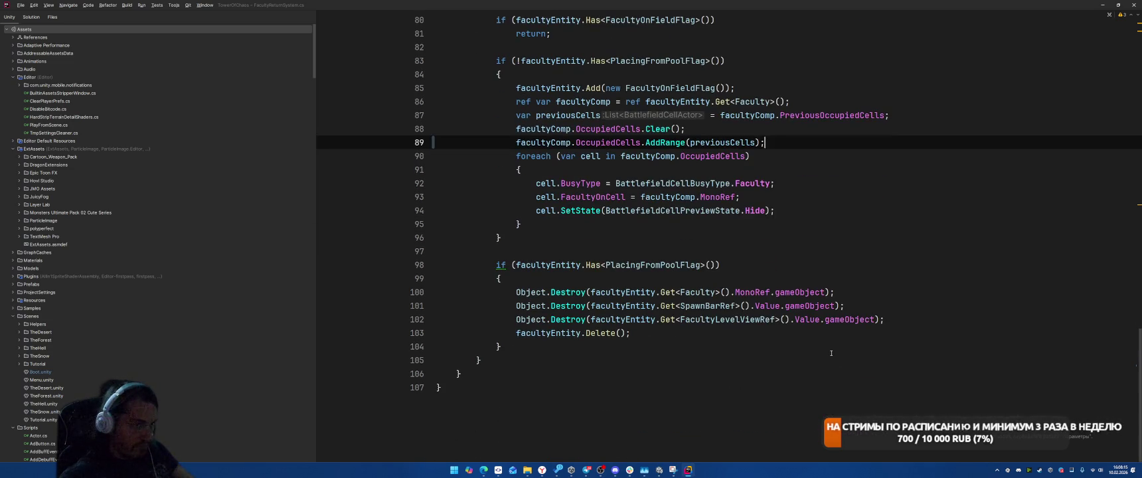
{"action": "mouse_move", "coordinate": [499, 292]}
{"action": "left_mouse_down"}
{"action": "mouse_move", "coordinate": [803, 293]}
{"action": "mouse_move", "coordinate": [887, 329]}
{"action": "left_mouse_up"}
{"action": "left_click", "coordinate": [908, 257]}
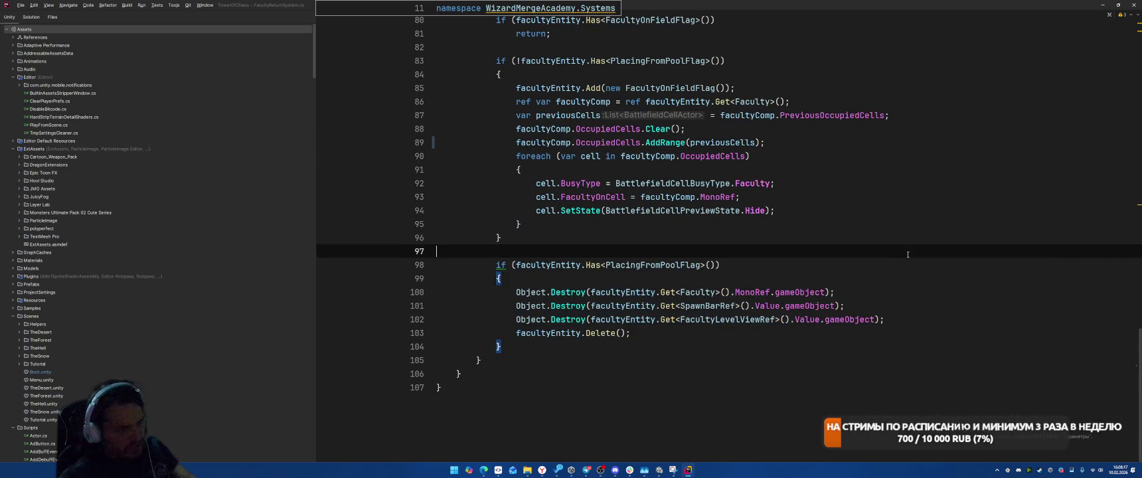
{"action": "key", "text": "super+Tab"}
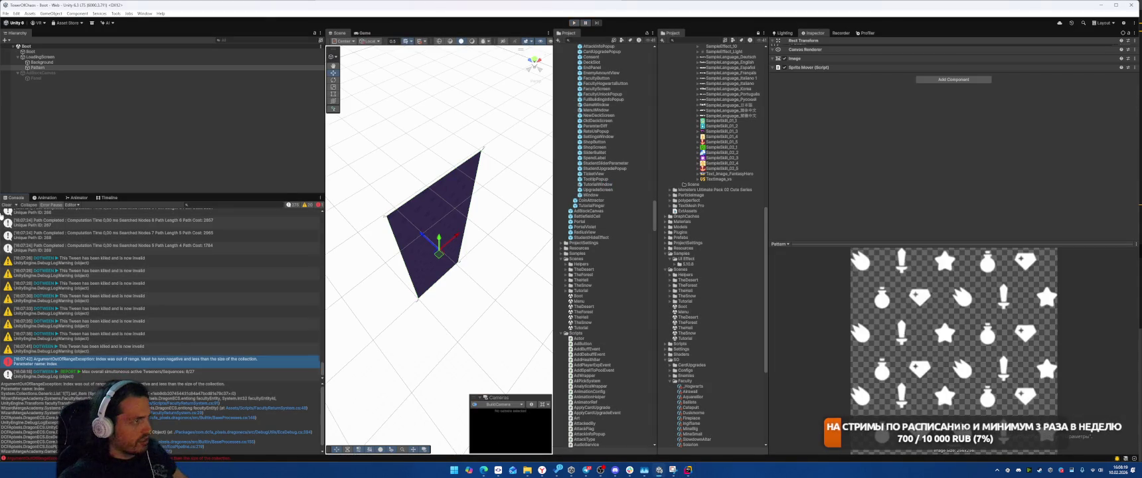
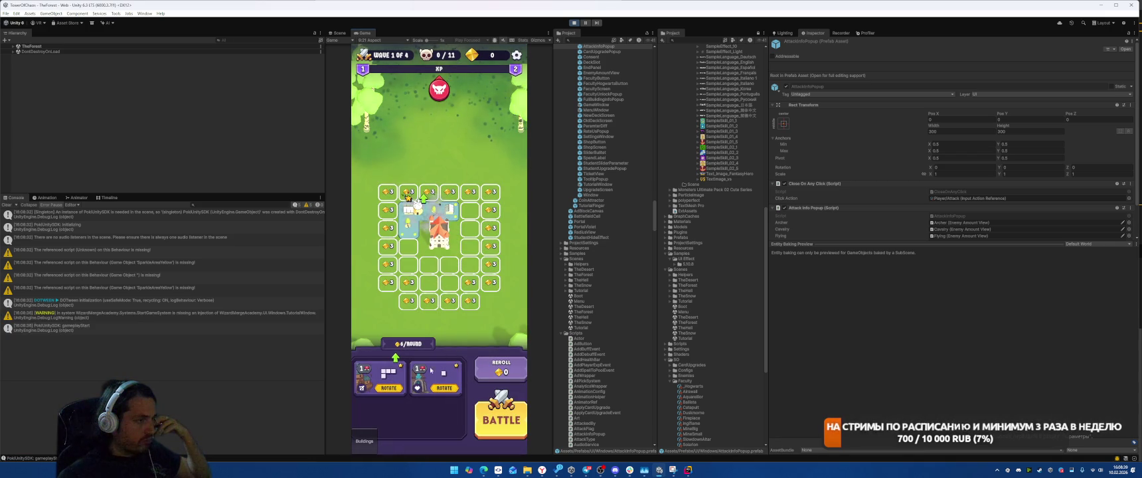
Place the two-unit card on the board, start the battle, then stop Play mode.
{"action": "left_click_drag", "start_coordinate": [382, 375], "coordinate": [428, 219]}
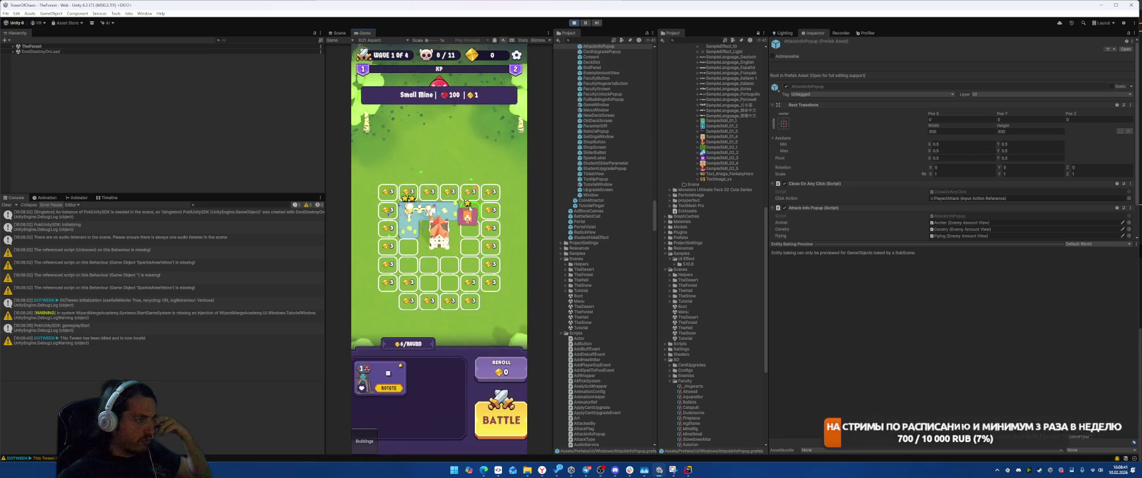
{"action": "left_click", "coordinate": [502, 419]}
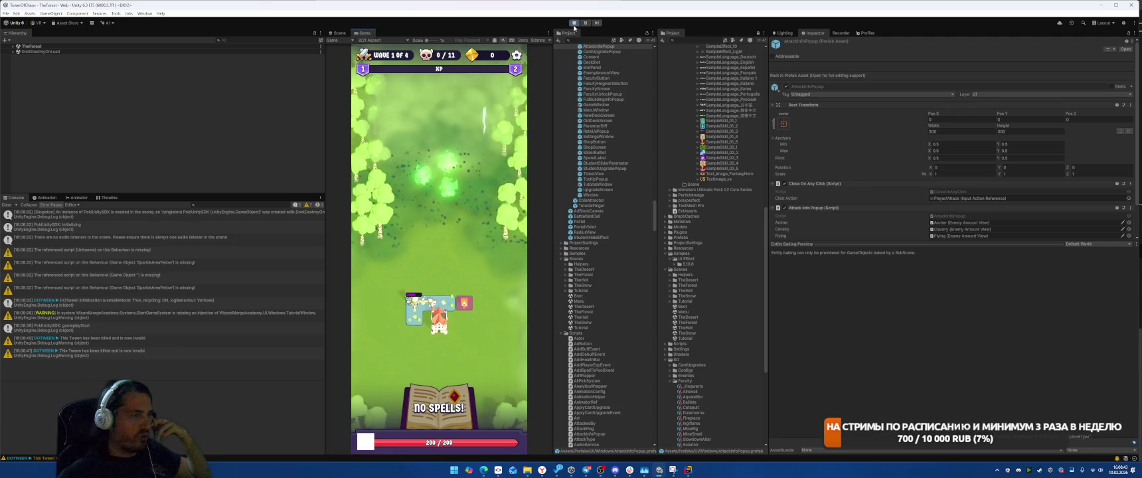
{"action": "key", "text": "ctrl+p"}
Collapse the Epic Toon FX and Layer Lab folders, expand Plugins, and select AllIn1SpriteShader's dependencies.
{"action": "scroll", "coordinate": [722, 255], "scroll_direction": "up", "scroll_amount": 10}
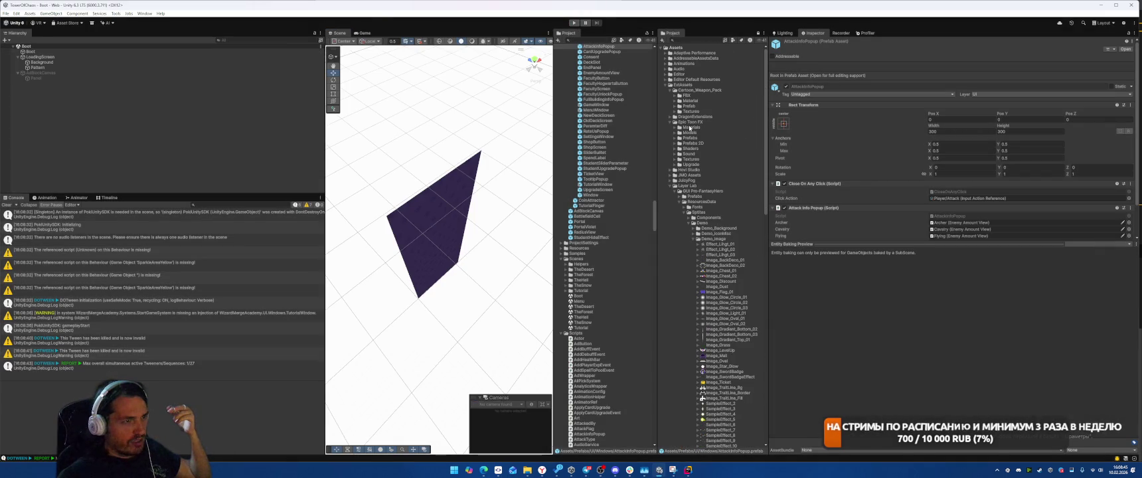
{"action": "left_click", "coordinate": [670, 122]}
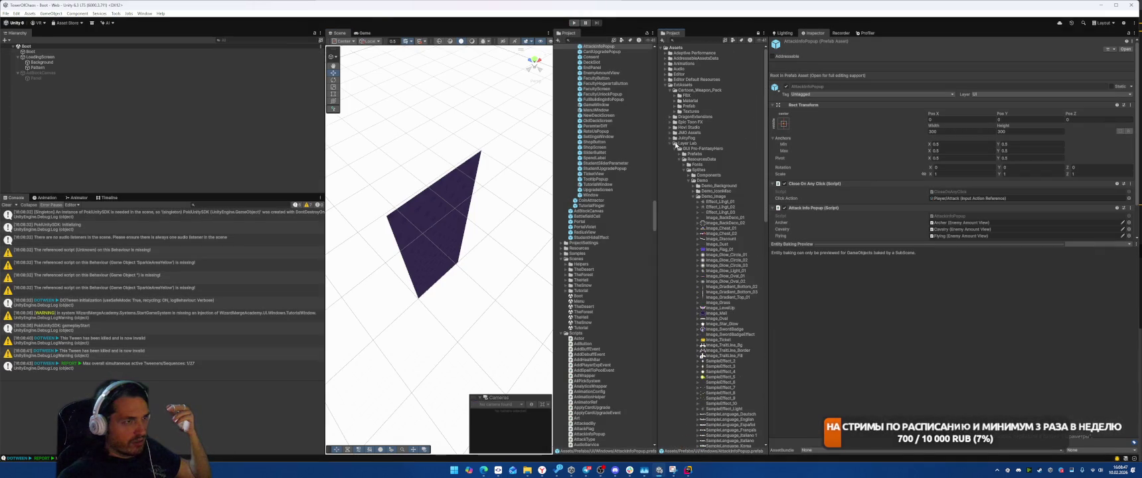
{"action": "left_click", "coordinate": [670, 144]}
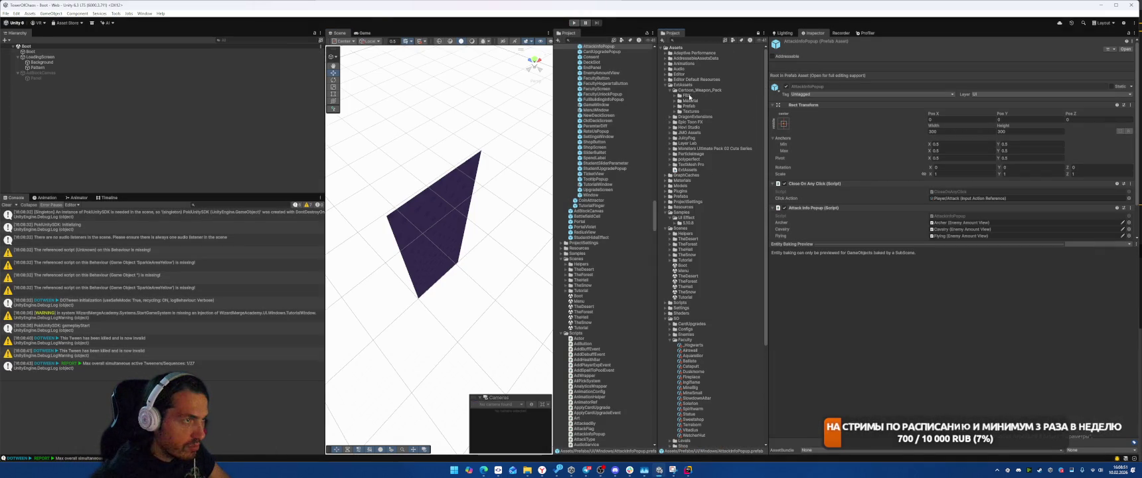
{"action": "left_click", "coordinate": [665, 191]}
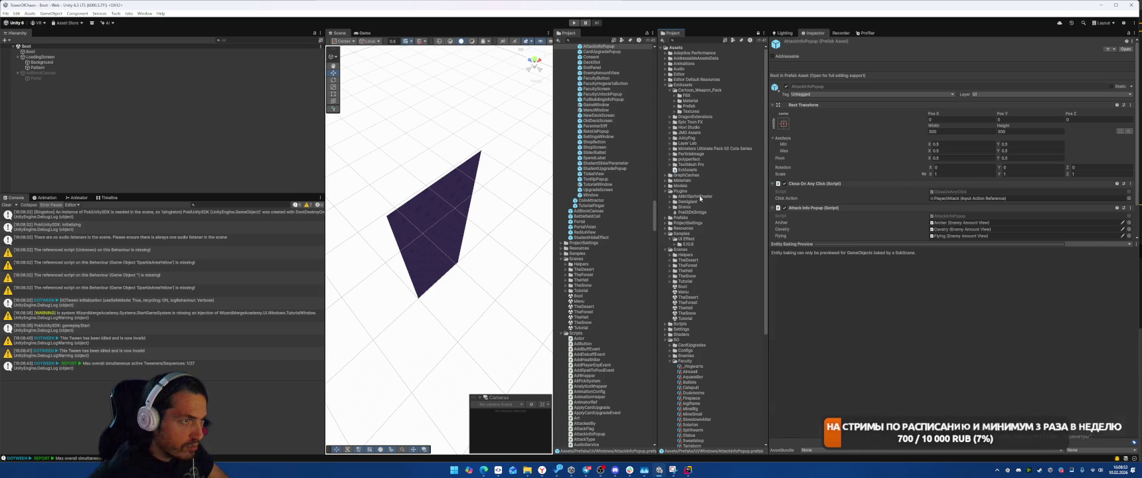
{"action": "right_click", "coordinate": [708, 196]}
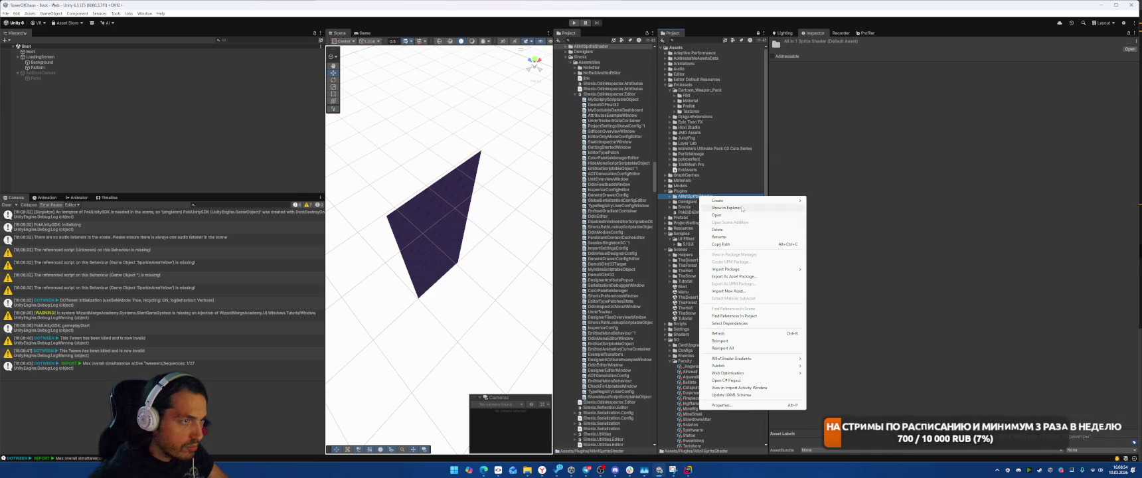
{"action": "left_click", "coordinate": [743, 324]}
Run Find References in Project on the AllIn1SpriteShader folder to list its related assets.
{"action": "scroll", "coordinate": [697, 215], "scroll_direction": "up", "scroll_amount": 10}
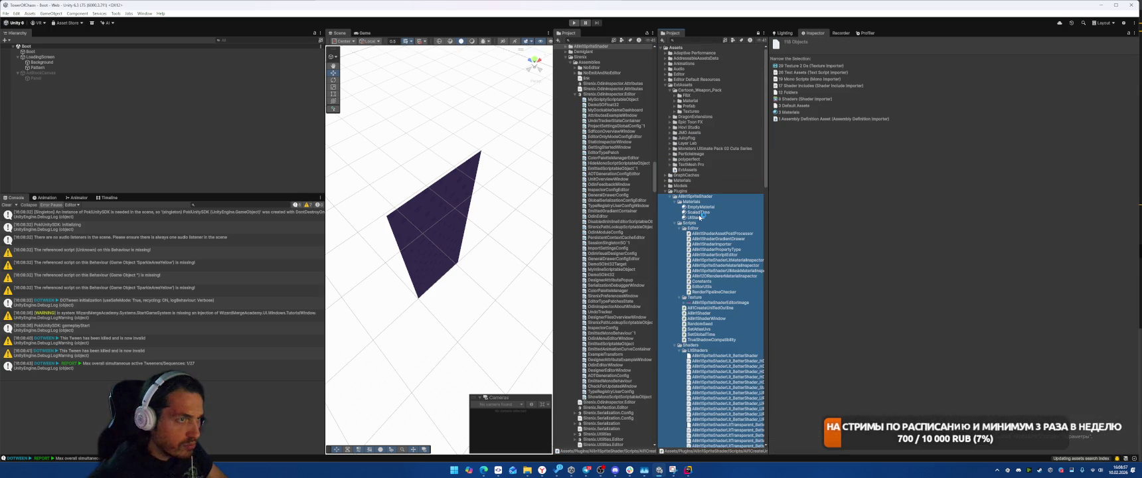
{"action": "left_click", "coordinate": [691, 197]}
{"action": "right_click", "coordinate": [691, 197]}
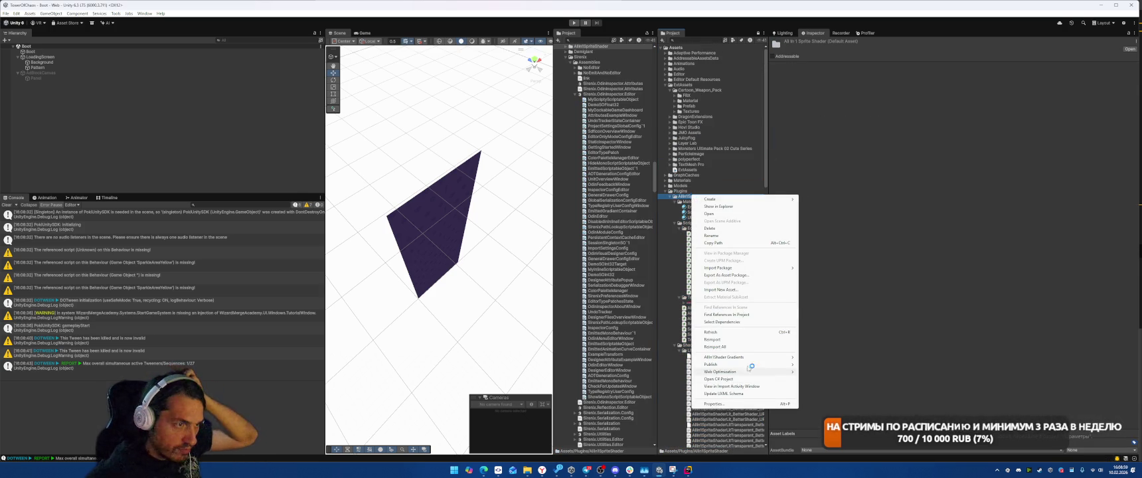
{"action": "left_click", "coordinate": [744, 324]}
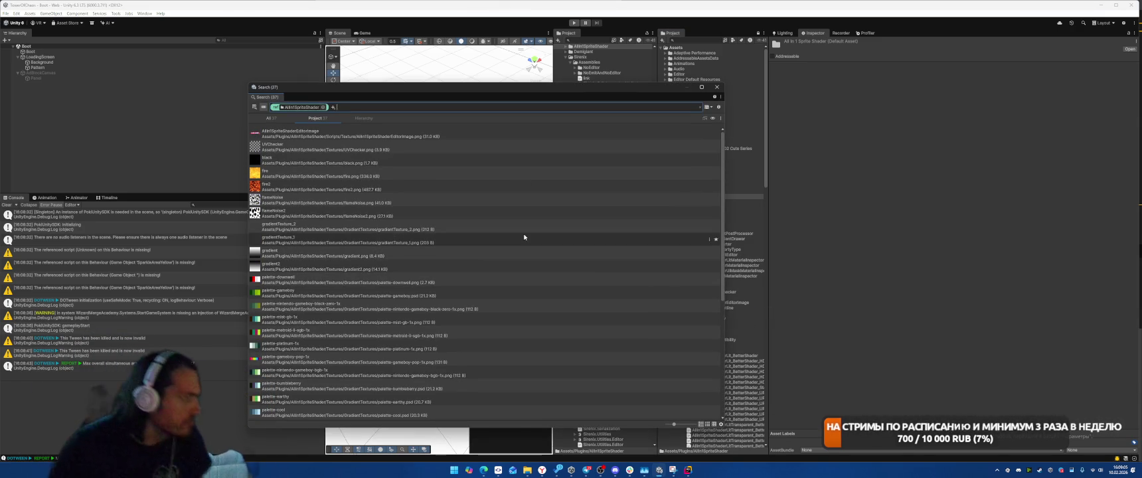
Inspect the Lightning and Blur material results and confirm nothing references Blur.
{"action": "scroll", "coordinate": [490, 197], "scroll_direction": "down", "scroll_amount": 5}
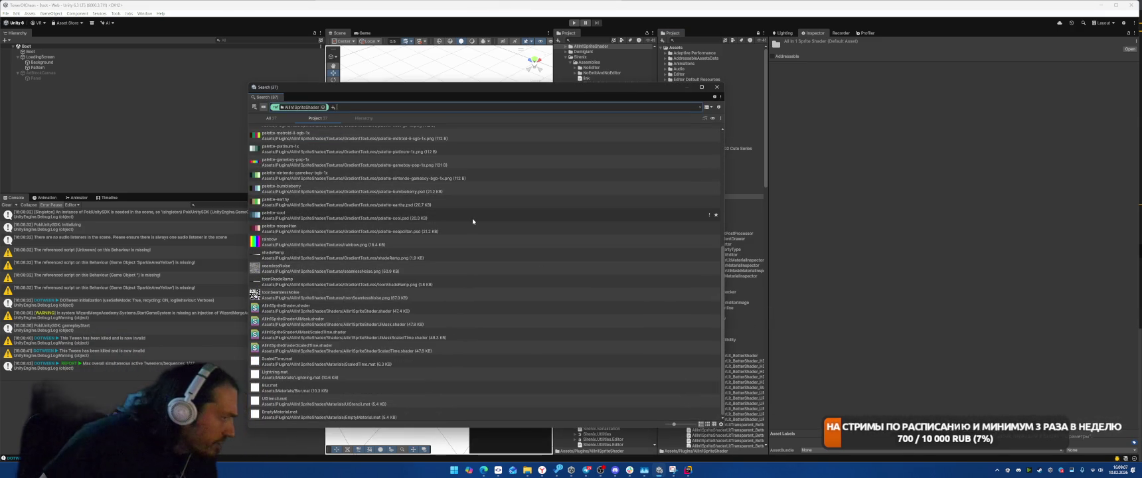
{"action": "left_click", "coordinate": [412, 374]}
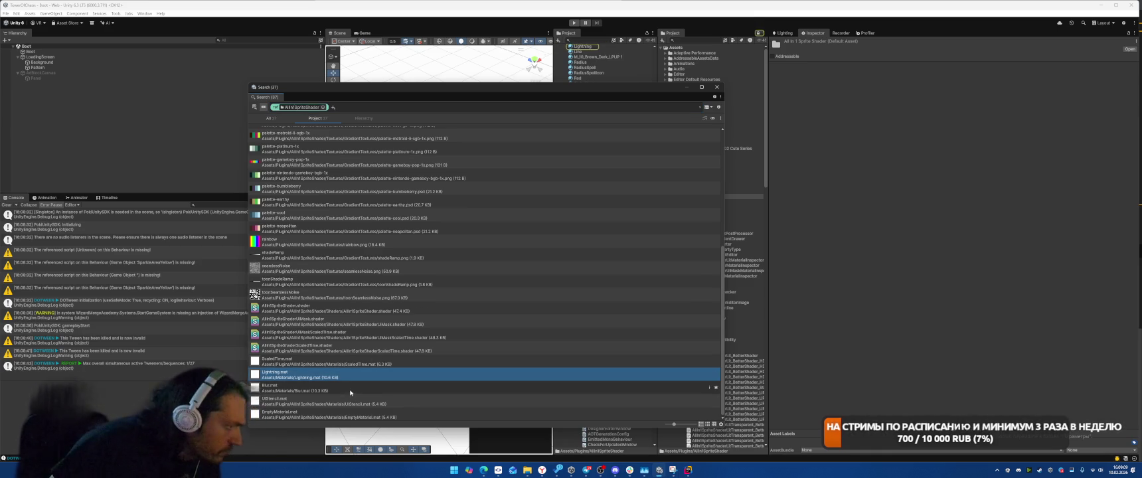
{"action": "left_click_drag", "start_coordinate": [530, 88], "coordinate": [329, 53]}
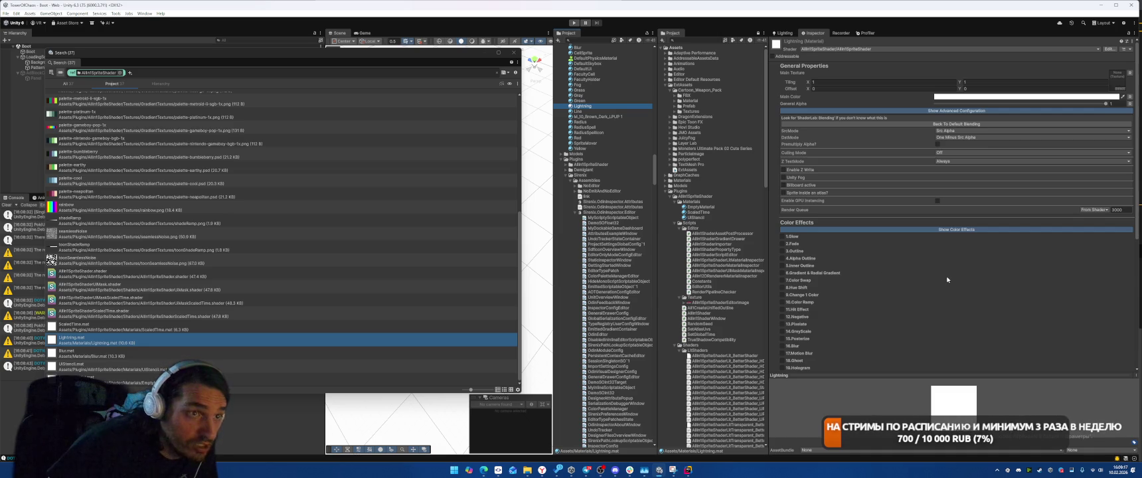
{"action": "left_click", "coordinate": [299, 353]}
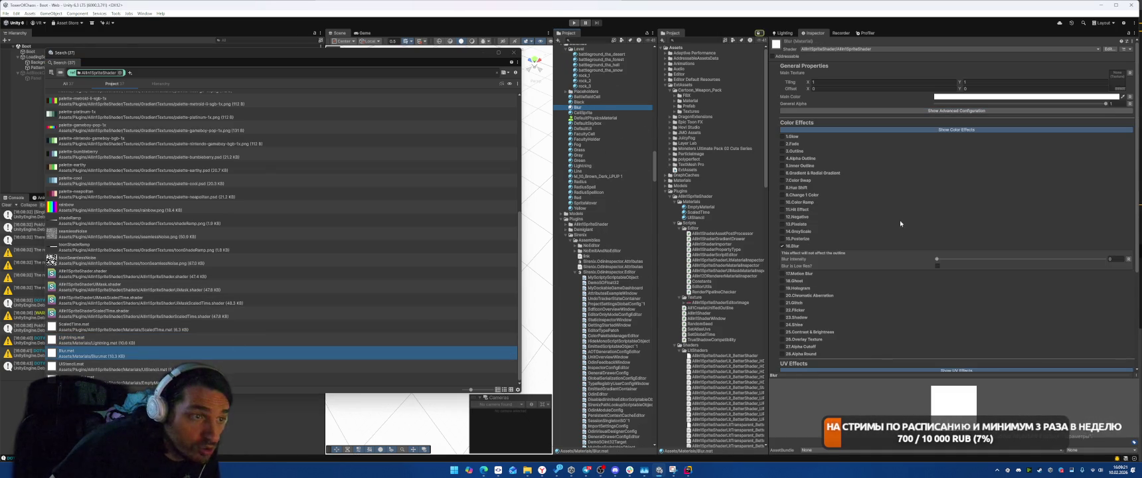
{"action": "scroll", "coordinate": [896, 220], "scroll_direction": "down", "scroll_amount": 3}
{"action": "right_click", "coordinate": [590, 108]}
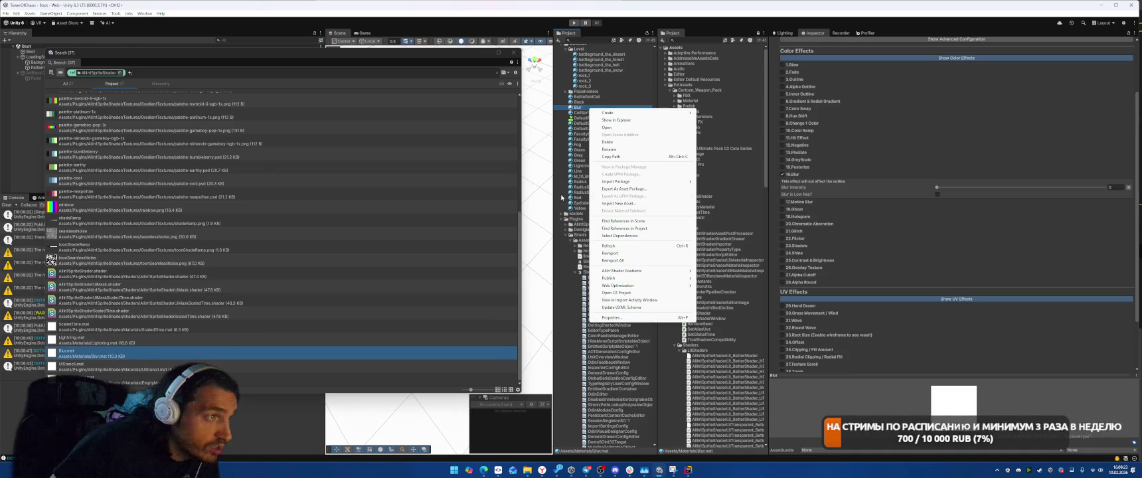
{"action": "left_click", "coordinate": [639, 229]}
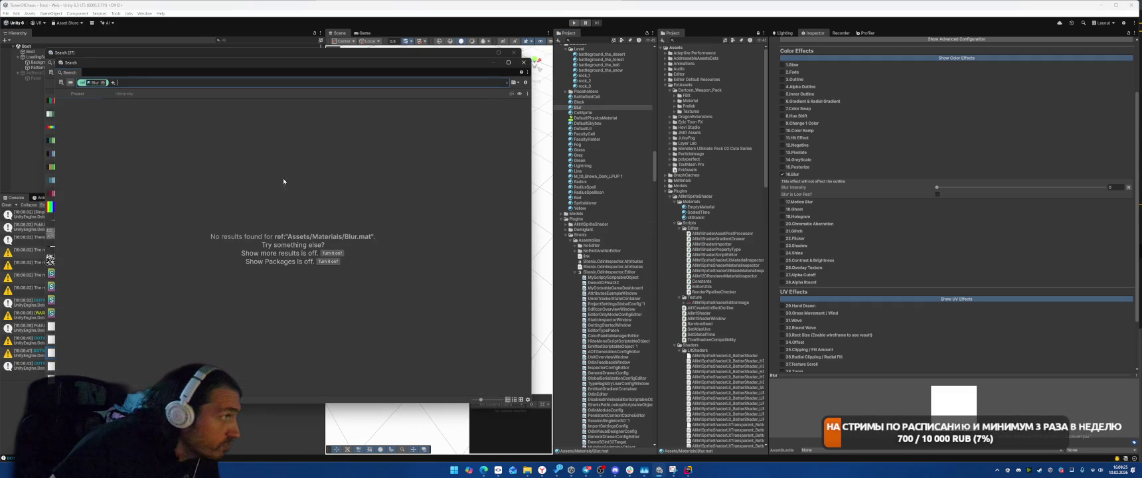
{"action": "left_click", "coordinate": [524, 62]}
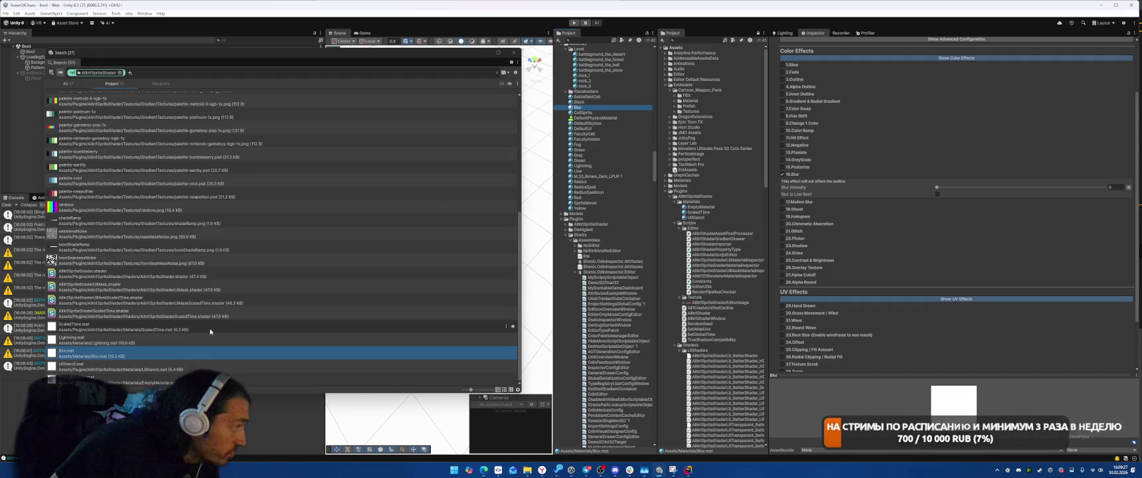
Inspect the UIStencil, EmptyMaterial, Lightning and ScaledTime material results.
{"action": "left_click", "coordinate": [130, 370]}
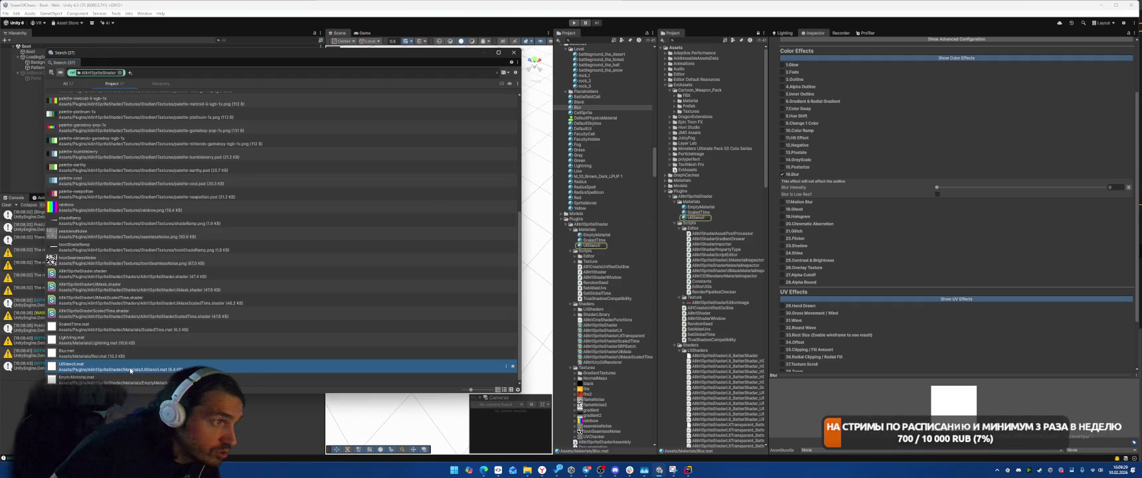
{"action": "left_click", "coordinate": [135, 383]}
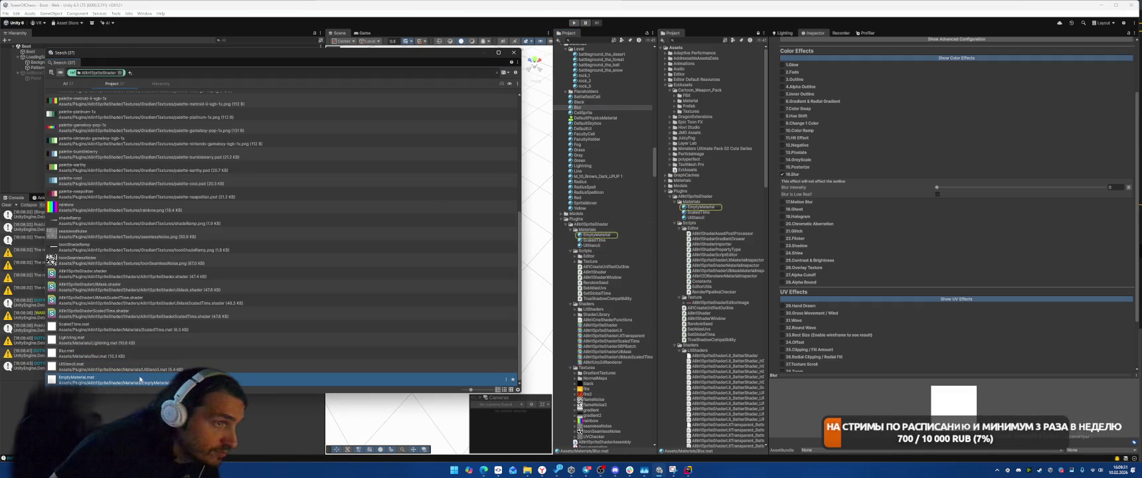
{"action": "left_click", "coordinate": [124, 343]}
{"action": "left_click", "coordinate": [186, 328]}
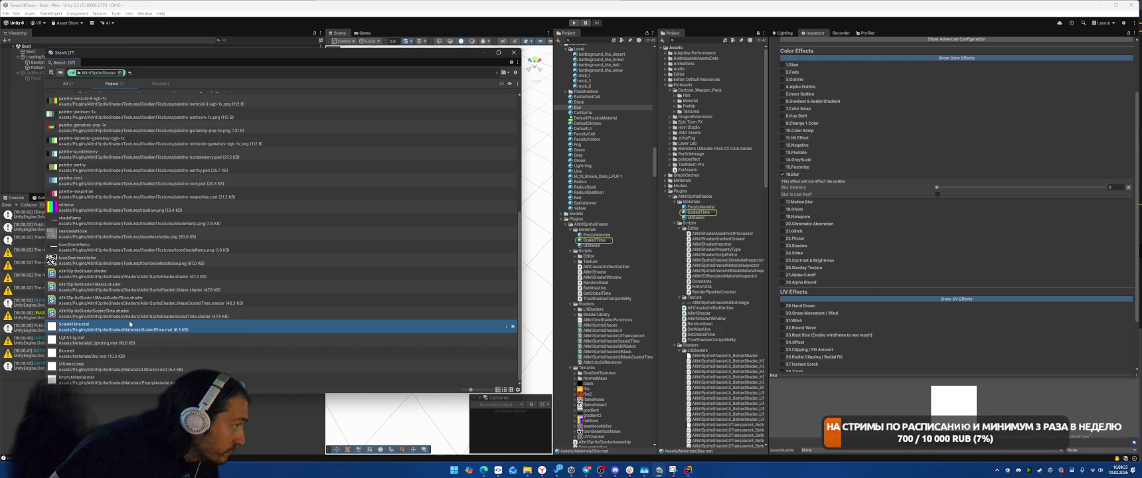
{"action": "scroll", "coordinate": [196, 331], "scroll_direction": "up", "scroll_amount": 1}
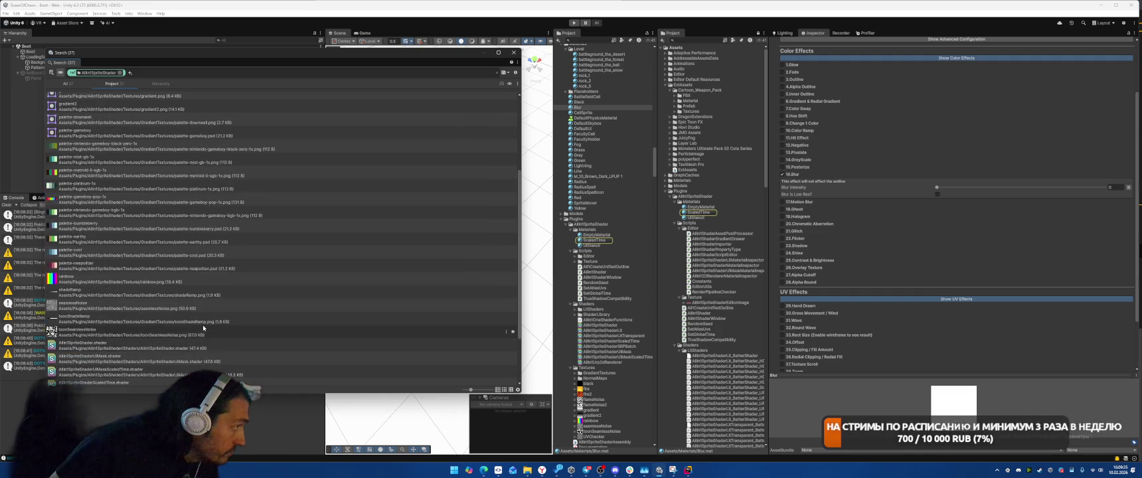
{"action": "scroll", "coordinate": [203, 328], "scroll_direction": "down", "scroll_amount": 1}
Find the three materials using the AllIn1SpriteShader shader, then close both search windows.
{"action": "left_click", "coordinate": [199, 274]}
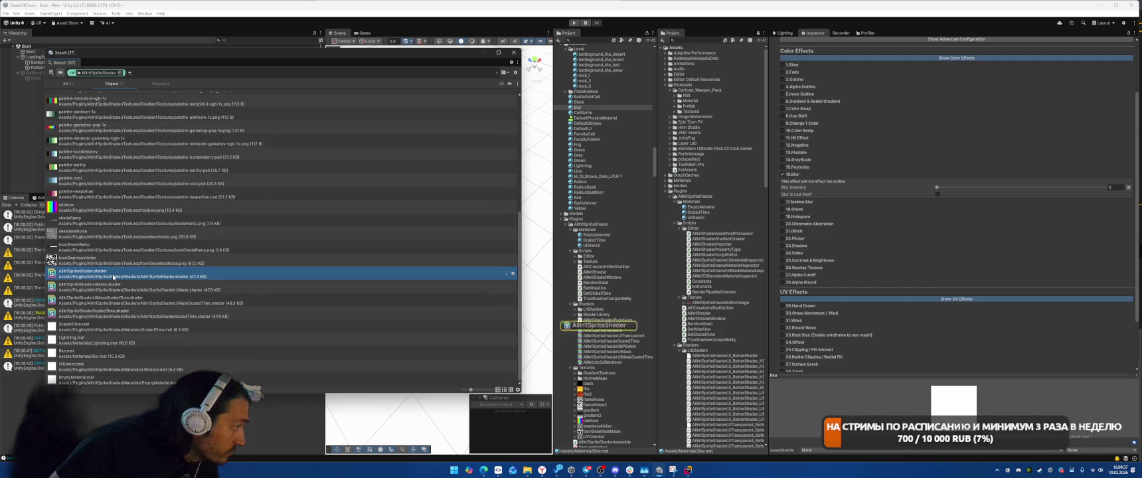
{"action": "right_click", "coordinate": [599, 326]}
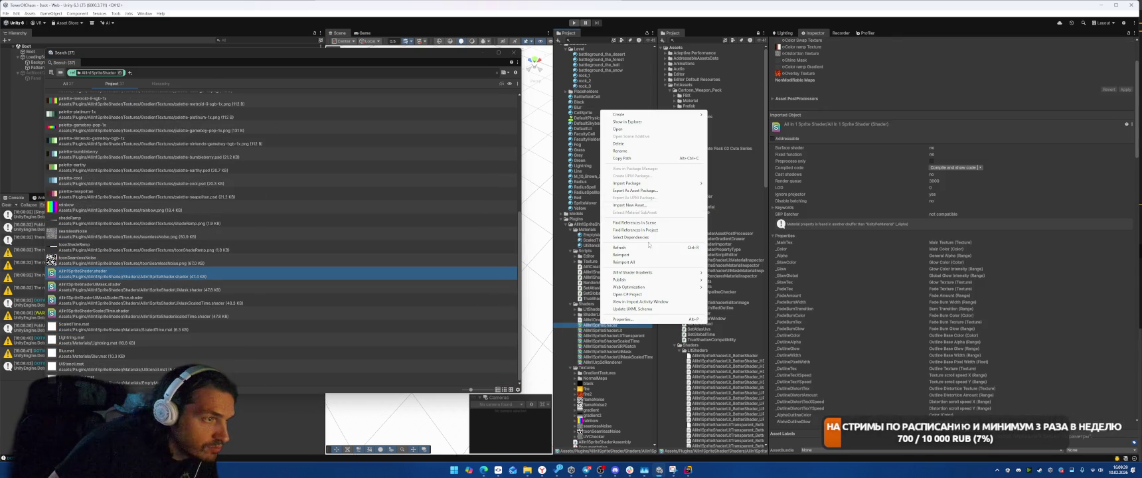
{"action": "left_click", "coordinate": [664, 230]}
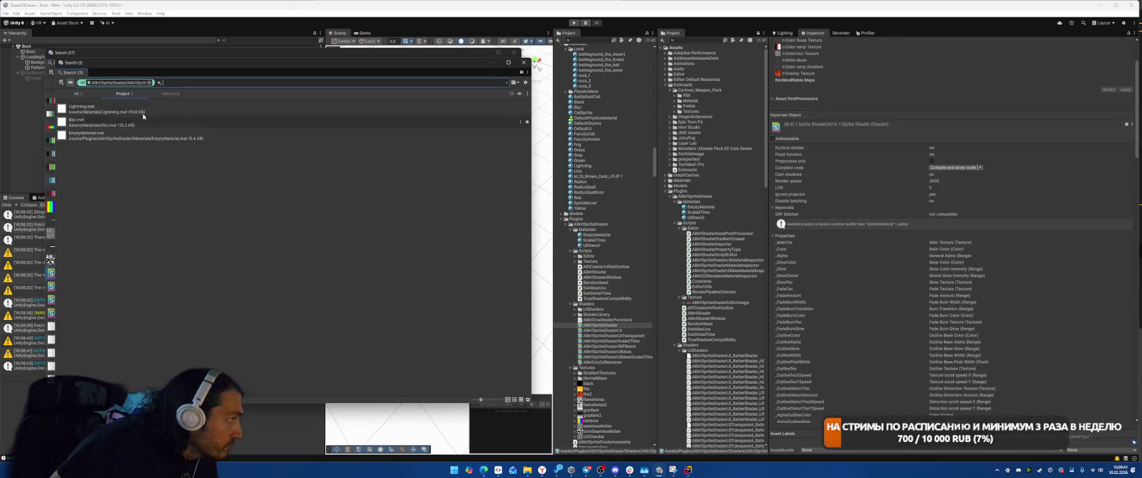
{"action": "left_click", "coordinate": [524, 62]}
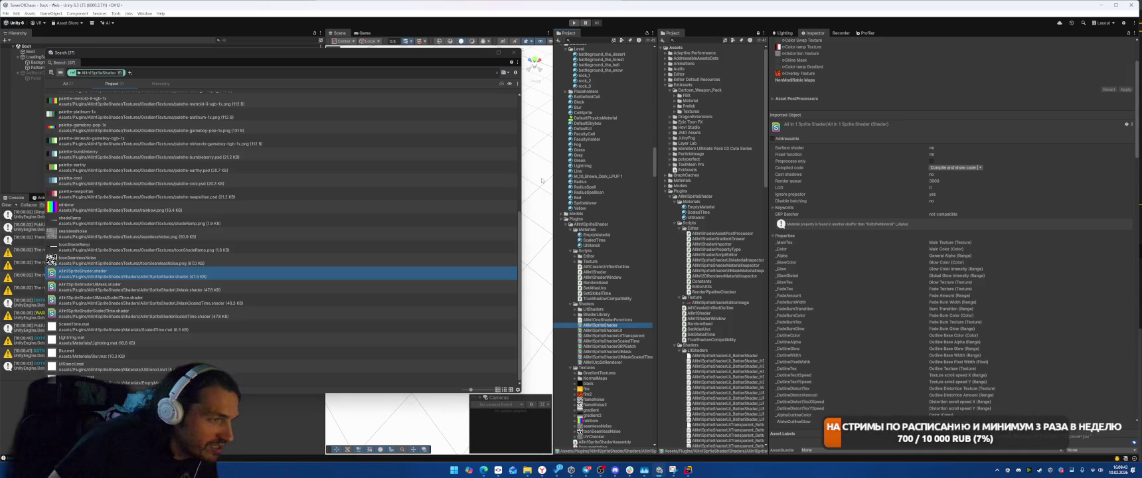
{"action": "left_click", "coordinate": [513, 53]}
{"action": "left_click", "coordinate": [591, 225]}
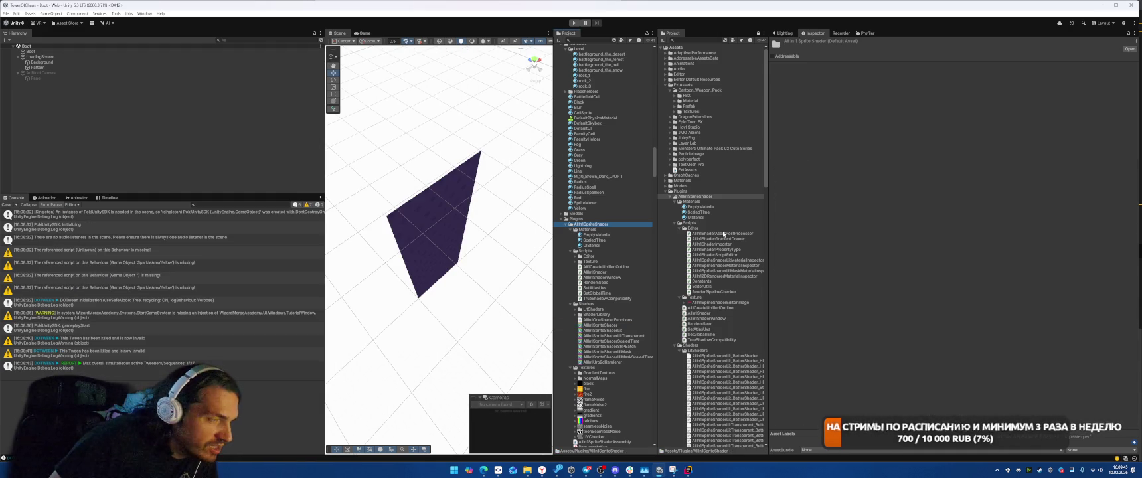
Delete the AllIn1SpriteShader plugin folder and the Blur material.
{"action": "key", "text": "Delete"}
{"action": "key", "text": "Return"}
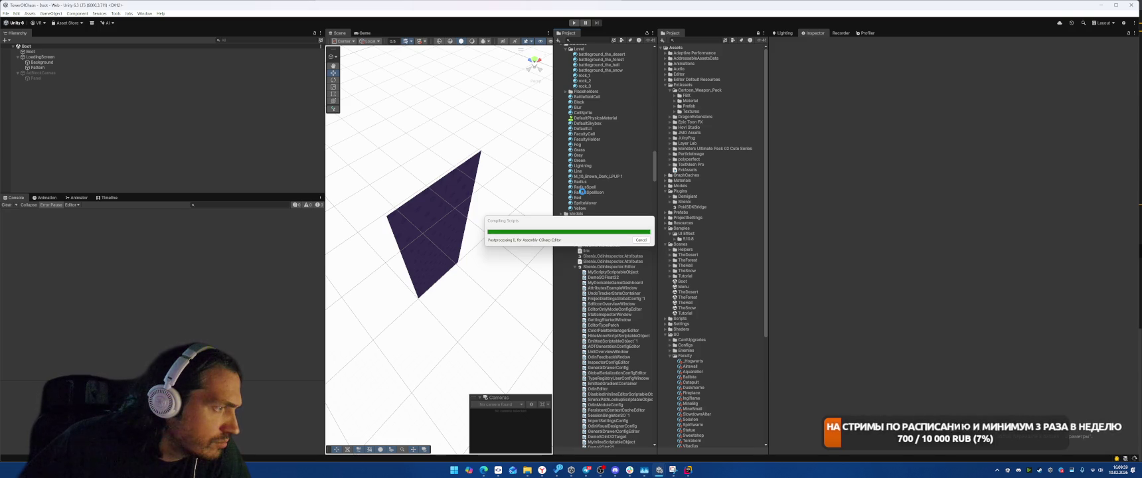
{"action": "left_click", "coordinate": [589, 108]}
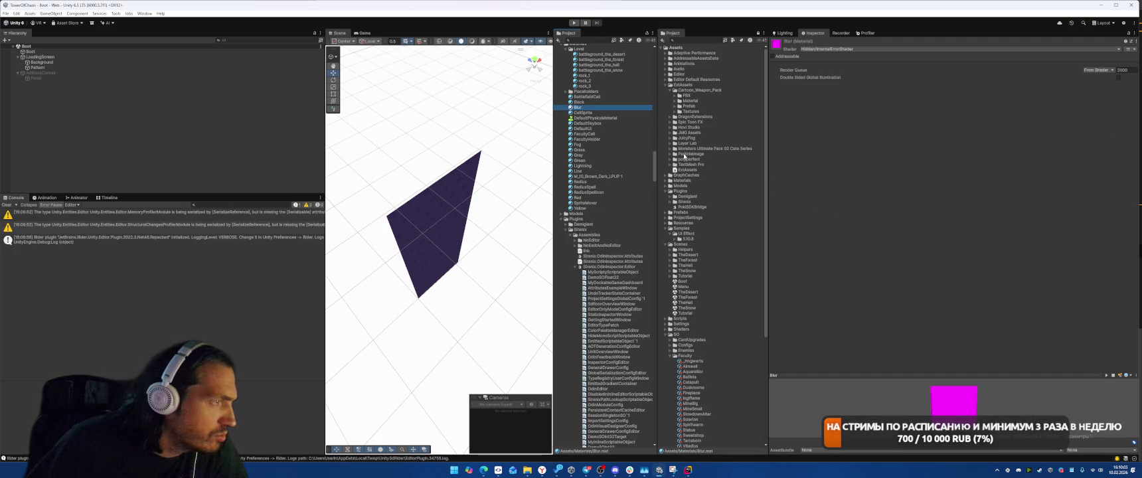
{"action": "key", "text": "shift+Delete"}
Find references to the Lightning material, revealing the LightningBoltFx prefab uses it.
{"action": "left_click", "coordinate": [582, 160]}
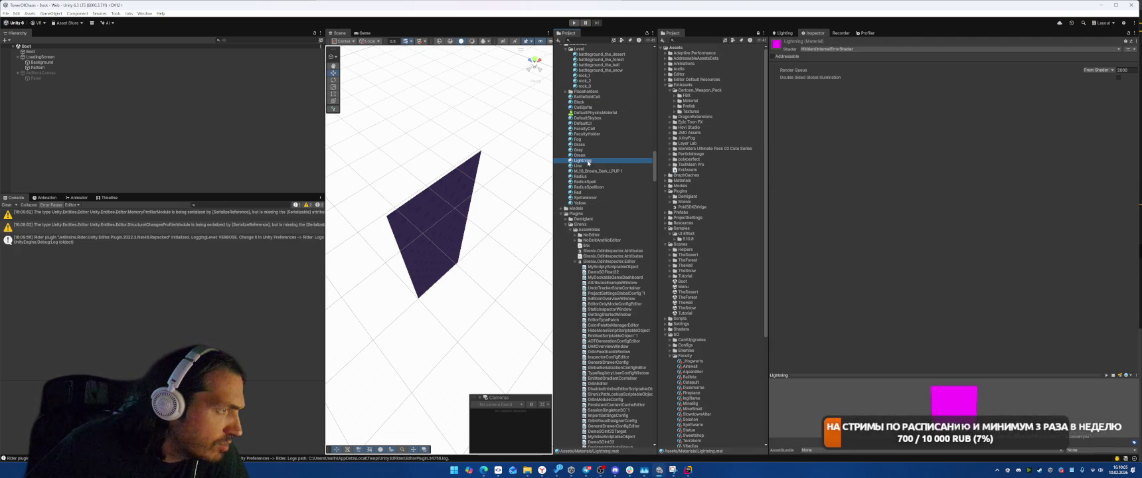
{"action": "right_click", "coordinate": [586, 160]}
{"action": "left_click", "coordinate": [639, 281]}
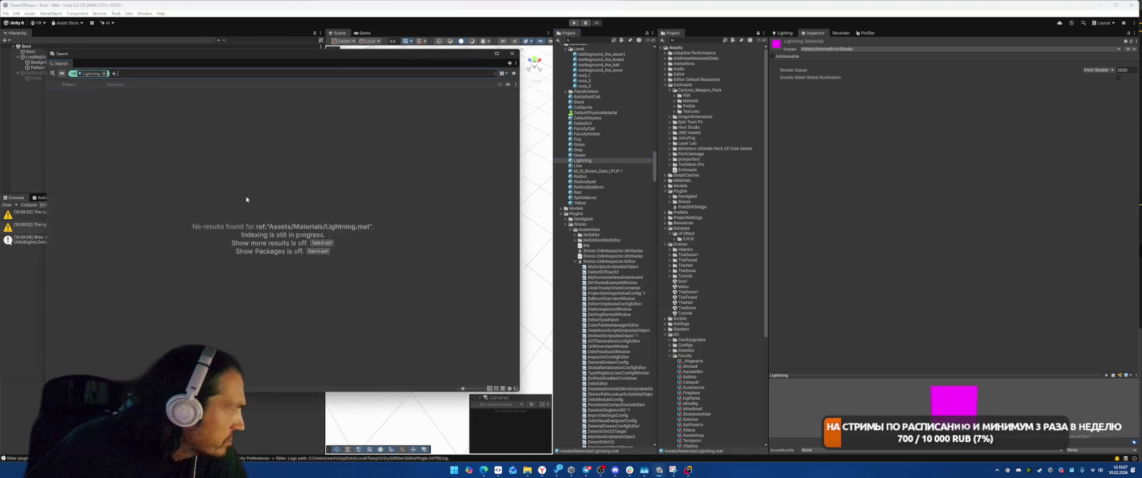
{"action": "left_click", "coordinate": [126, 101]}
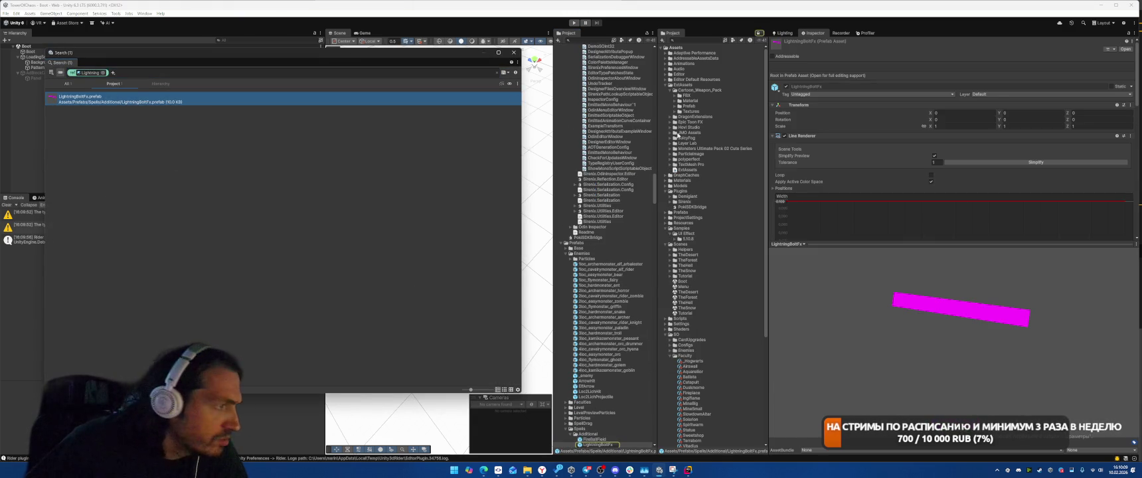
{"action": "left_click", "coordinate": [515, 53]}
Show the Lightning material's settings with its Shader dropdown expanded.
{"action": "scroll", "coordinate": [628, 235], "scroll_direction": "up", "scroll_amount": 10}
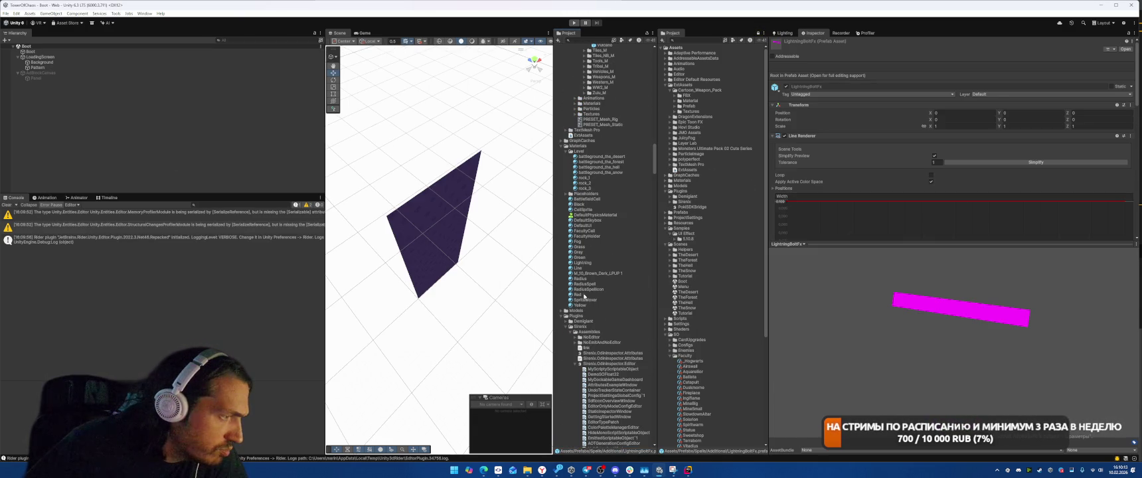
{"action": "left_click", "coordinate": [582, 262]}
{"action": "left_click", "coordinate": [854, 50]}
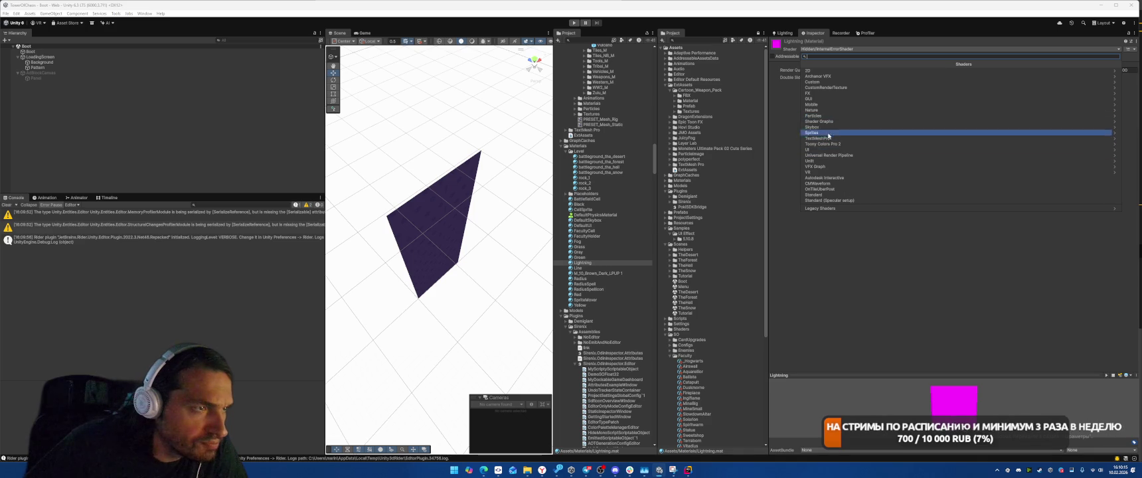
Set Lightning to the Mobile > Particles > Alpha Blended shader and review Yellow's shader unchanged.
{"action": "left_click", "coordinate": [832, 104]}
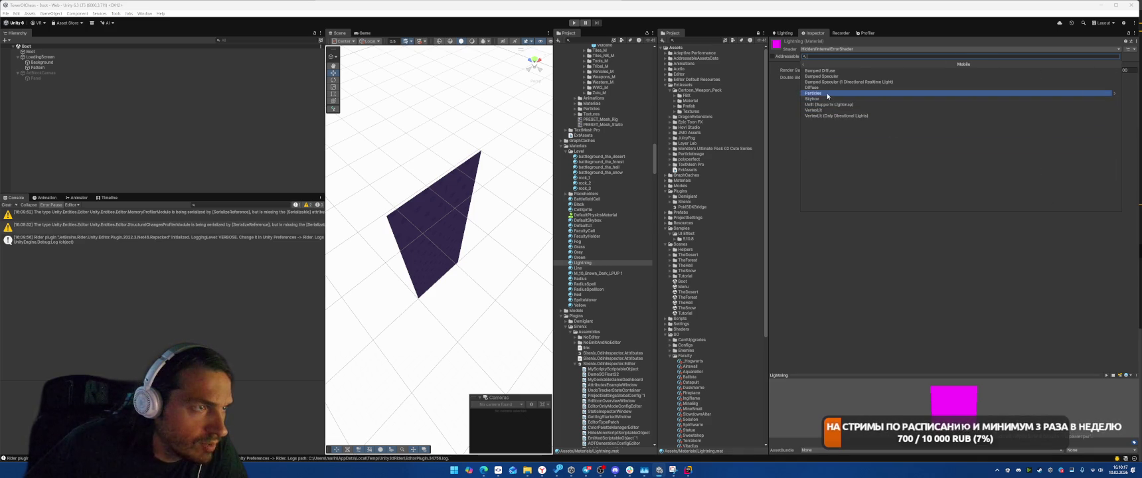
{"action": "left_click", "coordinate": [824, 77]}
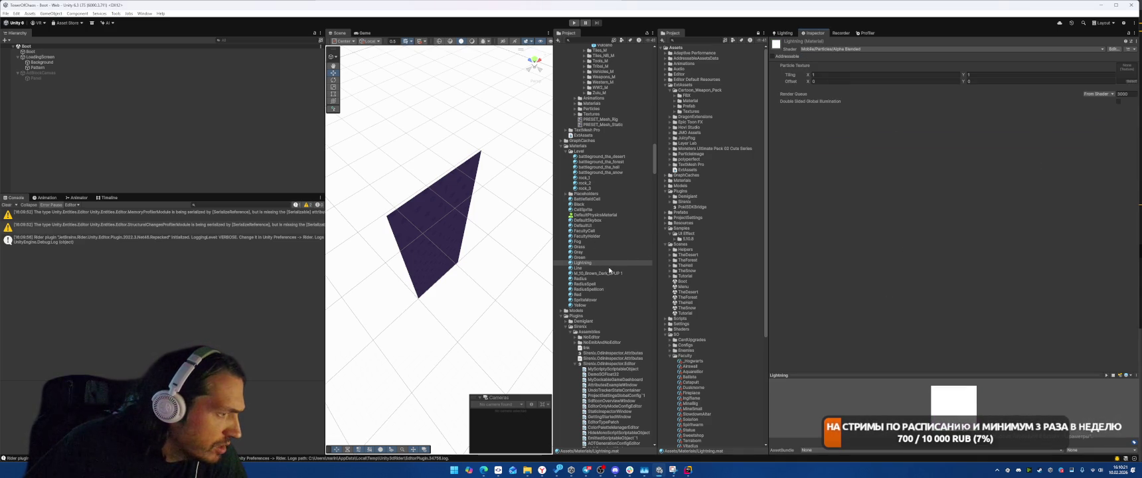
{"action": "left_click", "coordinate": [586, 299]}
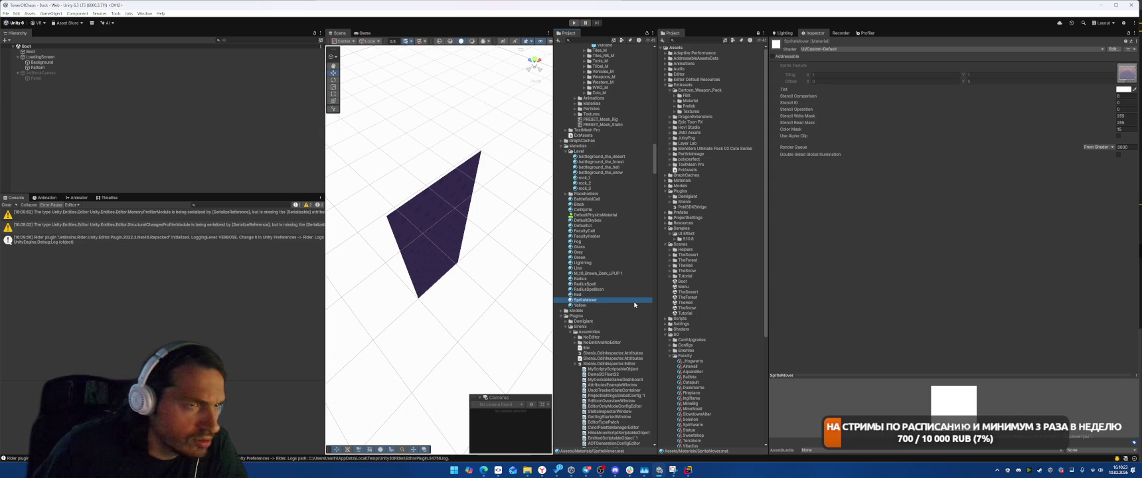
{"action": "left_click", "coordinate": [634, 305]}
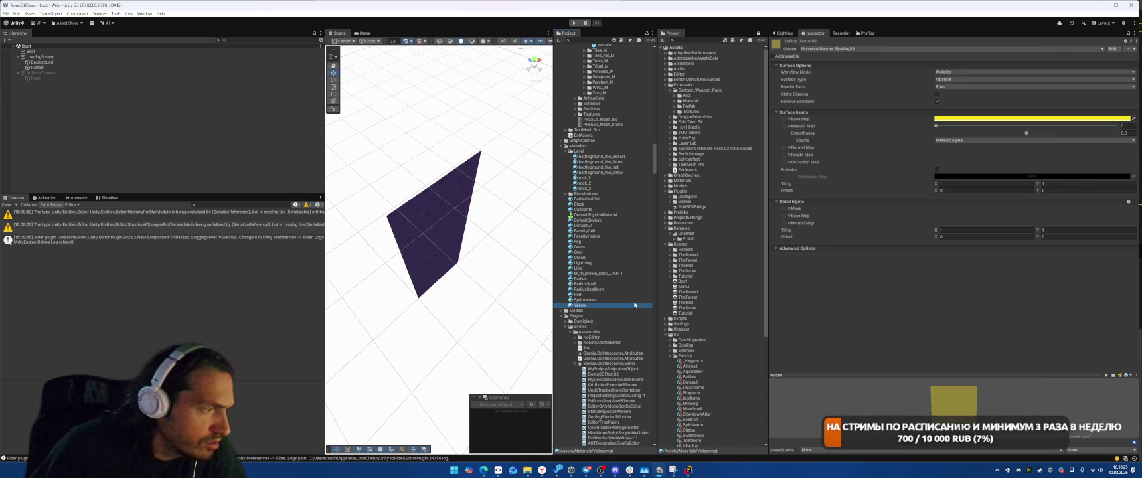
{"action": "left_click", "coordinate": [936, 48]}
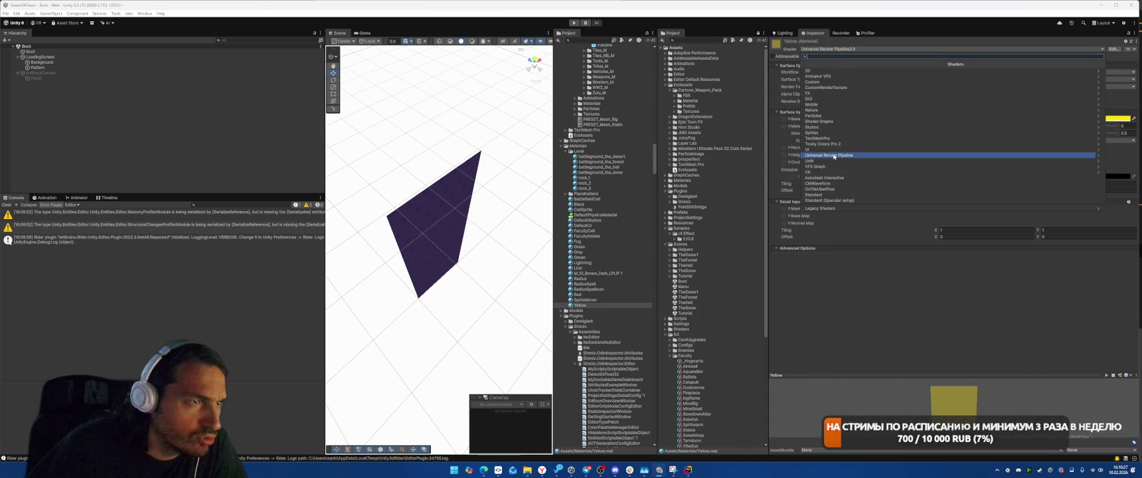
{"action": "left_click", "coordinate": [802, 65]}
{"action": "left_click", "coordinate": [823, 146]}
Confirm nothing references the Yellow material and delete it.
{"action": "right_click", "coordinate": [586, 307]}
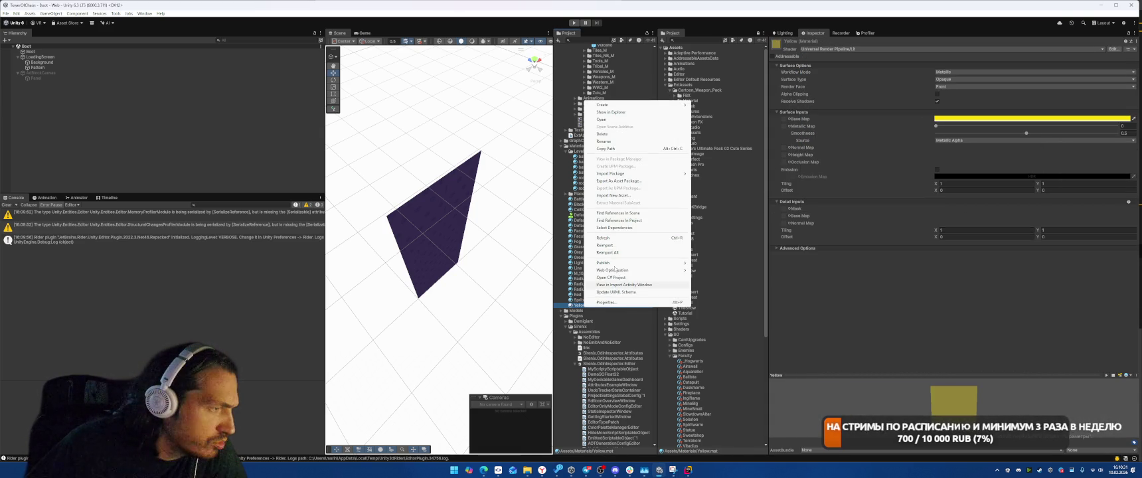
{"action": "left_click", "coordinate": [624, 219]}
{"action": "left_click", "coordinate": [516, 53]}
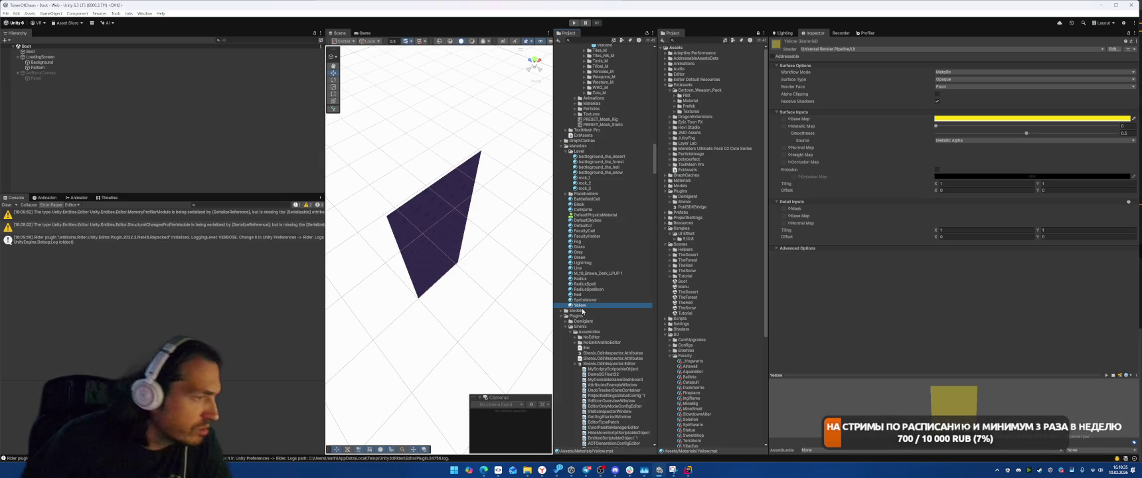
{"action": "key", "text": "Delete"}
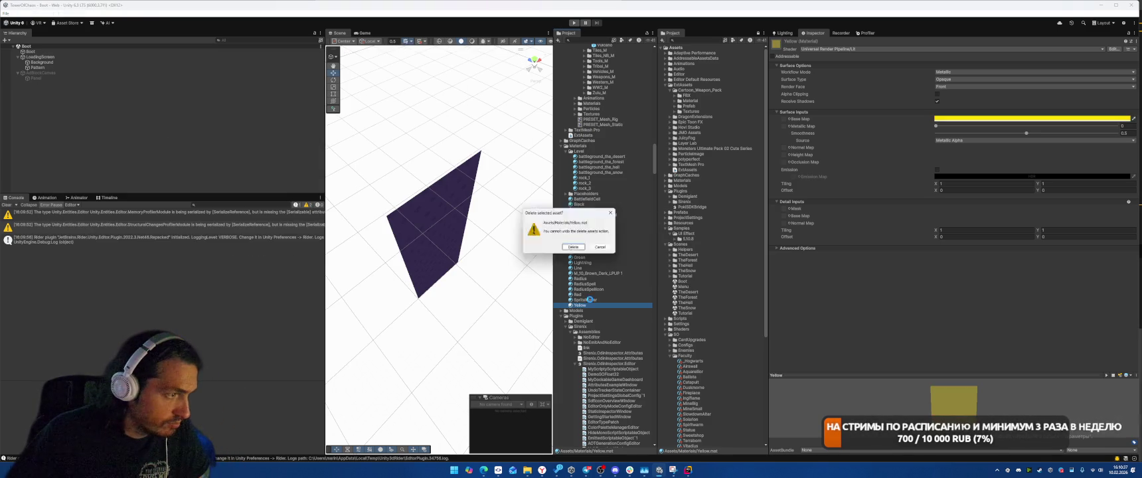
{"action": "key", "text": "Return"}
{"action": "left_click", "coordinate": [593, 298]}
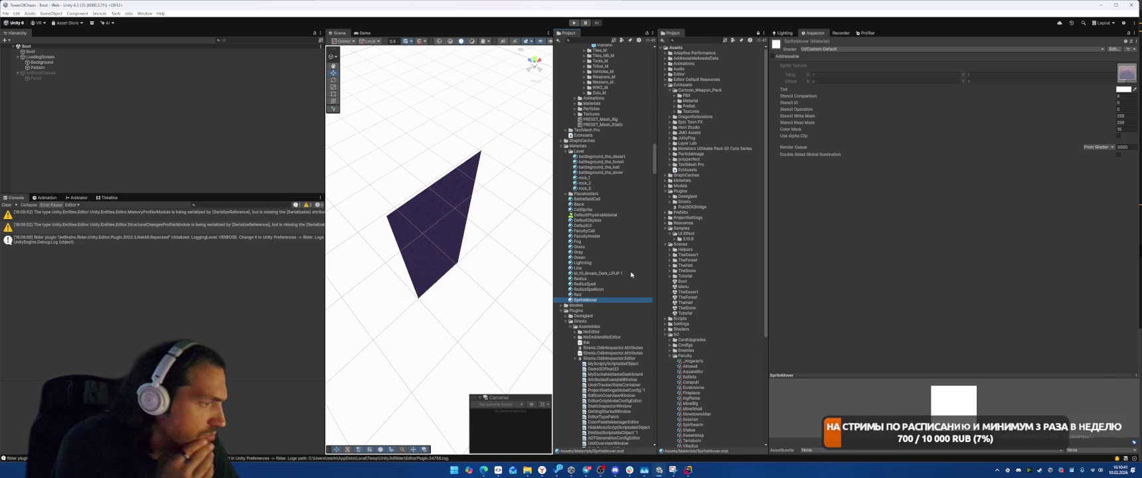
{"action": "key", "text": "Up"}
{"action": "key", "text": "Up"}
{"action": "key", "text": "Up"}
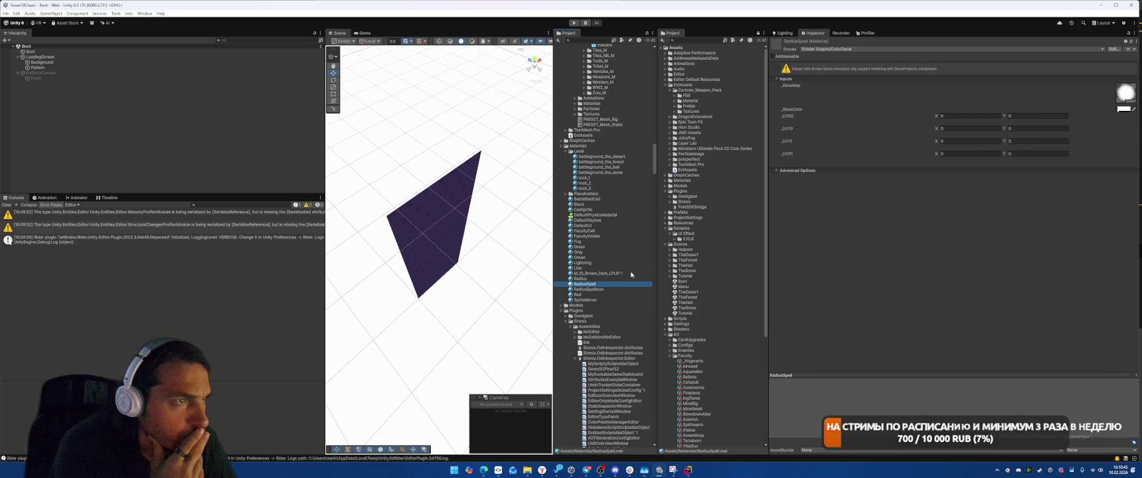
Confirm nothing references the Green material and delete it.
{"action": "left_click", "coordinate": [630, 274]}
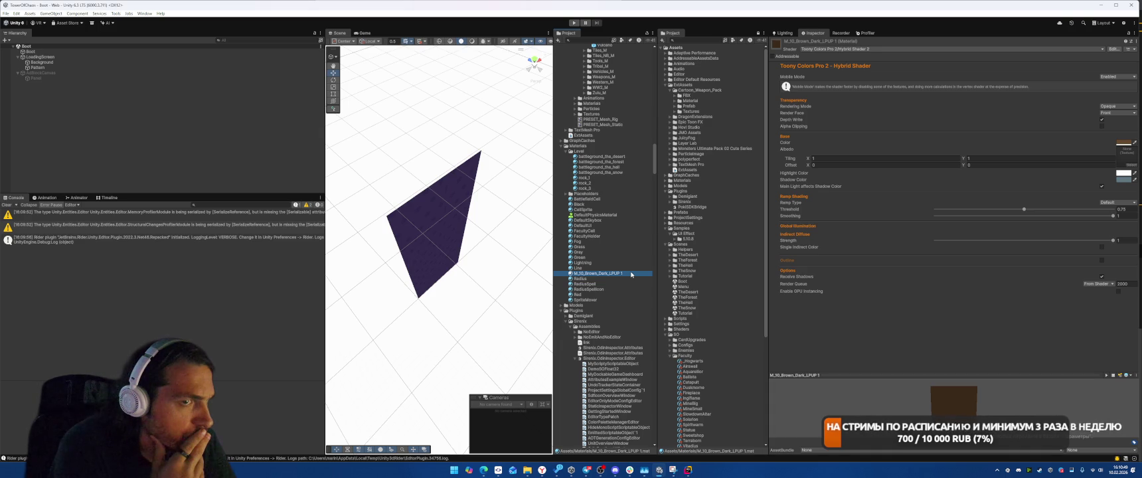
{"action": "key", "text": "Up"}
{"action": "key", "text": "Up"}
{"action": "key", "text": "Up"}
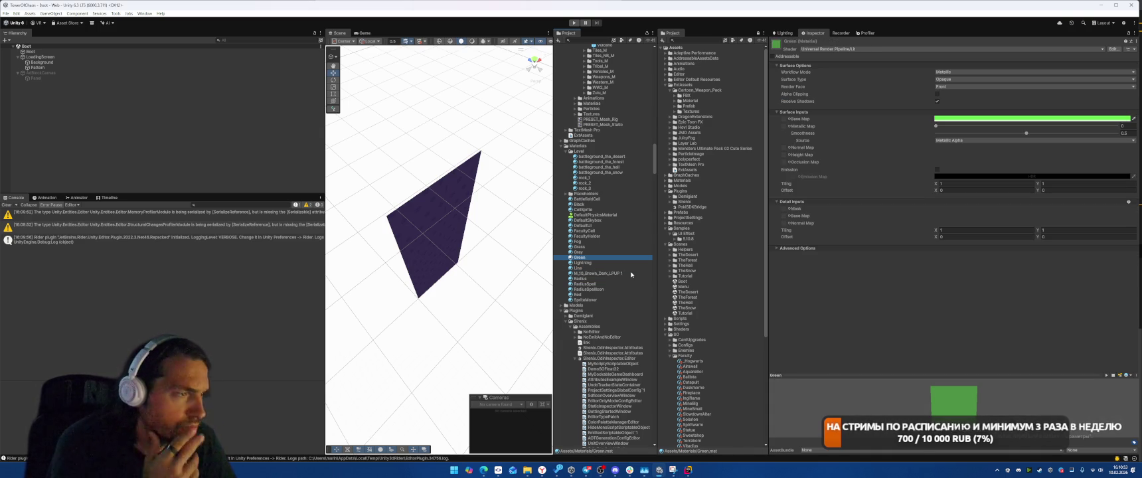
{"action": "right_click", "coordinate": [579, 256]}
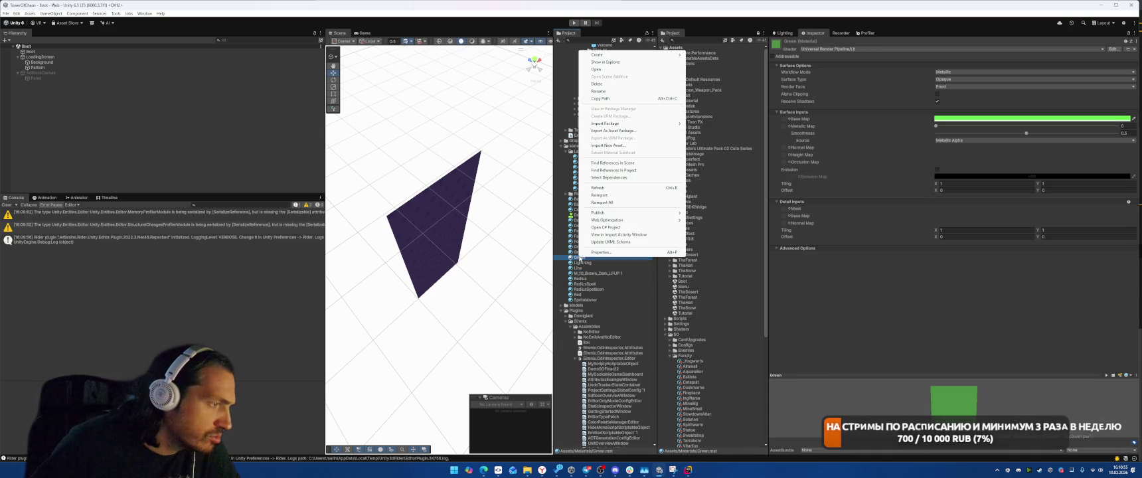
{"action": "left_click", "coordinate": [630, 169]}
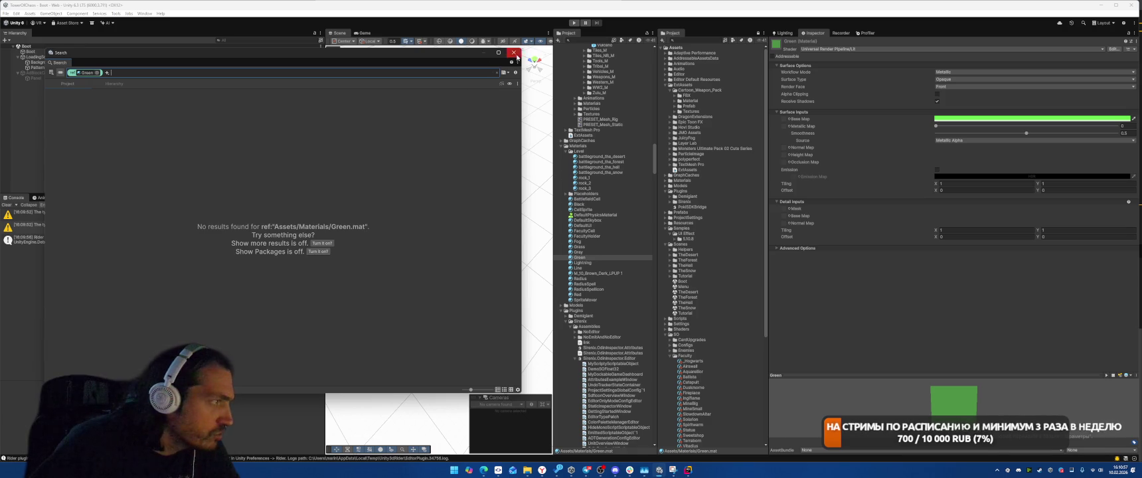
{"action": "left_click", "coordinate": [514, 55]}
{"action": "key", "text": "Delete"}
{"action": "left_click", "coordinate": [575, 258]}
Confirm nothing references the Gray material and delete it.
{"action": "left_click", "coordinate": [578, 252]}
{"action": "right_click", "coordinate": [585, 252]}
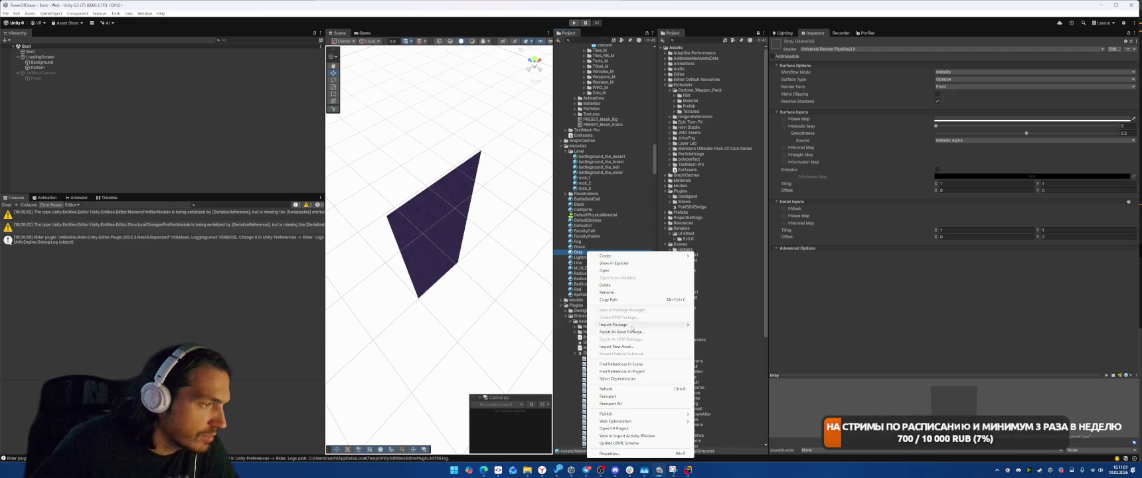
{"action": "left_click", "coordinate": [637, 373]}
{"action": "left_click", "coordinate": [514, 52]}
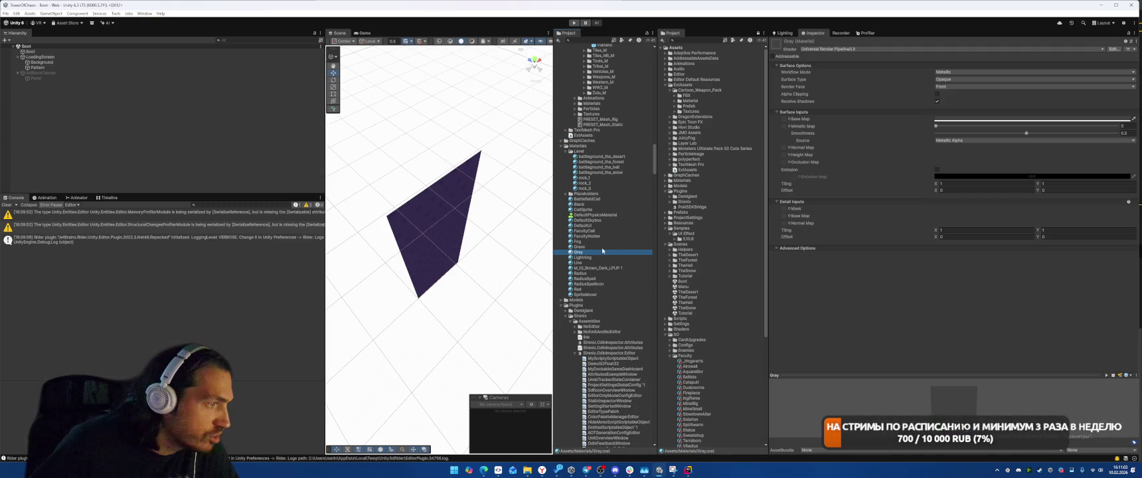
{"action": "key", "text": "Delete"}
{"action": "left_click", "coordinate": [579, 247]}
Delete the unreferenced Grass material and check that nothing references Fog.
{"action": "right_click", "coordinate": [588, 248]}
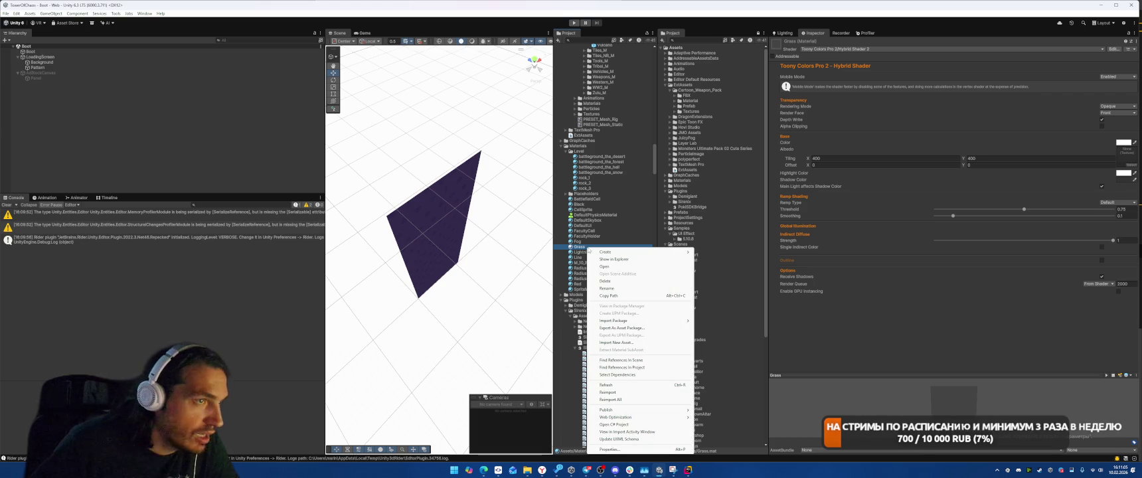
{"action": "left_click", "coordinate": [621, 368]}
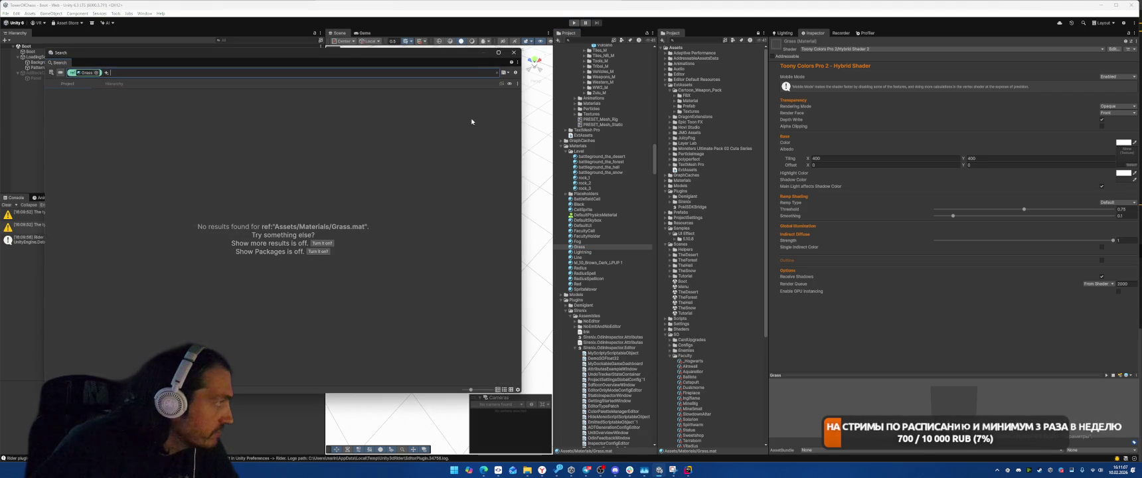
{"action": "left_click", "coordinate": [514, 52]}
{"action": "key", "text": "Delete"}
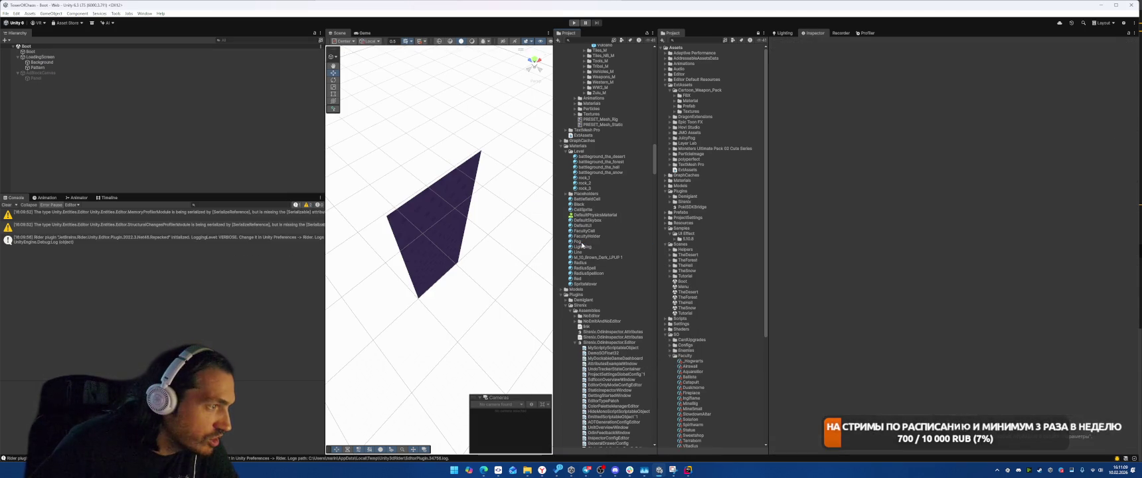
{"action": "left_click", "coordinate": [582, 243]}
{"action": "right_click", "coordinate": [575, 243]}
{"action": "left_click", "coordinate": [611, 361]}
{"action": "left_click", "coordinate": [513, 52]}
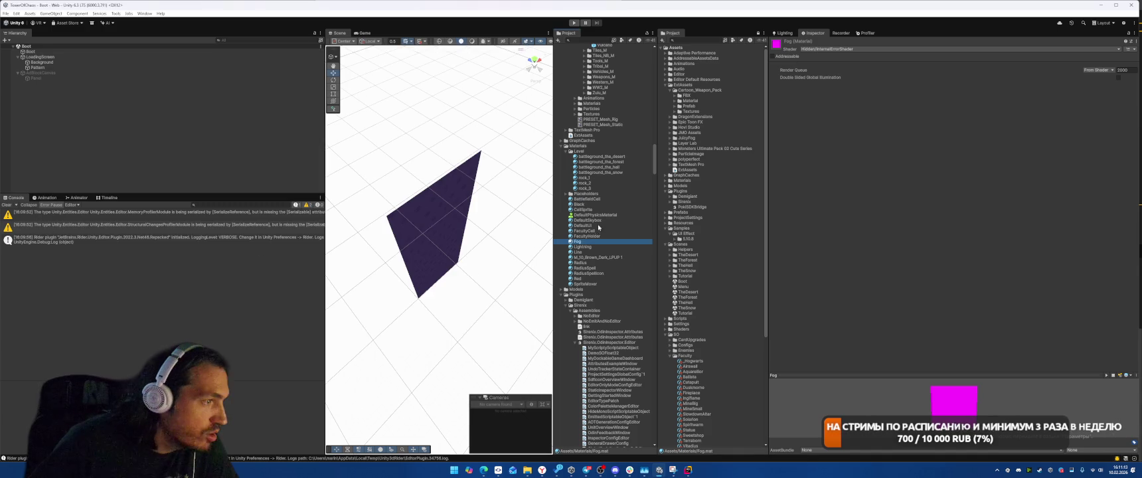
Confirm nothing references the Black material and delete it.
{"action": "left_click", "coordinate": [584, 236]}
{"action": "right_click", "coordinate": [593, 237]}
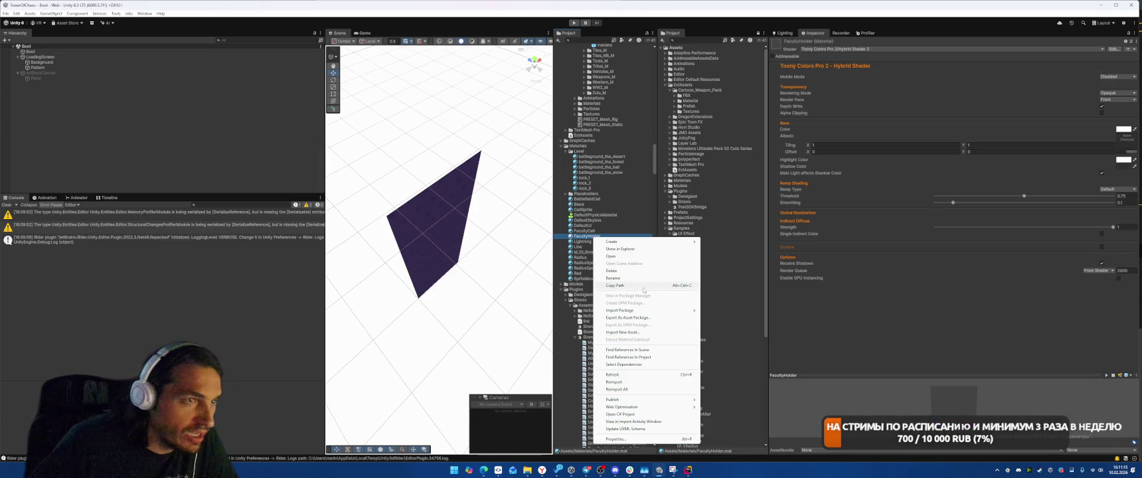
{"action": "left_click", "coordinate": [588, 237]}
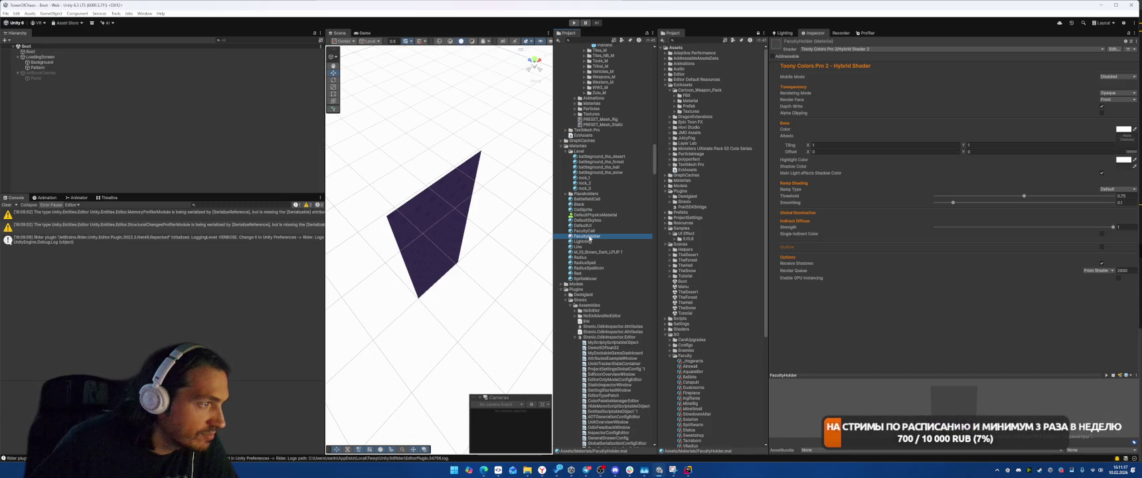
{"action": "left_click", "coordinate": [588, 204]}
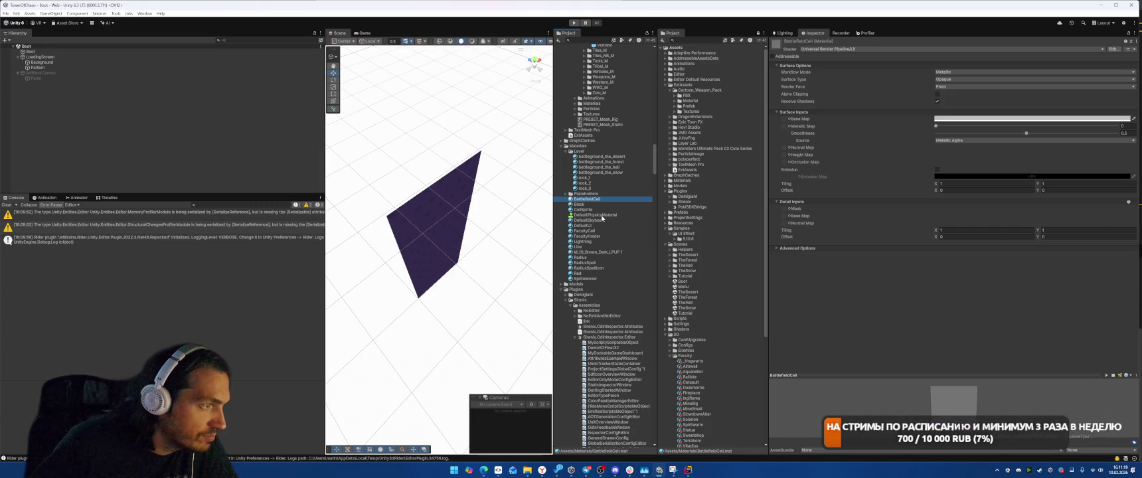
{"action": "right_click", "coordinate": [575, 205]}
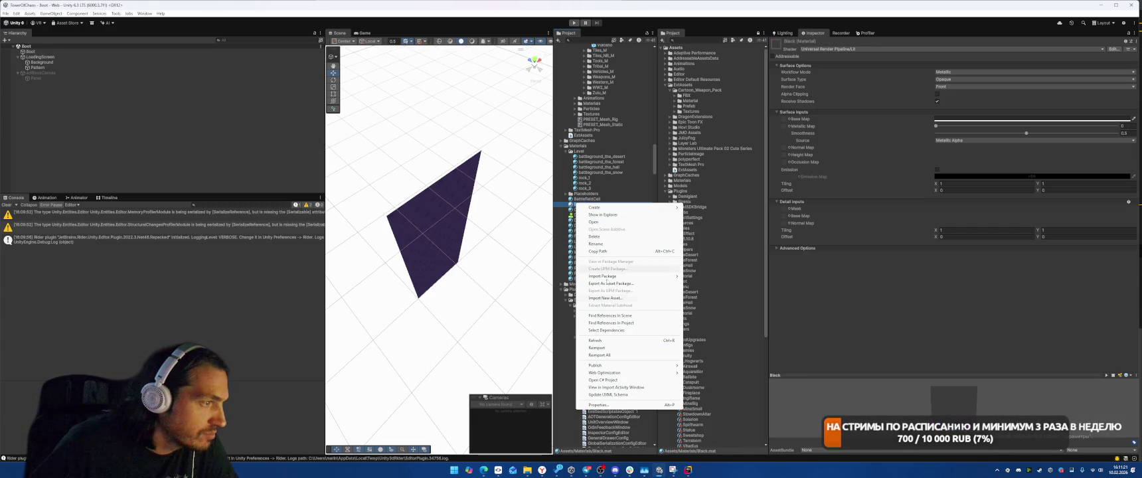
{"action": "left_click", "coordinate": [623, 323]}
{"action": "left_click", "coordinate": [514, 52]}
{"action": "key", "text": "Delete"}
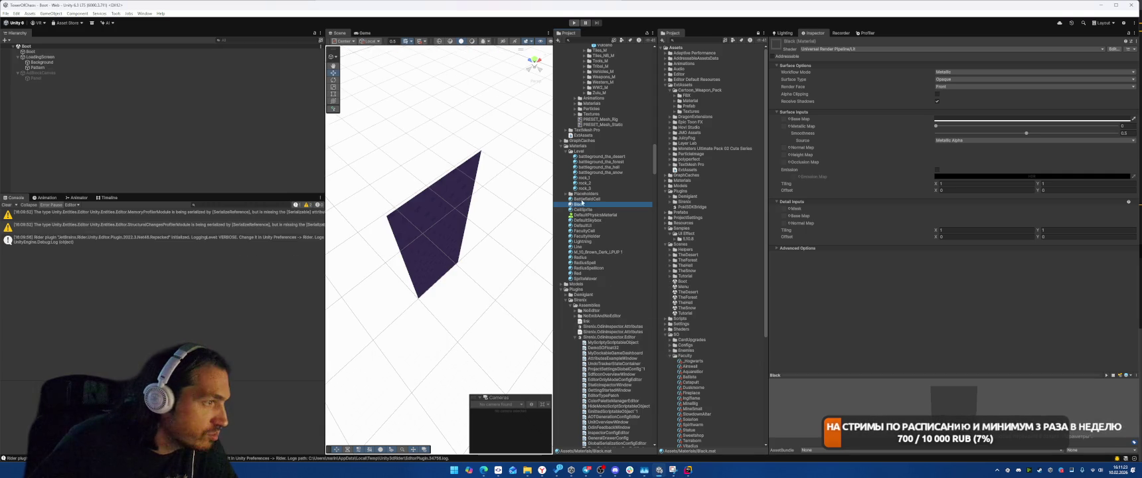
{"action": "left_click", "coordinate": [587, 260]}
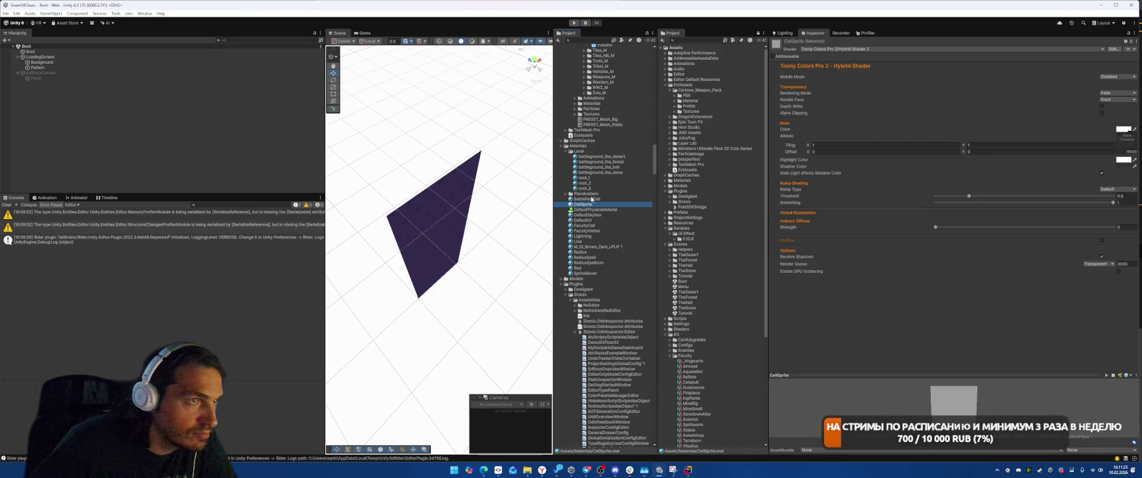
Check and delete the unreferenced BattlefieldCell and CellSprite materials.
{"action": "right_click", "coordinate": [592, 199]}
{"action": "left_click", "coordinate": [625, 318]}
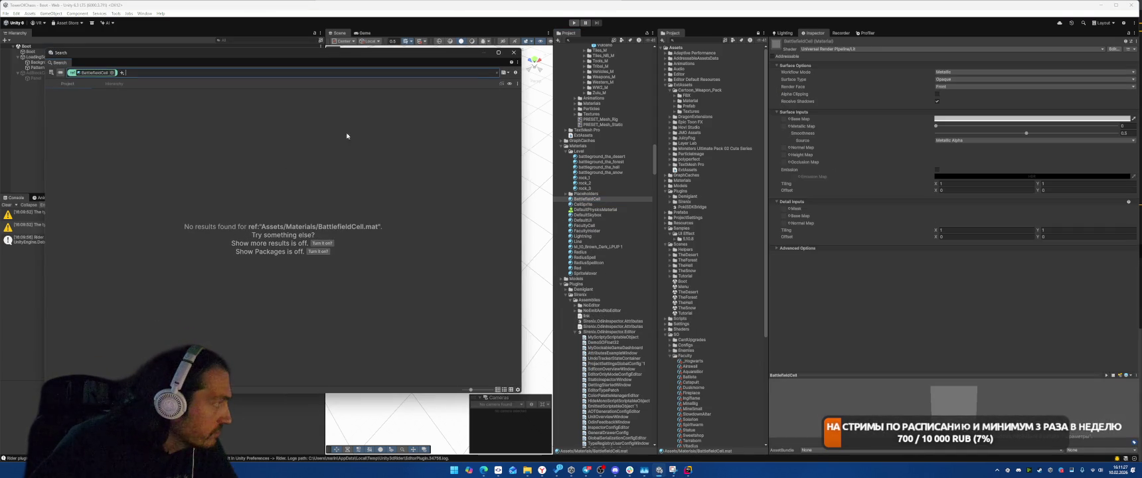
{"action": "left_click", "coordinate": [514, 53]}
{"action": "key", "text": "shift+Delete"}
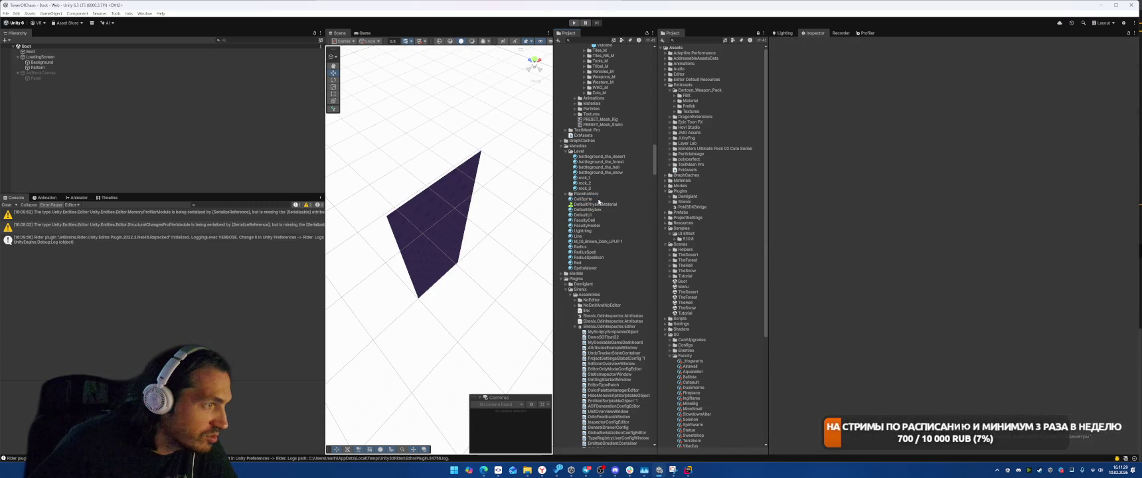
{"action": "right_click", "coordinate": [592, 201]}
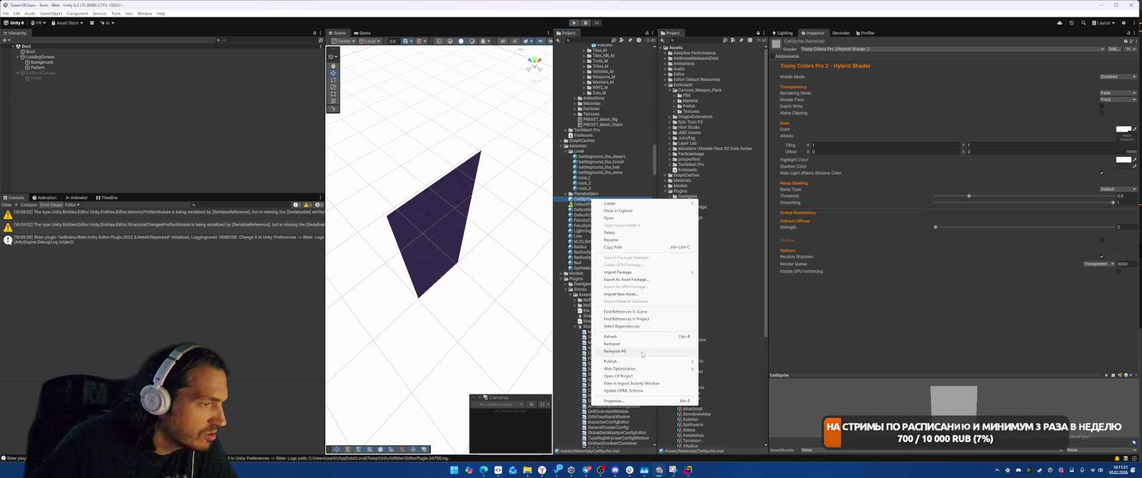
{"action": "left_click", "coordinate": [625, 319]}
{"action": "left_click", "coordinate": [513, 52]}
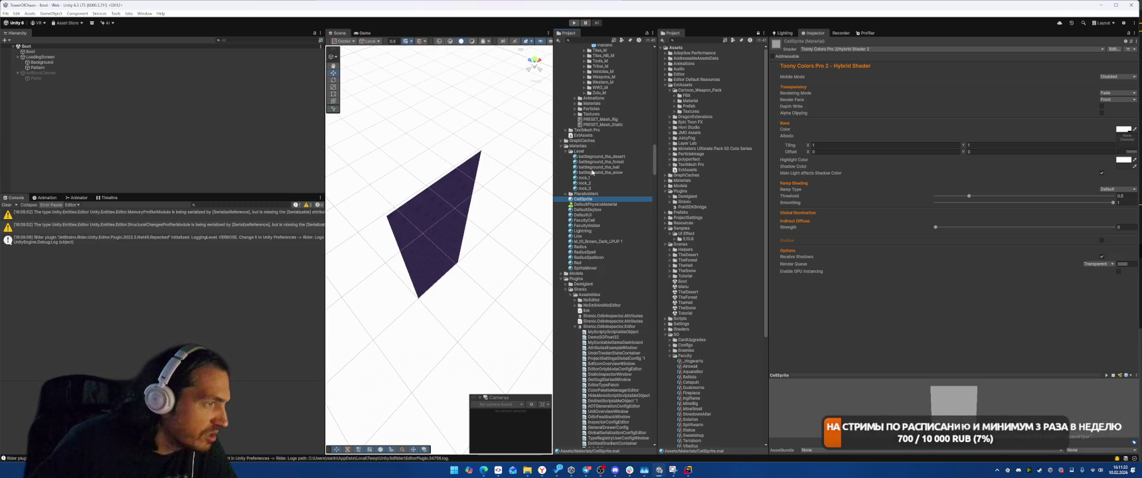
{"action": "key", "text": "shift+Delete"}
Check and delete the unreferenced FacultyCell and FacultyHolder materials.
{"action": "left_click", "coordinate": [594, 214]}
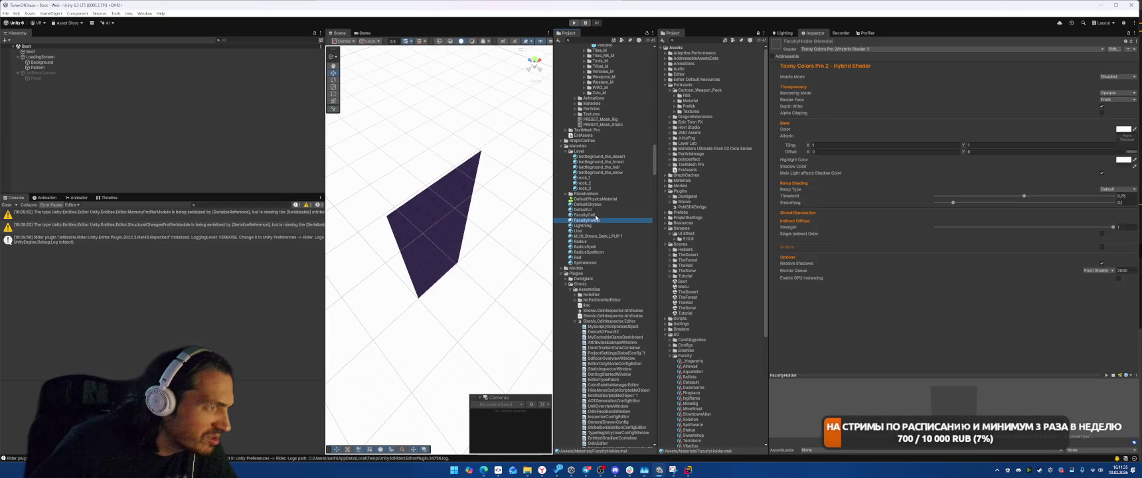
{"action": "right_click", "coordinate": [596, 216]}
{"action": "left_click", "coordinate": [626, 332]}
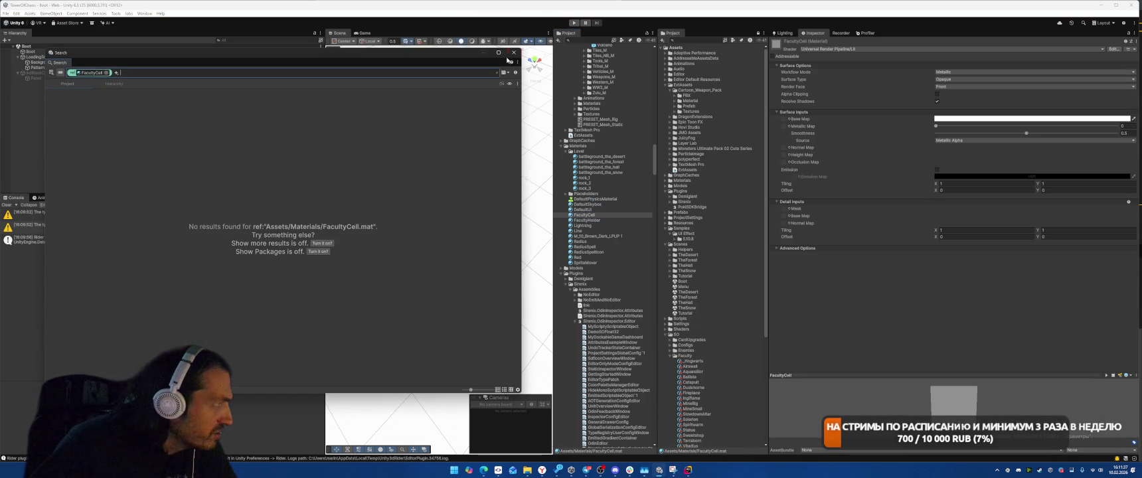
{"action": "left_click", "coordinate": [514, 53]}
{"action": "key", "text": "shift+Delete"}
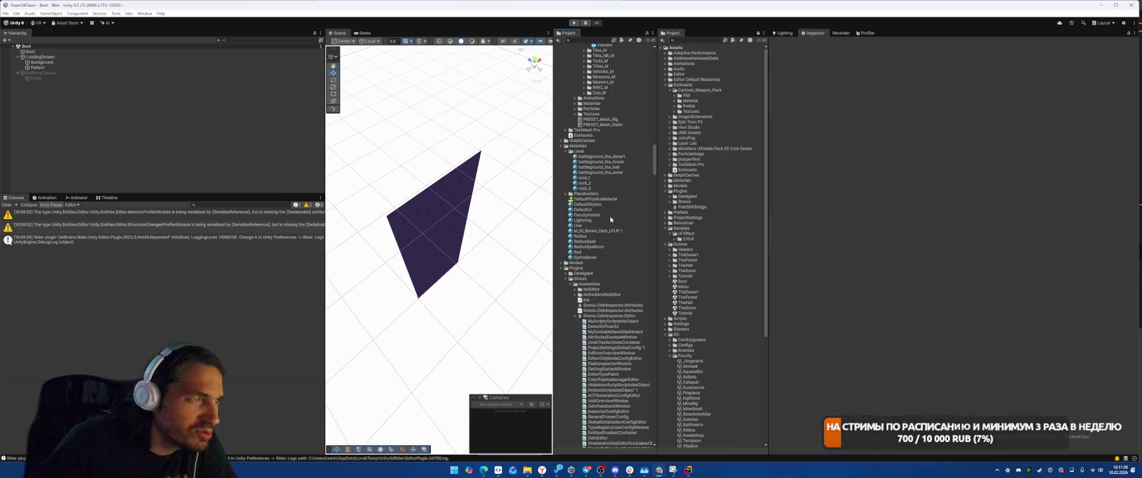
{"action": "left_click", "coordinate": [595, 215]}
{"action": "right_click", "coordinate": [595, 216]}
{"action": "left_click", "coordinate": [640, 330]}
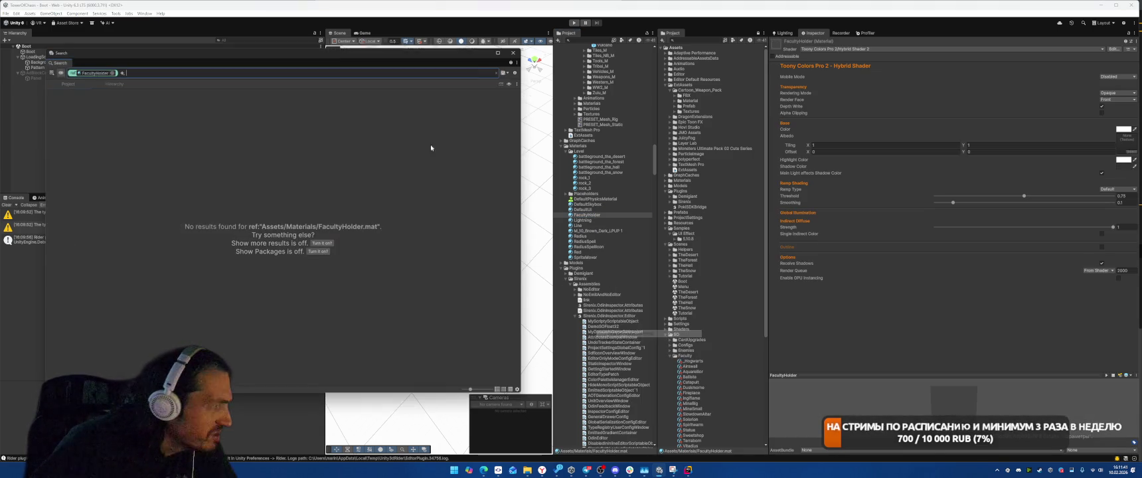
{"action": "key", "text": "Escape"}
{"action": "key", "text": "Delete"}
{"action": "key", "text": "Return"}
{"action": "left_click", "coordinate": [584, 210]}
{"action": "right_click", "coordinate": [595, 210]}
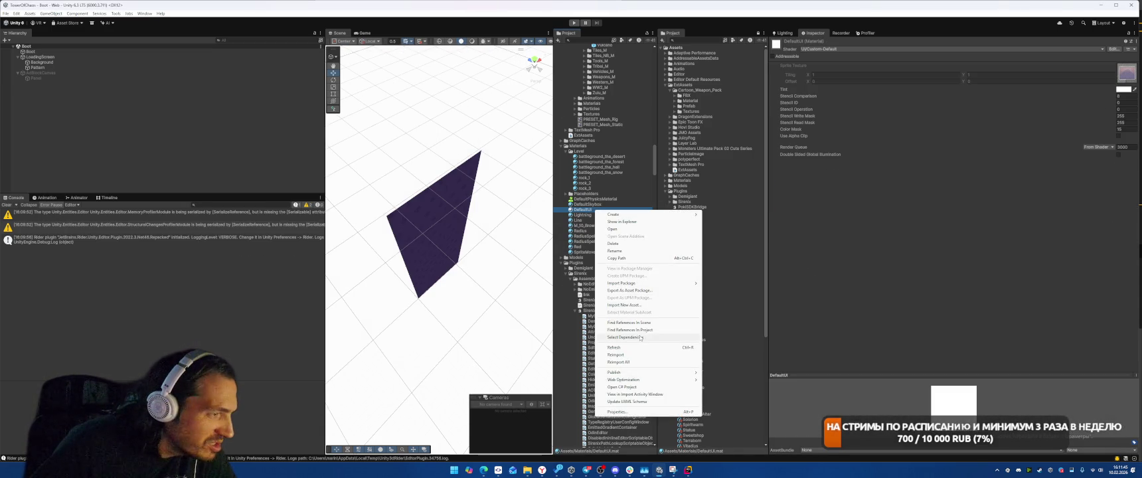
Check DefaultUI's references, then enable Mobile Mode on all 17 Placeholders materials.
{"action": "left_click", "coordinate": [631, 330]}
{"action": "key", "text": "Escape"}
{"action": "double_click", "coordinate": [605, 194]}
{"action": "key", "text": "Down"}
{"action": "key", "text": "Down"}
{"action": "key", "text": "Down"}
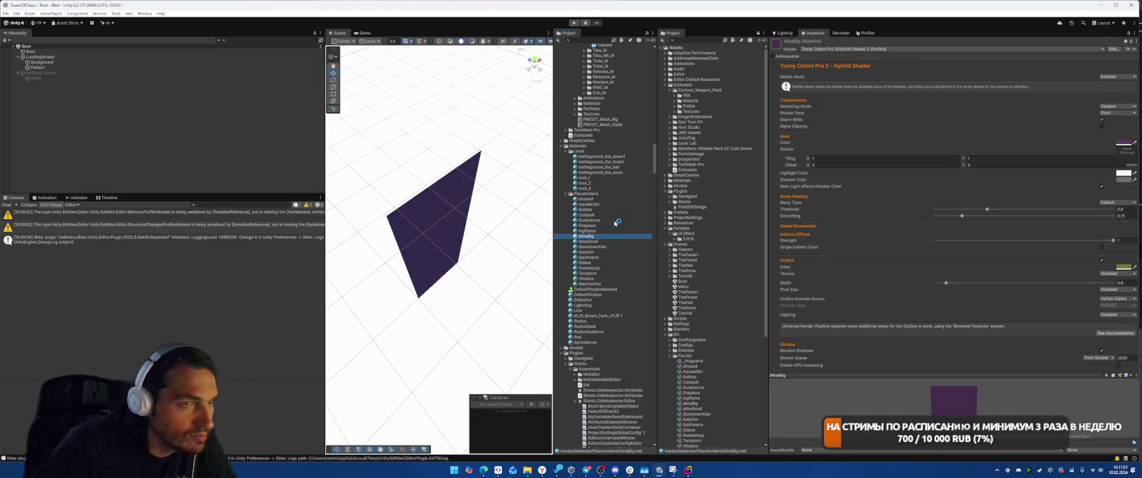
{"action": "key", "text": "ctrl+a"}
{"action": "left_click", "coordinate": [1118, 76]}
{"action": "left_click", "coordinate": [1118, 90]}
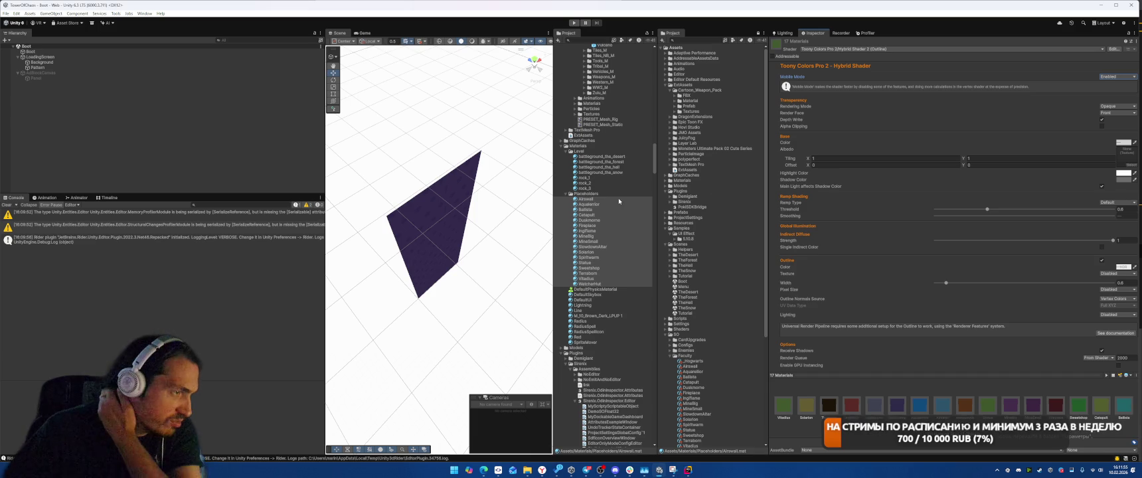
Check references for the Level materials battleground_the_desert and rock_1.
{"action": "key", "text": "Left"}
{"action": "key", "text": "Up"}
{"action": "key", "text": "Up"}
{"action": "key", "text": "Up"}
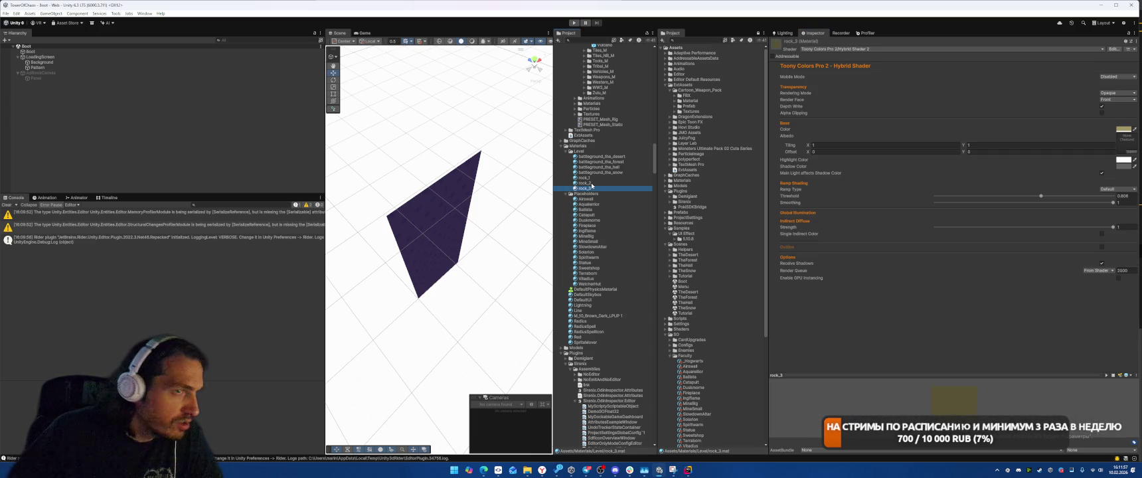
{"action": "key", "text": "Up"}
{"action": "key", "text": "Up"}
{"action": "key", "text": "Up"}
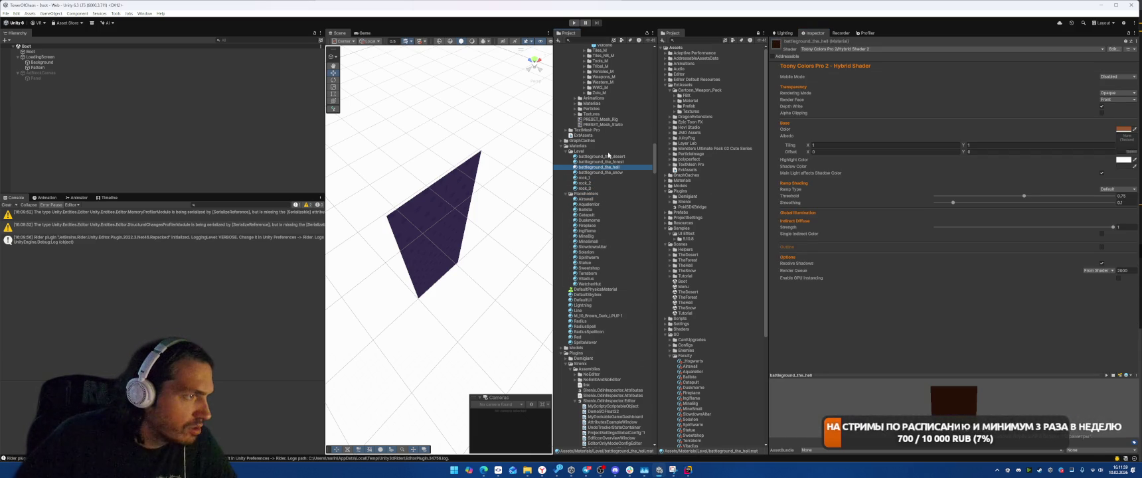
{"action": "key", "text": "shift+Down"}
{"action": "key", "text": "shift+Down"}
{"action": "key", "text": "shift+Down"}
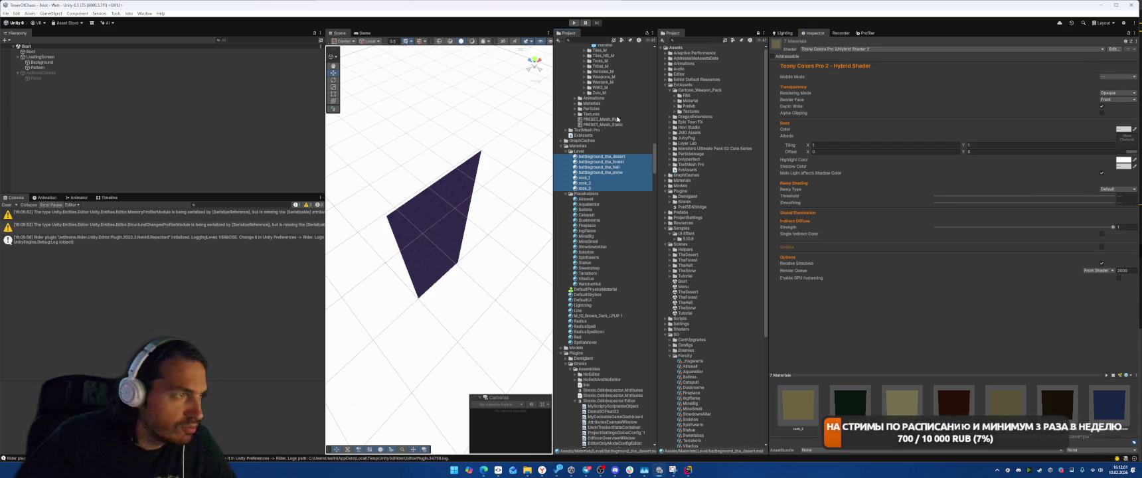
{"action": "left_click", "coordinate": [600, 156]}
{"action": "right_click", "coordinate": [600, 156]}
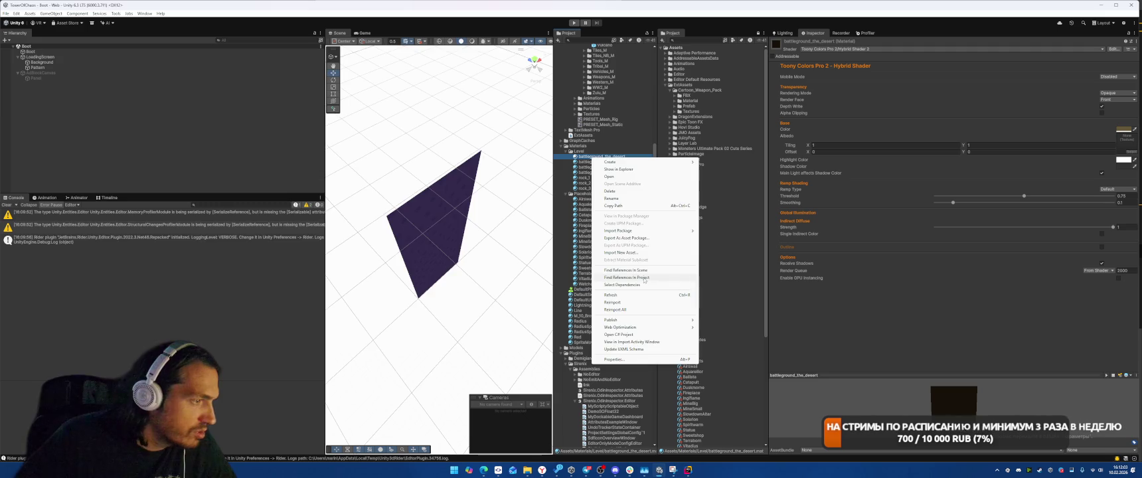
{"action": "left_click", "coordinate": [643, 278]}
{"action": "left_click", "coordinate": [513, 52]}
{"action": "right_click", "coordinate": [583, 178]}
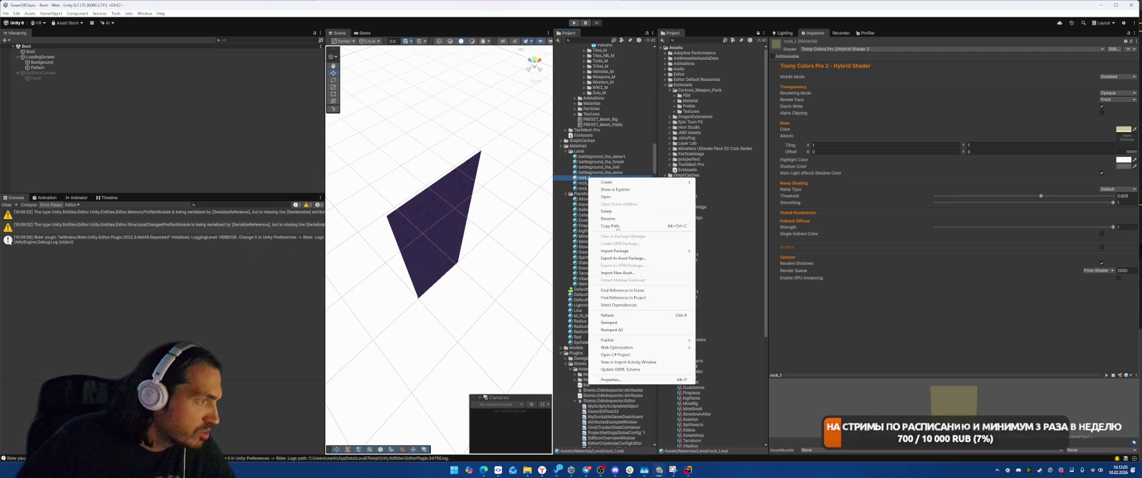
{"action": "left_click", "coordinate": [631, 298]}
{"action": "left_click", "coordinate": [509, 56]}
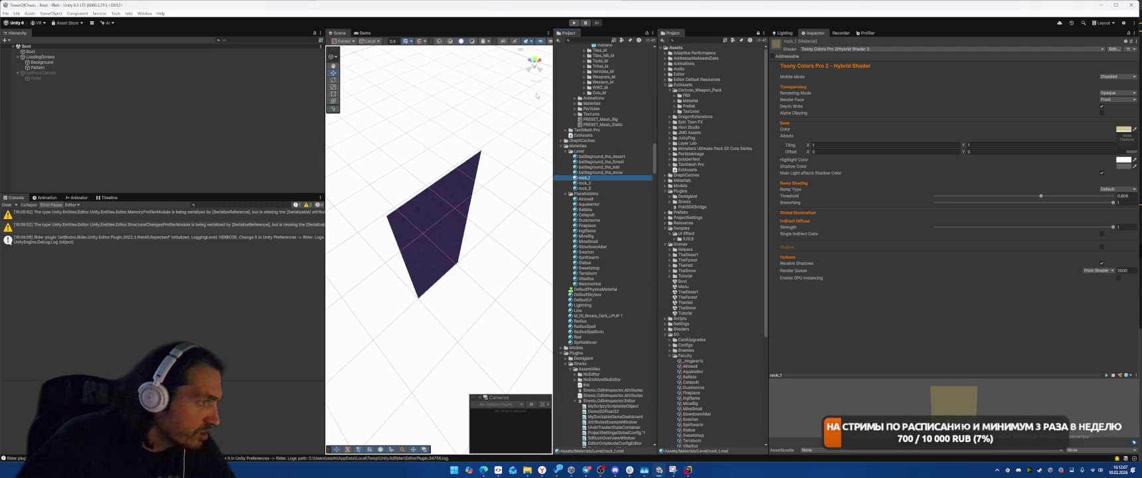
Delete the unreferenced Level materials folder.
{"action": "left_click", "coordinate": [579, 151]}
{"action": "key", "text": "Delete"}
{"action": "key", "text": "Return"}
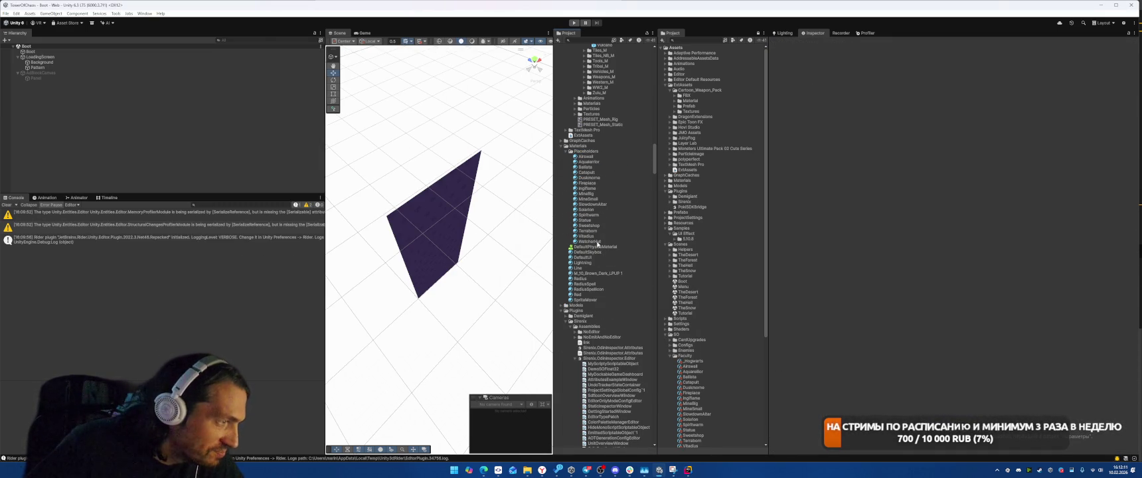
{"action": "right_click", "coordinate": [584, 269]}
Search for assets referencing the Line material and open TheDesert scene.
{"action": "left_click", "coordinate": [637, 180]}
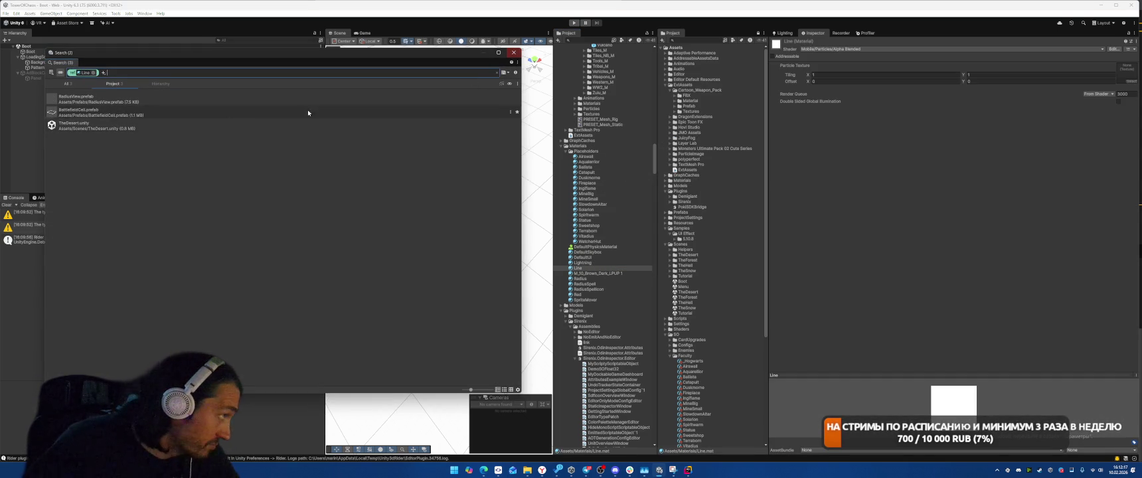
{"action": "left_click", "coordinate": [162, 128]}
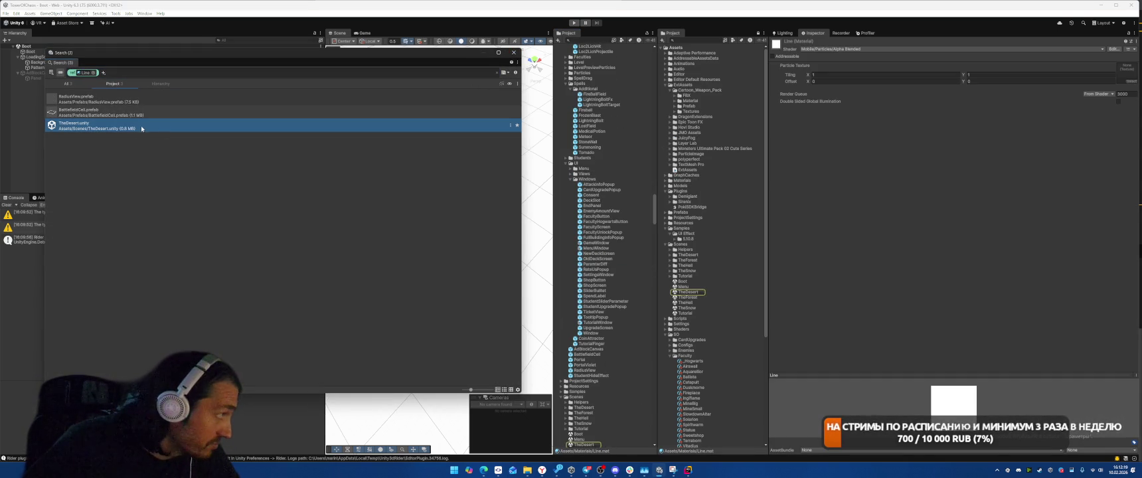
{"action": "left_click", "coordinate": [687, 292]}
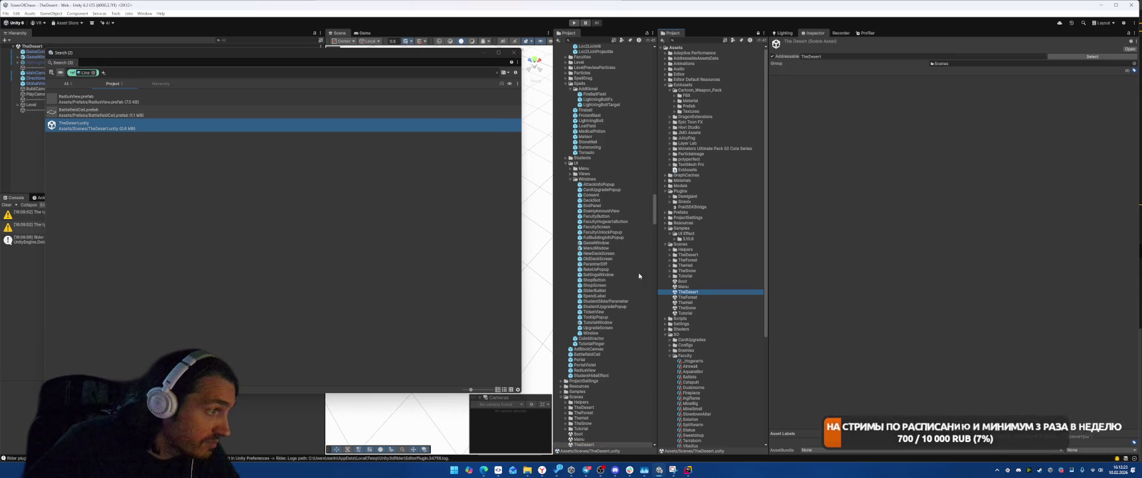
{"action": "double_click", "coordinate": [688, 293]}
{"action": "left_click", "coordinate": [513, 52]}
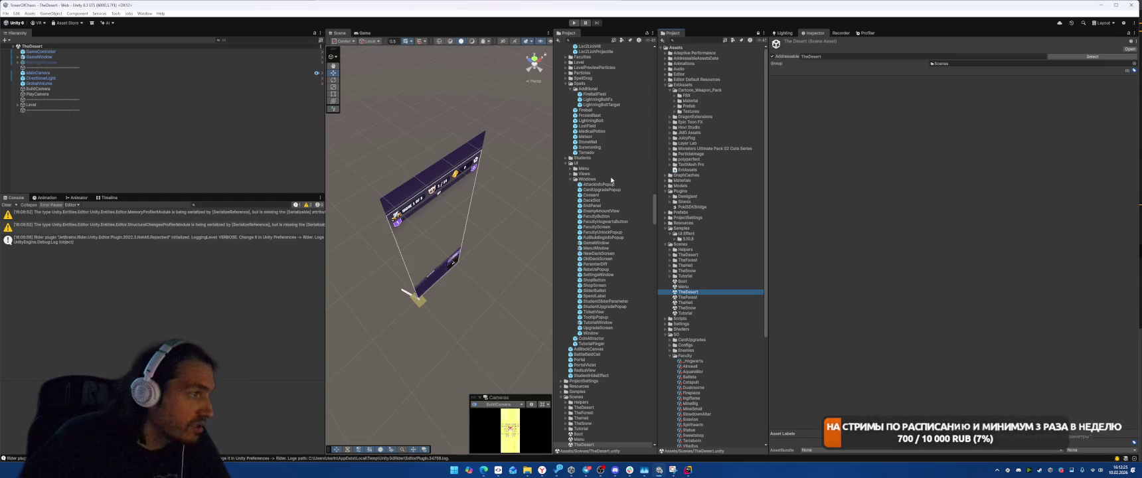
{"action": "scroll", "coordinate": [607, 182], "scroll_direction": "up", "scroll_amount": 15}
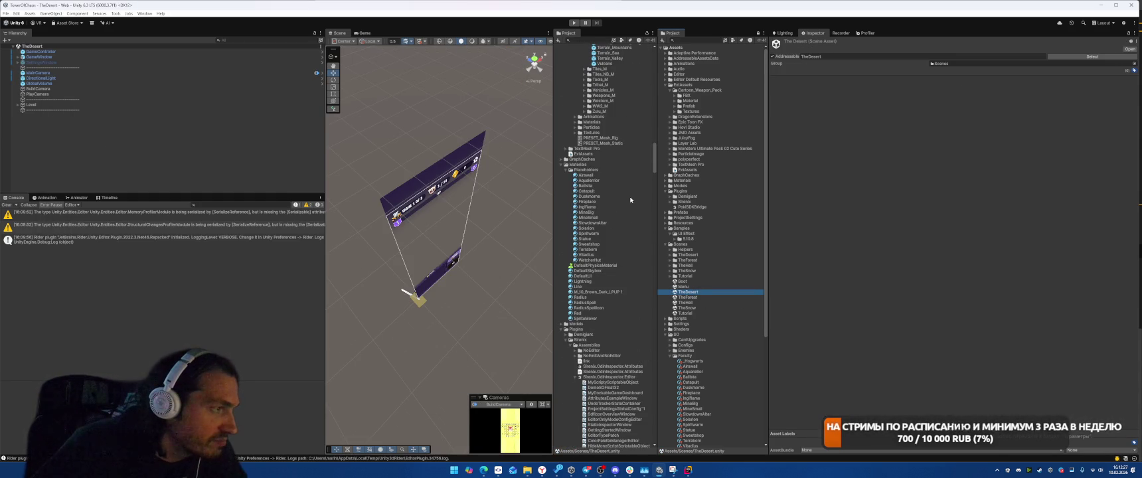
List TheDesert scene objects that use the Line material and inspect a Line object.
{"action": "right_click", "coordinate": [577, 289]}
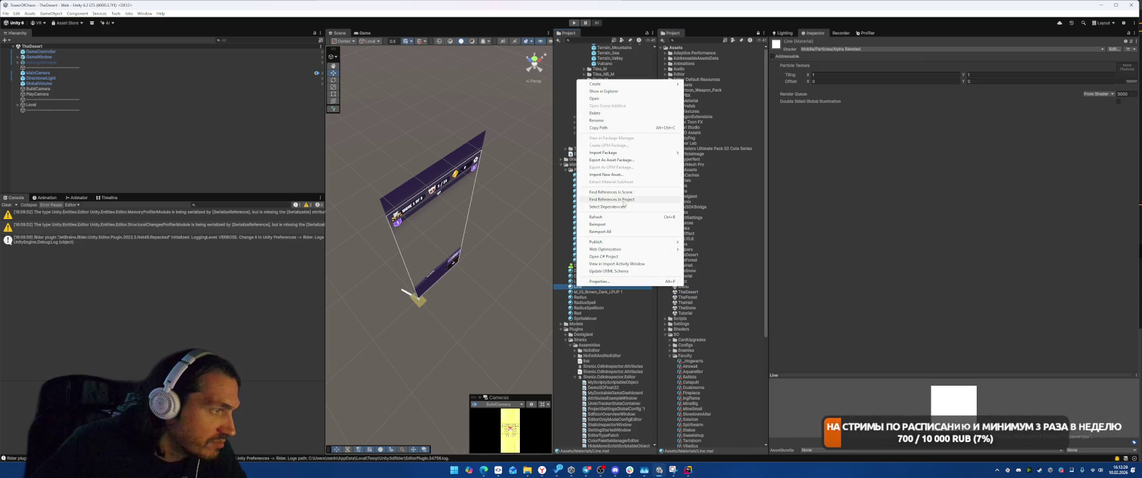
{"action": "left_click", "coordinate": [637, 200]}
{"action": "scroll", "coordinate": [126, 113], "scroll_direction": "down", "scroll_amount": 10}
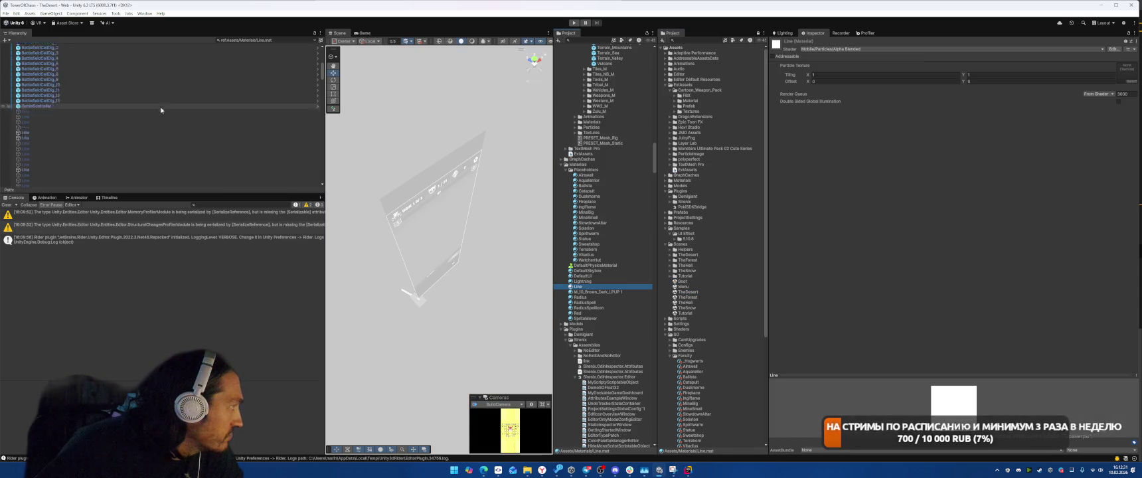
{"action": "left_click", "coordinate": [114, 130]}
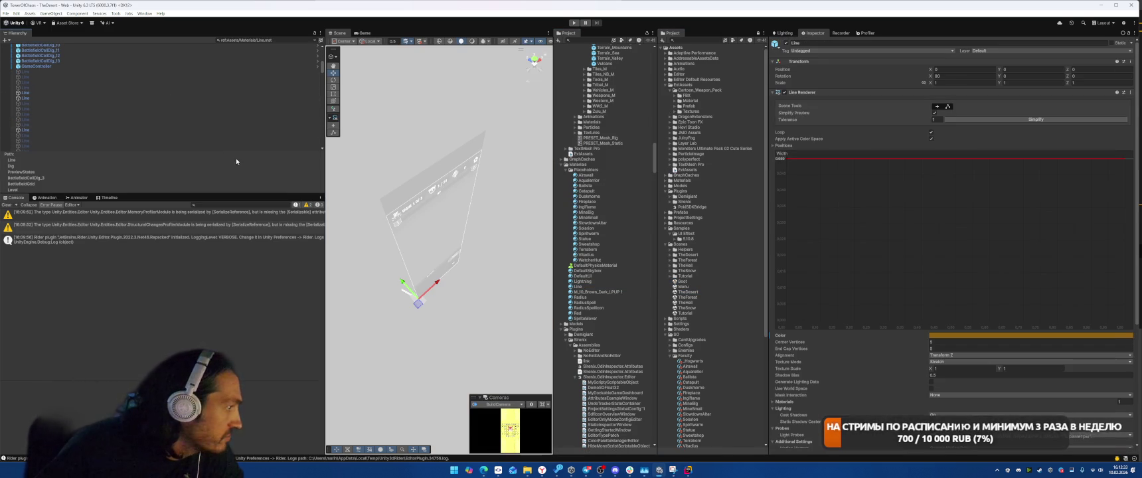
{"action": "scroll", "coordinate": [810, 344], "scroll_direction": "down", "scroll_amount": 5}
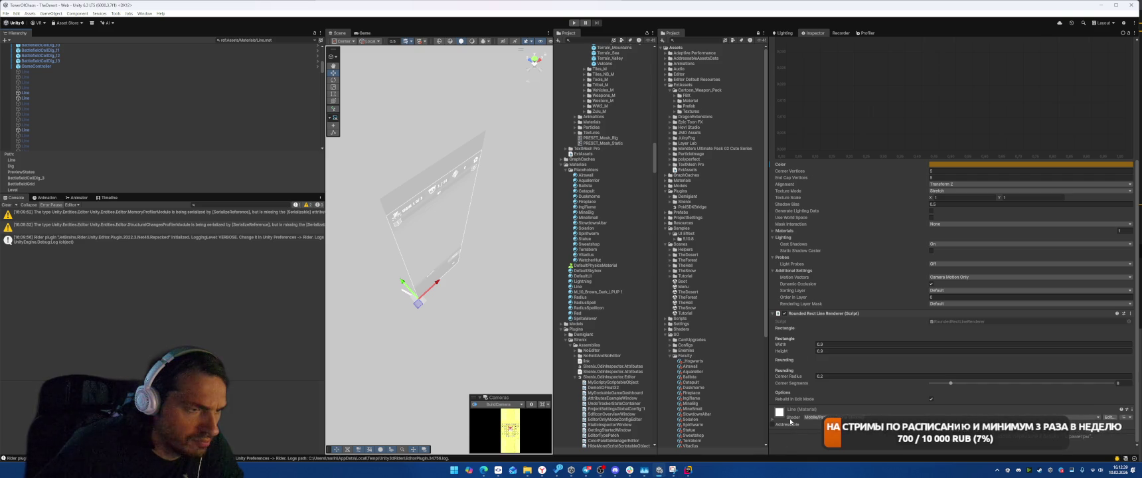
{"action": "scroll", "coordinate": [193, 126], "scroll_direction": "up", "scroll_amount": 10}
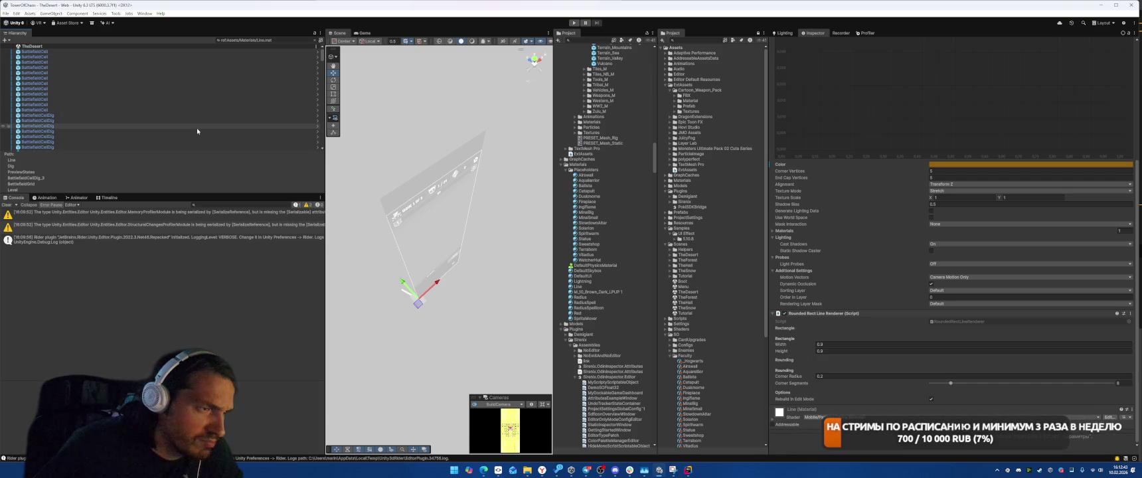
Compare a BattlefieldCell's overridden Line Renderer with its prefab, then close the comparison.
{"action": "left_click", "coordinate": [154, 57]}
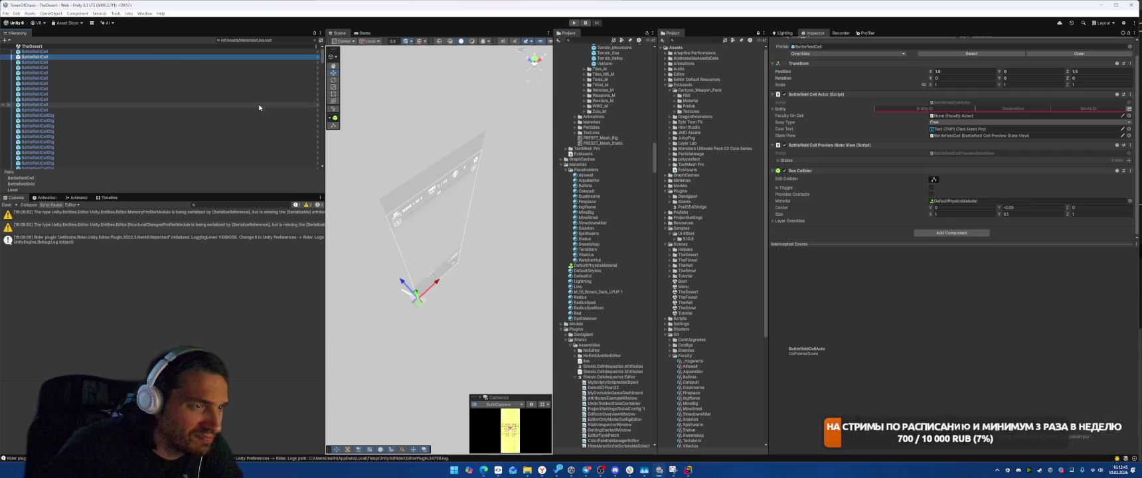
{"action": "left_click", "coordinate": [816, 54]}
{"action": "left_click", "coordinate": [838, 135]}
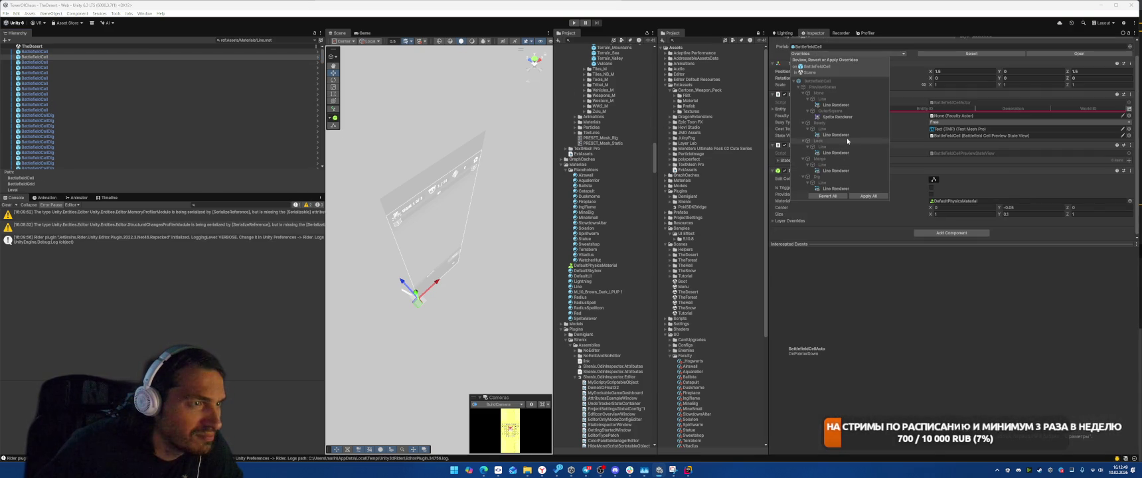
{"action": "scroll", "coordinate": [1027, 258], "scroll_direction": "down", "scroll_amount": 1}
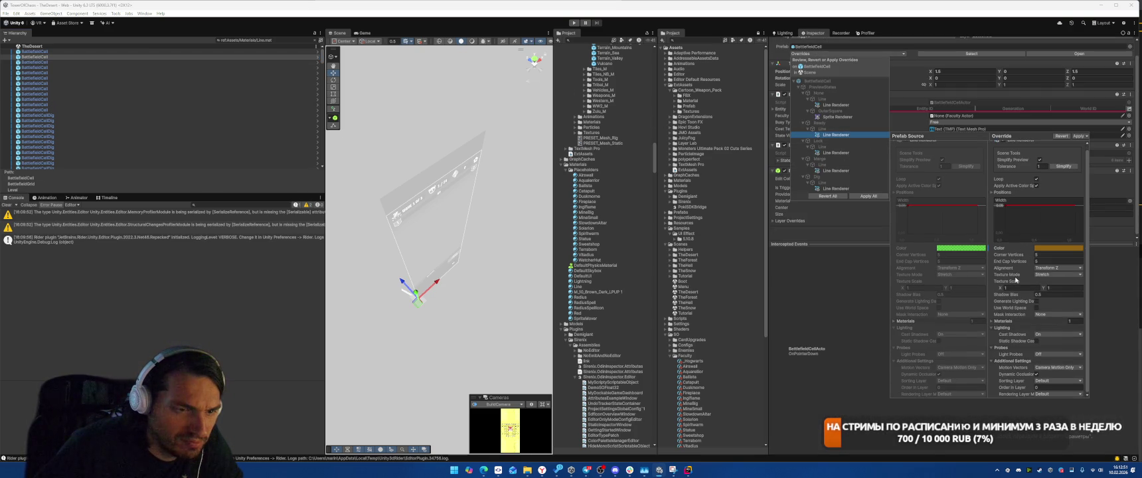
{"action": "left_click", "coordinate": [812, 303]}
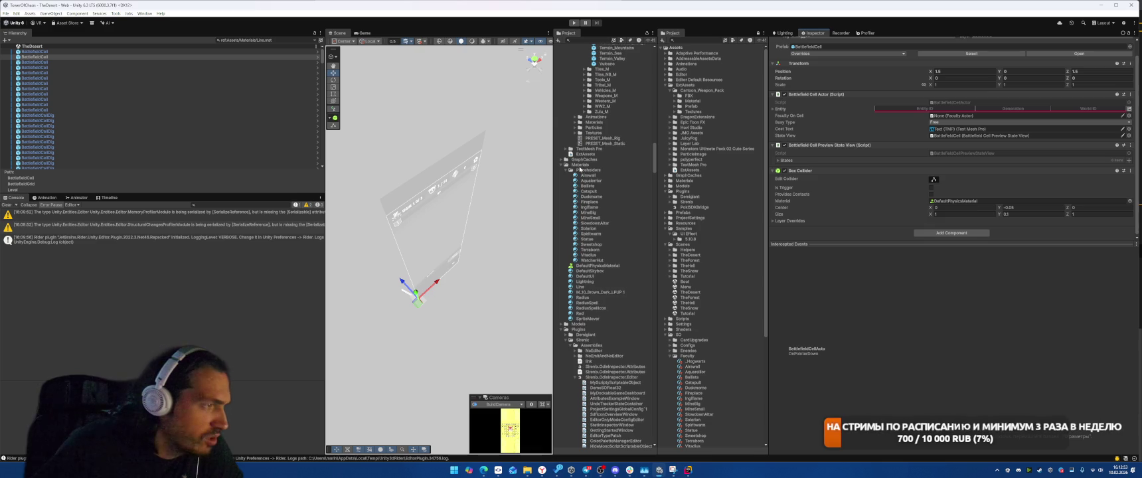
Find the prefabs that reference the M_10_Brown_Dark_LPUP 1 material.
{"action": "left_click", "coordinate": [584, 286]}
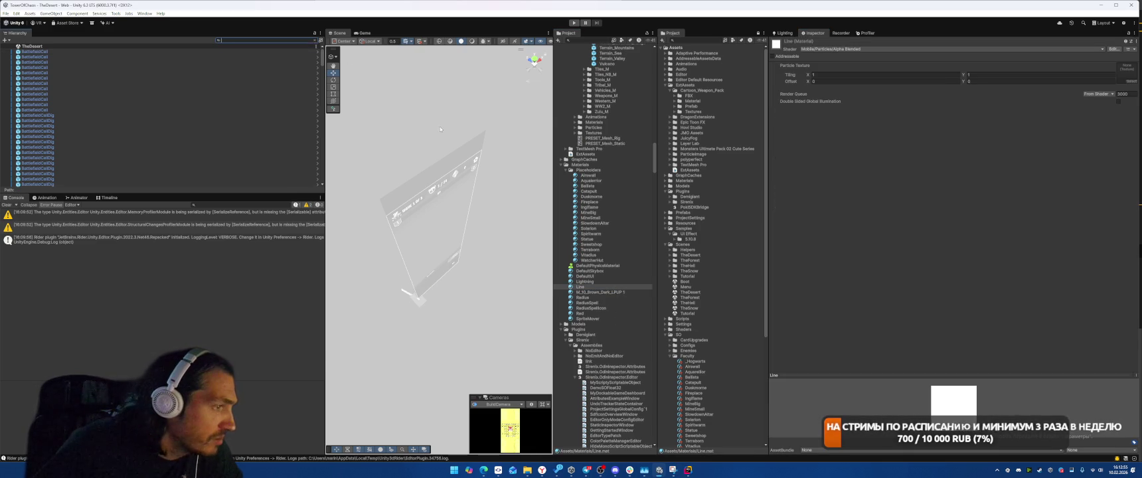
{"action": "right_click", "coordinate": [610, 292]}
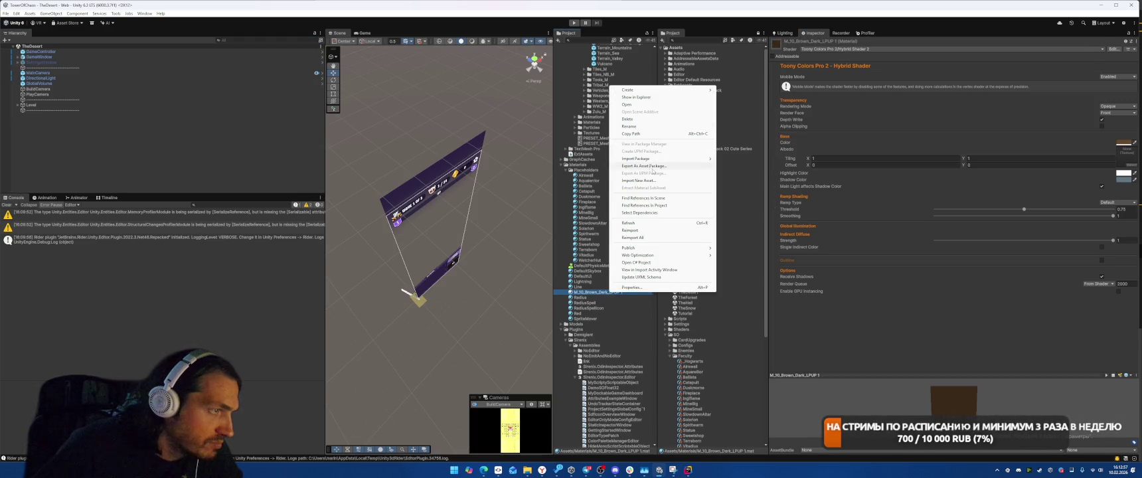
{"action": "left_click", "coordinate": [658, 205]}
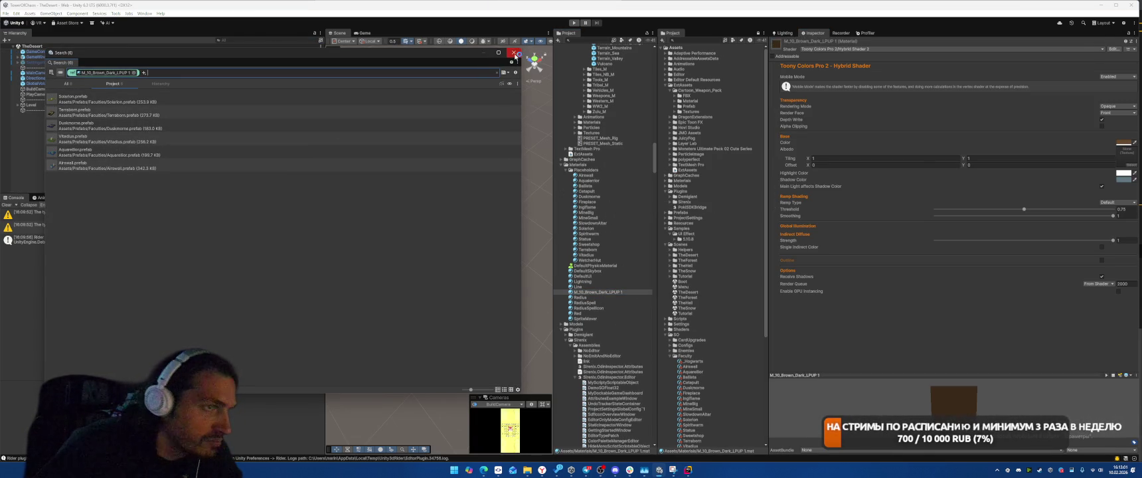
{"action": "left_click", "coordinate": [515, 54]}
Inspect the Radius, RadiusSpell and RadiusSpellIcon materials and locate the base texture.
{"action": "left_click", "coordinate": [592, 297]}
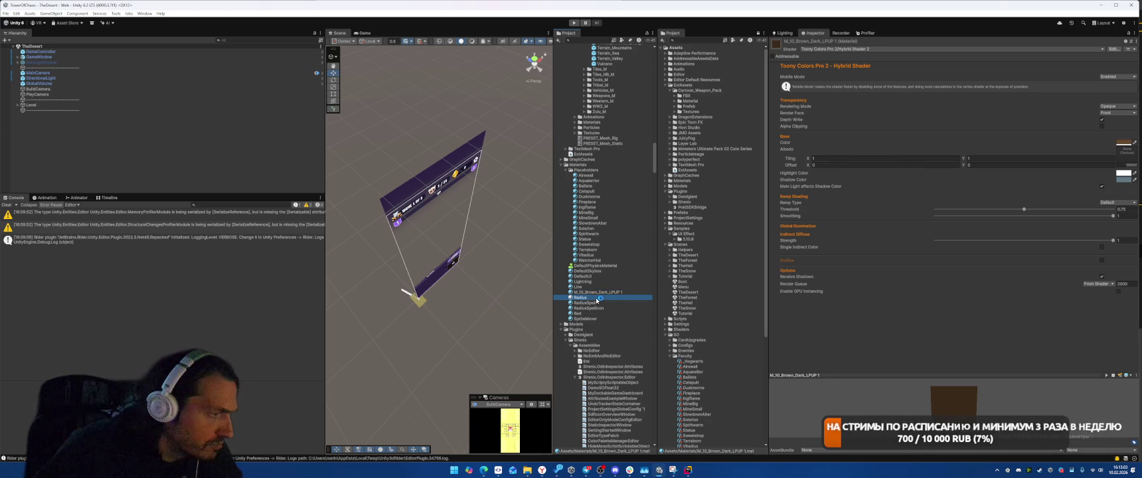
{"action": "left_click", "coordinate": [601, 308]}
{"action": "left_click", "coordinate": [602, 303]}
{"action": "left_click", "coordinate": [602, 308]}
{"action": "left_click", "coordinate": [591, 297]}
{"action": "left_click", "coordinate": [602, 308]}
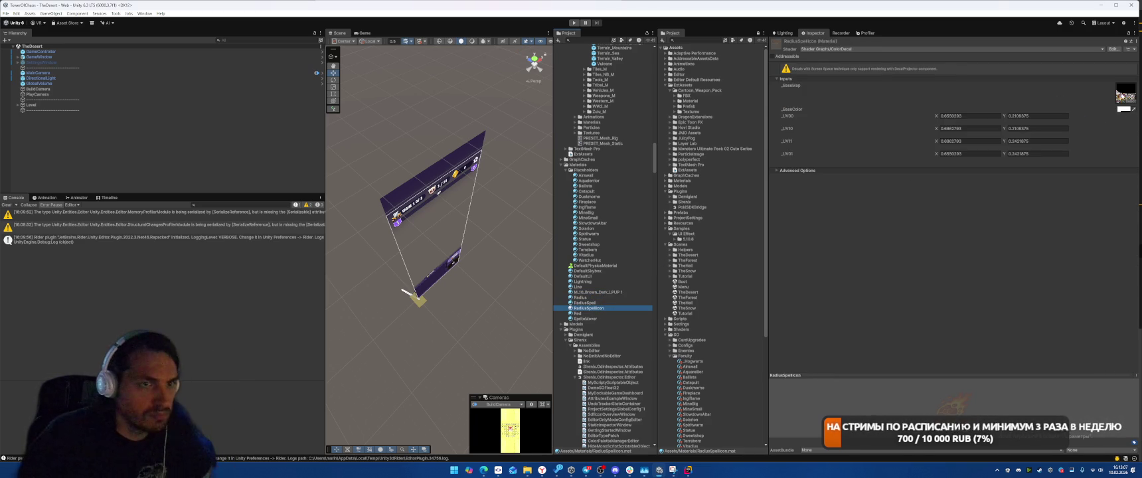
{"action": "left_click", "coordinate": [1126, 93]}
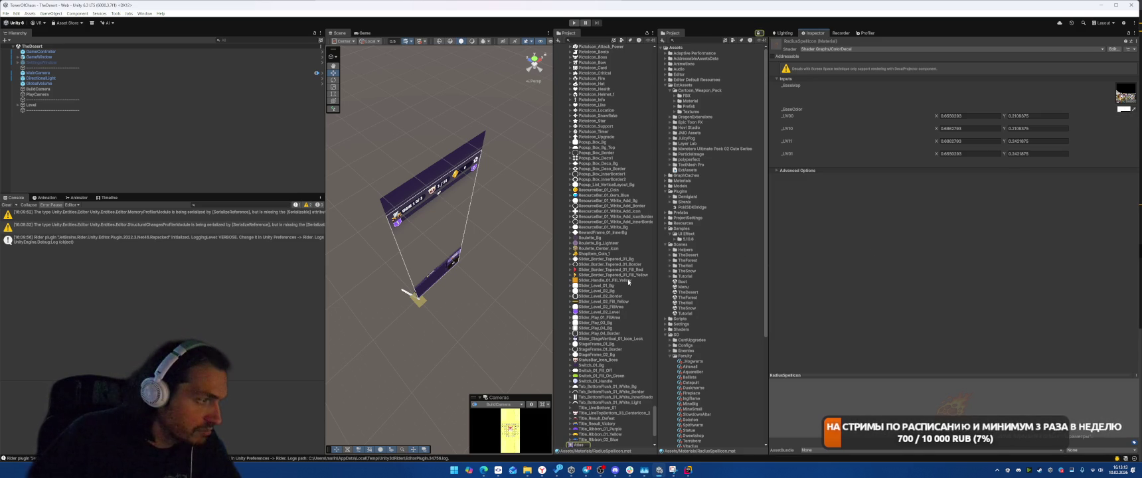
Widen the project asset list and collapse the JMO Assets, Layer Lab and polyperfect folders.
{"action": "scroll", "coordinate": [652, 272], "scroll_direction": "up", "scroll_amount": 15}
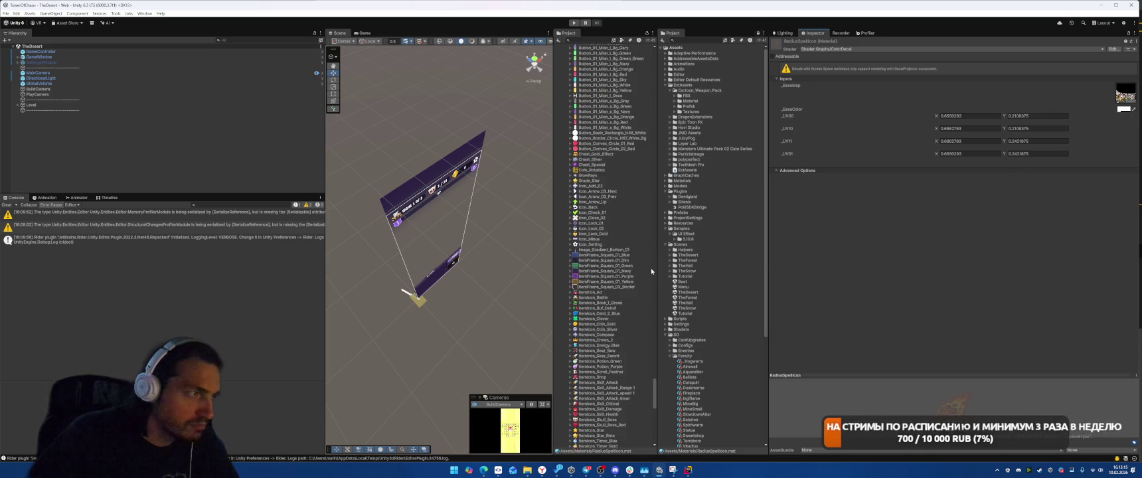
{"action": "mouse_move", "coordinate": [655, 383]}
{"action": "left_mouse_down"}
{"action": "mouse_move", "coordinate": [672, 383]}
{"action": "mouse_move", "coordinate": [669, 57]}
{"action": "left_mouse_up"}
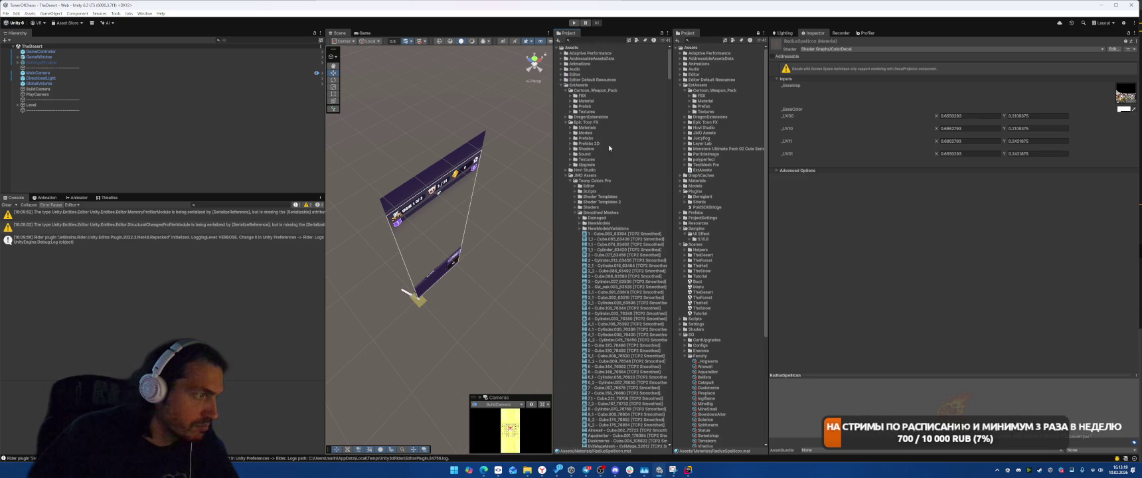
{"action": "left_click", "coordinate": [568, 176]}
{"action": "left_click", "coordinate": [566, 186]}
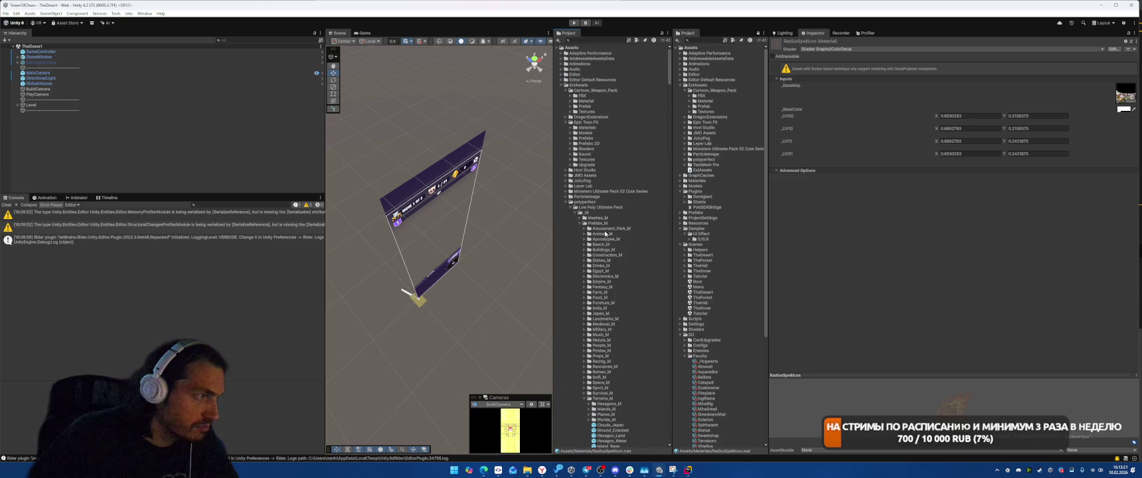
{"action": "left_click", "coordinate": [564, 201]}
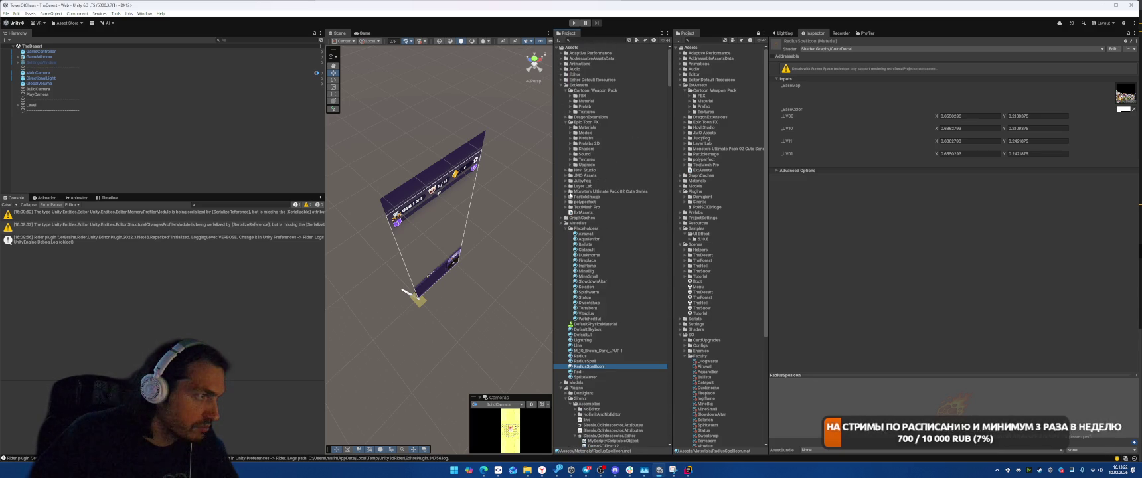
Find prefabs referencing RadiusSpell (UniverseDrag) and Radius (RadiusView).
{"action": "left_click", "coordinate": [599, 361]}
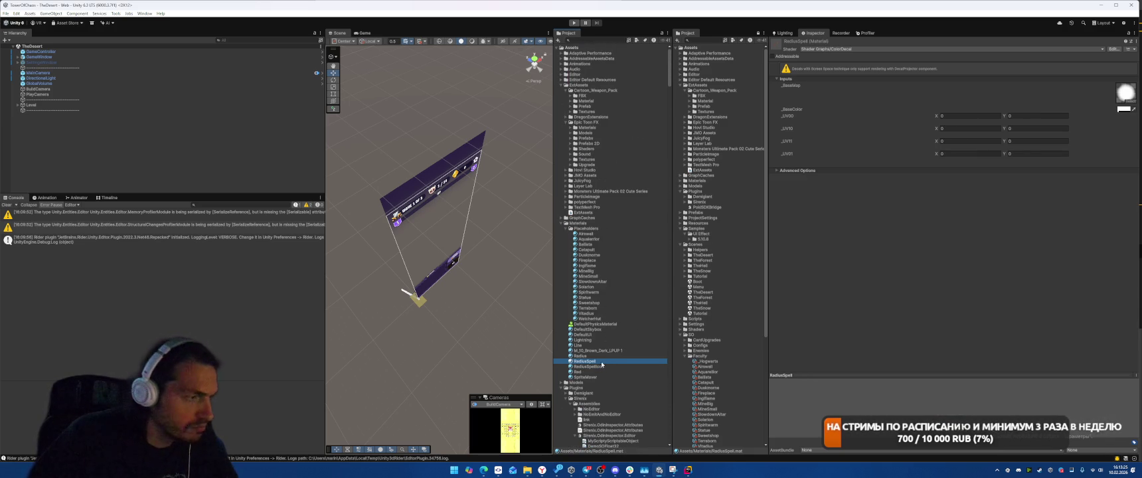
{"action": "right_click", "coordinate": [583, 363]}
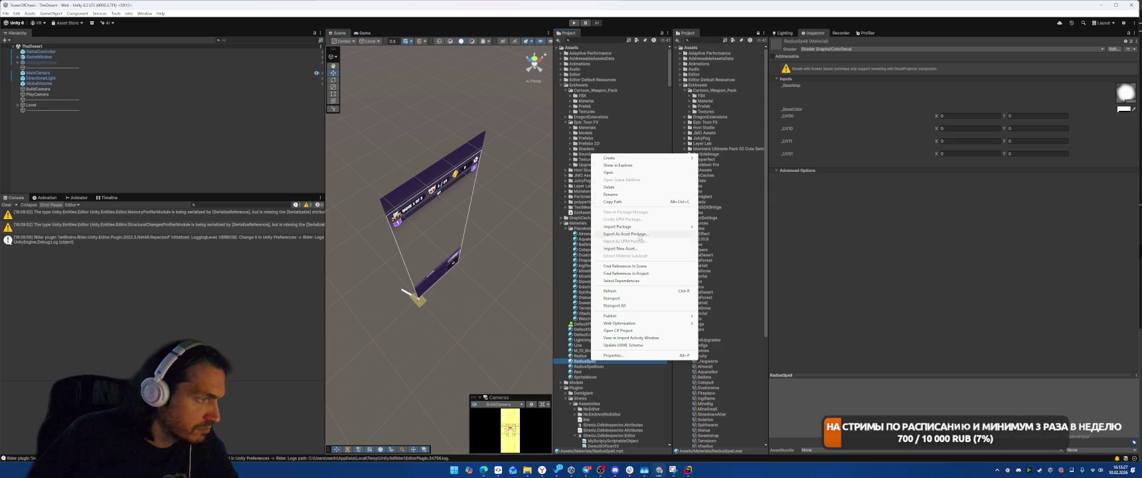
{"action": "left_click", "coordinate": [625, 273]}
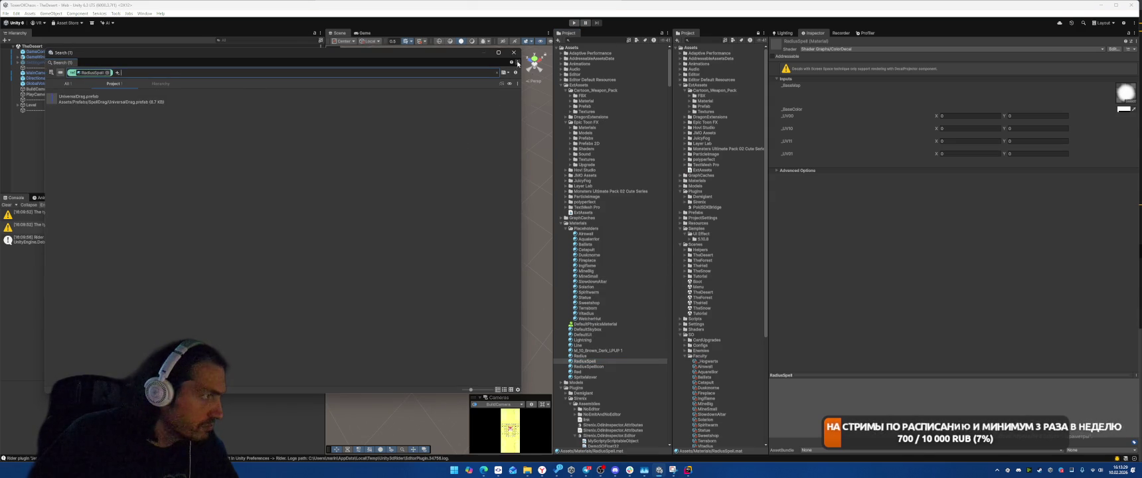
{"action": "left_click", "coordinate": [517, 63]}
{"action": "left_click", "coordinate": [581, 355]}
{"action": "right_click", "coordinate": [589, 356]}
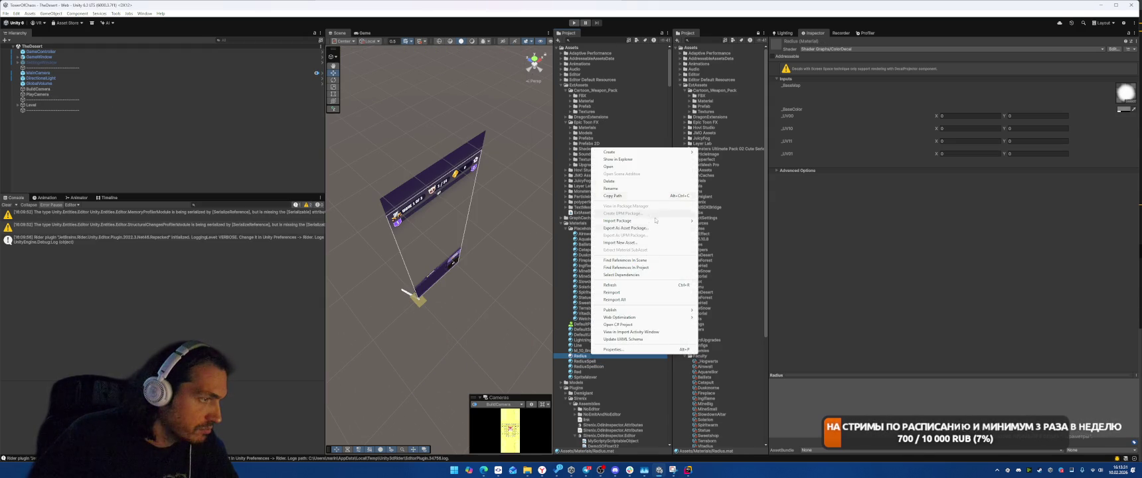
{"action": "left_click", "coordinate": [625, 267]}
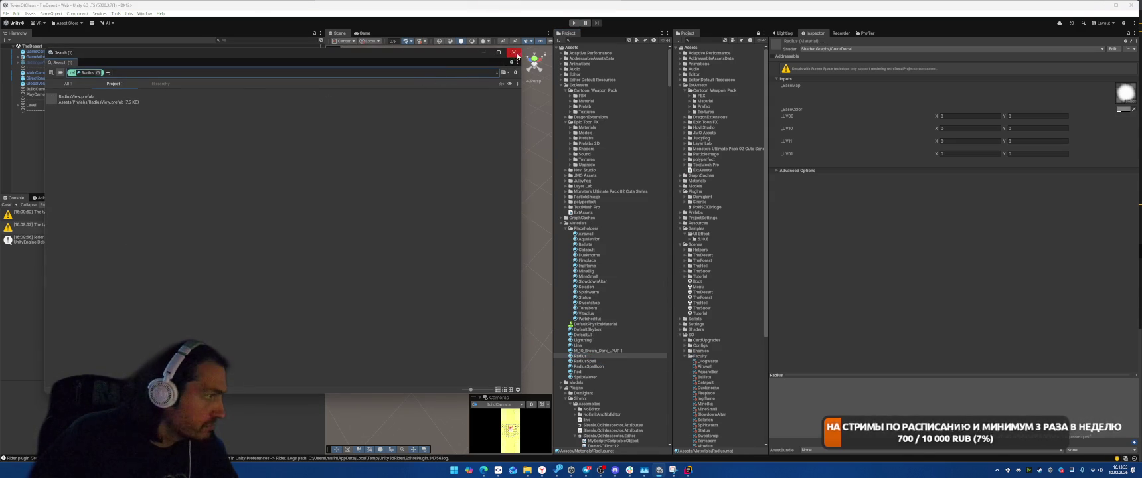
{"action": "left_click", "coordinate": [514, 53]}
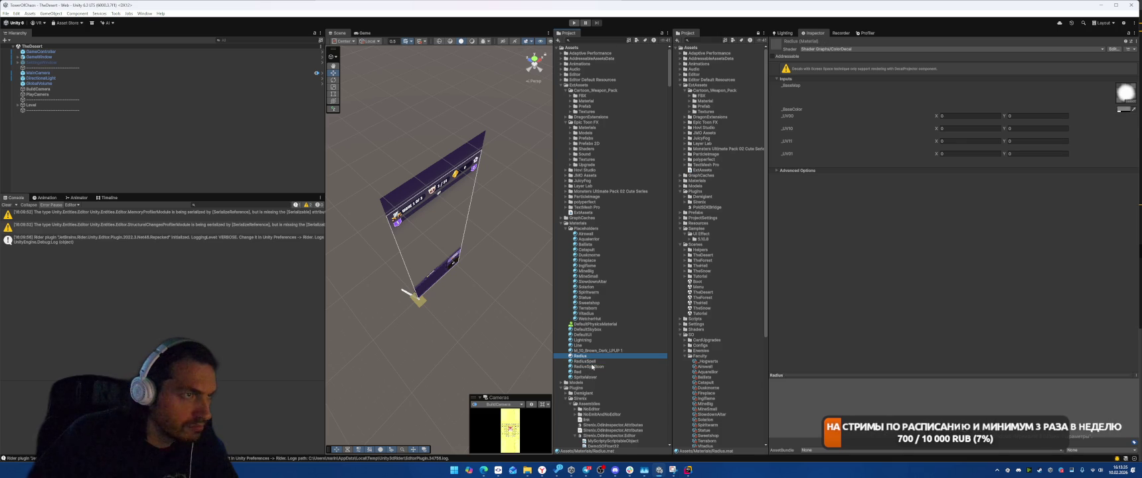
{"action": "key", "text": "Down"}
{"action": "key", "text": "Down"}
{"action": "key", "text": "Down"}
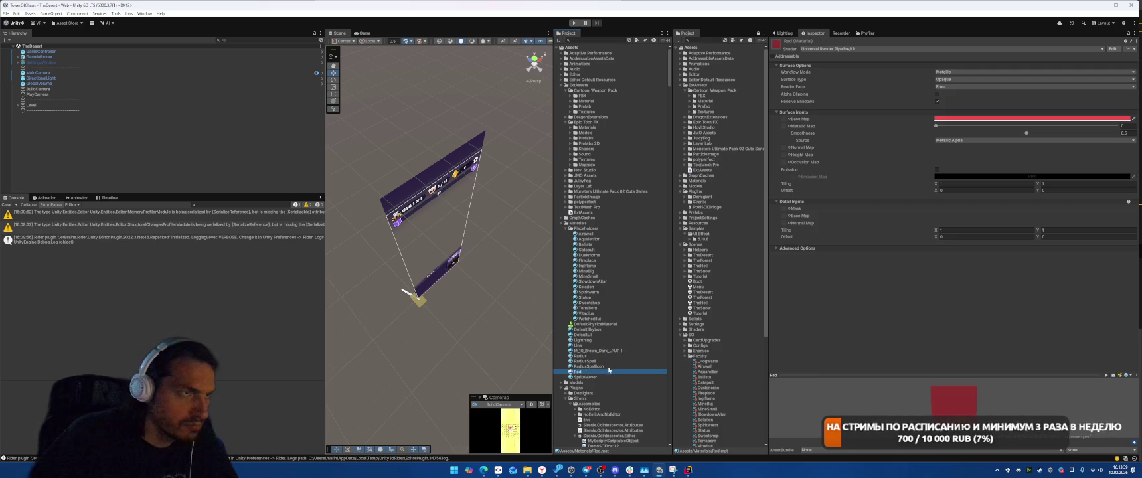
Confirm nothing references the Red material, then delete it.
{"action": "right_click", "coordinate": [580, 373]}
{"action": "left_click", "coordinate": [637, 291]}
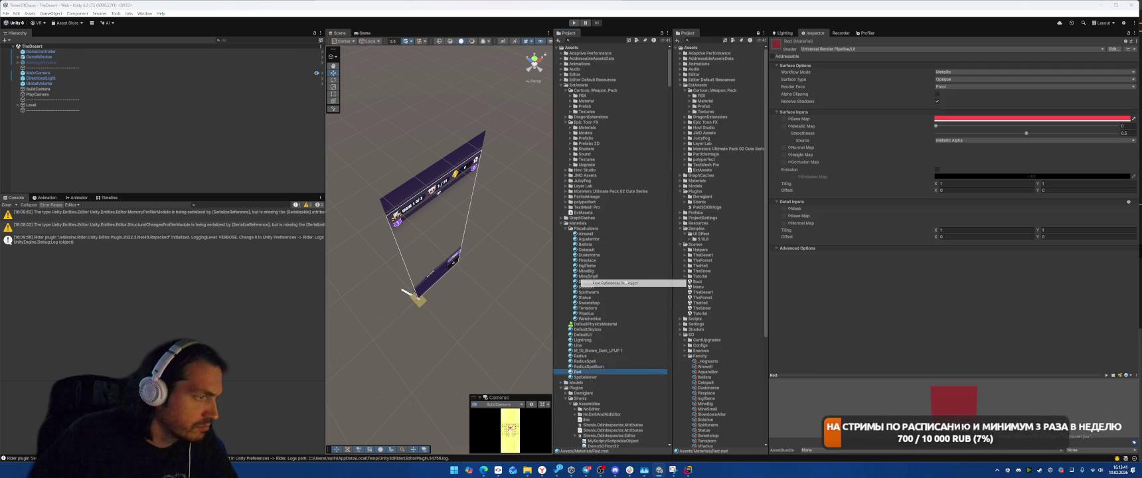
{"action": "left_click", "coordinate": [513, 53]}
{"action": "key", "text": "Delete"}
{"action": "key", "text": "Return"}
Check which prefabs reference the M_10_Brown_Dark_LPUP 1 material.
{"action": "left_click", "coordinate": [591, 351]}
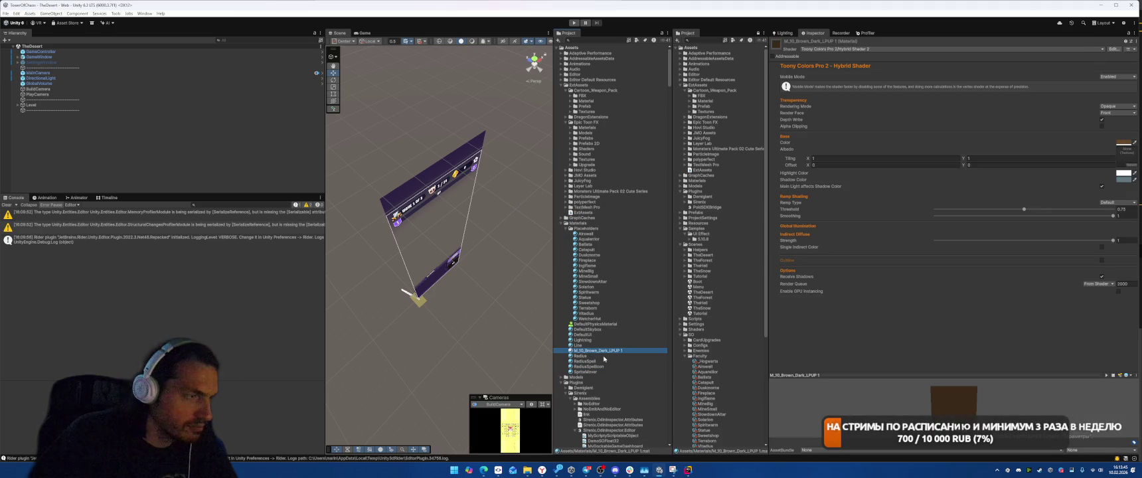
{"action": "right_click", "coordinate": [598, 353]}
{"action": "left_click", "coordinate": [596, 352]}
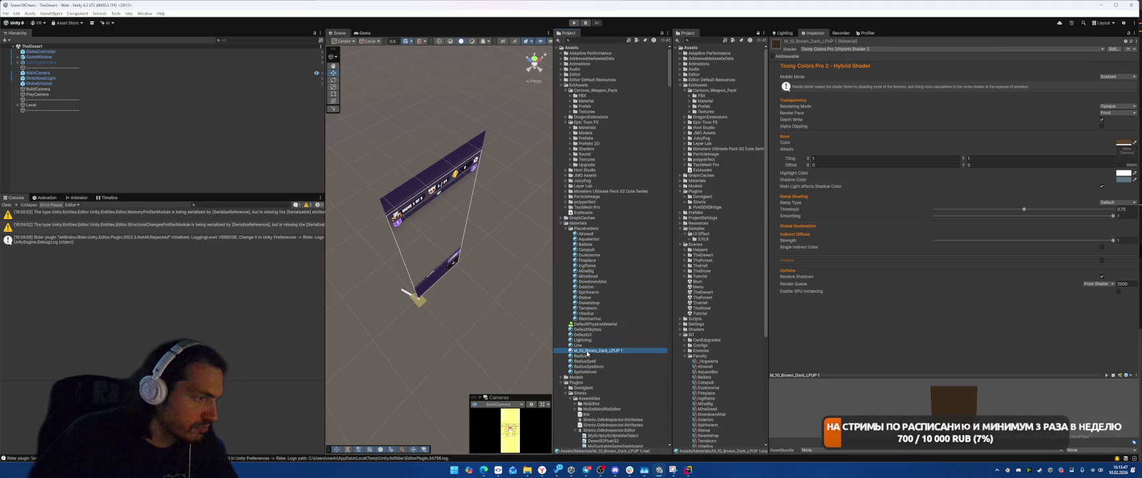
{"action": "right_click", "coordinate": [594, 352]}
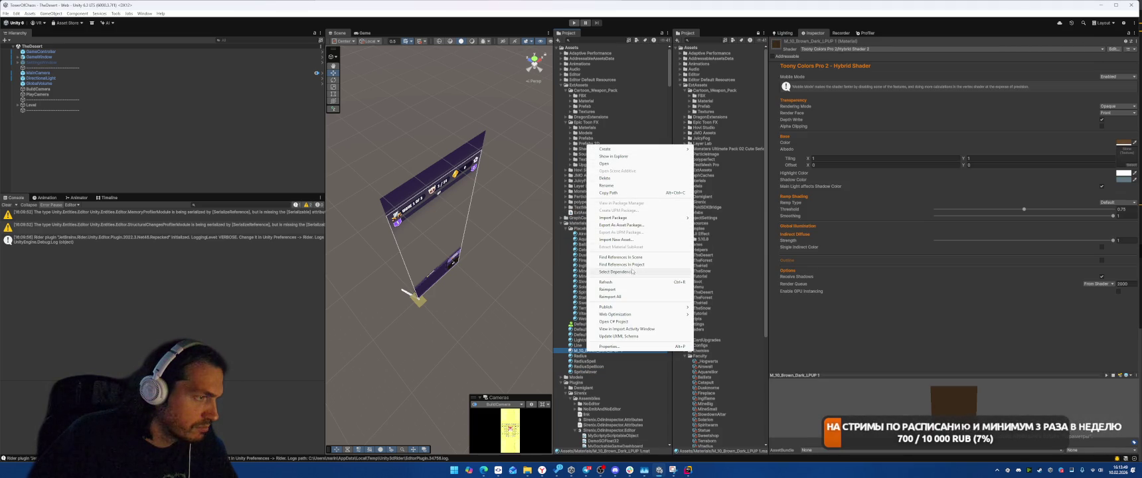
{"action": "left_click", "coordinate": [621, 264]}
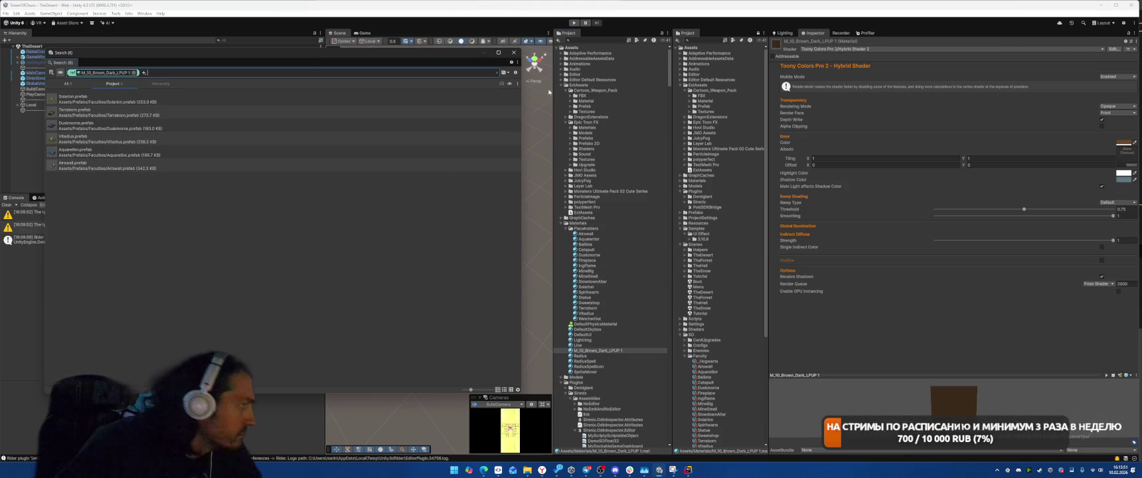
{"action": "left_click", "coordinate": [510, 53]}
Browse the Lighting, Line, SpriteMover, DefaultSkybox and DefaultPhysicsMaterial materials, then collapse Materials.
{"action": "left_click", "coordinate": [596, 339]}
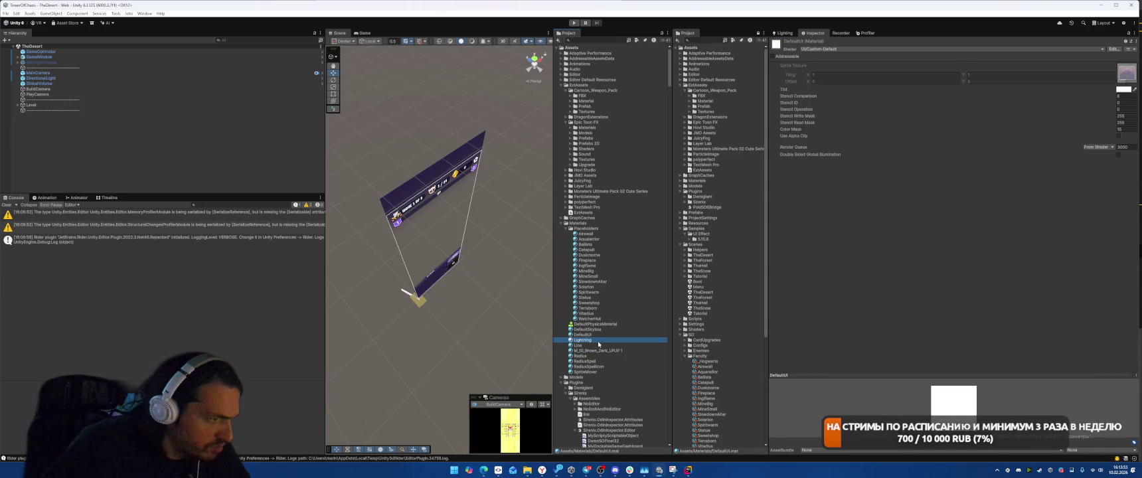
{"action": "left_click", "coordinate": [596, 345]}
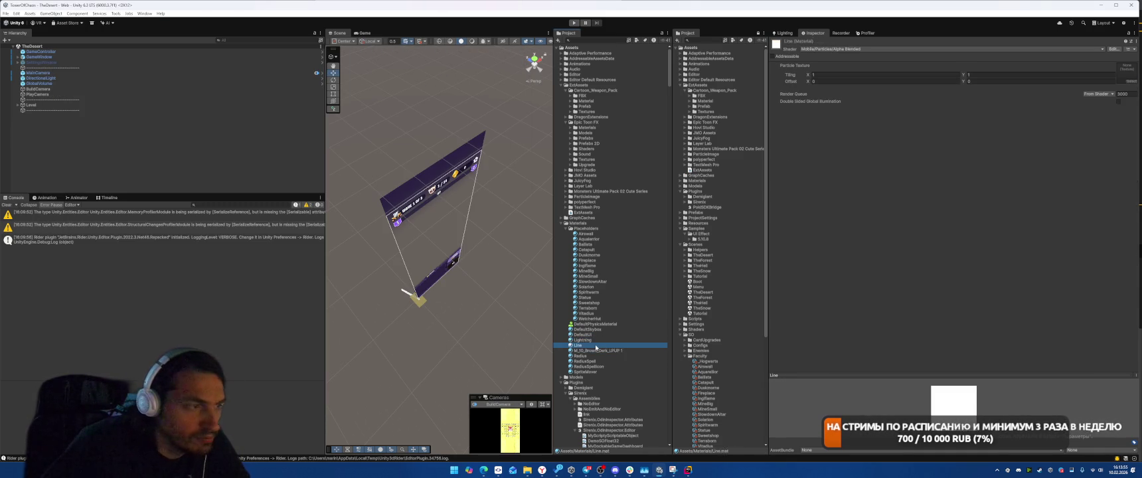
{"action": "left_click", "coordinate": [617, 350]}
{"action": "left_click", "coordinate": [598, 371]}
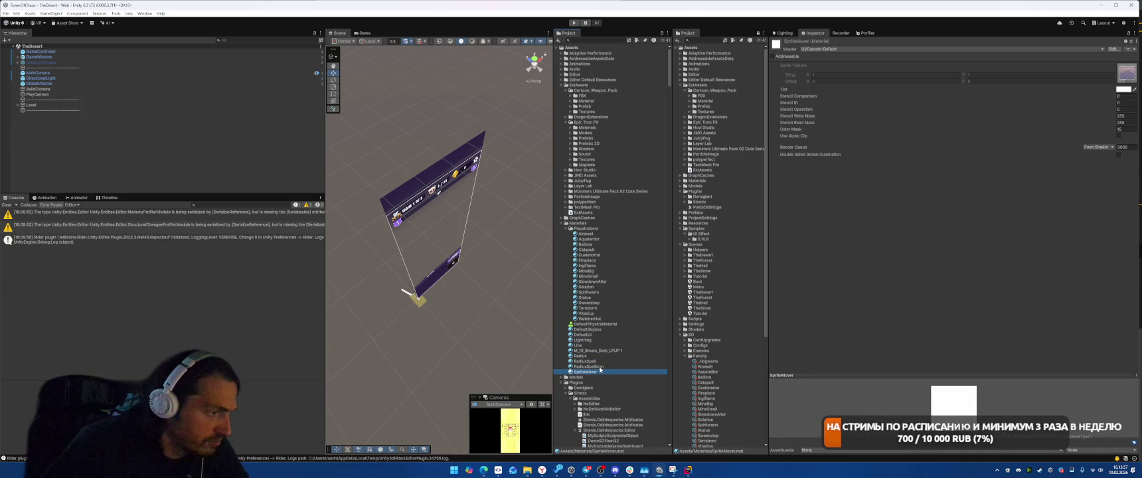
{"action": "key", "text": "Up"}
{"action": "key", "text": "Up"}
{"action": "key", "text": "Up"}
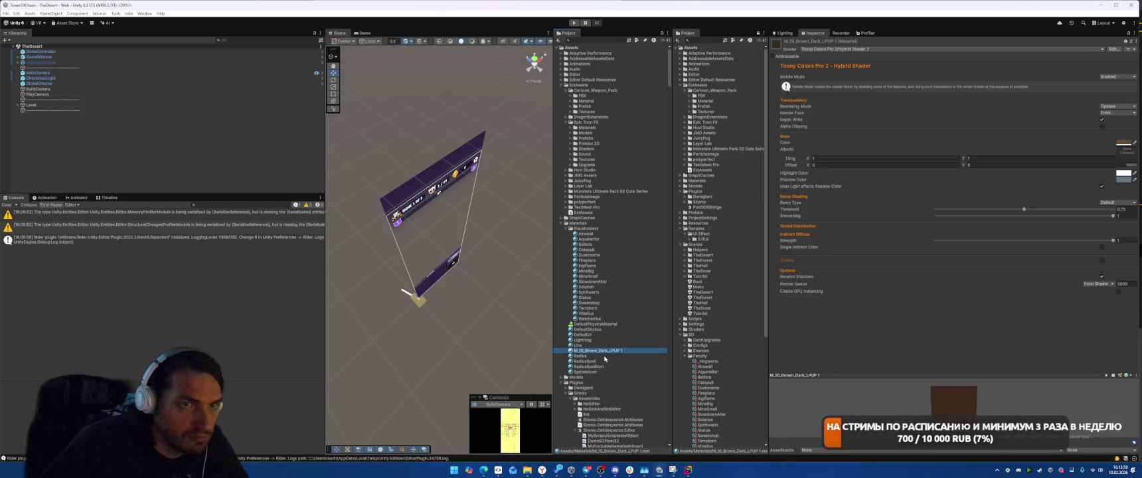
{"action": "key", "text": "Up"}
{"action": "key", "text": "Up"}
{"action": "key", "text": "Up"}
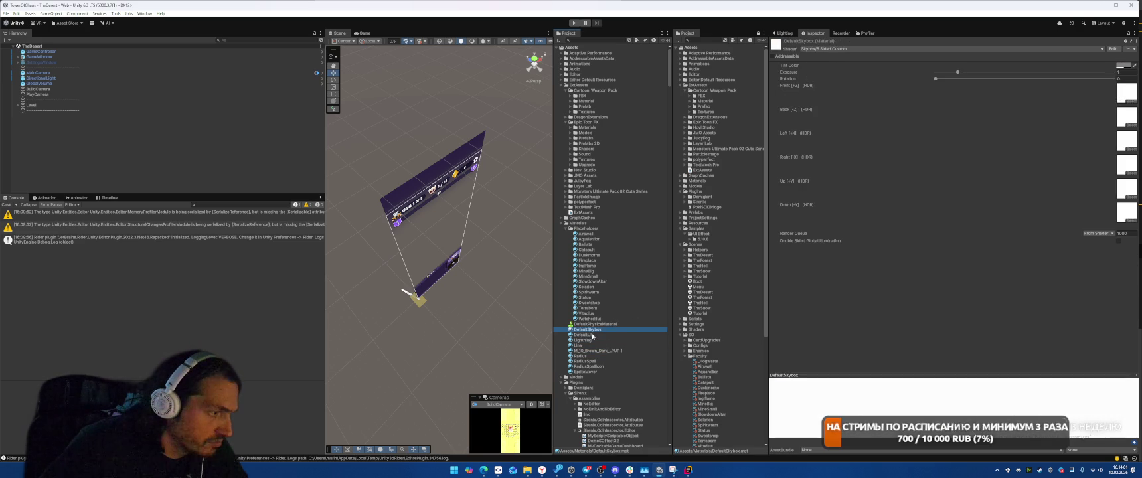
{"action": "key", "text": "Up"}
{"action": "key", "text": "Left"}
{"action": "key", "text": "Left"}
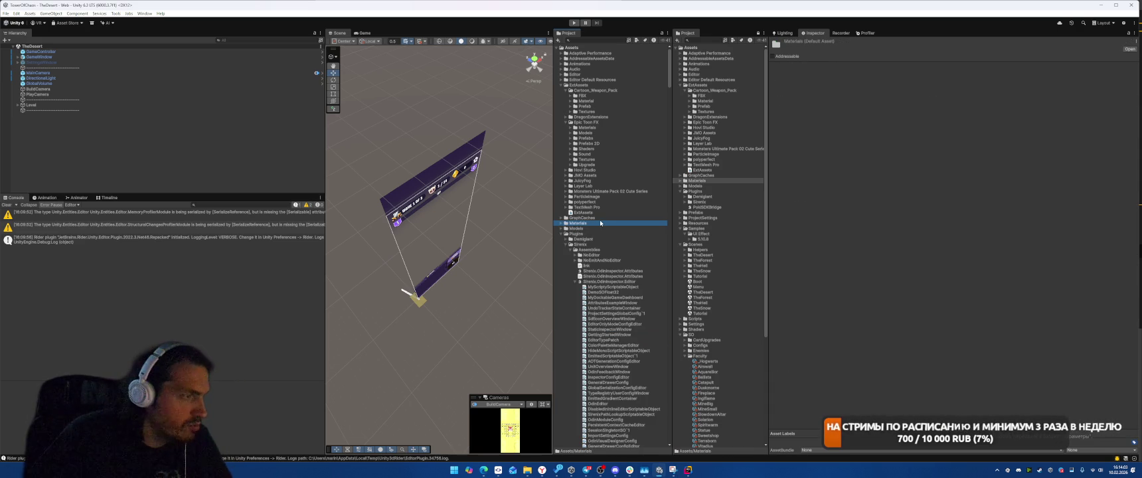
{"action": "key", "text": "Down"}
{"action": "key", "text": "Down"}
{"action": "key", "text": "Left"}
Expand Samples > UI Effect > TextMeshPro Support and step through its shaders.
{"action": "key", "text": "Down"}
{"action": "left_click", "coordinate": [586, 260]}
{"action": "key", "text": "Left"}
{"action": "key", "text": "Up"}
{"action": "key", "text": "Right"}
{"action": "key", "text": "Down"}
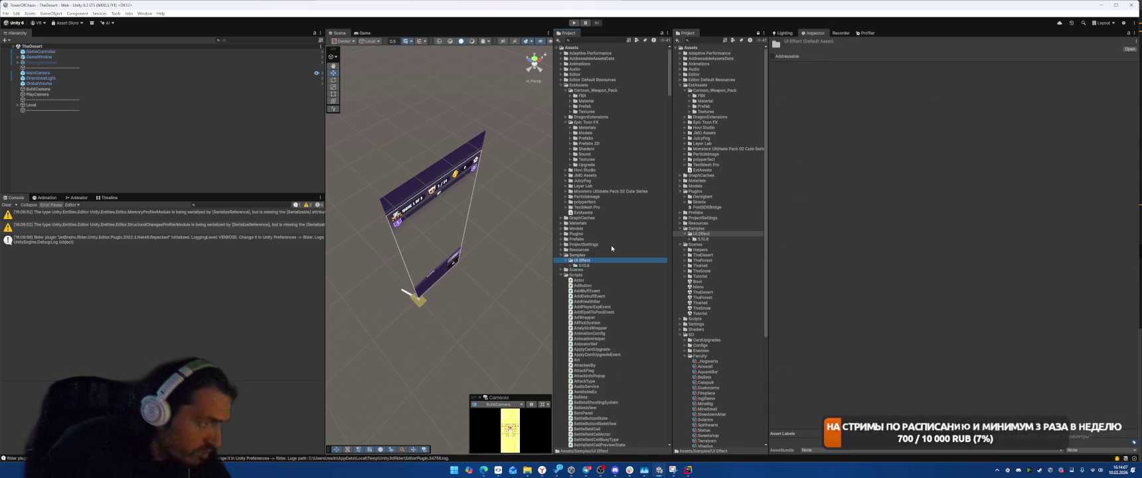
{"action": "key", "text": "Down"}
{"action": "key", "text": "Right"}
{"action": "key", "text": "Down"}
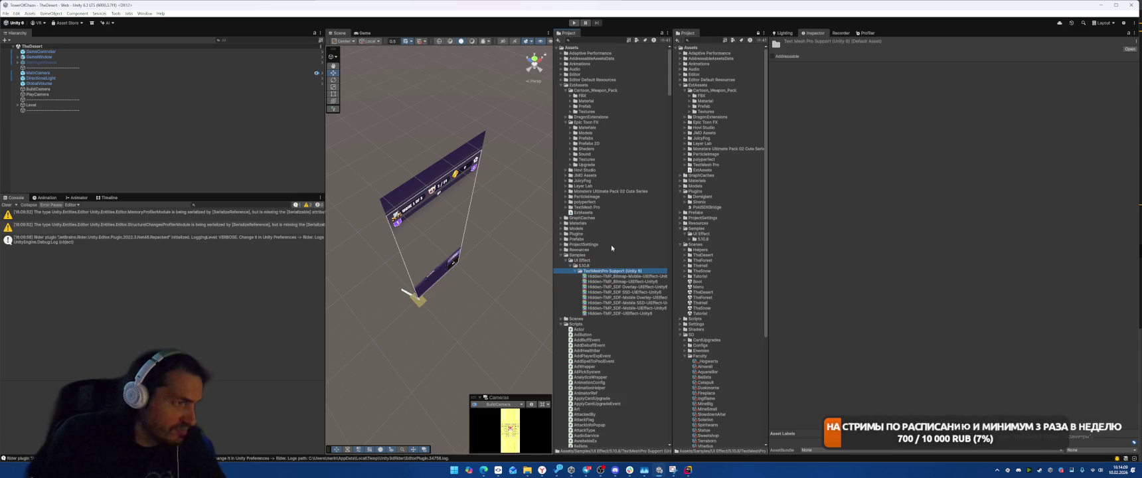
{"action": "key", "text": "Right"}
{"action": "key", "text": "Down"}
{"action": "key", "text": "Down"}
{"action": "key", "text": "Down"}
{"action": "key", "text": "Down"}
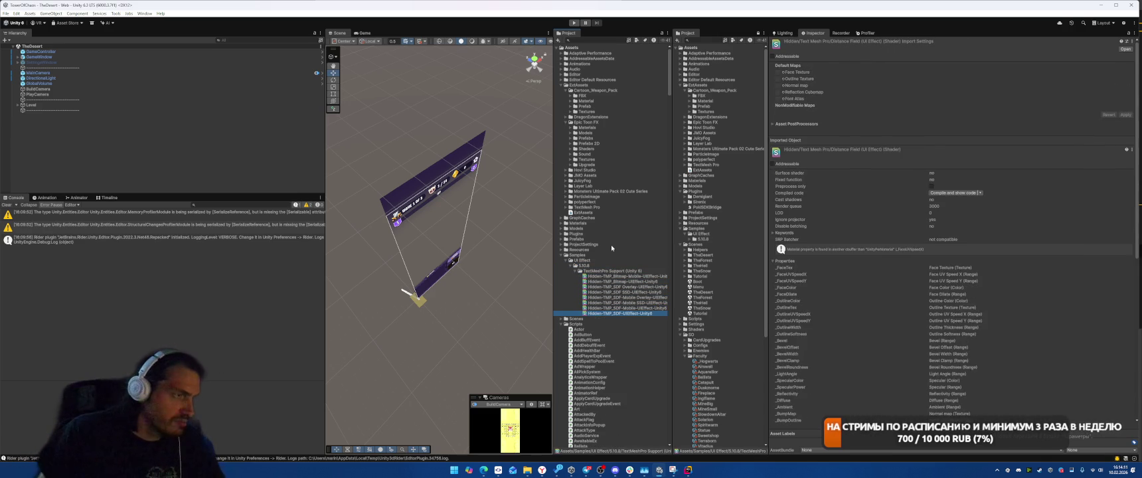
{"action": "key", "text": "Left"}
{"action": "key", "text": "Left"}
{"action": "key", "text": "Left"}
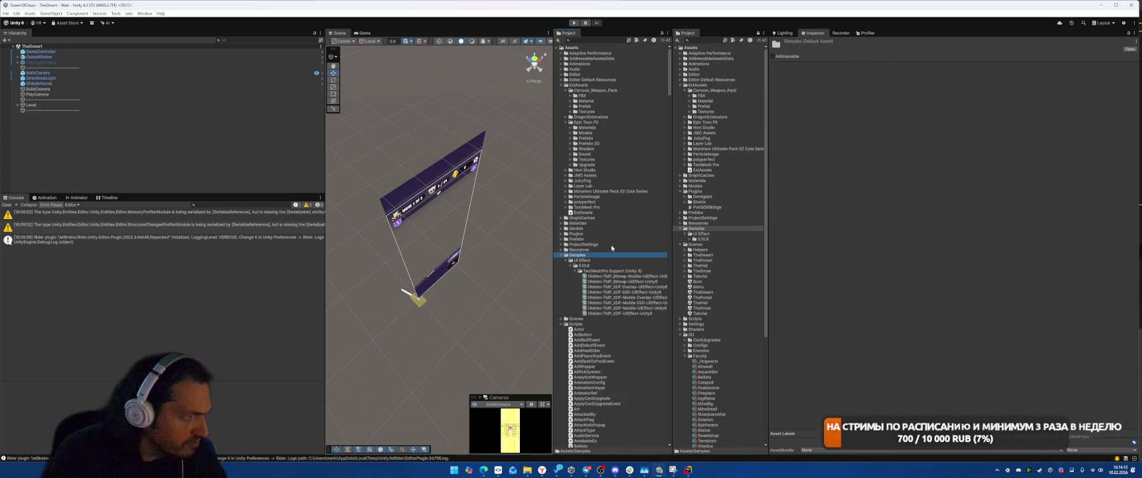
Move down past the Scripts and Settings folders to show the SO folder's contents.
{"action": "key", "text": "Down"}
{"action": "key", "text": "Down"}
{"action": "key", "text": "Left"}
{"action": "key", "text": "Down"}
{"action": "key", "text": "Left"}
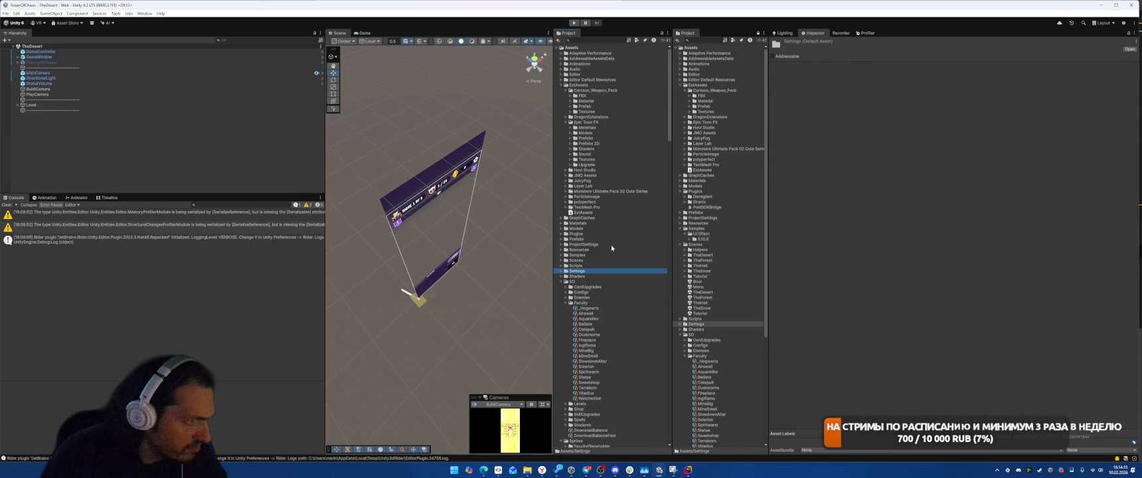
{"action": "key", "text": "Down"}
{"action": "key", "text": "Down"}
{"action": "key", "text": "Left"}
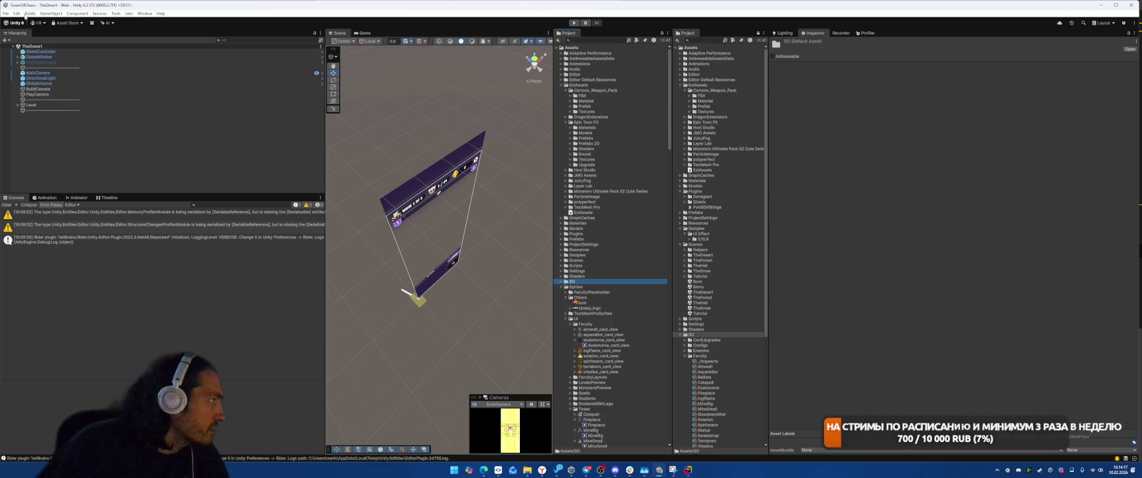
{"action": "left_click", "coordinate": [16, 13]}
Open Project Settings on the right half of the screen and view the UI Soft Mask settings.
{"action": "left_click", "coordinate": [46, 224]}
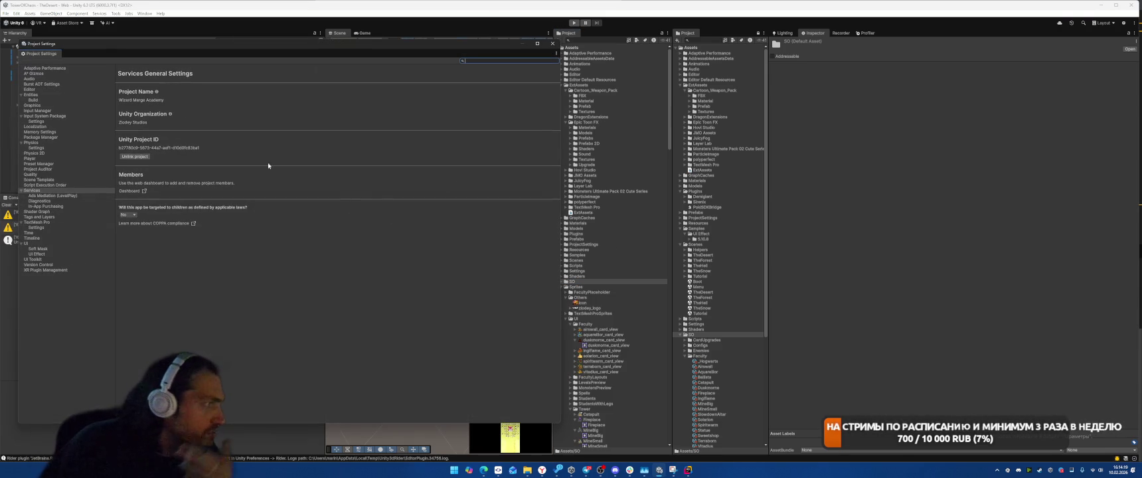
{"action": "left_click", "coordinate": [52, 243]}
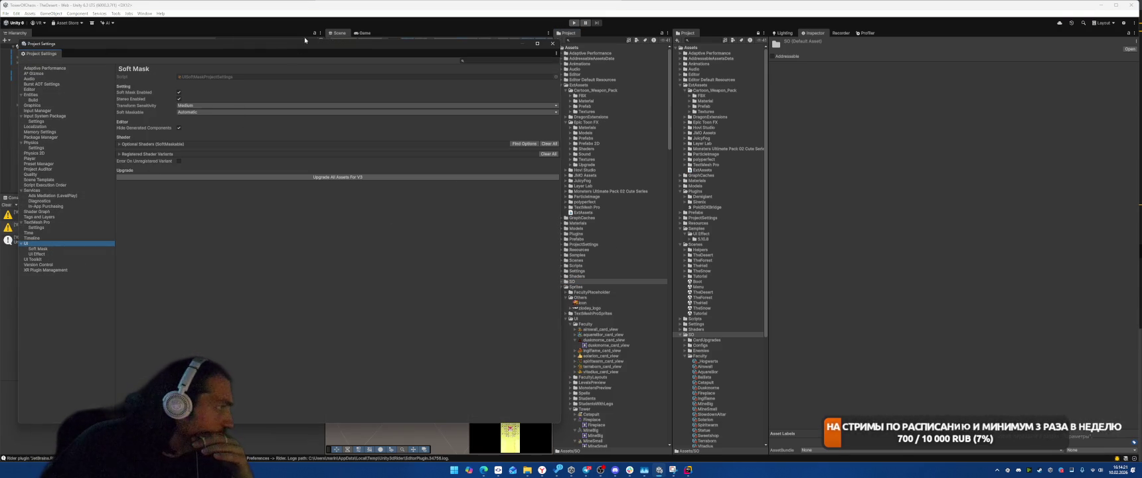
{"action": "left_click_drag", "start_coordinate": [231, 50], "coordinate": [745, 70]}
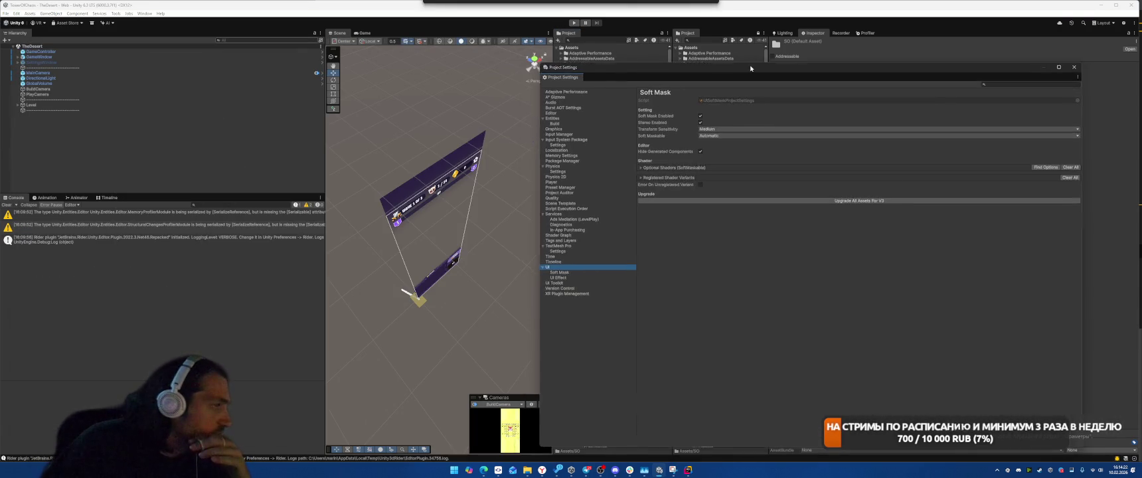
{"action": "left_click", "coordinate": [552, 269]}
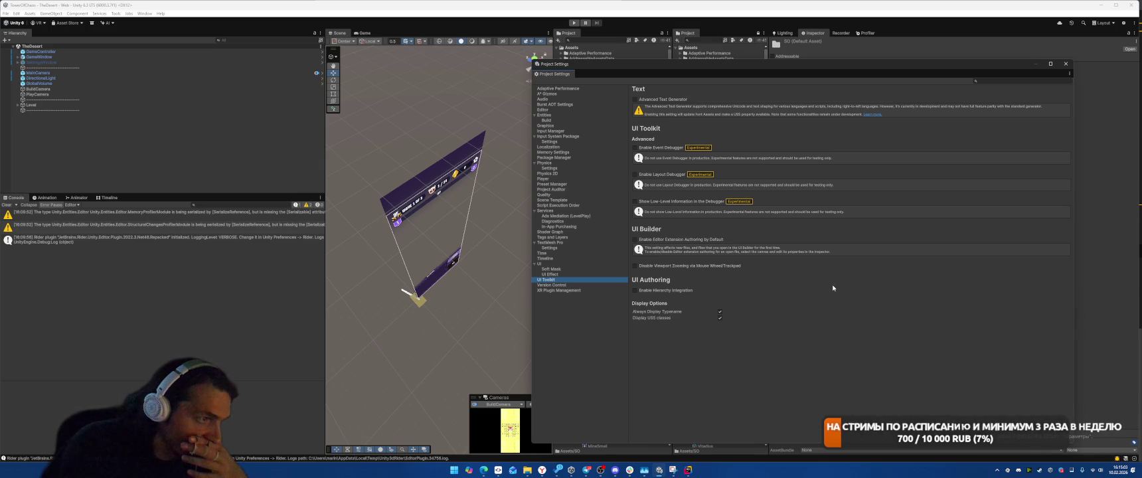
Review the Version Control, Timeline, Time, TextMesh Pro and Tags and Layers pages.
{"action": "left_click", "coordinate": [581, 290]}
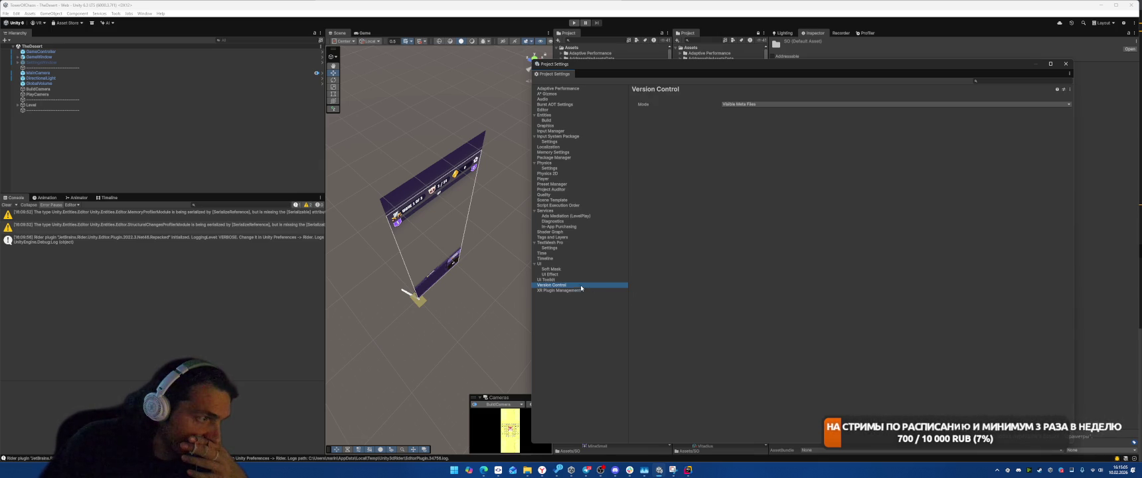
{"action": "left_click", "coordinate": [578, 286]}
{"action": "left_click", "coordinate": [558, 258]}
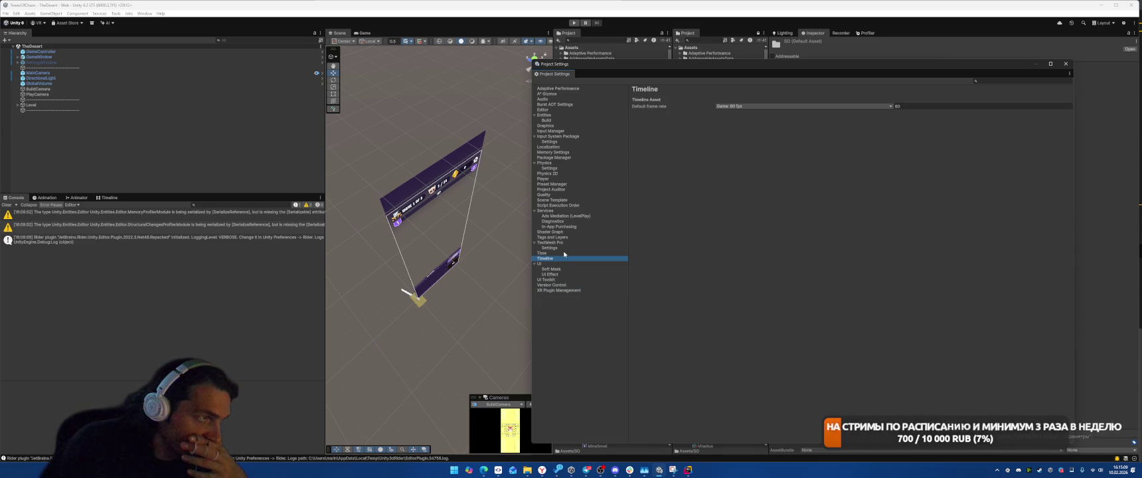
{"action": "left_click", "coordinate": [563, 253]}
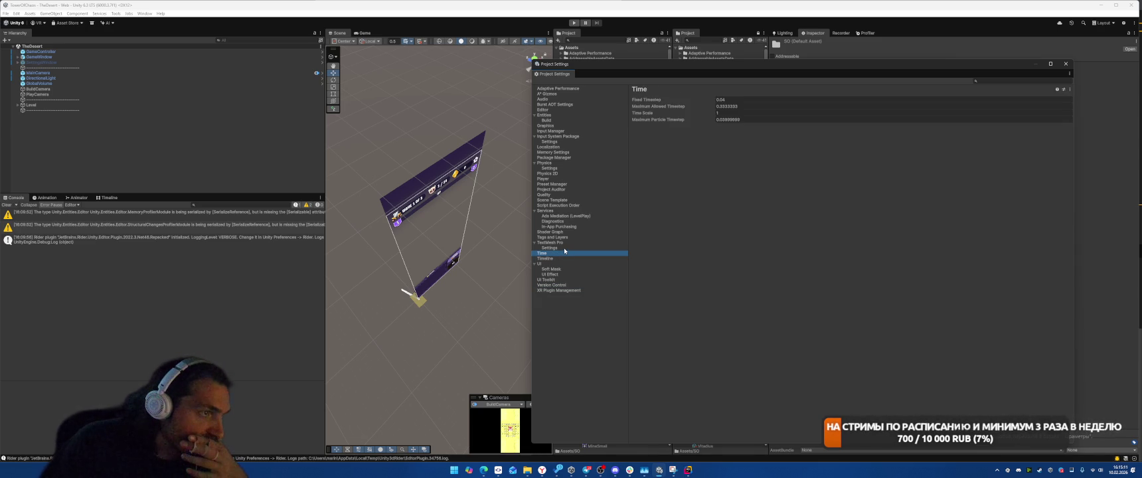
{"action": "left_click", "coordinate": [565, 247]}
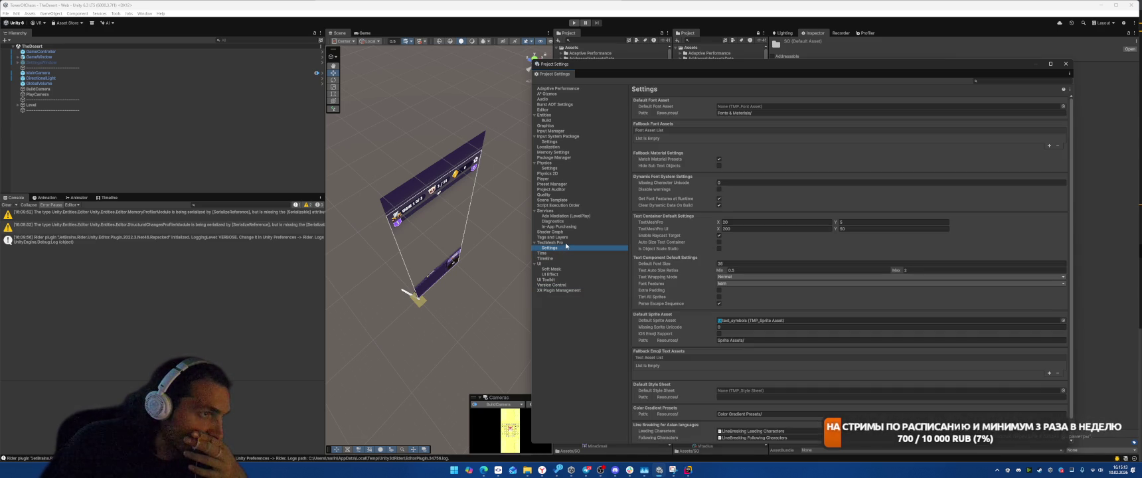
{"action": "left_click", "coordinate": [568, 237]}
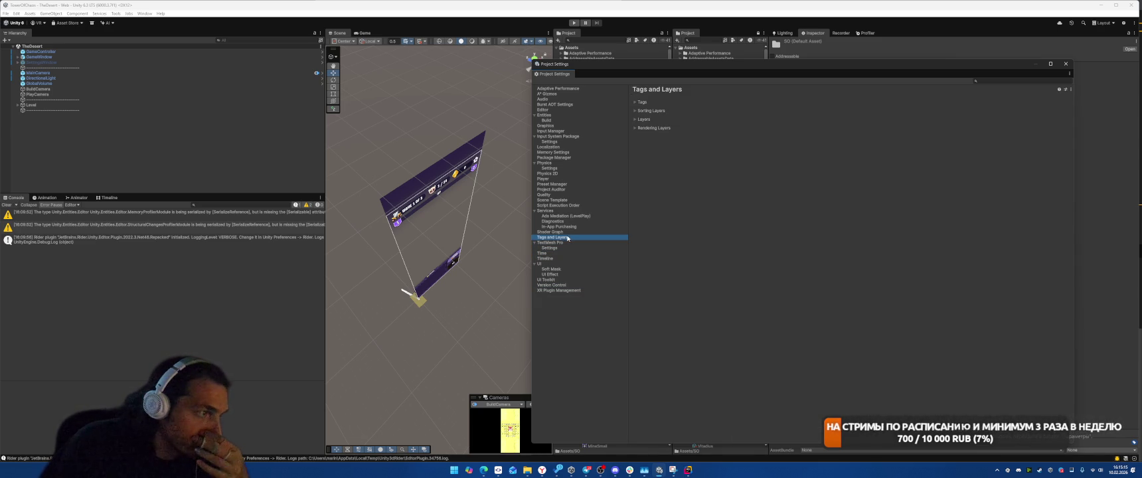
Expand and collapse the Layers lists, then move through Shader Graph and In-App Purchasing to Diagnostics.
{"action": "left_click", "coordinate": [634, 128]}
{"action": "left_click", "coordinate": [635, 119]}
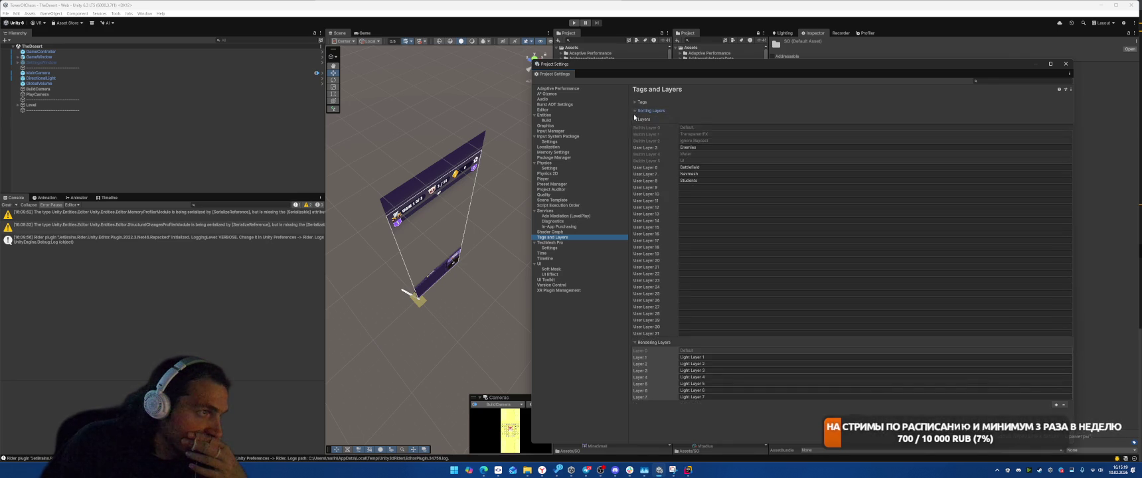
{"action": "left_click", "coordinate": [635, 119]}
{"action": "left_click", "coordinate": [634, 127]}
{"action": "key", "text": "Up"}
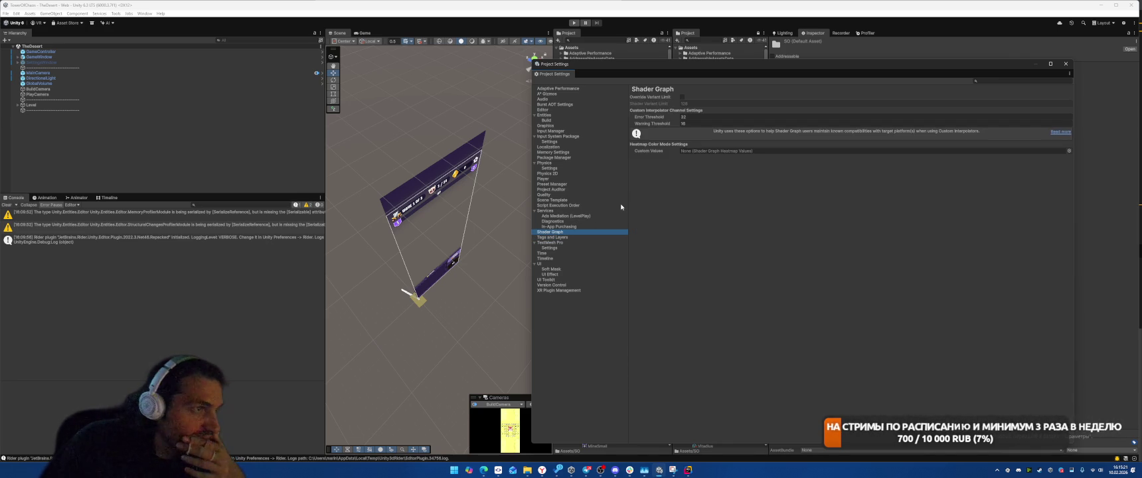
{"action": "left_click", "coordinate": [571, 227]}
{"action": "left_click", "coordinate": [571, 224]}
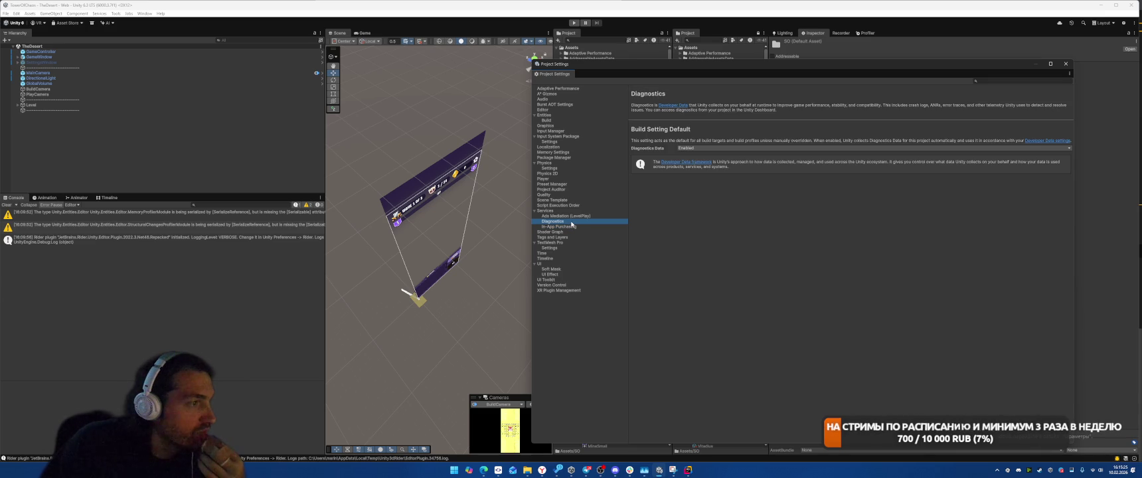
Set Diagnostics Data to Disabled, confirm it, and view the Ads Mediation (LevelPlay) page.
{"action": "left_click", "coordinate": [704, 148]}
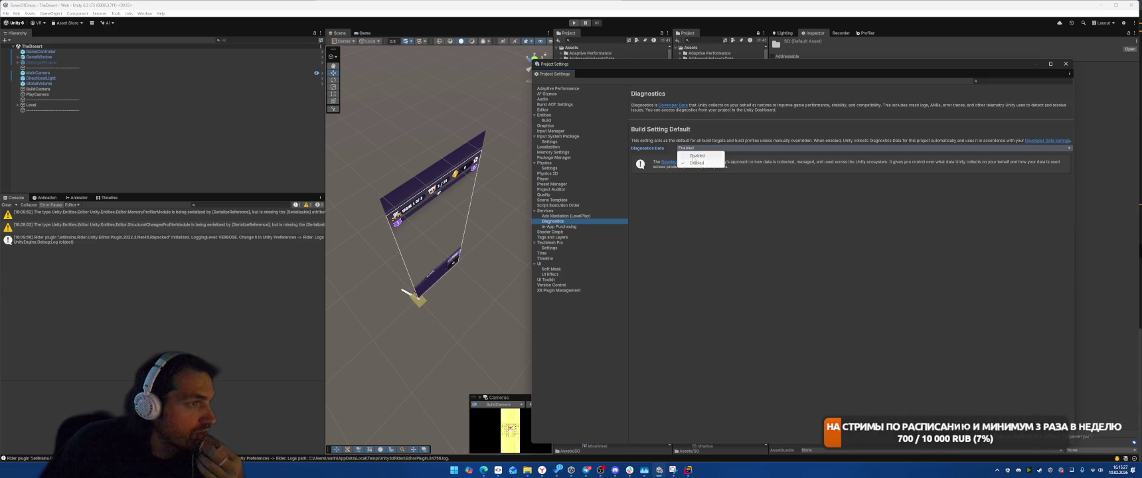
{"action": "left_click", "coordinate": [697, 163]}
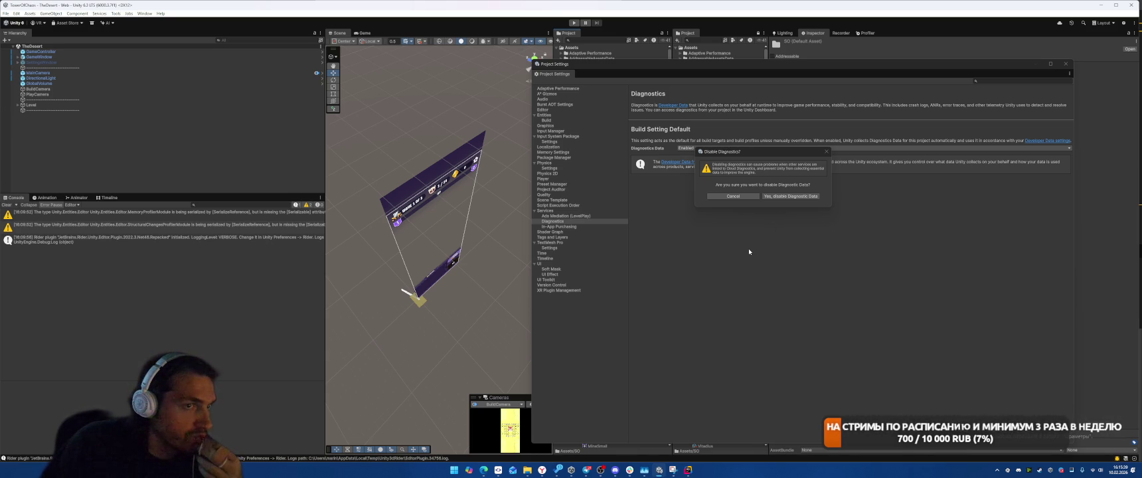
{"action": "left_click", "coordinate": [790, 196]}
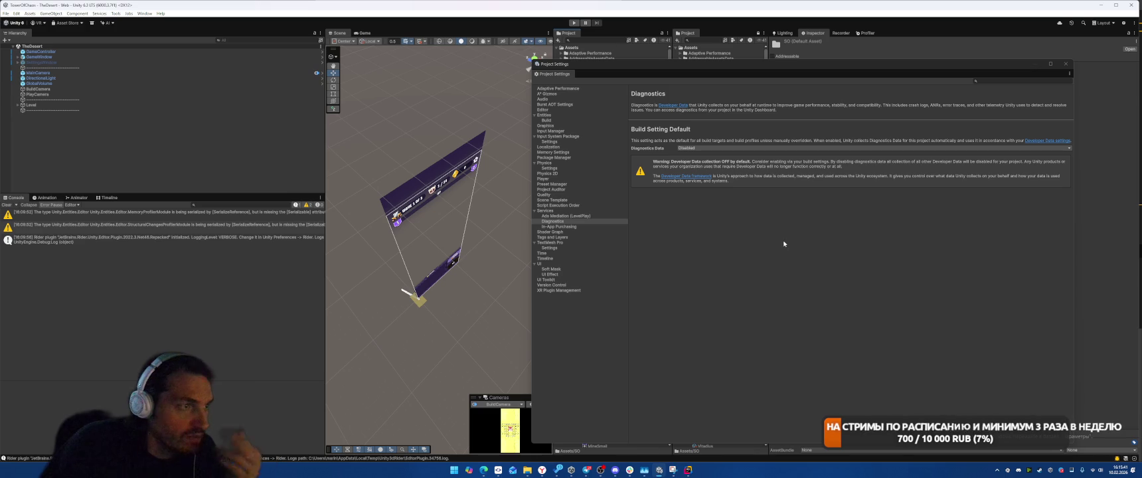
{"action": "left_click", "coordinate": [587, 216]}
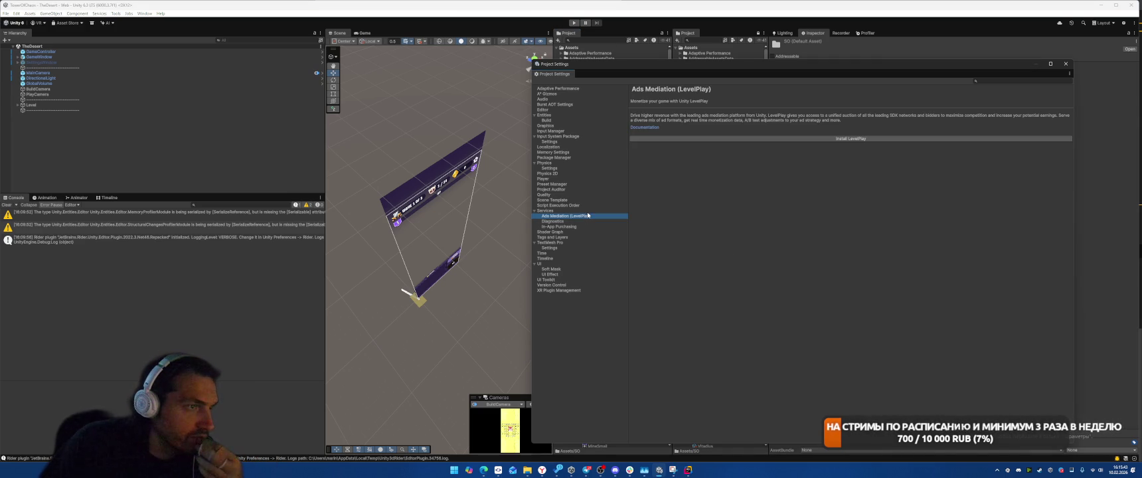
Show the Quality settings and keep the Global Mipmap Limit at Full Resolution.
{"action": "left_click", "coordinate": [583, 211]}
{"action": "left_click", "coordinate": [587, 216]}
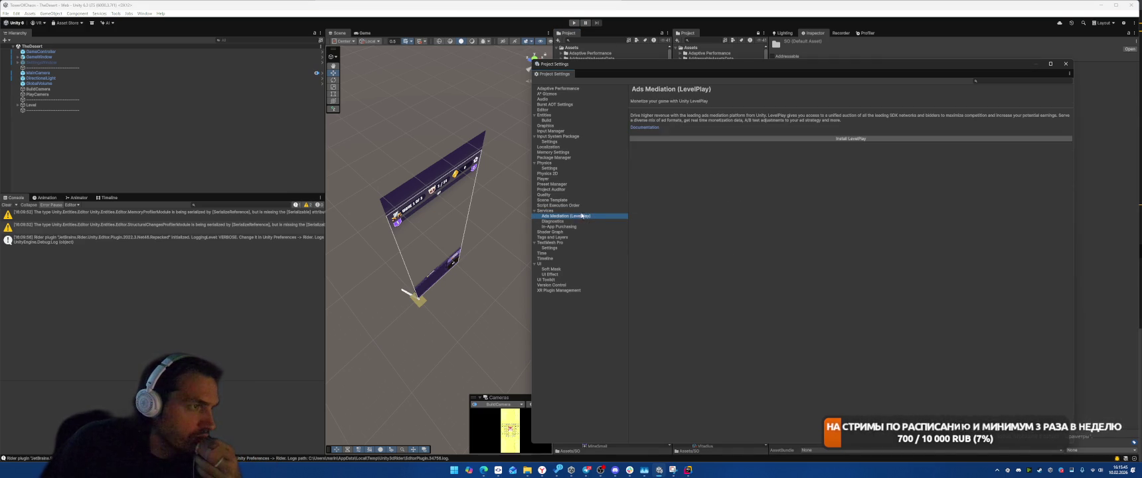
{"action": "left_click", "coordinate": [583, 210]}
{"action": "left_click", "coordinate": [583, 194]}
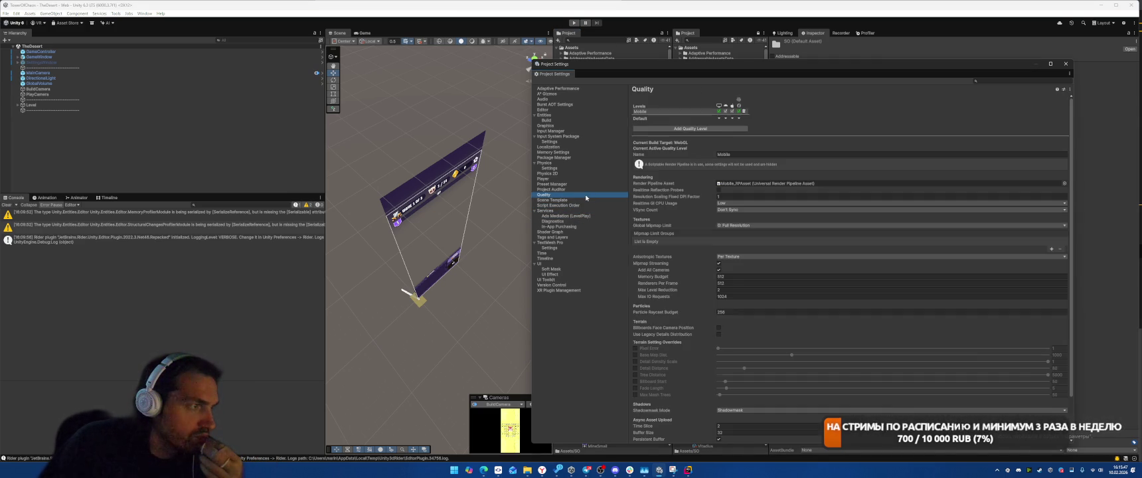
{"action": "left_click", "coordinate": [583, 190]}
{"action": "left_click", "coordinate": [583, 193]}
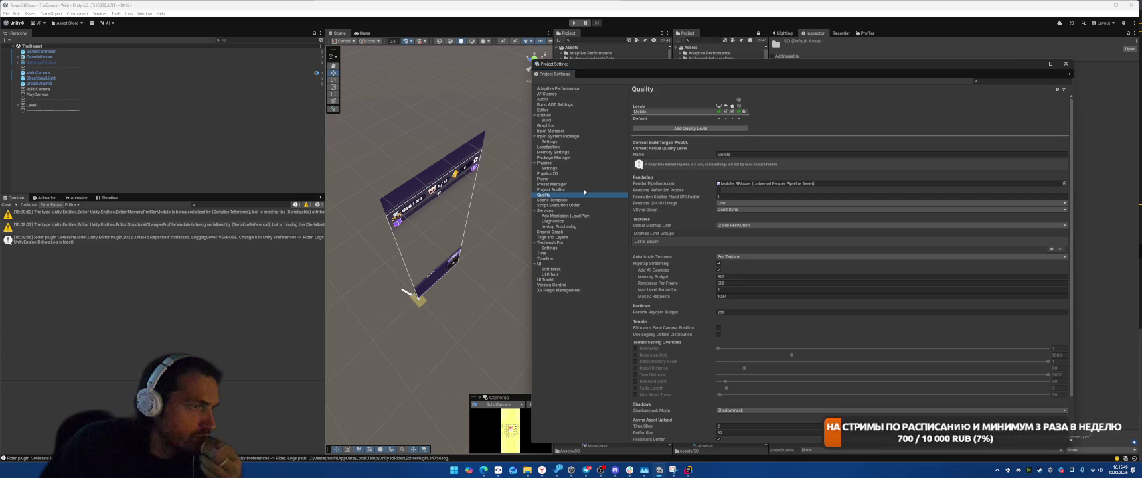
{"action": "left_click", "coordinate": [727, 225]}
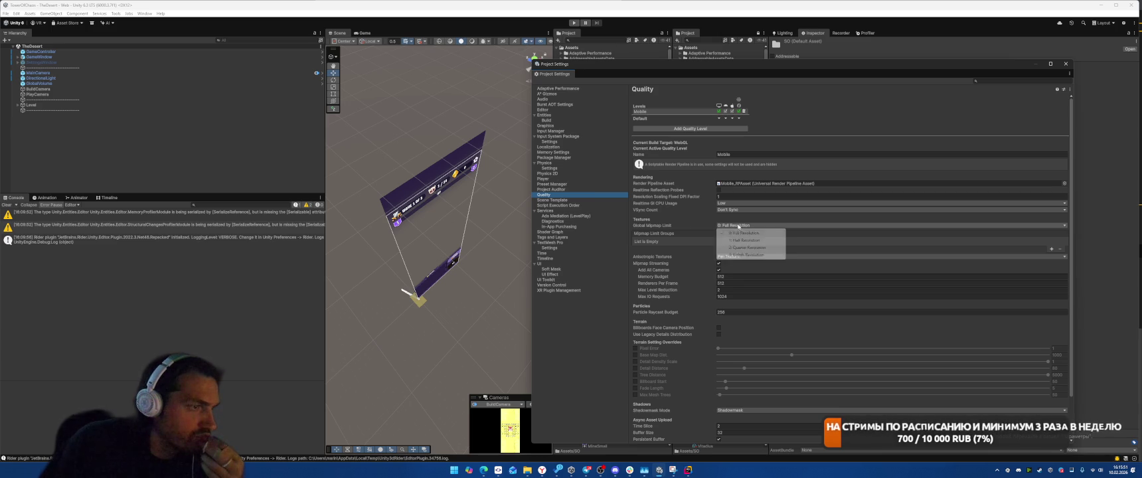
{"action": "left_click", "coordinate": [679, 225]}
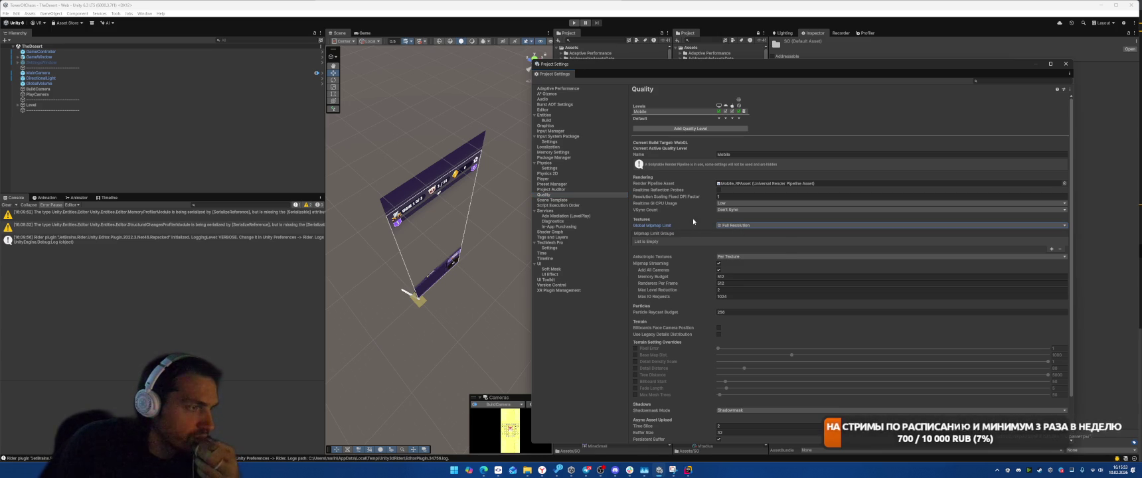
Scroll through the Mobile quality settings, then show the Project Auditor page.
{"action": "scroll", "coordinate": [683, 235], "scroll_direction": "down", "scroll_amount": 2}
{"action": "scroll", "coordinate": [683, 235], "scroll_direction": "down", "scroll_amount": 1}
{"action": "mouse_move", "coordinate": [693, 285]}
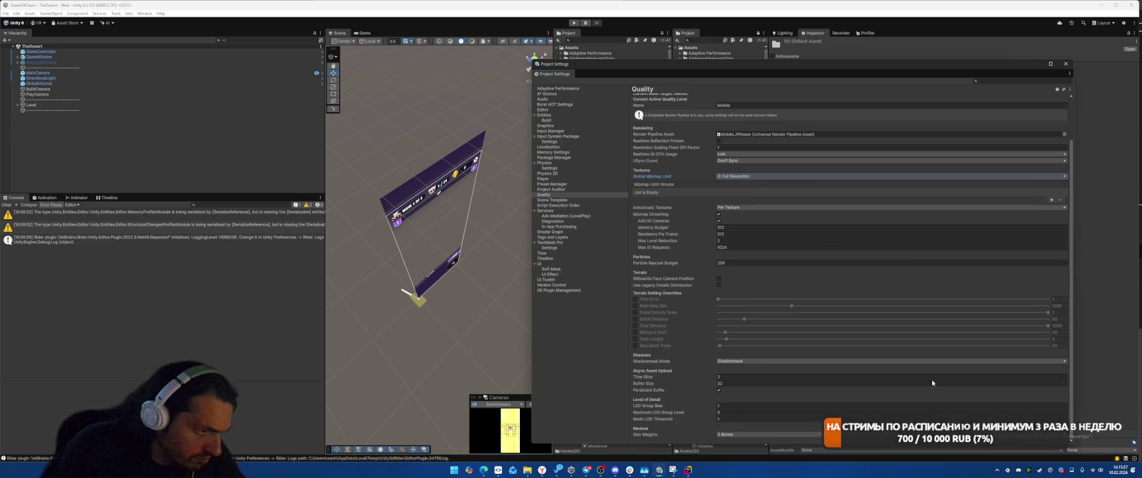
{"action": "mouse_move", "coordinate": [641, 393]}
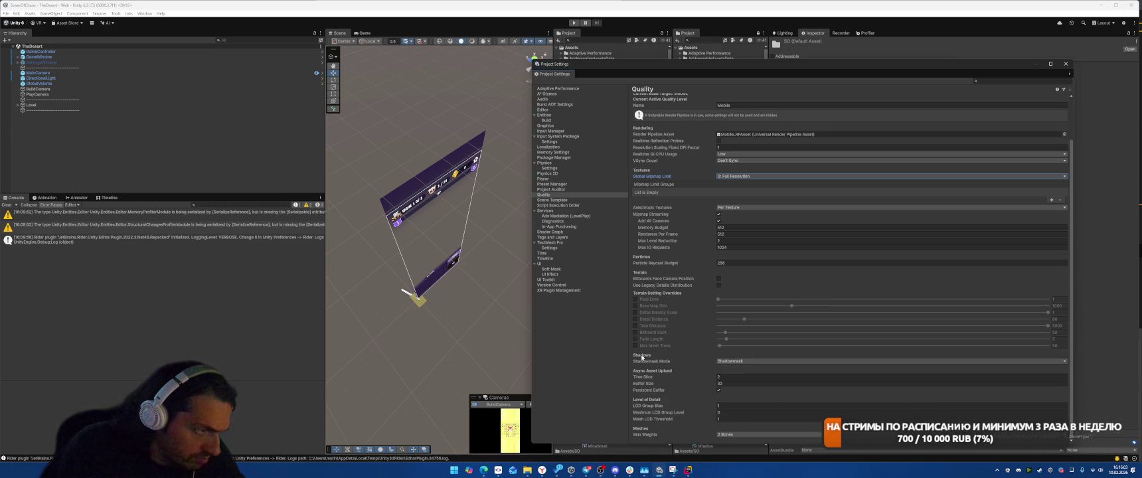
{"action": "left_click", "coordinate": [1069, 73]}
{"action": "left_click", "coordinate": [1027, 80]}
{"action": "left_click", "coordinate": [1069, 89]}
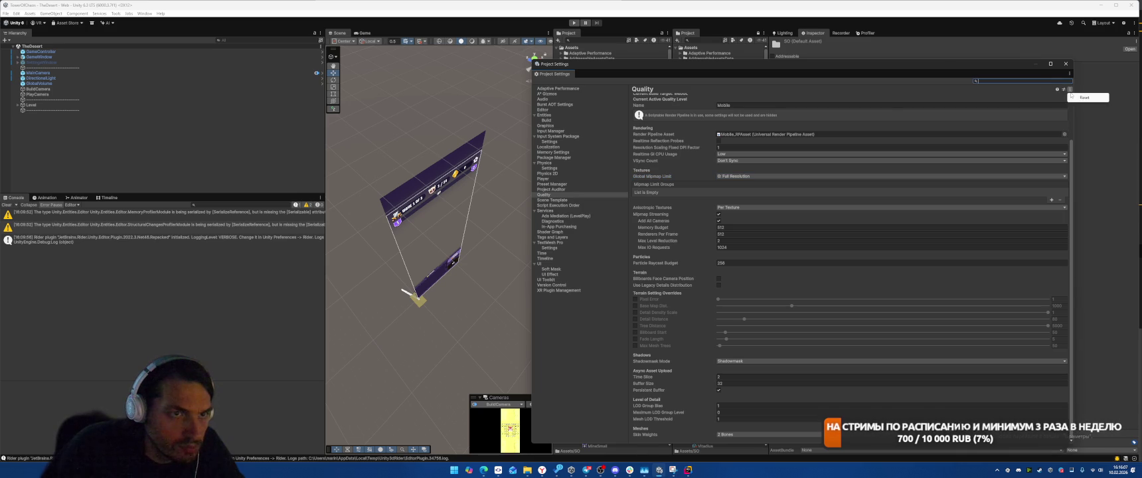
{"action": "left_click", "coordinate": [568, 190]}
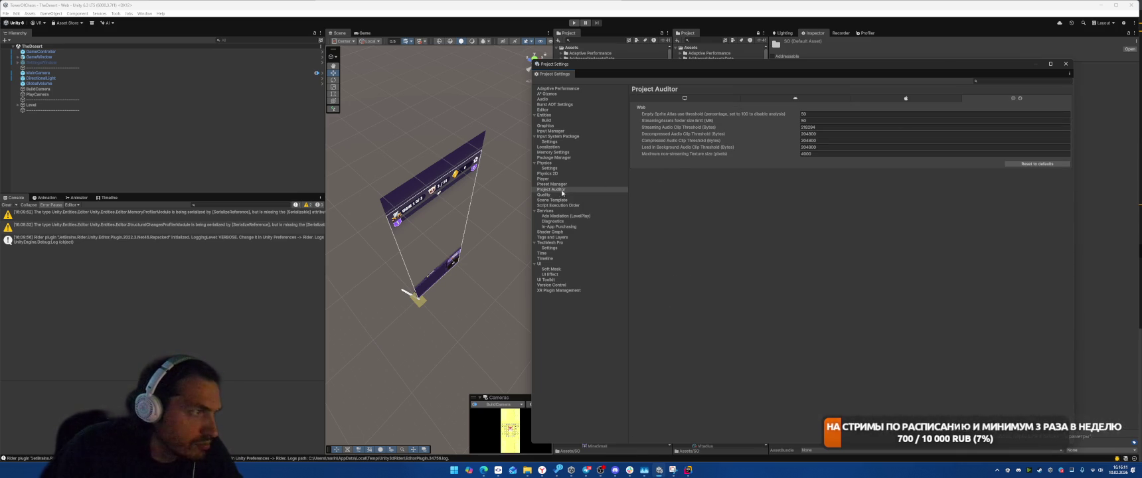
Browse the Preset Manager, Physics 2D and Memory Settings pages.
{"action": "left_click", "coordinate": [563, 184]}
{"action": "left_click", "coordinate": [563, 179]}
{"action": "left_click", "coordinate": [563, 173]}
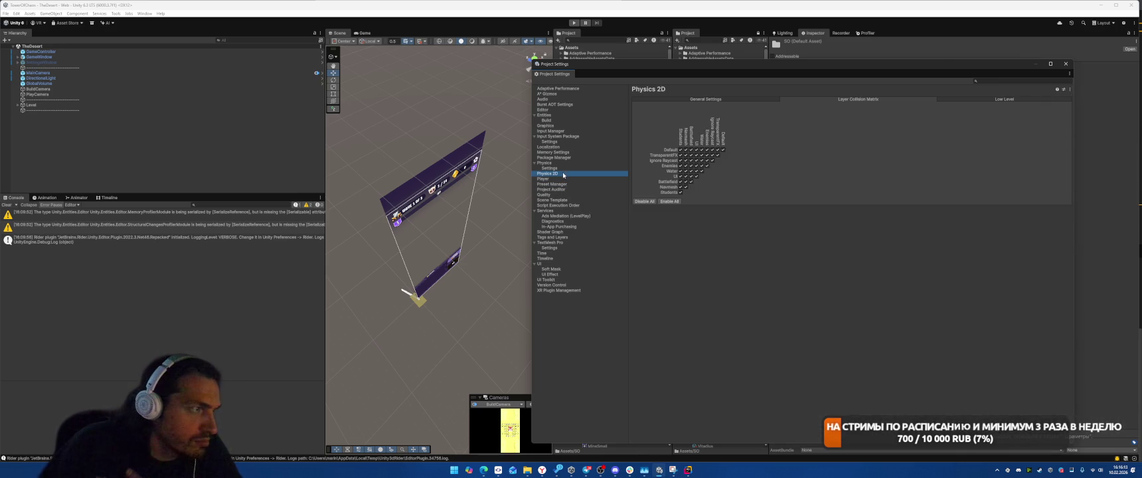
{"action": "left_click", "coordinate": [563, 168]}
{"action": "left_click", "coordinate": [563, 162]}
{"action": "left_click", "coordinate": [563, 152]}
{"action": "left_click", "coordinate": [563, 158]}
{"action": "left_click", "coordinate": [563, 152]}
Step through the Input System Package and Input Manager pages to reach Graphics.
{"action": "left_click", "coordinate": [561, 146]}
{"action": "left_click", "coordinate": [561, 142]}
{"action": "left_click", "coordinate": [558, 147]}
{"action": "left_click", "coordinate": [557, 142]}
{"action": "left_click", "coordinate": [559, 136]}
{"action": "left_click", "coordinate": [563, 131]}
{"action": "left_click", "coordinate": [560, 126]}
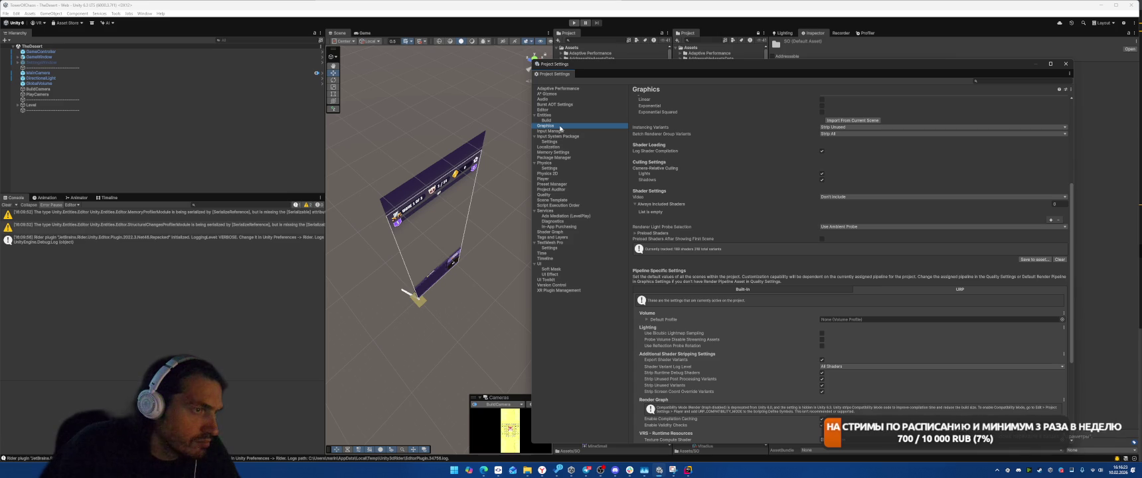
{"action": "scroll", "coordinate": [858, 153], "scroll_direction": "up", "scroll_amount": 3}
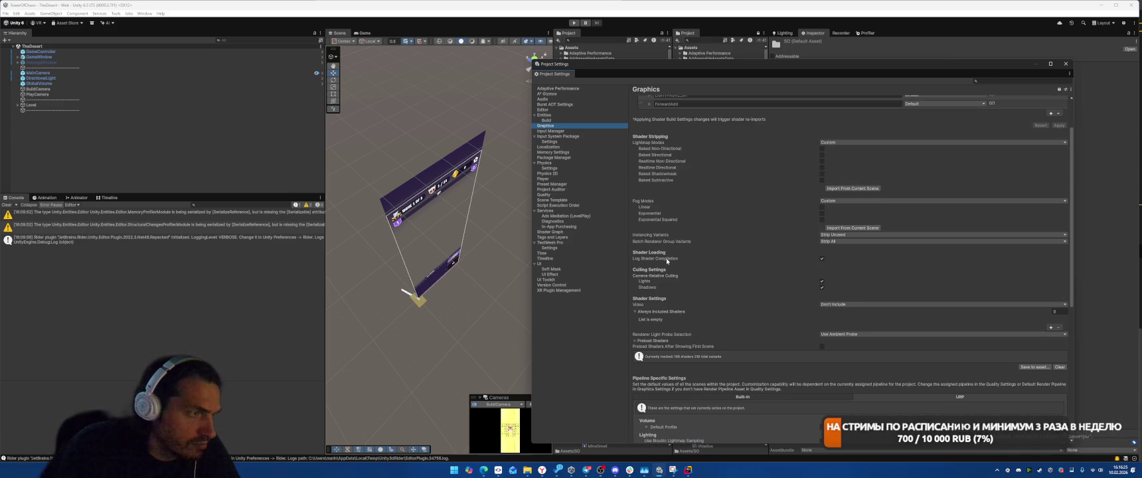
{"action": "scroll", "coordinate": [749, 303], "scroll_direction": "down", "scroll_amount": 7}
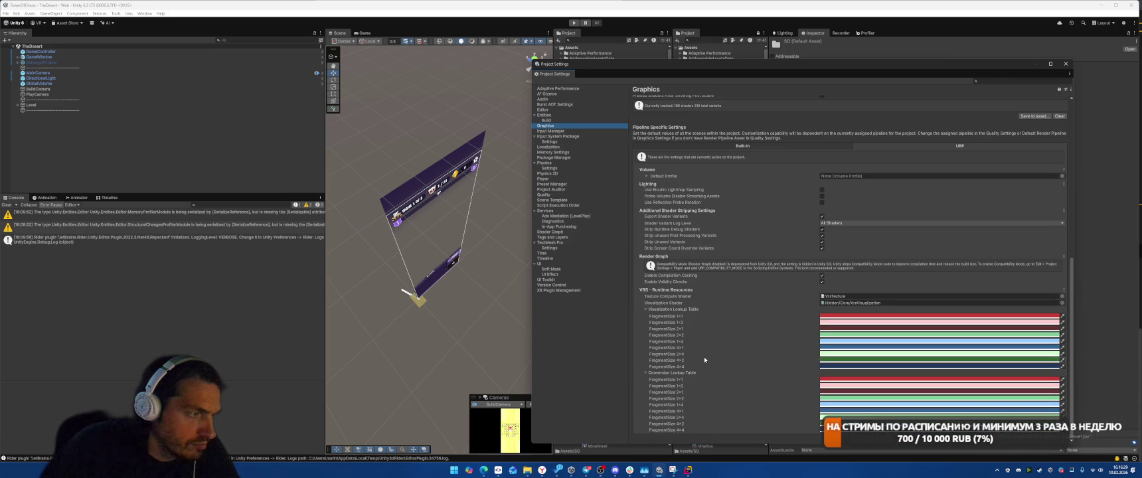
{"action": "scroll", "coordinate": [704, 358], "scroll_direction": "up", "scroll_amount": 1}
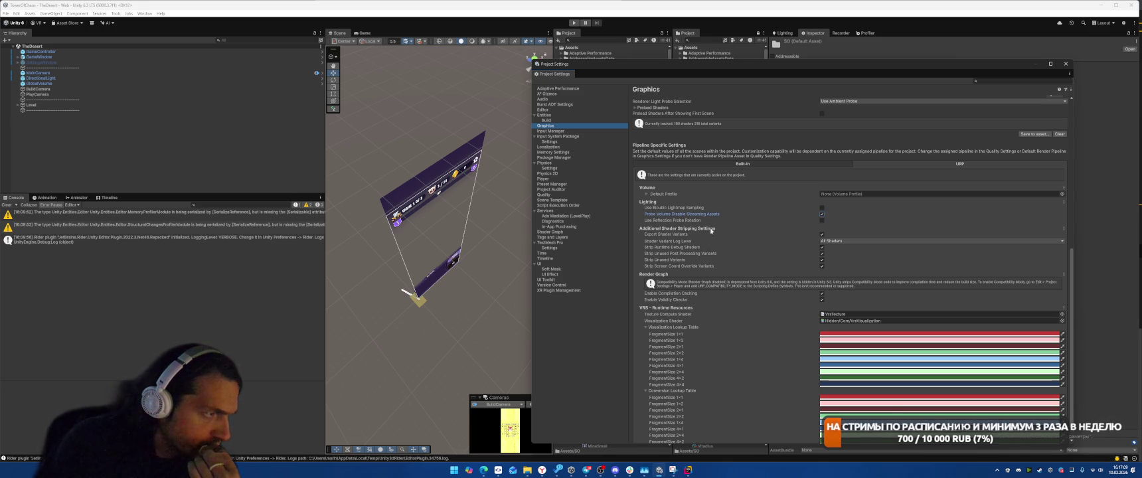
{"action": "scroll", "coordinate": [758, 259], "scroll_direction": "up", "scroll_amount": 2}
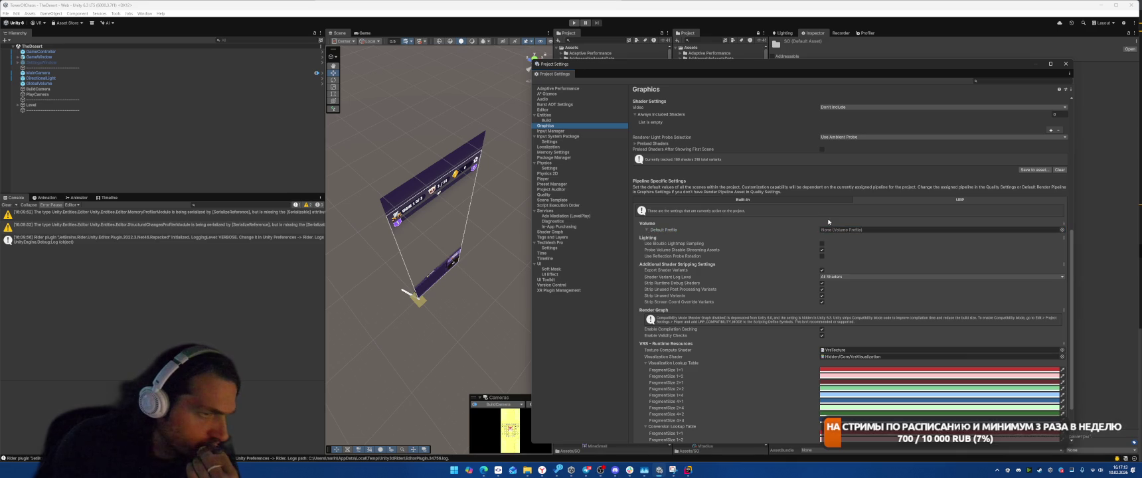
{"action": "left_click", "coordinate": [1062, 230]}
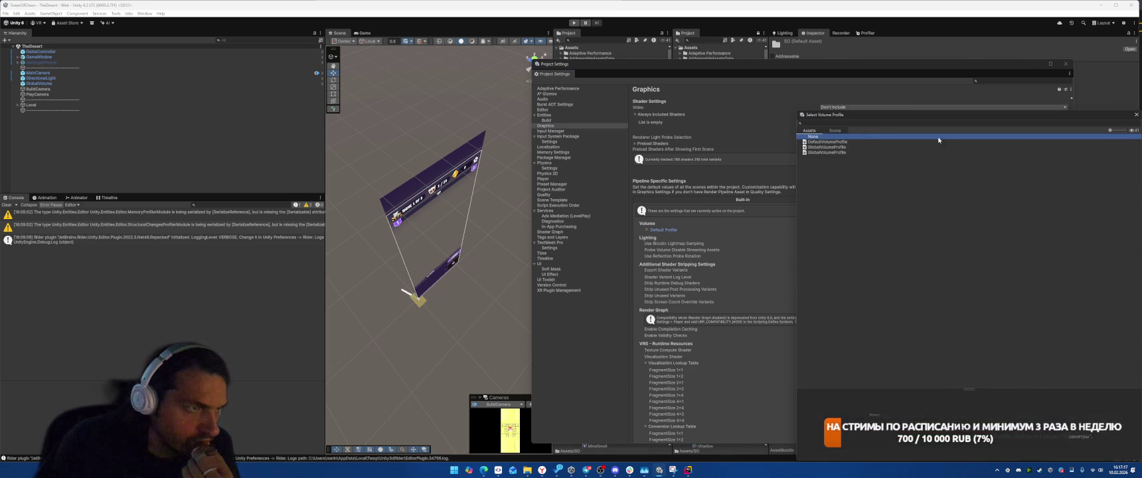
Assign GlobalVolumeProfile as the URP Default Profile in Graphics settings and confirm.
{"action": "left_click", "coordinate": [843, 142]}
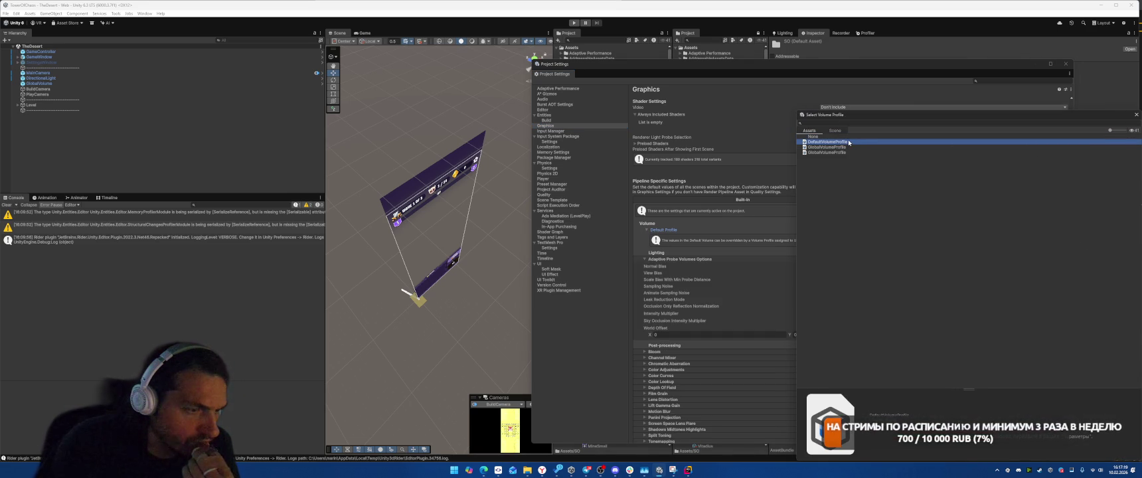
{"action": "left_click", "coordinate": [841, 152]}
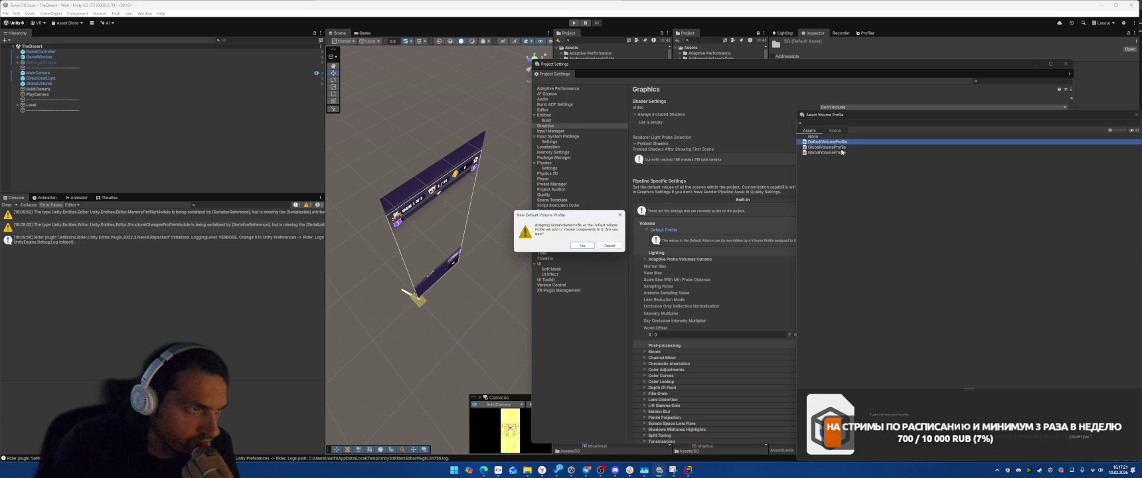
{"action": "left_click", "coordinate": [609, 246]}
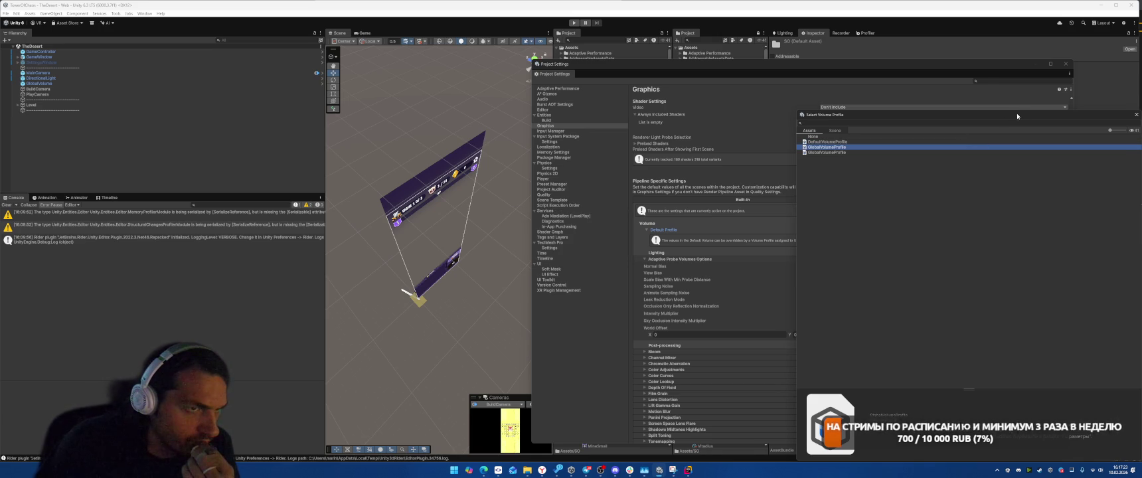
{"action": "left_click_drag", "start_coordinate": [1018, 116], "coordinate": [749, 105]}
{"action": "left_click", "coordinate": [865, 105]}
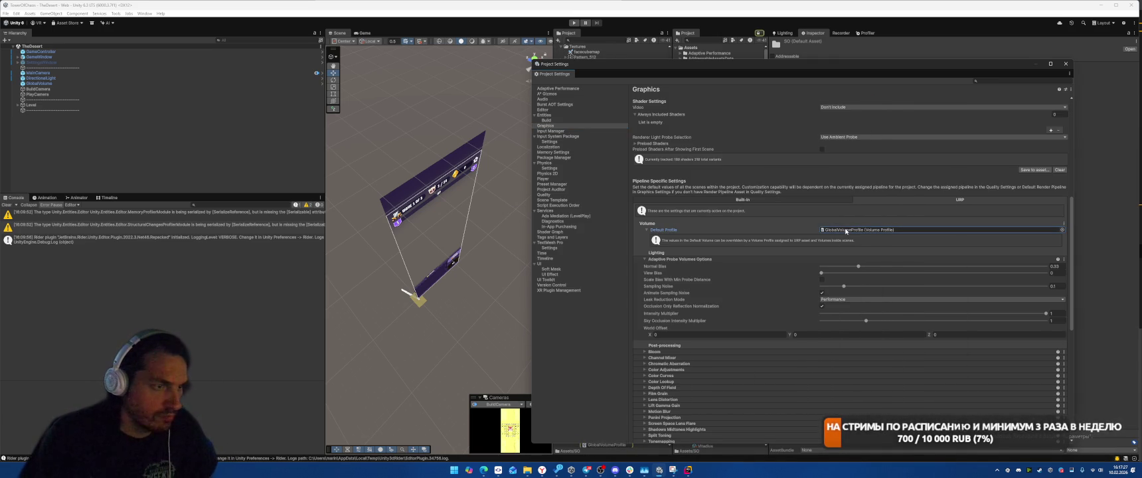
Move the Project Settings window left and locate GlobalVolumeProfile in the Project panel.
{"action": "key", "text": "Delete"}
{"action": "key", "text": "Delete"}
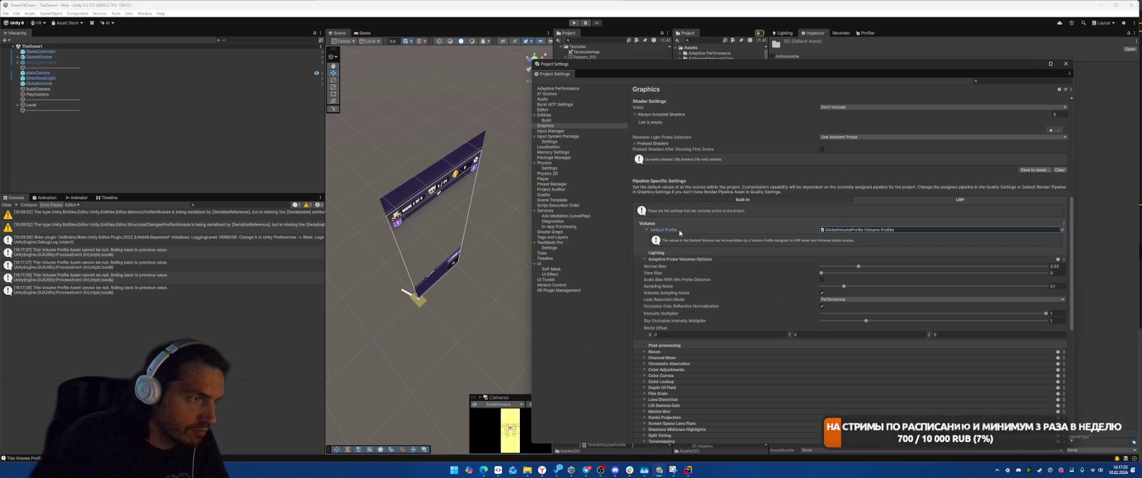
{"action": "mouse_move", "coordinate": [825, 65]}
{"action": "left_mouse_down"}
{"action": "mouse_move", "coordinate": [290, 42]}
{"action": "mouse_move", "coordinate": [325, 49]}
{"action": "left_mouse_up"}
{"action": "left_click", "coordinate": [421, 214]}
{"action": "scroll", "coordinate": [624, 402], "scroll_direction": "down", "scroll_amount": 3}
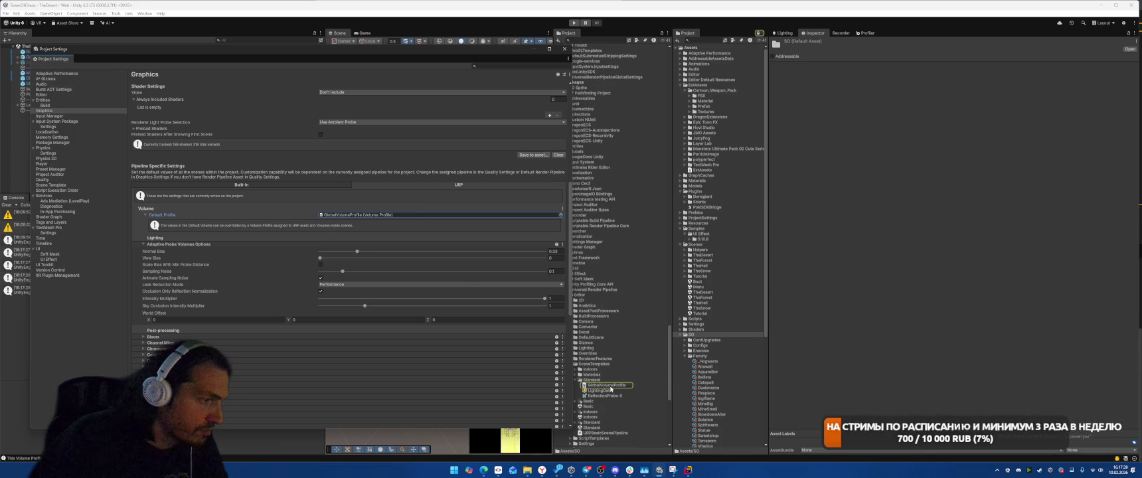
Assign DefaultVolumeProfile as default, inspect its settings, then locate Mobile_RPAsset in the Project panel.
{"action": "left_click", "coordinate": [561, 215]}
{"action": "double_click", "coordinate": [596, 143]}
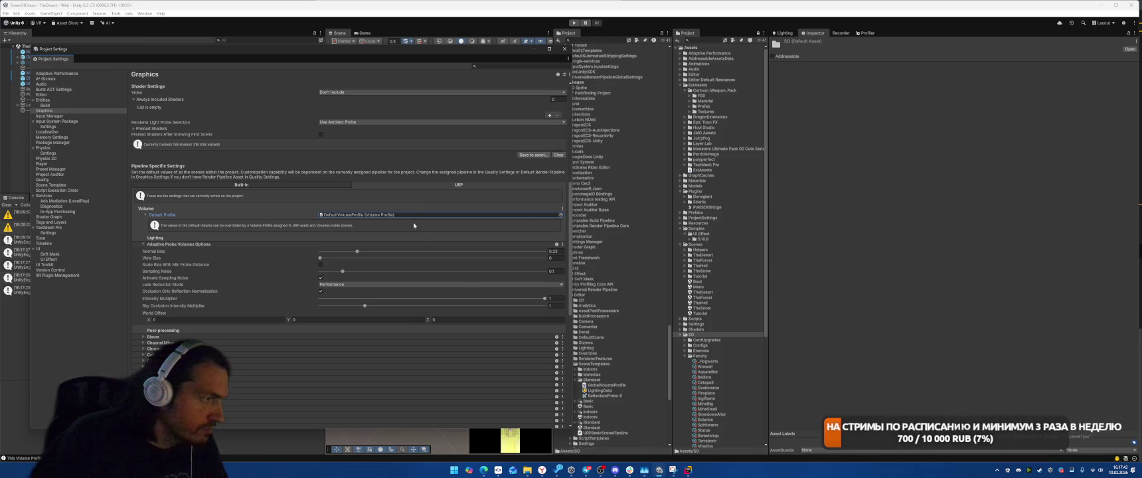
{"action": "left_click", "coordinate": [393, 216]}
{"action": "left_click", "coordinate": [601, 365]}
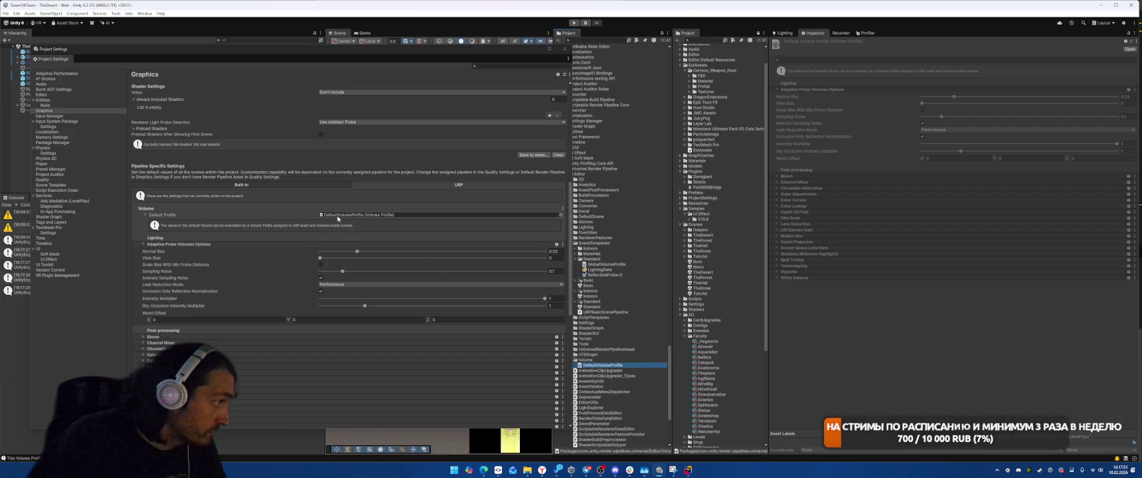
{"action": "scroll", "coordinate": [383, 156], "scroll_direction": "up", "scroll_amount": 10}
{"action": "left_click", "coordinate": [398, 97]}
{"action": "scroll", "coordinate": [598, 133], "scroll_direction": "up", "scroll_amount": 3}
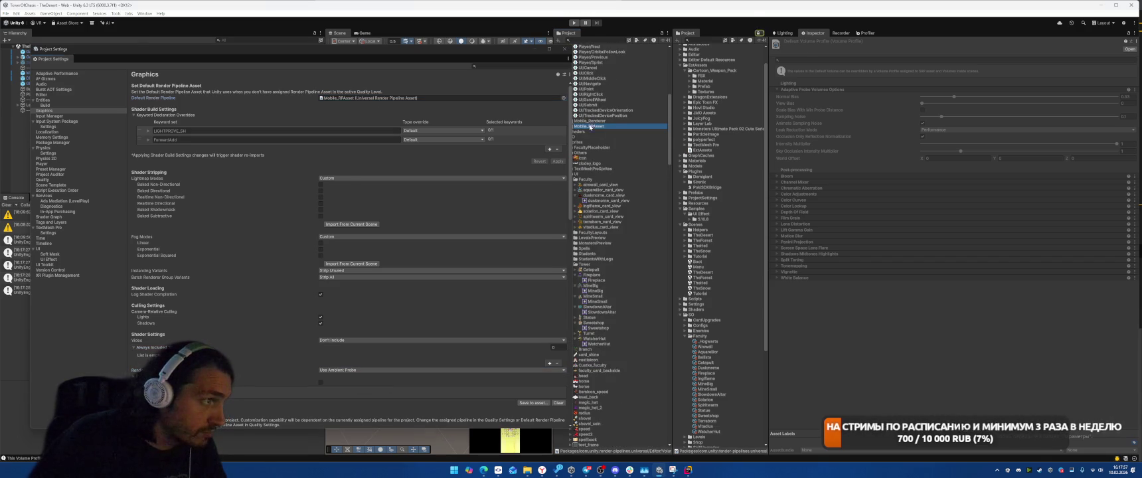
{"action": "left_click", "coordinate": [589, 126]}
{"action": "left_click", "coordinate": [1136, 33]}
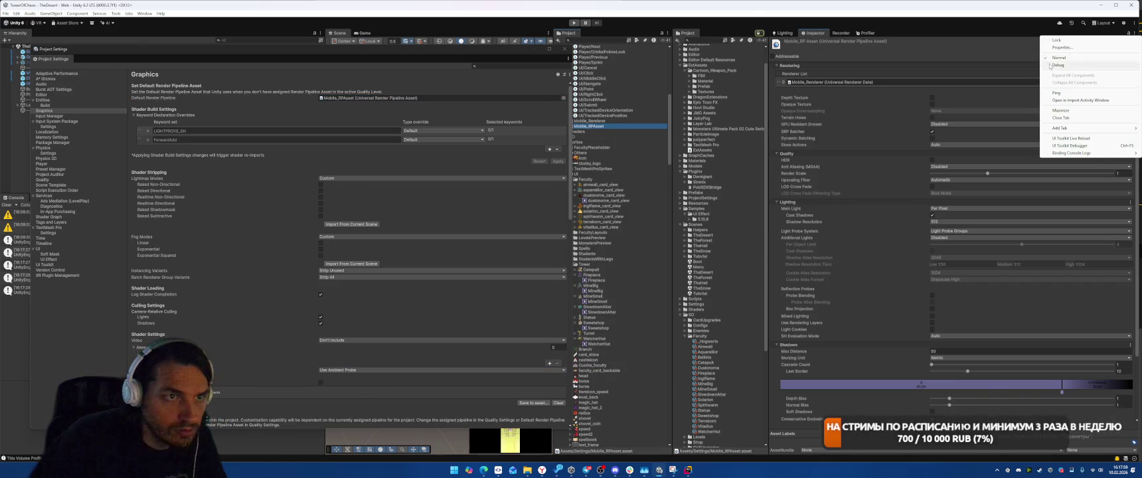
{"action": "left_click", "coordinate": [1089, 61]}
{"action": "scroll", "coordinate": [890, 251], "scroll_direction": "down", "scroll_amount": 5}
{"action": "scroll", "coordinate": [891, 251], "scroll_direction": "down", "scroll_amount": 15}
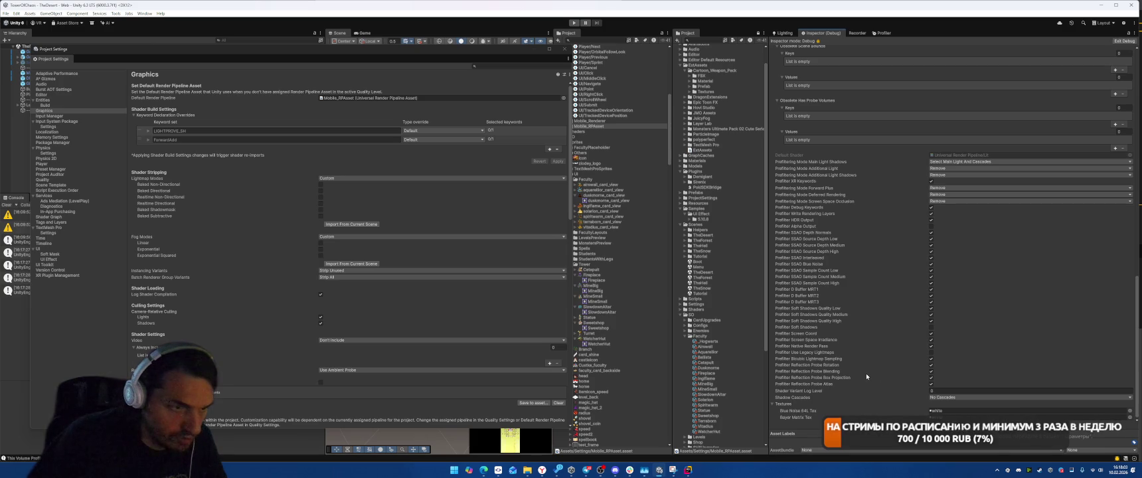
{"action": "left_click", "coordinate": [930, 327]}
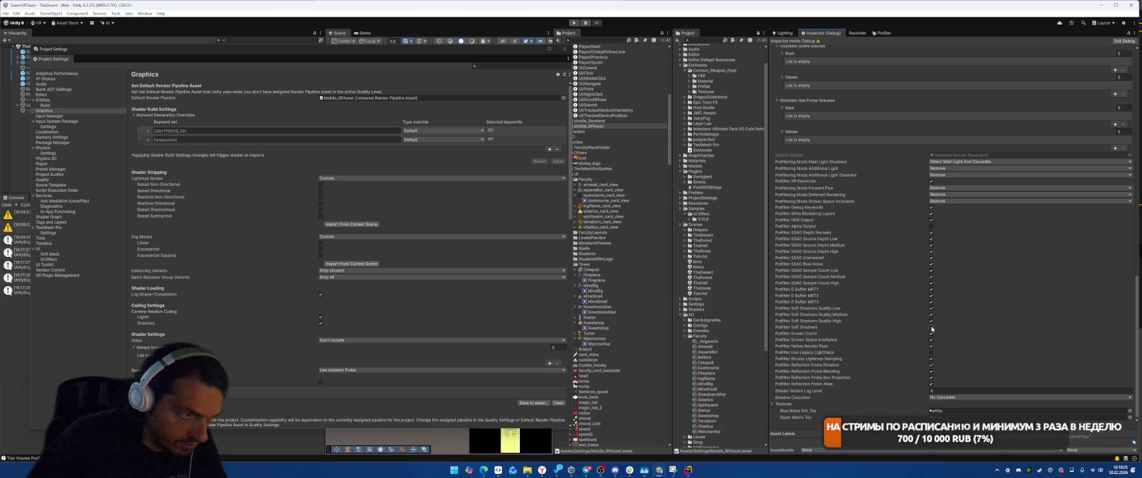
{"action": "left_click", "coordinate": [930, 353]}
{"action": "left_click", "coordinate": [931, 226]}
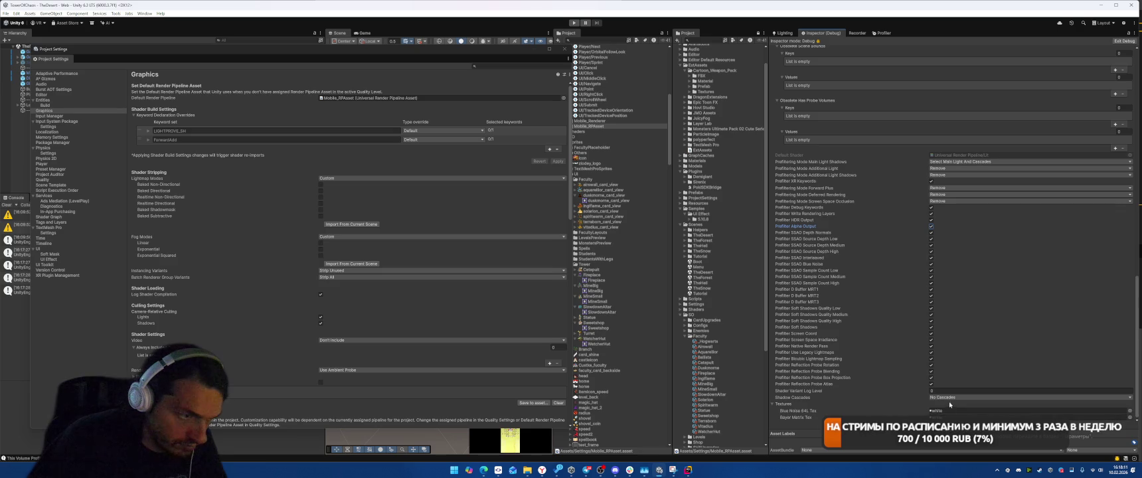
{"action": "scroll", "coordinate": [875, 377], "scroll_direction": "up", "scroll_amount": 3}
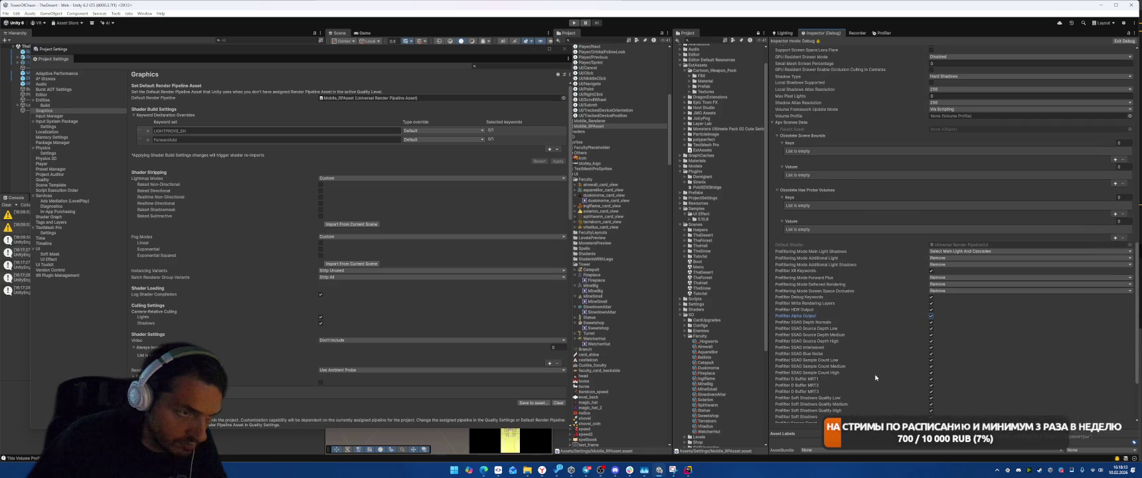
{"action": "left_click", "coordinate": [942, 255]}
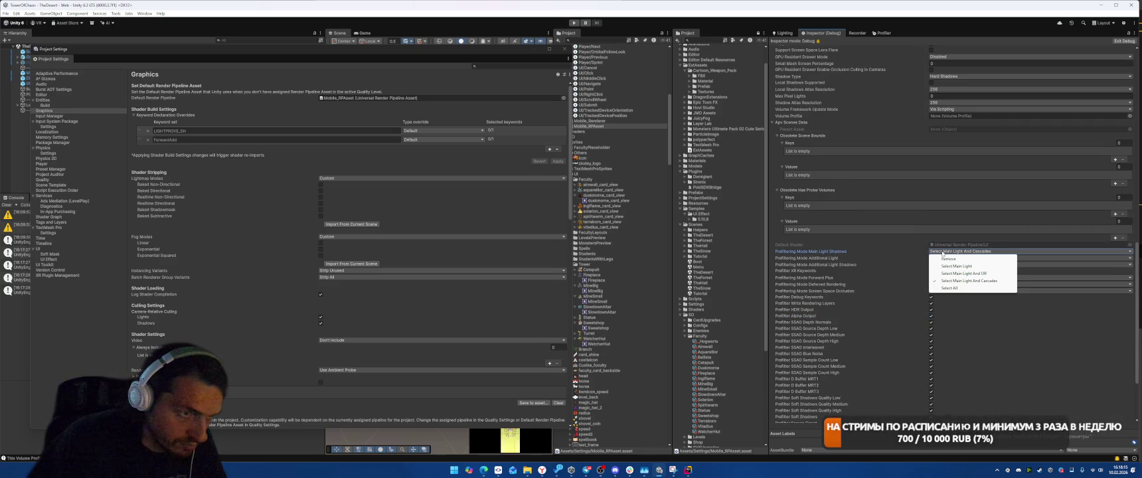
{"action": "left_click", "coordinate": [956, 259]}
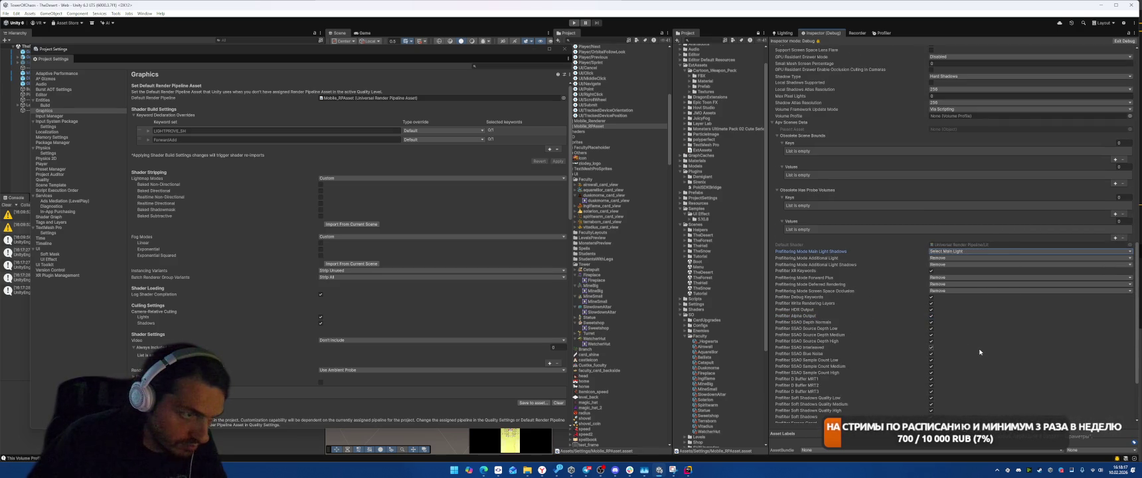
{"action": "left_click", "coordinate": [954, 277]}
{"action": "left_click", "coordinate": [942, 291]}
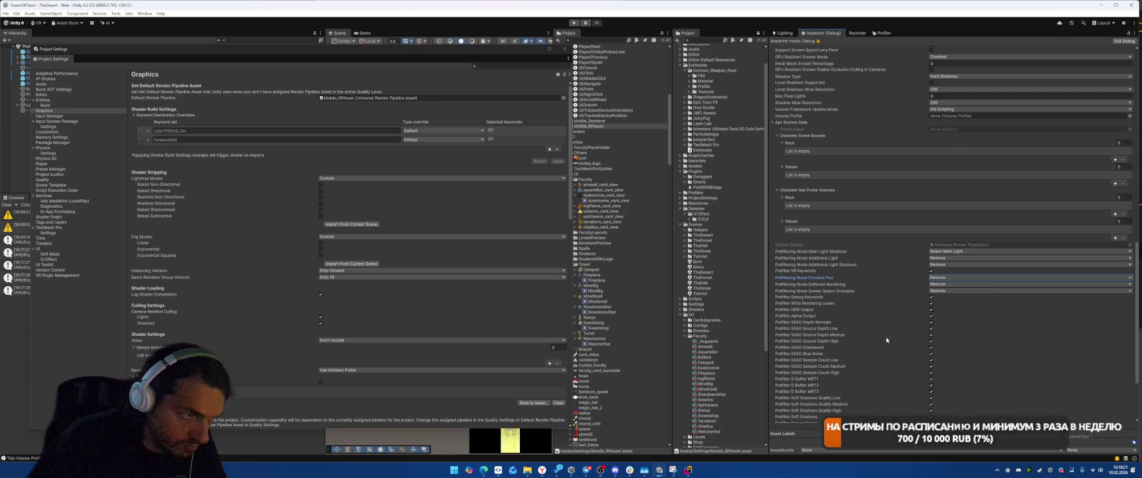
{"action": "scroll", "coordinate": [885, 337], "scroll_direction": "up", "scroll_amount": 3}
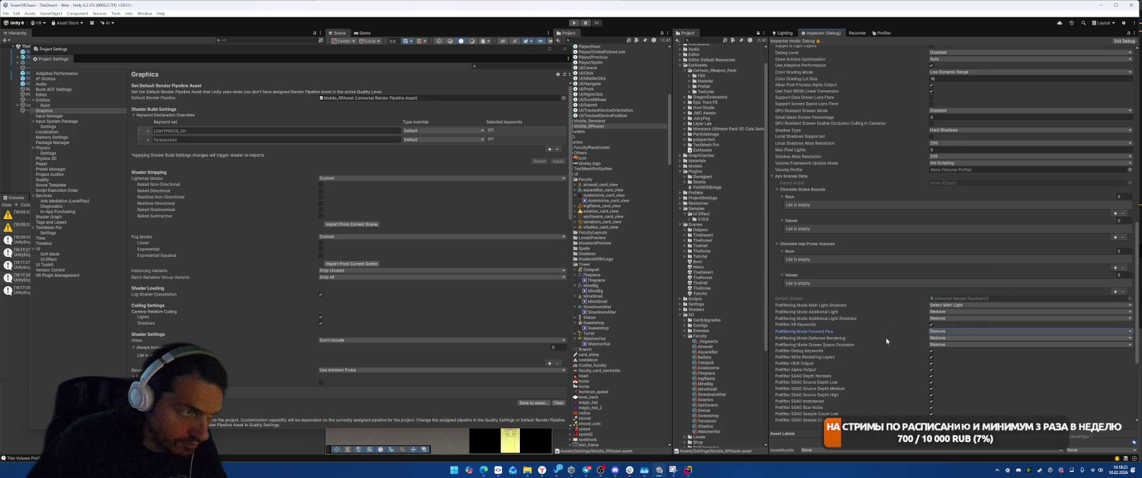
{"action": "scroll", "coordinate": [885, 337], "scroll_direction": "up", "scroll_amount": 7}
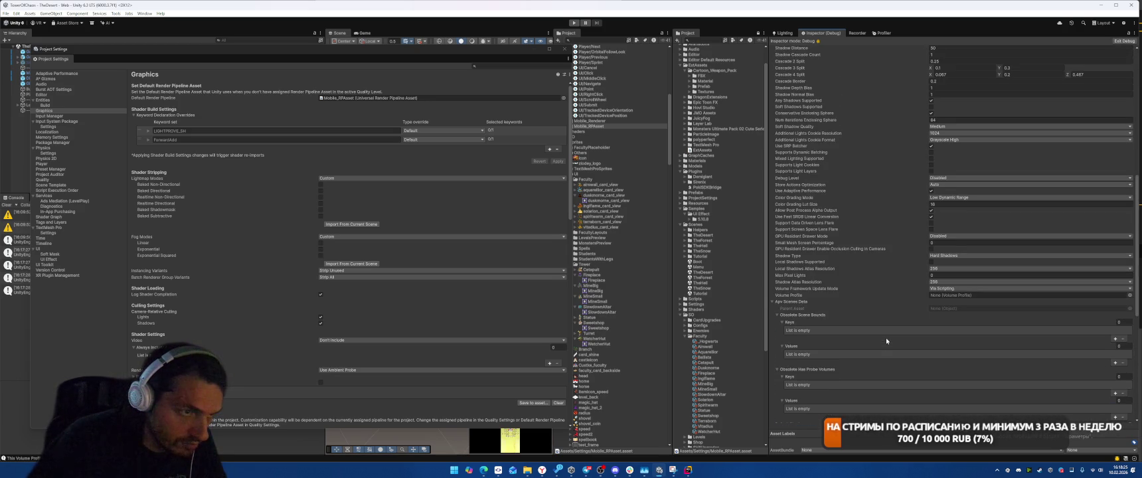
{"action": "left_click", "coordinate": [6, 13]}
{"action": "key", "text": "Escape"}
{"action": "scroll", "coordinate": [851, 225], "scroll_direction": "down", "scroll_amount": 15}
{"action": "scroll", "coordinate": [850, 224], "scroll_direction": "up", "scroll_amount": 15}
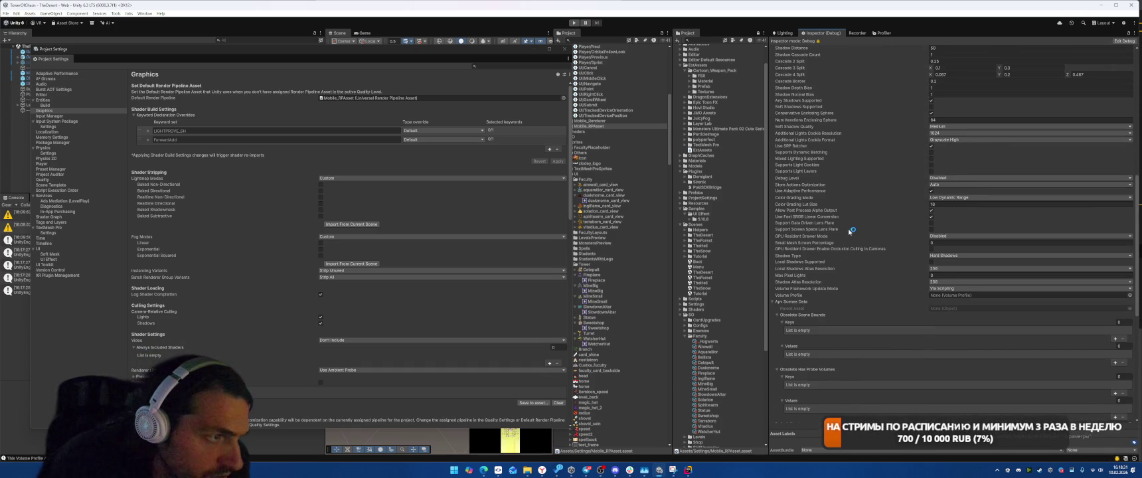
{"action": "left_click", "coordinate": [929, 192]}
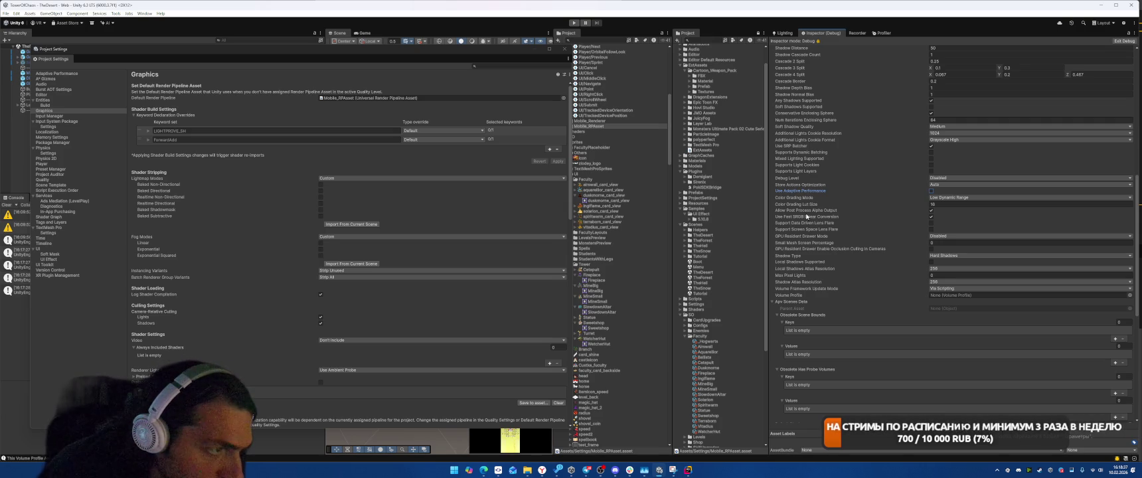
{"action": "left_click", "coordinate": [931, 210]}
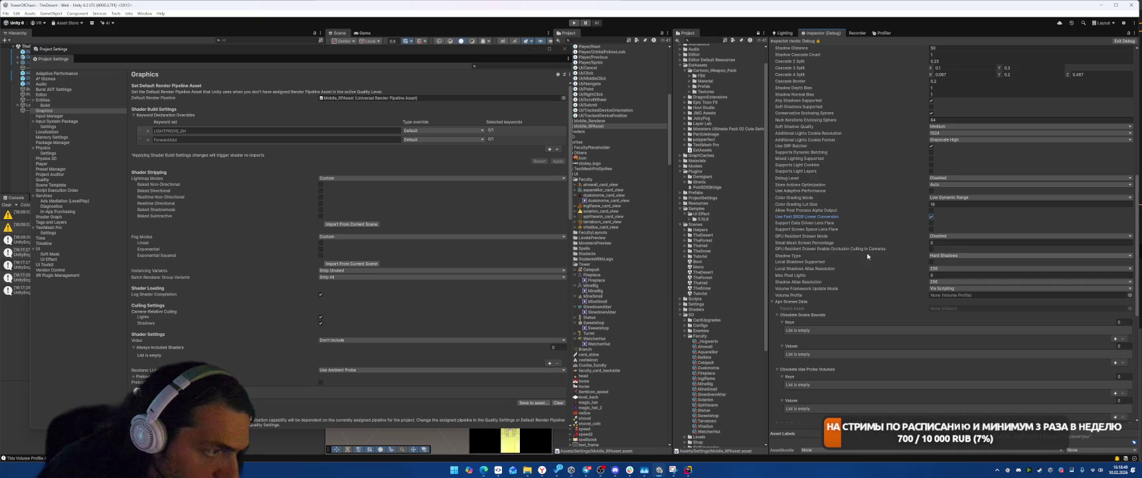
{"action": "left_click", "coordinate": [943, 268]}
{"action": "left_click", "coordinate": [865, 272]}
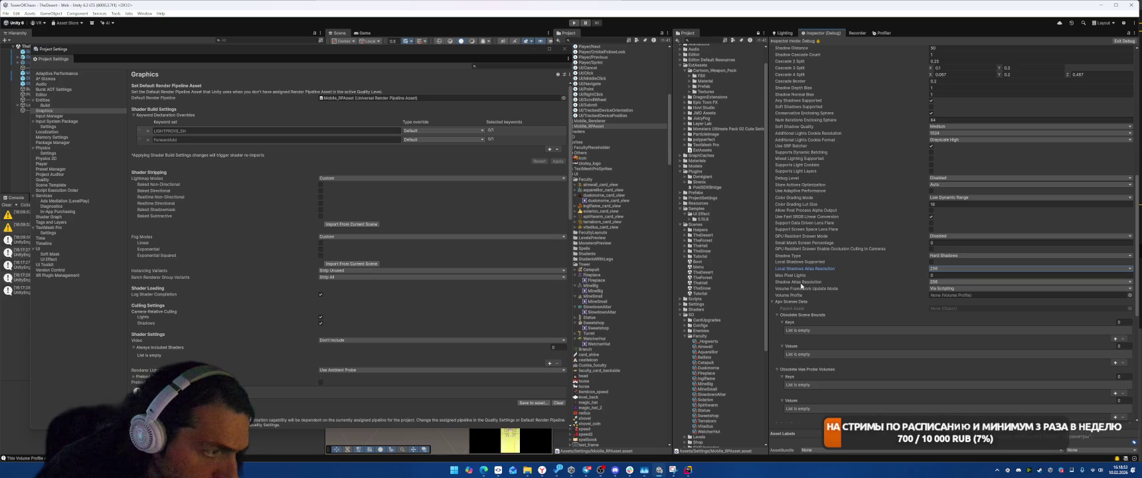
{"action": "left_click", "coordinate": [932, 288]}
{"action": "left_click", "coordinate": [853, 283]}
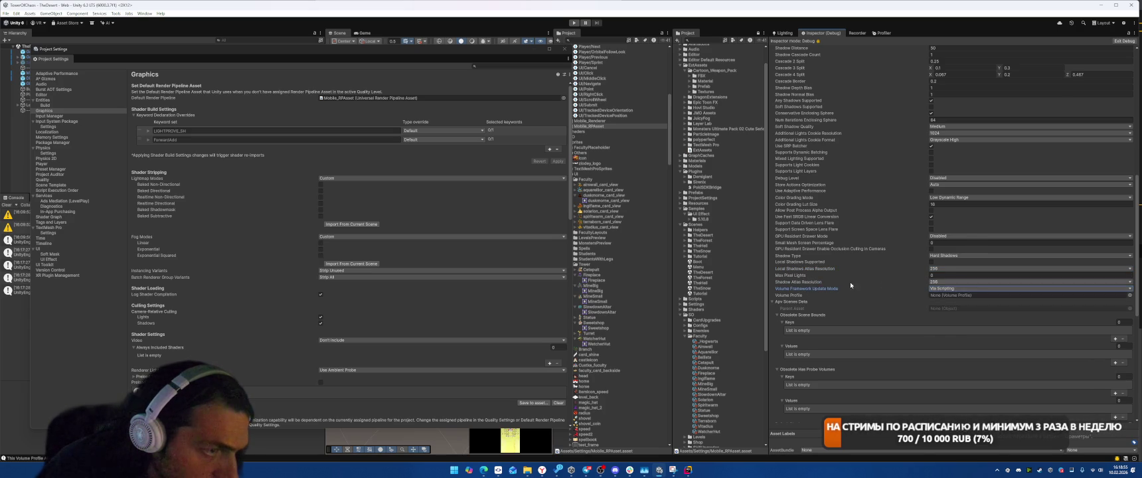
{"action": "scroll", "coordinate": [843, 285], "scroll_direction": "up", "scroll_amount": 2}
{"action": "left_click", "coordinate": [862, 215]}
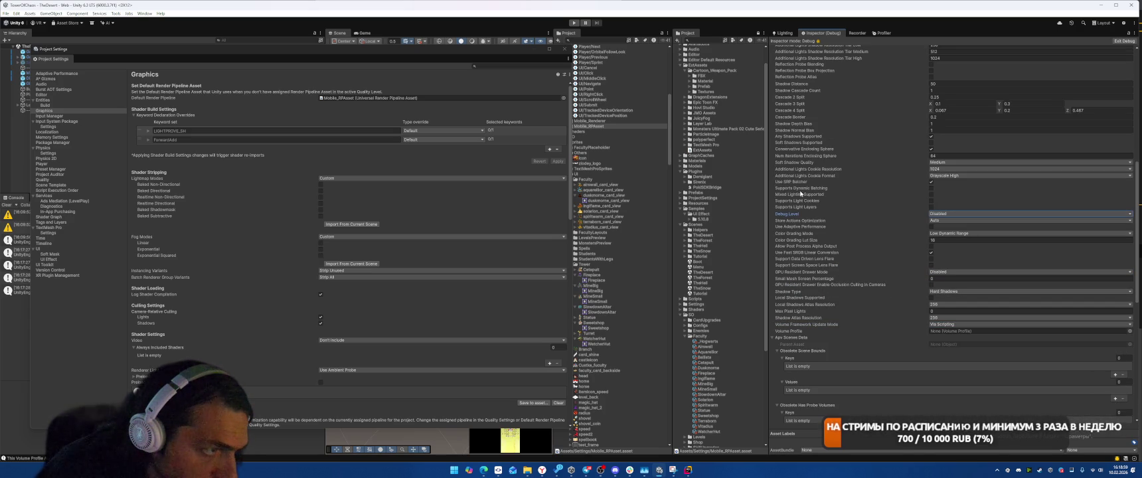
Set cookie format Grayscale Low, soft shadows from the pipeline asset, and cookie resolution 256.
{"action": "scroll", "coordinate": [794, 209], "scroll_direction": "up", "scroll_amount": 1}
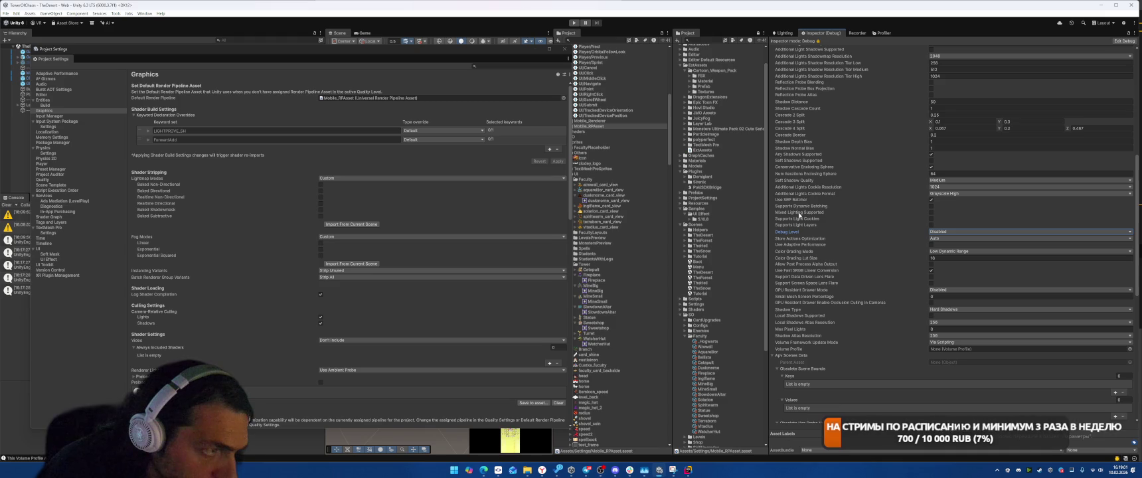
{"action": "left_click", "coordinate": [942, 193]}
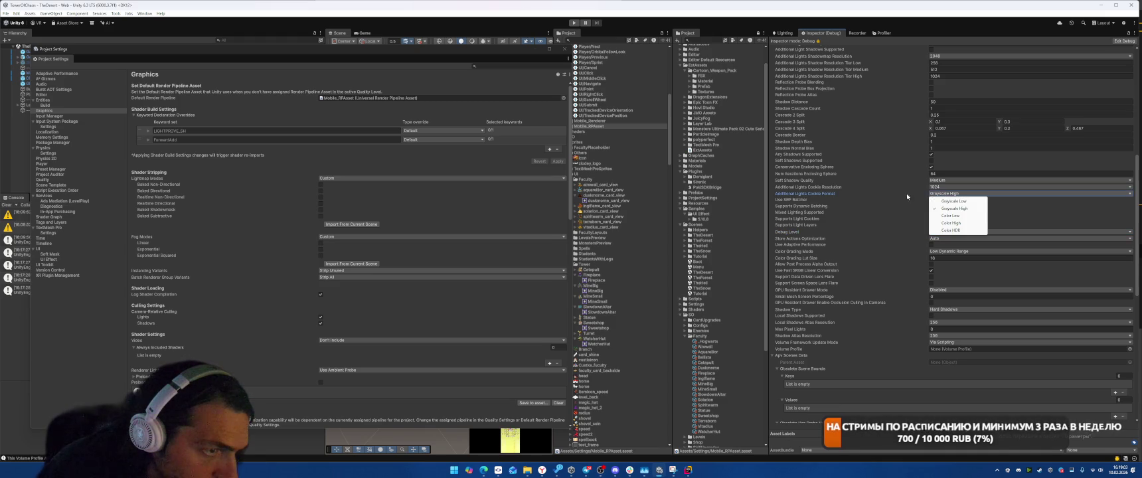
{"action": "left_click", "coordinate": [949, 201]}
{"action": "left_click", "coordinate": [942, 182]}
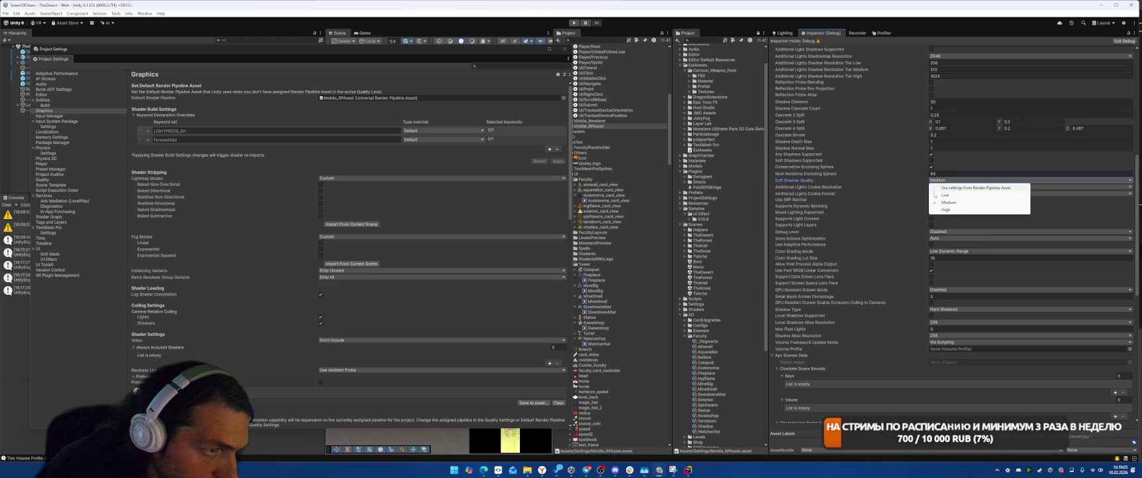
{"action": "left_click", "coordinate": [945, 194]}
{"action": "left_click", "coordinate": [951, 181]}
{"action": "left_click", "coordinate": [951, 188]}
{"action": "left_click", "coordinate": [933, 188]}
{"action": "left_click", "coordinate": [952, 195]}
Lower Main Light Shadowmap Resolution to 256, leaving additional lights Disabled.
{"action": "scroll", "coordinate": [883, 272], "scroll_direction": "up", "scroll_amount": 3}
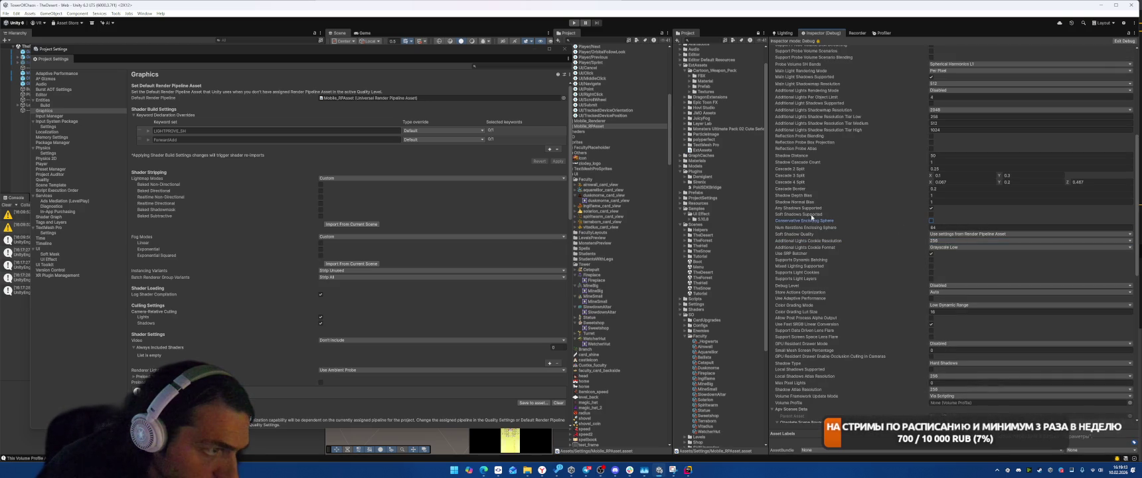
{"action": "scroll", "coordinate": [867, 211], "scroll_direction": "up", "scroll_amount": 2}
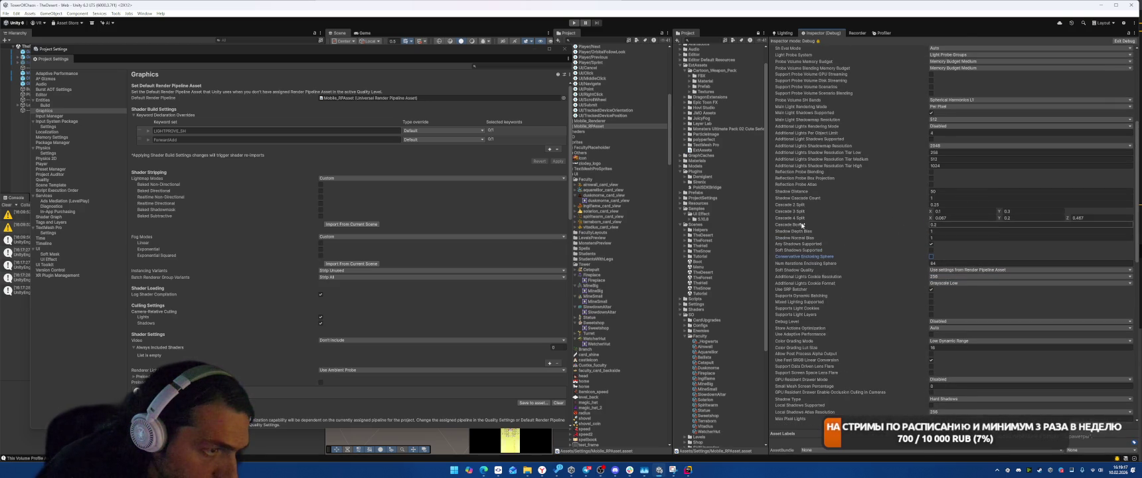
{"action": "scroll", "coordinate": [801, 225], "scroll_direction": "up", "scroll_amount": 3}
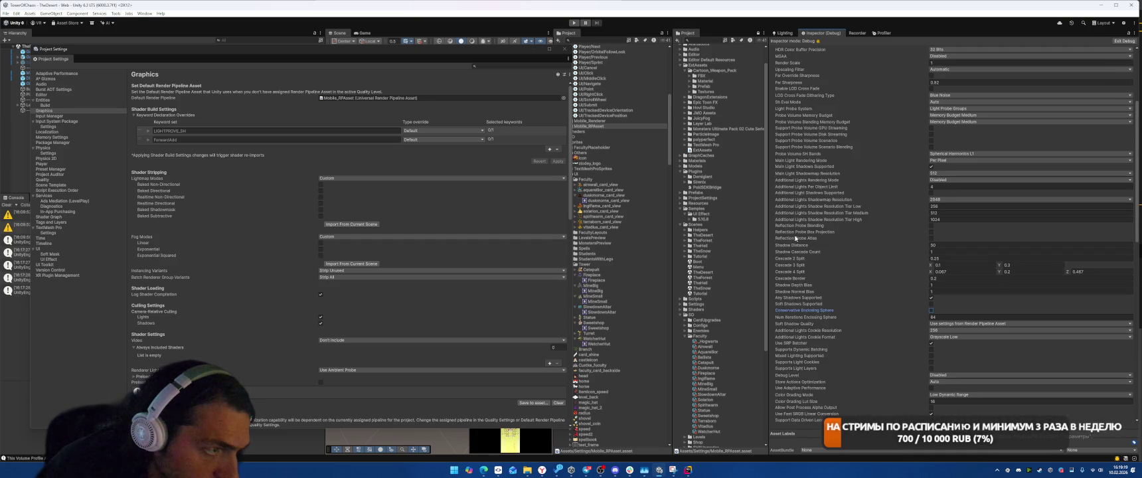
{"action": "scroll", "coordinate": [797, 235], "scroll_direction": "up", "scroll_amount": 1}
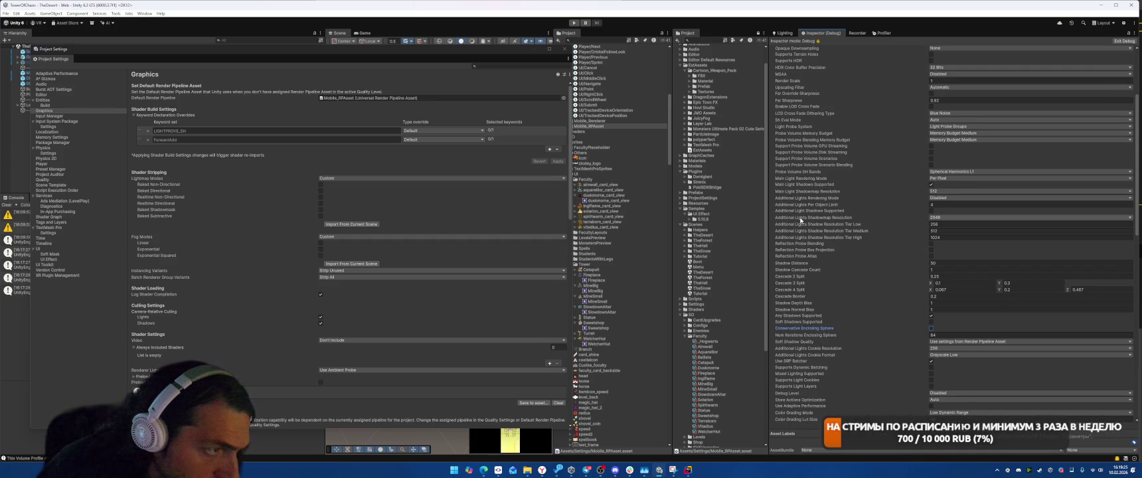
{"action": "scroll", "coordinate": [800, 220], "scroll_direction": "up", "scroll_amount": 1}
{"action": "left_click", "coordinate": [936, 209]}
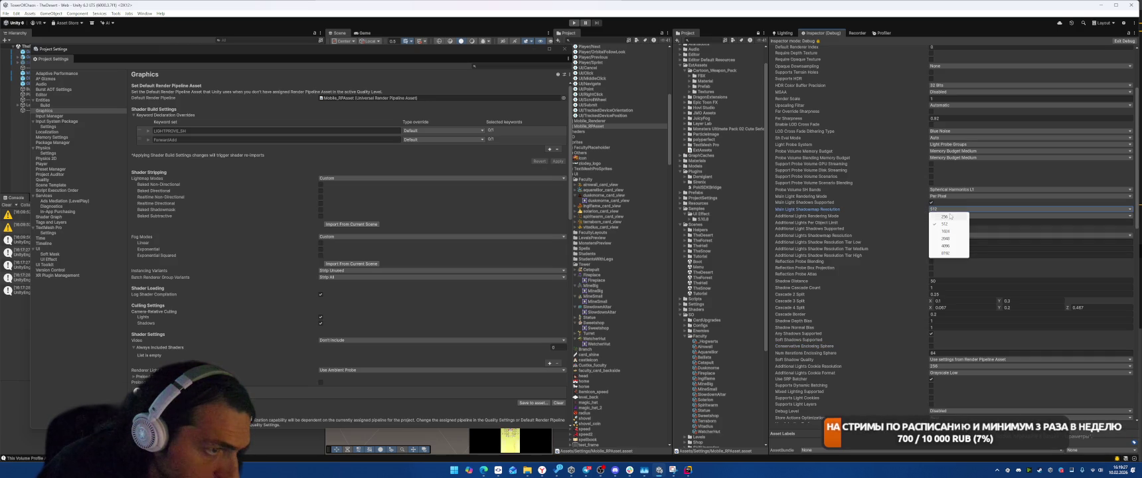
{"action": "left_click", "coordinate": [947, 217]}
{"action": "left_click", "coordinate": [930, 216]}
{"action": "left_click", "coordinate": [834, 215]}
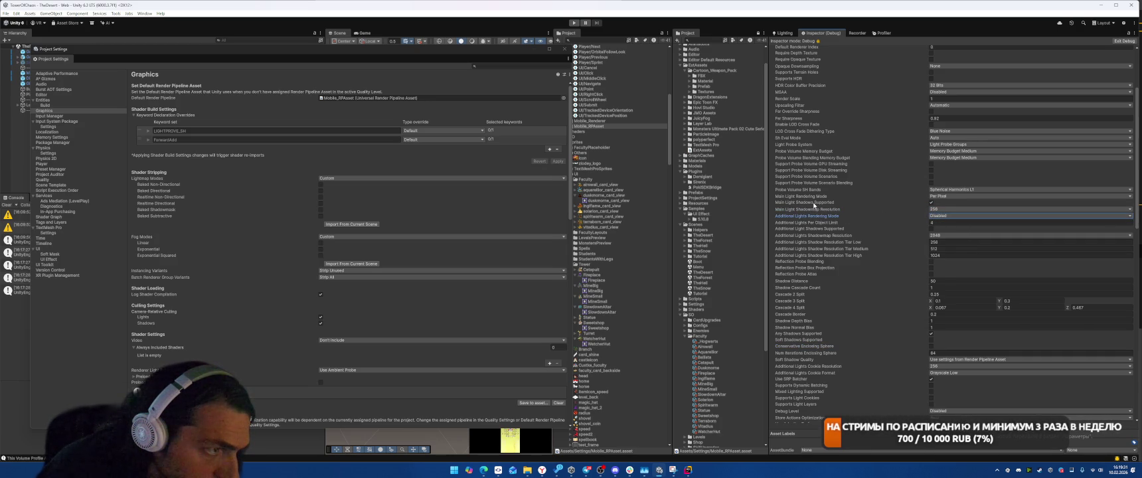
{"action": "scroll", "coordinate": [814, 205], "scroll_direction": "up", "scroll_amount": 1}
{"action": "left_click", "coordinate": [947, 214]}
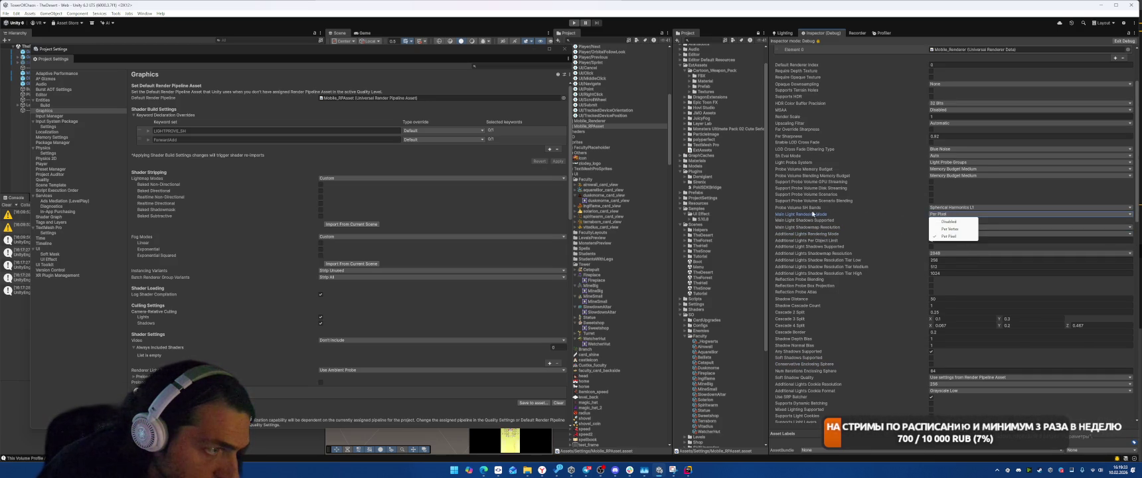
Set main light rendering to Per Vertex, SH bands to L2, and both memory budgets to Low.
{"action": "left_click", "coordinate": [950, 228]}
{"action": "left_click", "coordinate": [956, 207]}
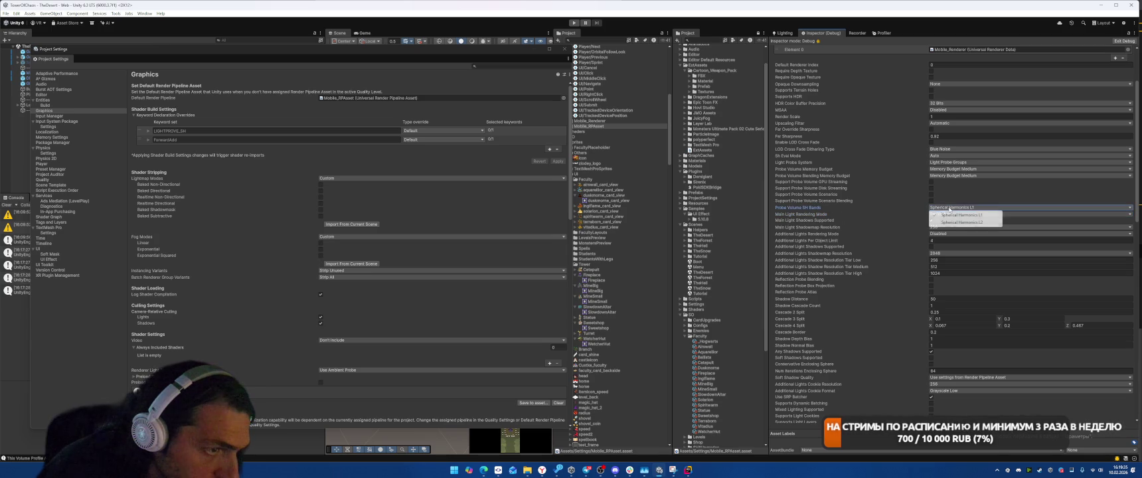
{"action": "left_click", "coordinate": [959, 223]}
{"action": "scroll", "coordinate": [838, 257], "scroll_direction": "up", "scroll_amount": 1}
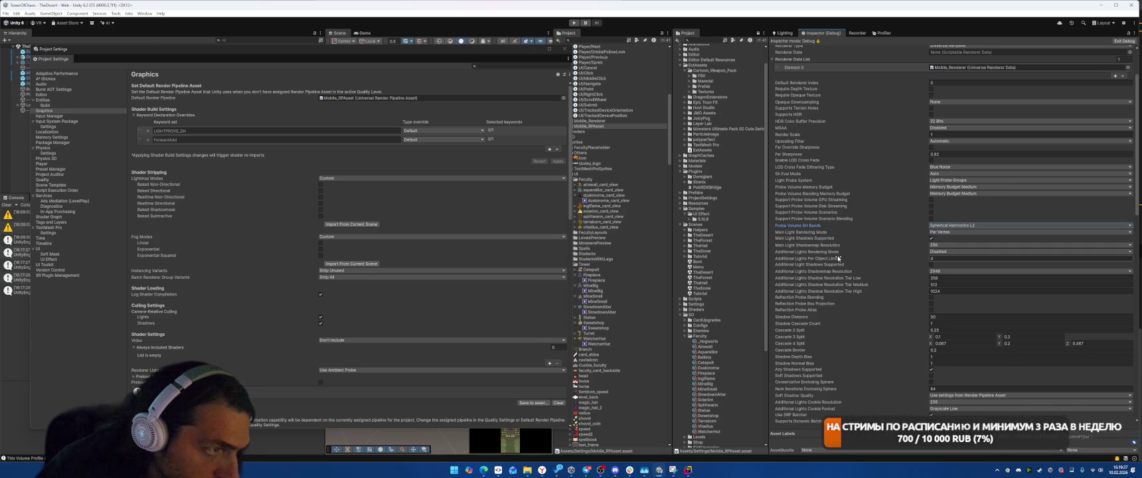
{"action": "scroll", "coordinate": [847, 239], "scroll_direction": "up", "scroll_amount": 2}
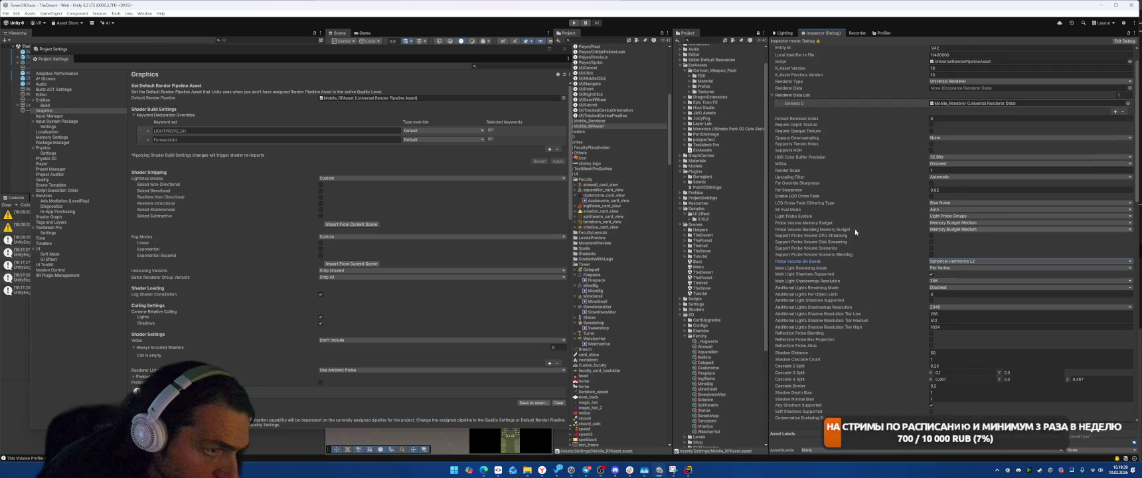
{"action": "left_click", "coordinate": [947, 225]}
{"action": "left_click", "coordinate": [947, 232]}
{"action": "left_click", "coordinate": [947, 225]}
{"action": "left_click", "coordinate": [940, 217]}
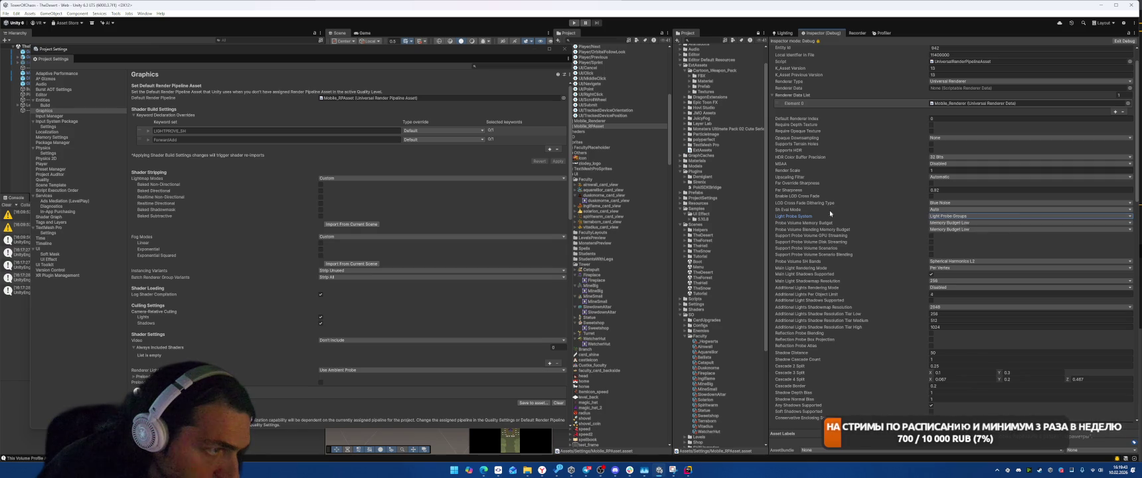
Set Sh Eval Mode to Per Vertex, leaving the Light Probe System unchanged.
{"action": "left_click", "coordinate": [936, 209]}
{"action": "left_click", "coordinate": [936, 209]}
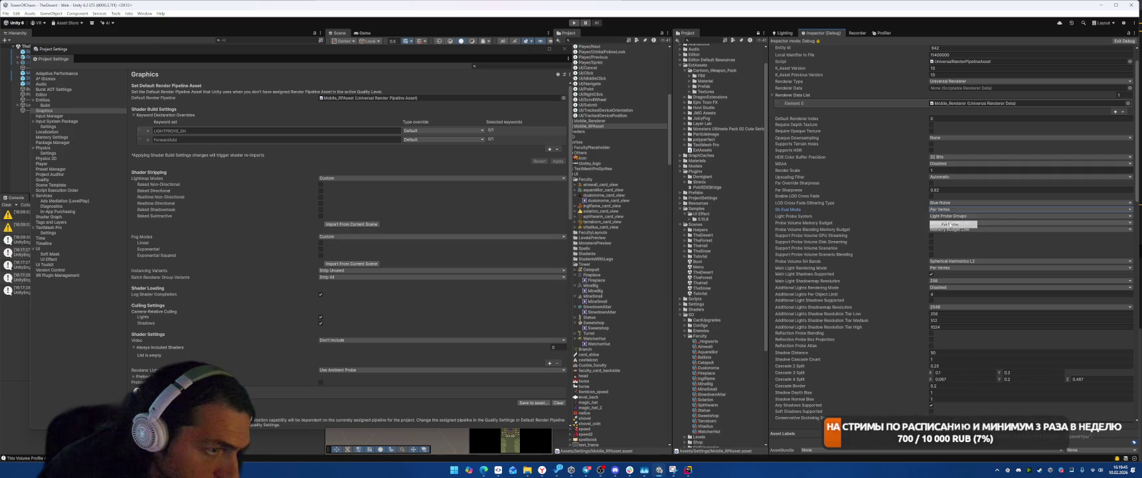
{"action": "left_click", "coordinate": [936, 209]}
{"action": "left_click", "coordinate": [936, 209]}
{"action": "left_click", "coordinate": [936, 209]}
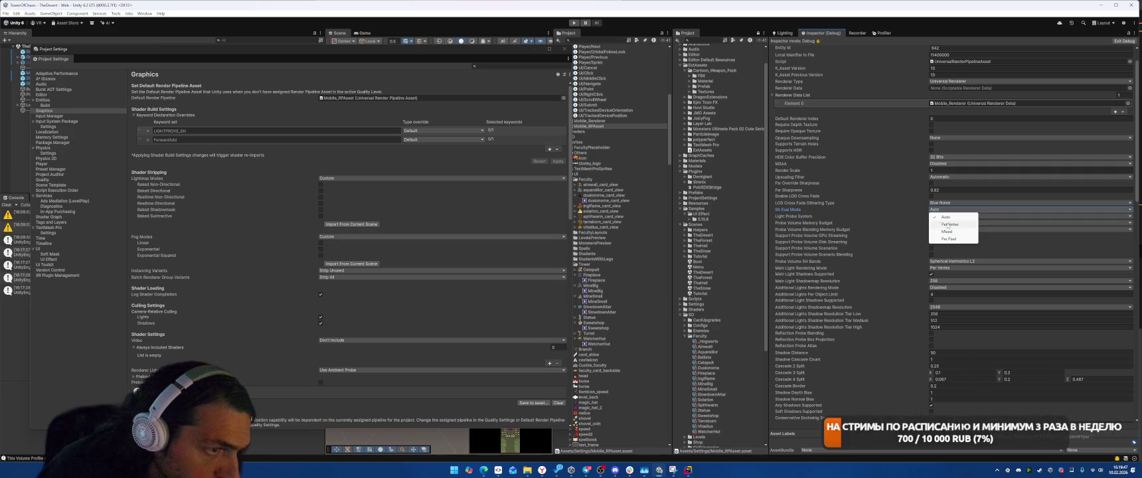
{"action": "left_click", "coordinate": [942, 224]}
{"action": "left_click", "coordinate": [942, 216]}
{"action": "left_click", "coordinate": [906, 221]}
{"action": "left_click", "coordinate": [936, 215]}
{"action": "left_click", "coordinate": [936, 216]}
{"action": "left_click", "coordinate": [935, 210]}
{"action": "left_click", "coordinate": [935, 211]}
Keep Blue Noise dithering, 32-bit HDR, no opaque downsampling; cancel Renderer Data picker; close Project Settings.
{"action": "left_click", "coordinate": [932, 203]}
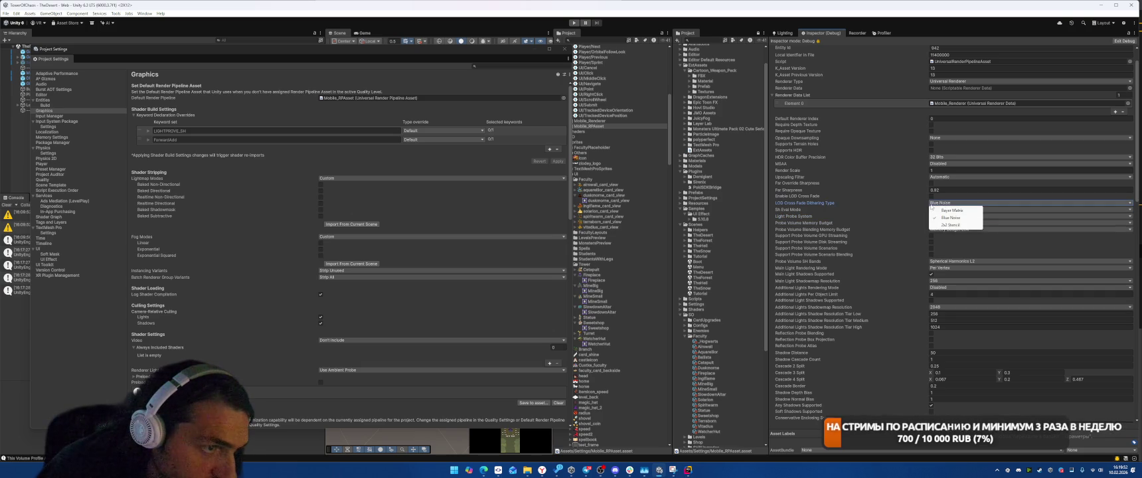
{"action": "left_click", "coordinate": [892, 214]}
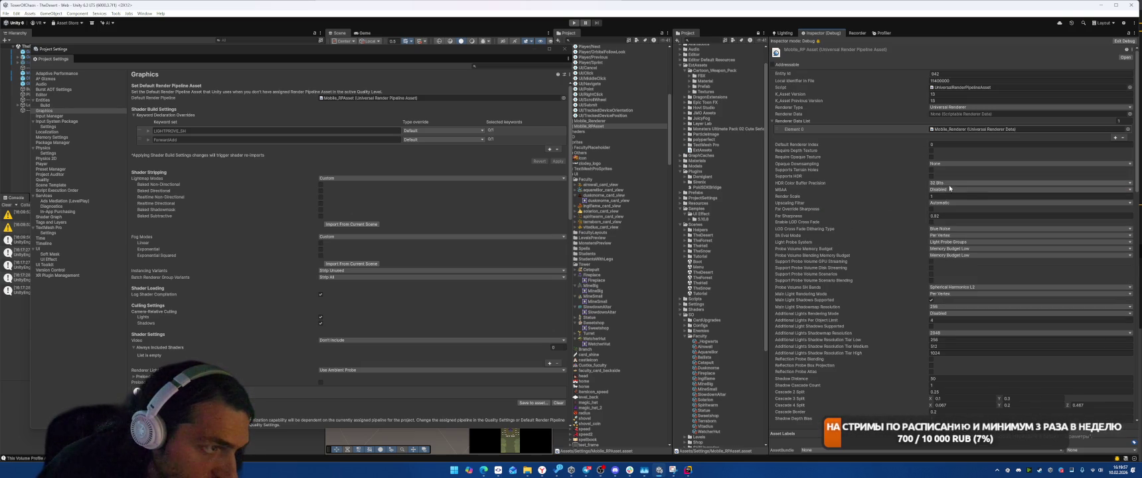
{"action": "left_click", "coordinate": [945, 185]}
{"action": "left_click", "coordinate": [880, 184]}
{"action": "left_click", "coordinate": [943, 168]}
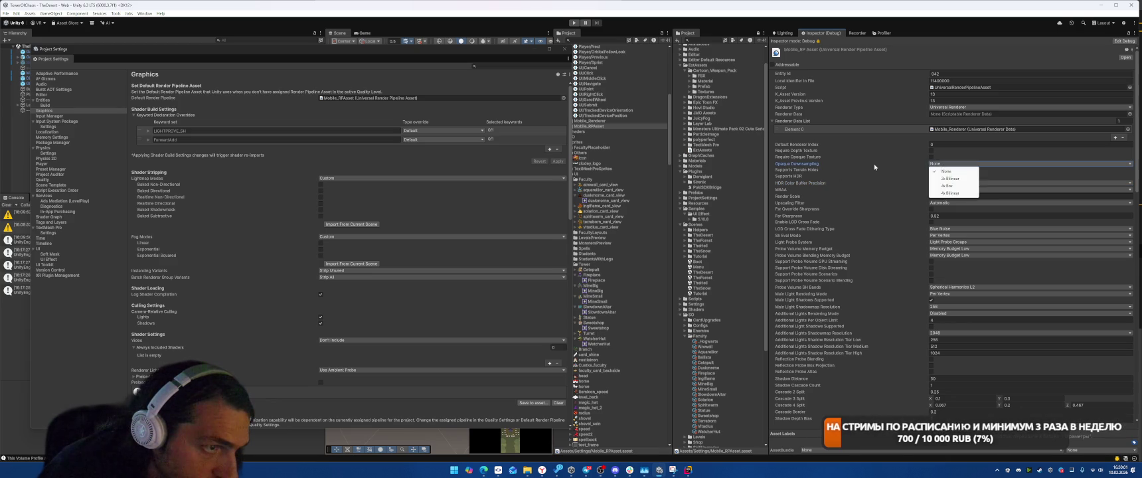
{"action": "left_click", "coordinate": [878, 173]}
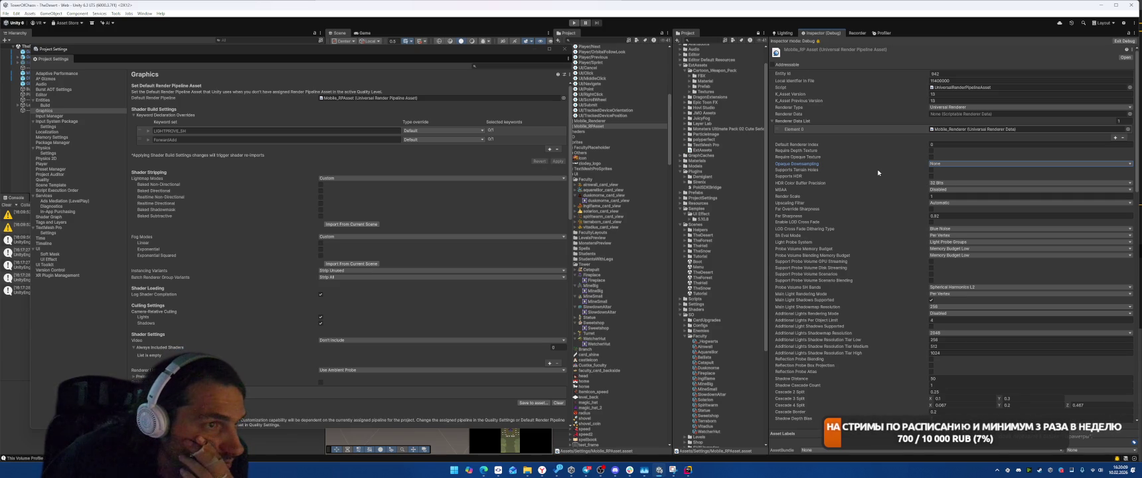
{"action": "left_click", "coordinate": [1129, 113]}
{"action": "left_click", "coordinate": [1136, 107]}
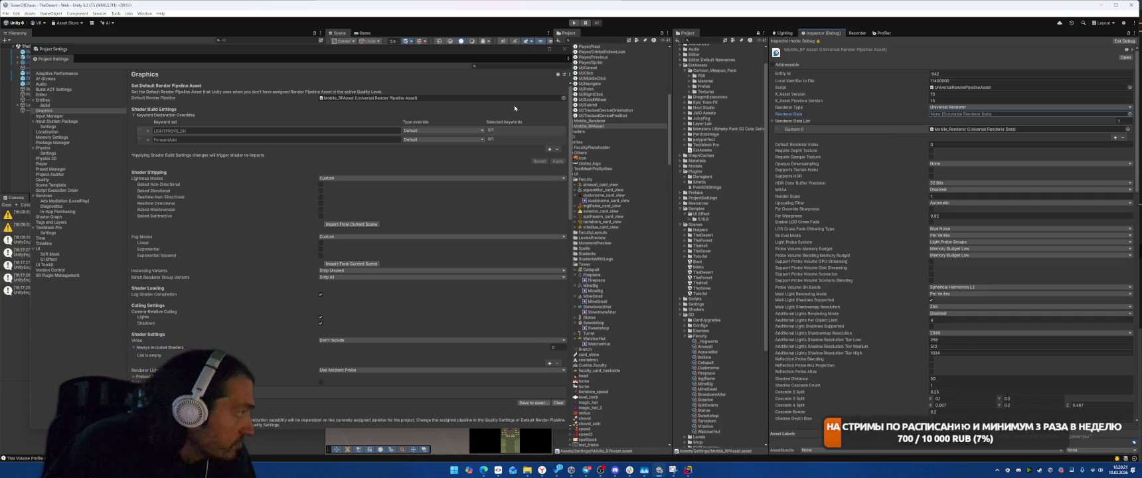
{"action": "left_click", "coordinate": [564, 50]}
Clear the console and briefly check the Build Profiles window.
{"action": "left_click", "coordinate": [6, 204]}
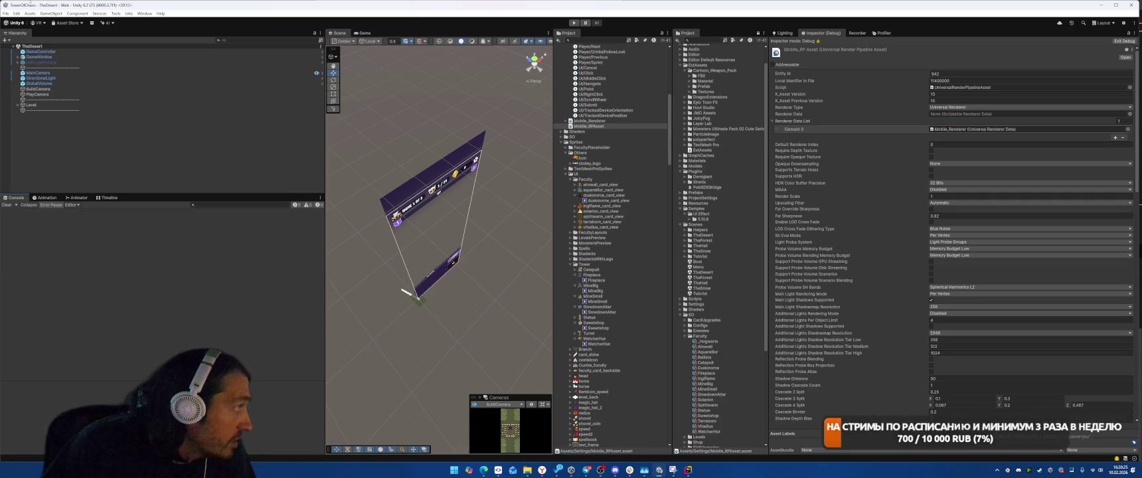
{"action": "left_click", "coordinate": [6, 13]}
{"action": "left_click", "coordinate": [40, 95]}
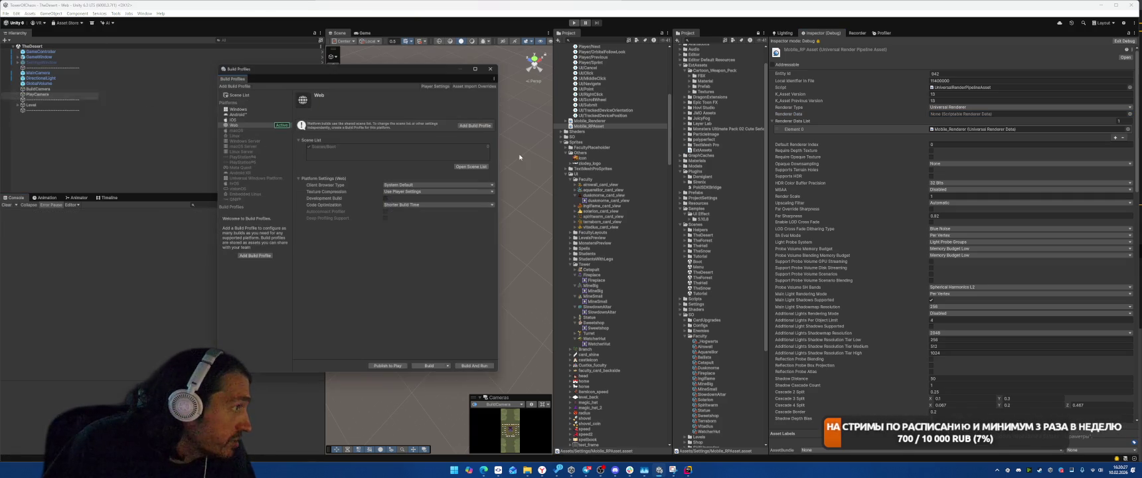
{"action": "left_click", "coordinate": [491, 69]}
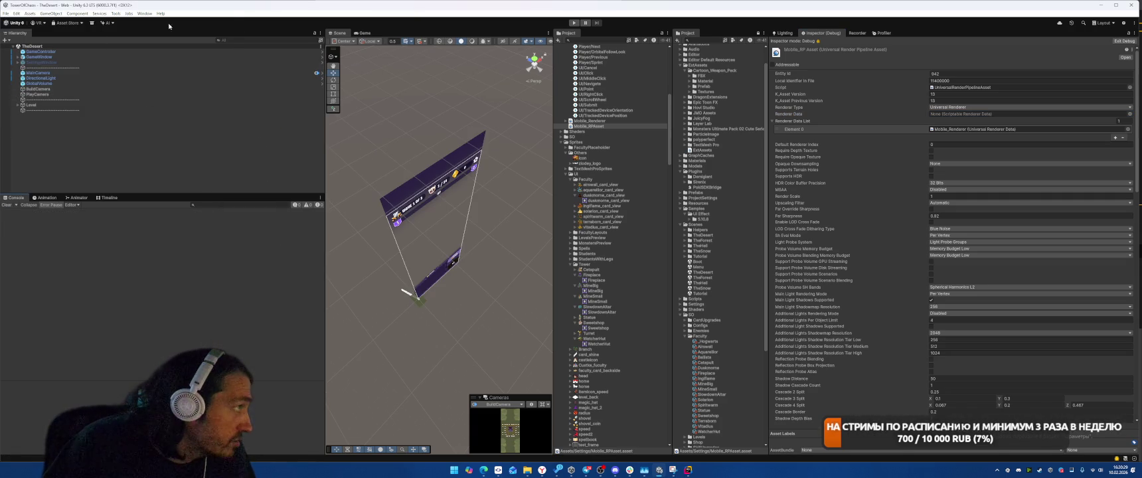
Rerun the Build Size analysis in Project Auditor with a fresh report.
{"action": "left_click", "coordinate": [144, 13]}
{"action": "mouse_move", "coordinate": [199, 89]}
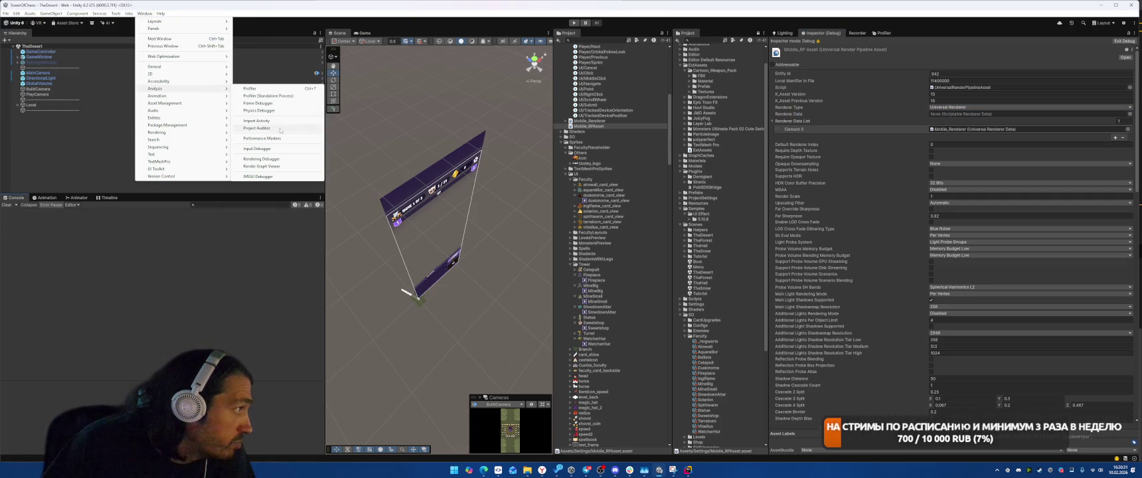
{"action": "left_click", "coordinate": [262, 128]}
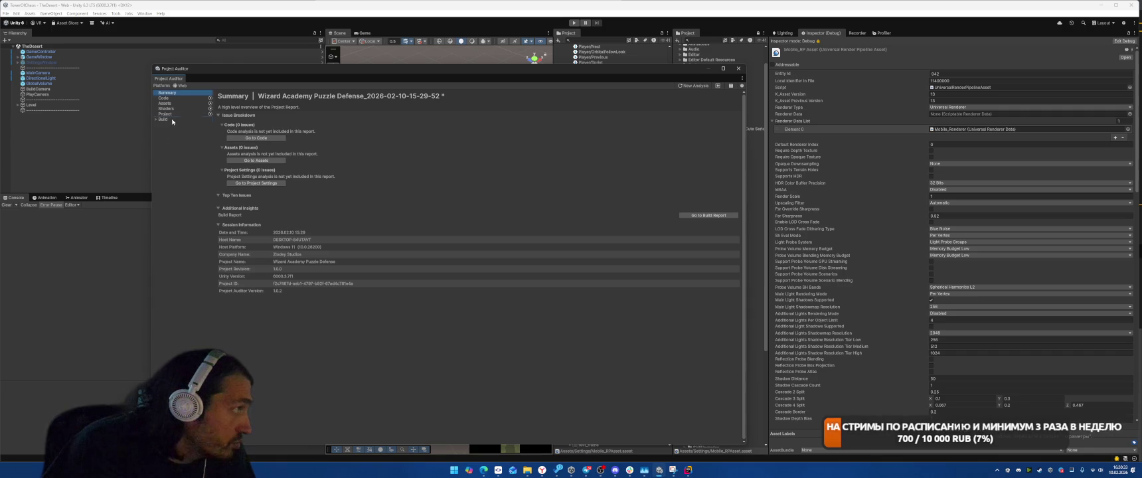
{"action": "left_click", "coordinate": [172, 121]}
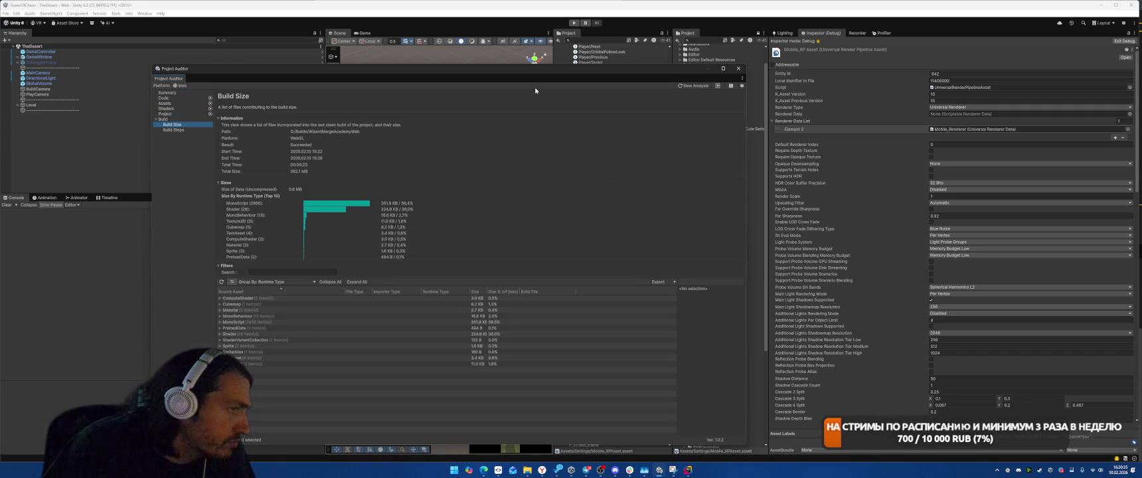
{"action": "left_click", "coordinate": [694, 86]}
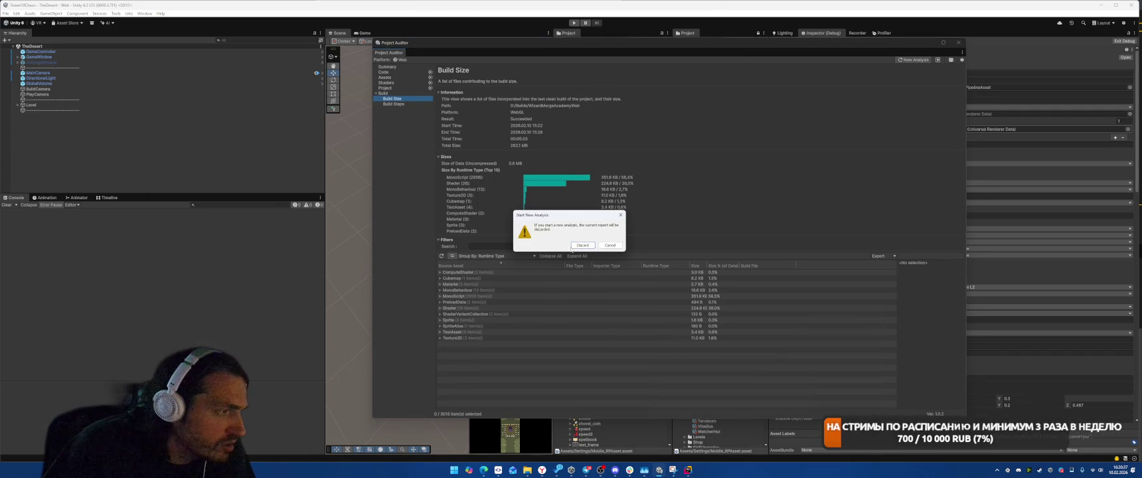
{"action": "left_click", "coordinate": [585, 245]}
{"action": "left_click", "coordinate": [724, 193]}
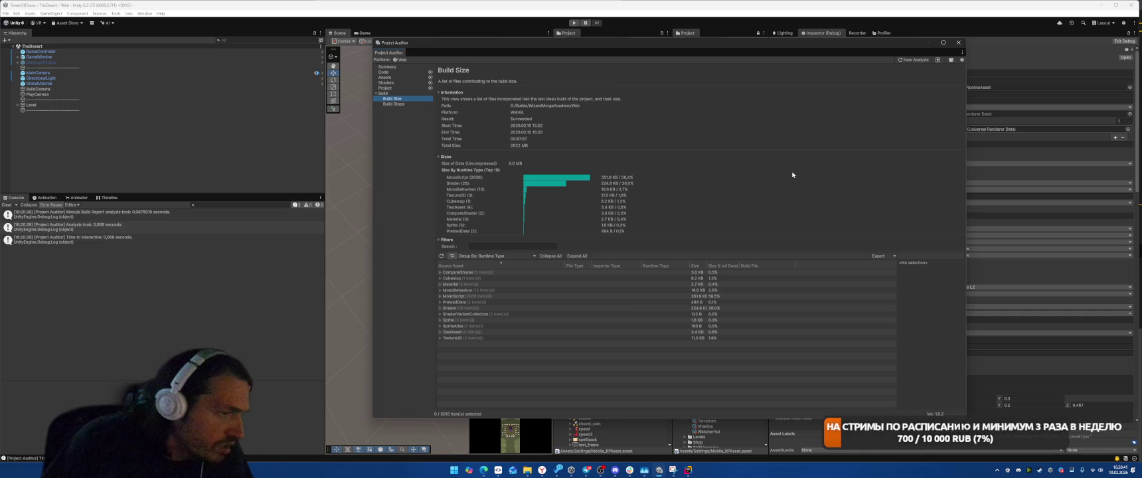
Capture a screenshot of the Build Size report area.
{"action": "key", "text": "super+shift+s"}
{"action": "left_click_drag", "start_coordinate": [430, 145], "coordinate": [844, 369]}
{"action": "left_click", "coordinate": [1112, 446]}
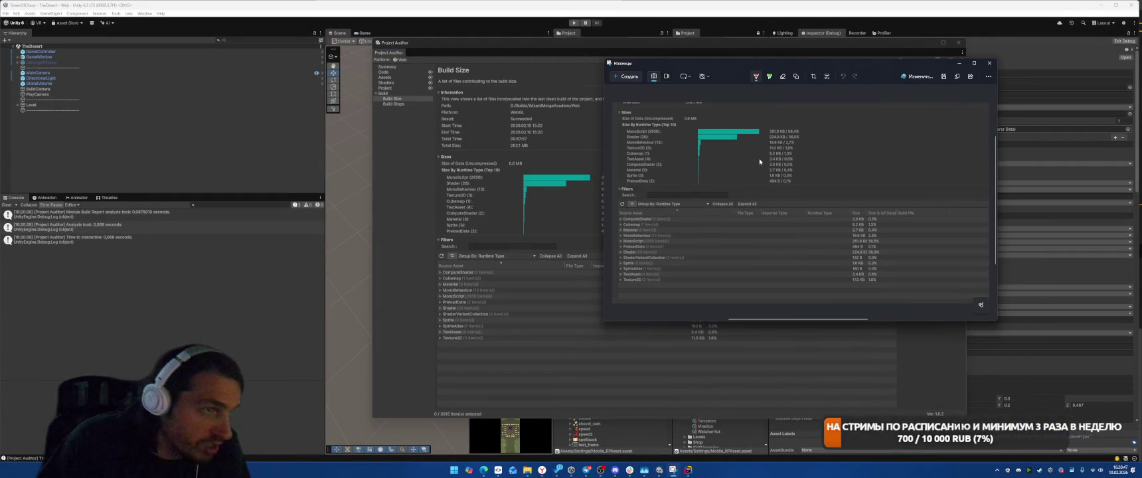
{"action": "key", "text": "alt+F4"}
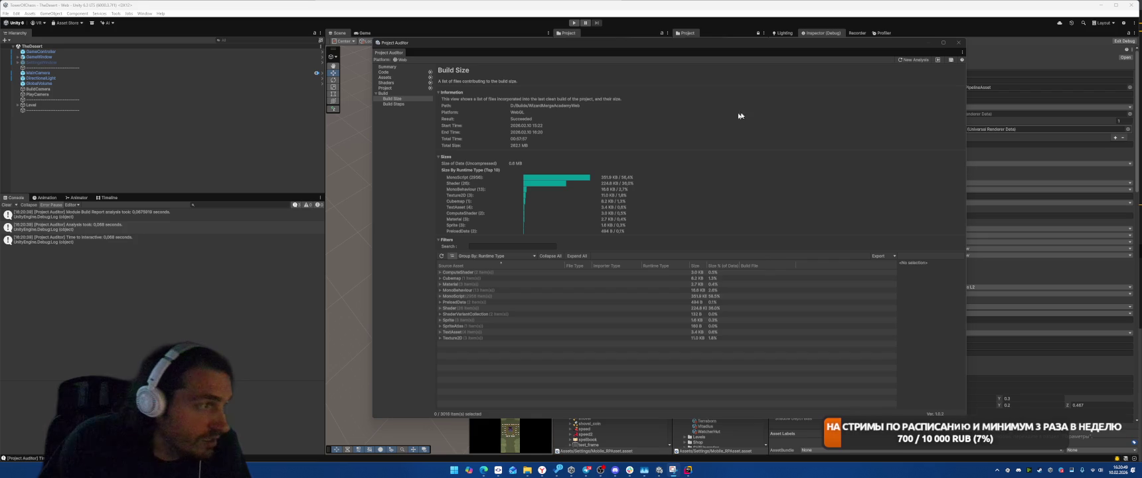
Close Project Auditor and open Build Profiles from the File menu.
{"action": "left_click", "coordinate": [958, 42]}
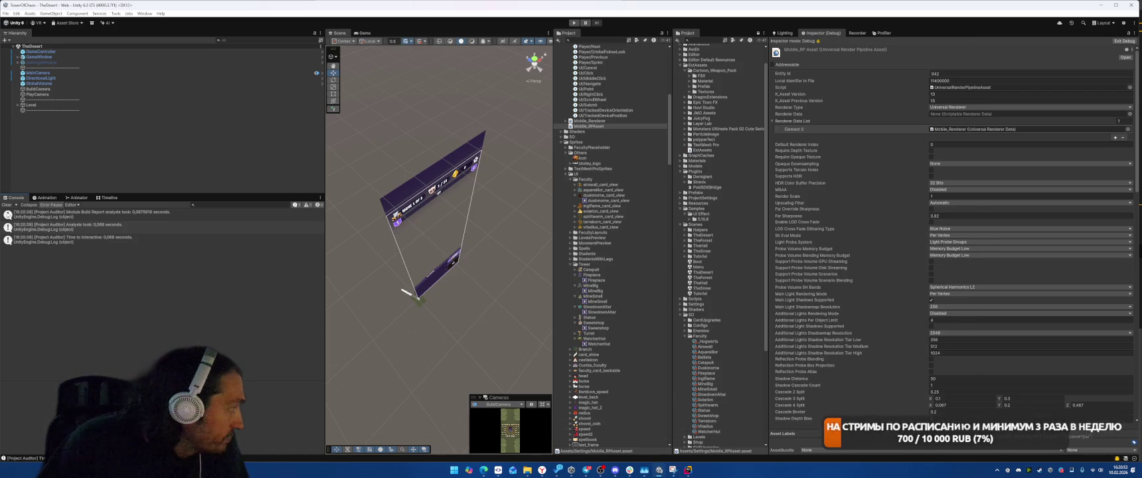
{"action": "left_click", "coordinate": [6, 13]}
{"action": "left_click", "coordinate": [33, 103]}
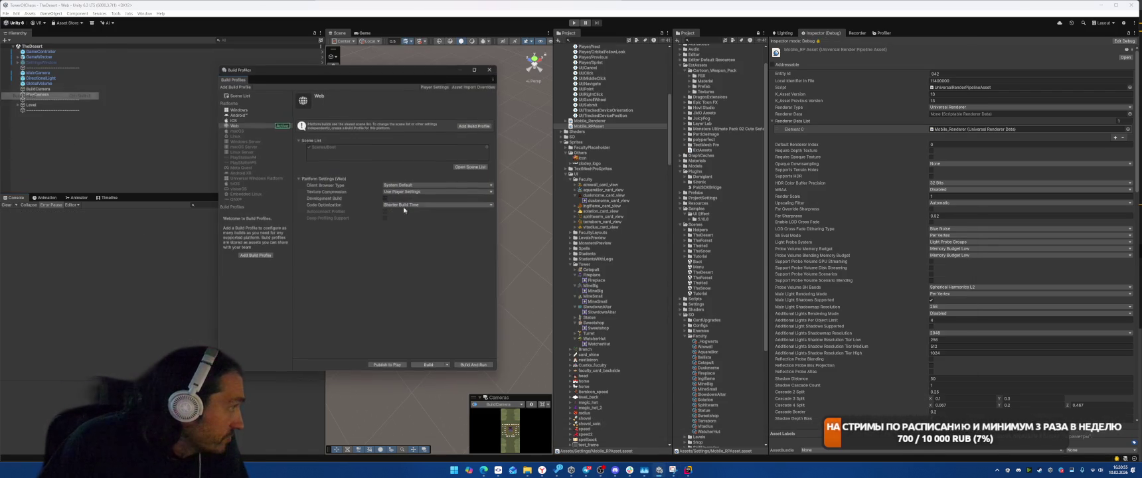
Delete all files in the WizardMergeAcademyWeb build folder in File Explorer.
{"action": "mouse_move", "coordinate": [525, 472]}
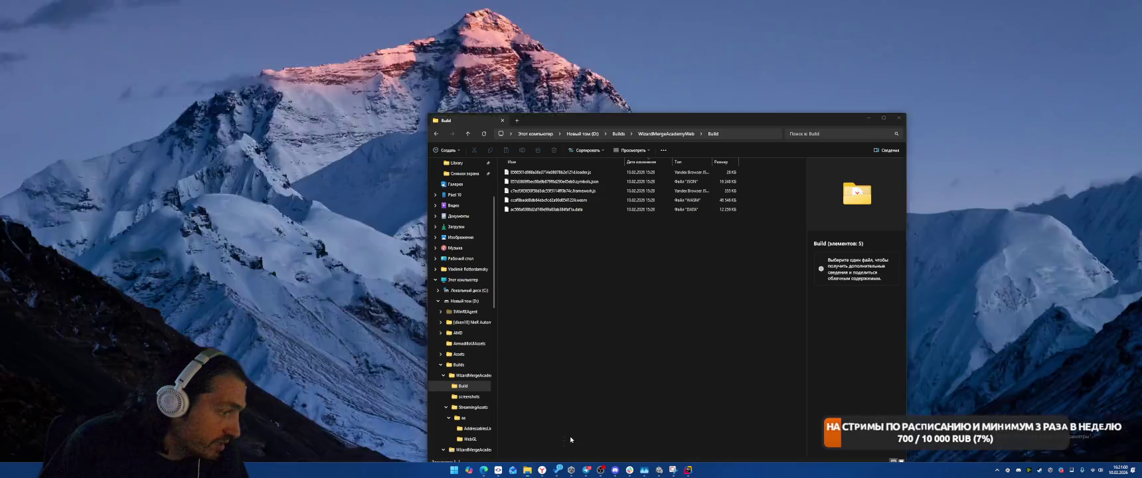
{"action": "left_click", "coordinate": [608, 433]}
{"action": "left_click", "coordinate": [666, 133]}
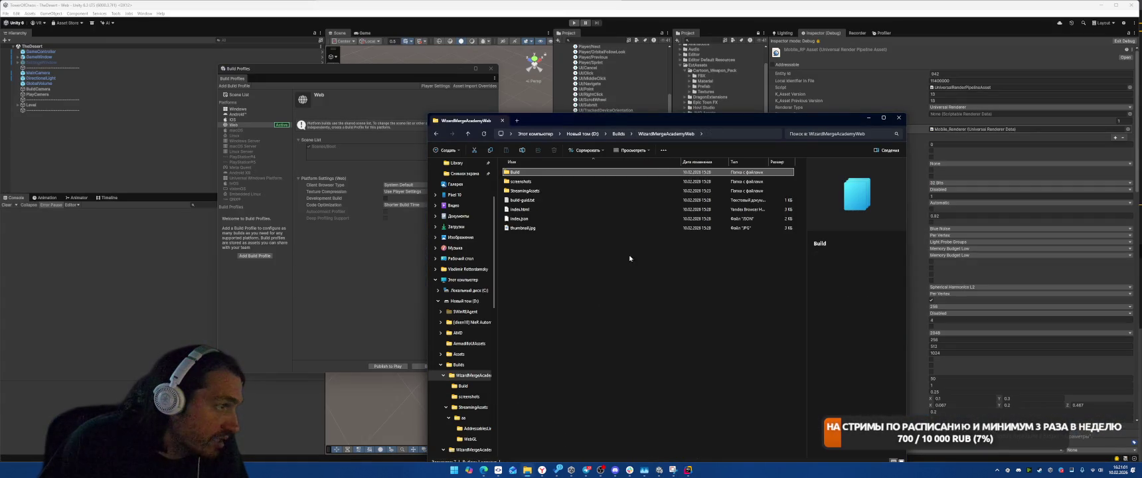
{"action": "key", "text": "ctrl+a"}
{"action": "key", "text": "Delete"}
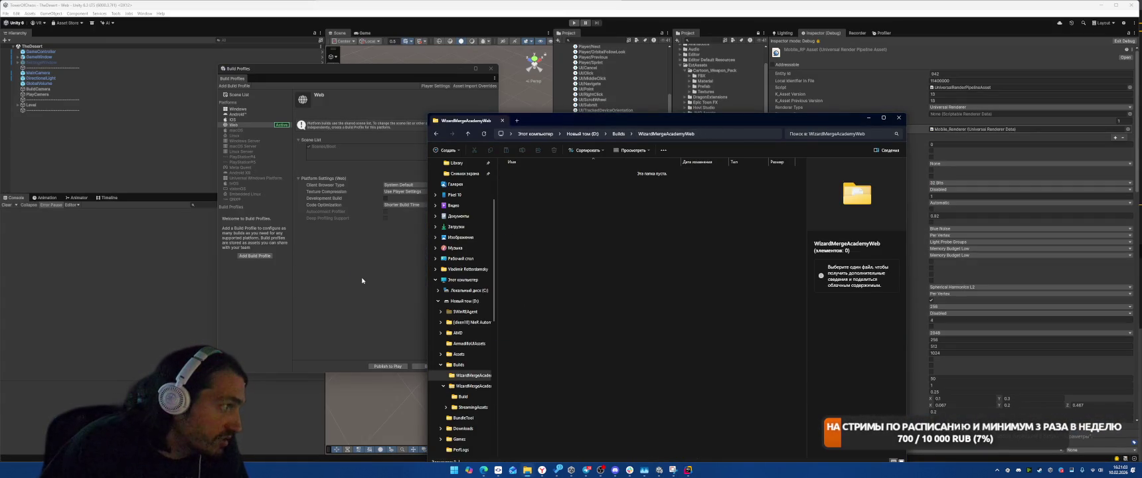
Start a Clean Build of the Web profile into that folder.
{"action": "left_click", "coordinate": [424, 370]}
{"action": "left_click", "coordinate": [450, 366]}
{"action": "left_click", "coordinate": [436, 374]}
{"action": "left_click", "coordinate": [375, 373]}
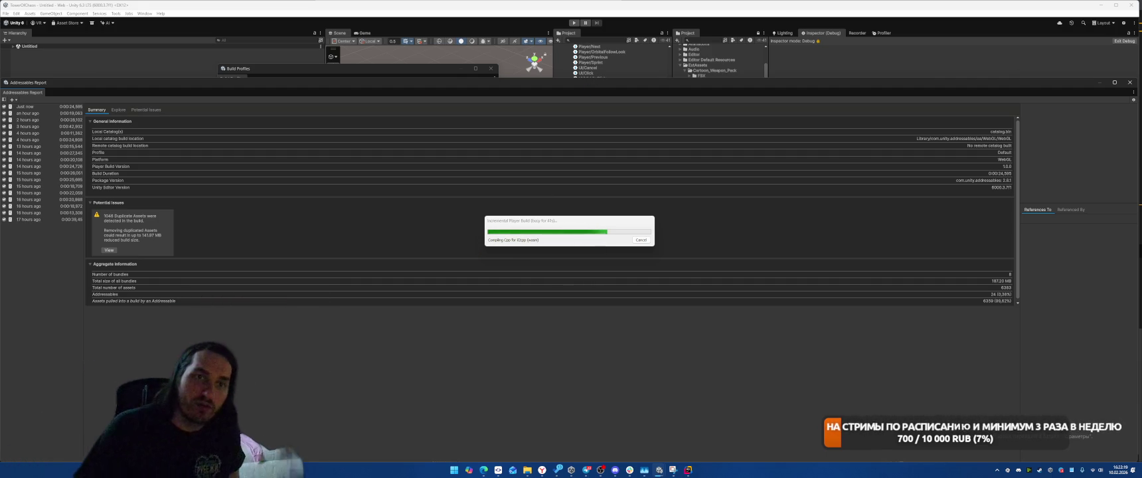
Move the Build Size screenshot window aside while building, then switch to the Twitch browser.
{"action": "key", "text": "alt+Tab"}
{"action": "left_click_drag", "start_coordinate": [789, 106], "coordinate": [726, 76]}
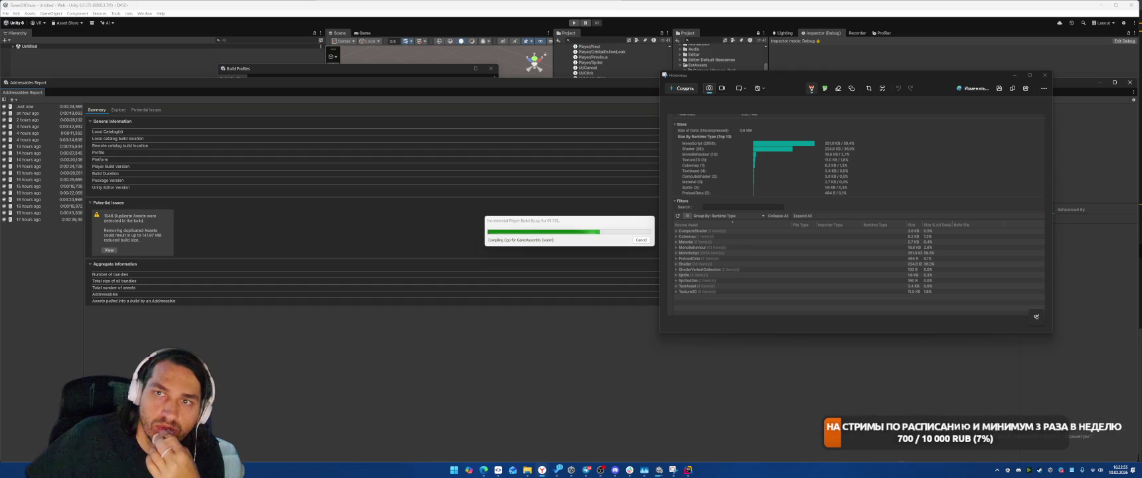
{"action": "key", "text": "alt+Tab"}
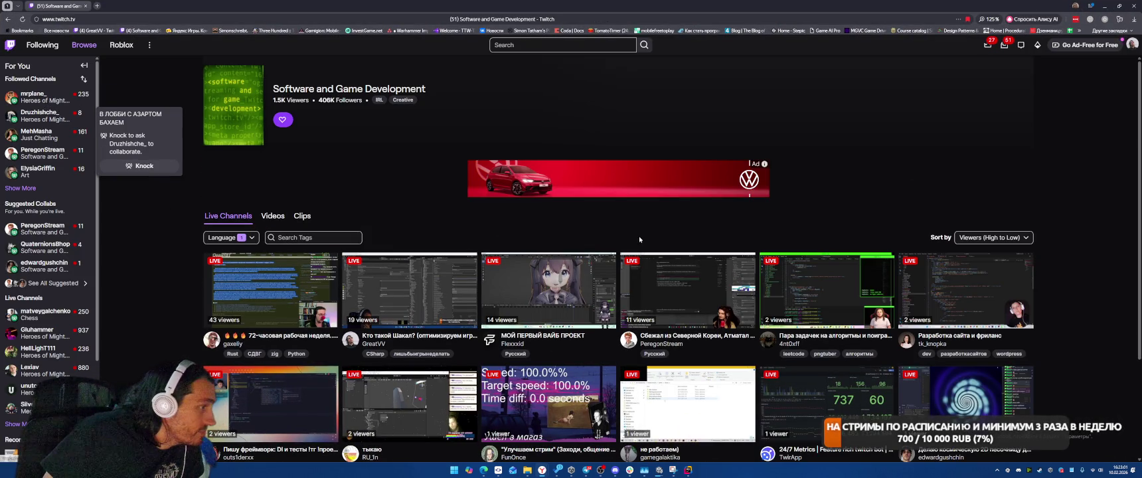
{"action": "mouse_move", "coordinate": [41, 136]}
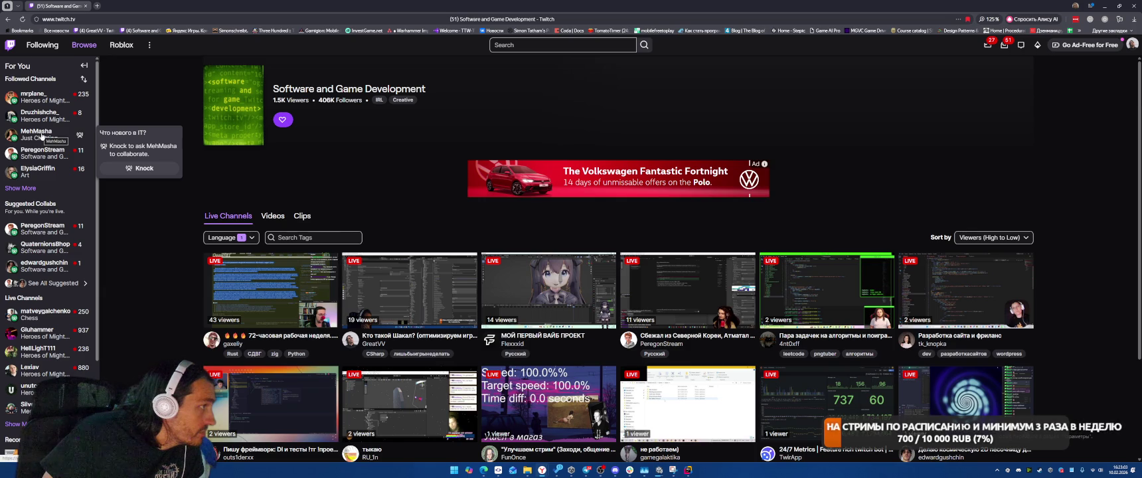
{"action": "scroll", "coordinate": [409, 83], "scroll_direction": "down", "scroll_amount": 3}
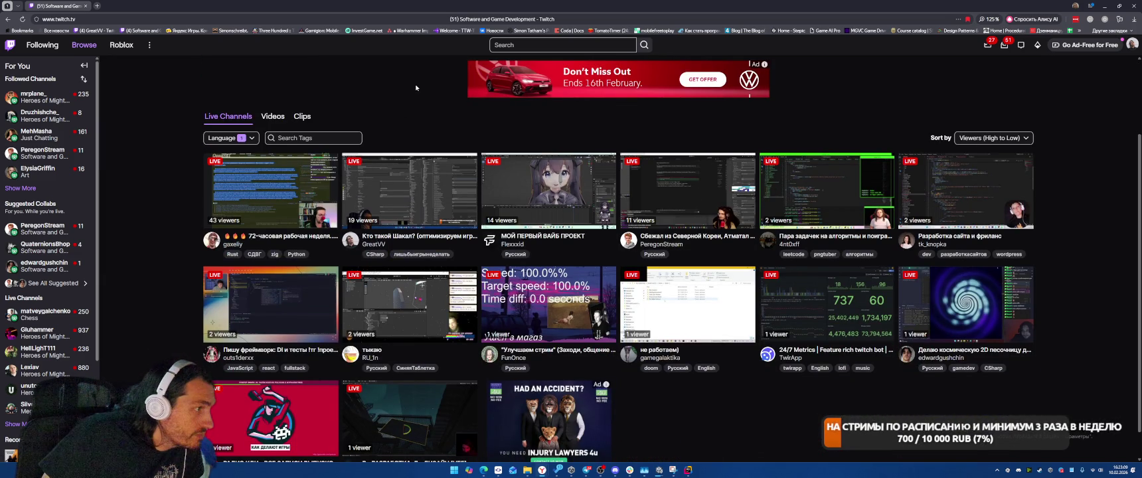
{"action": "scroll", "coordinate": [681, 370], "scroll_direction": "down", "scroll_amount": 1}
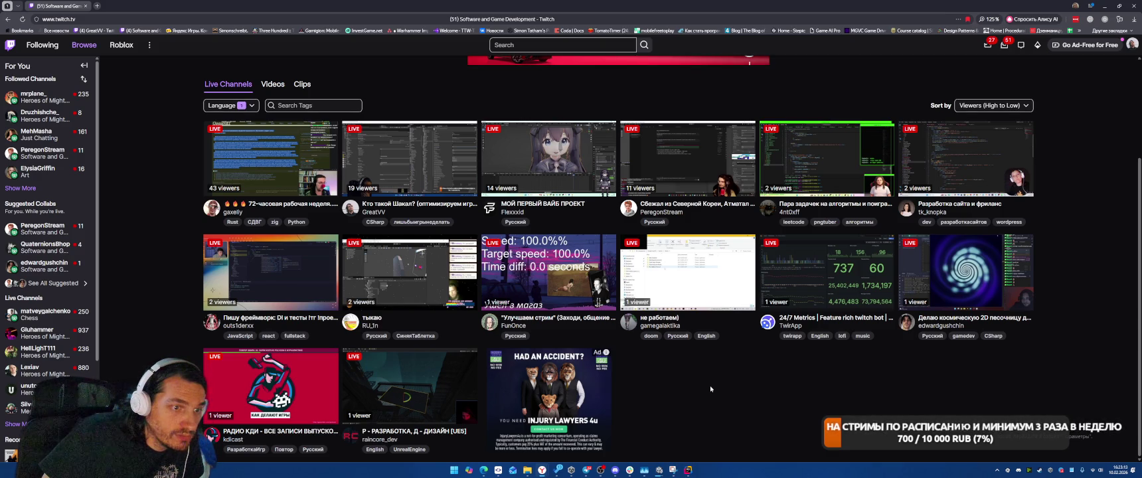
Open the space-sandbox developer's live stream on Twitch.
{"action": "left_click", "coordinate": [987, 276]}
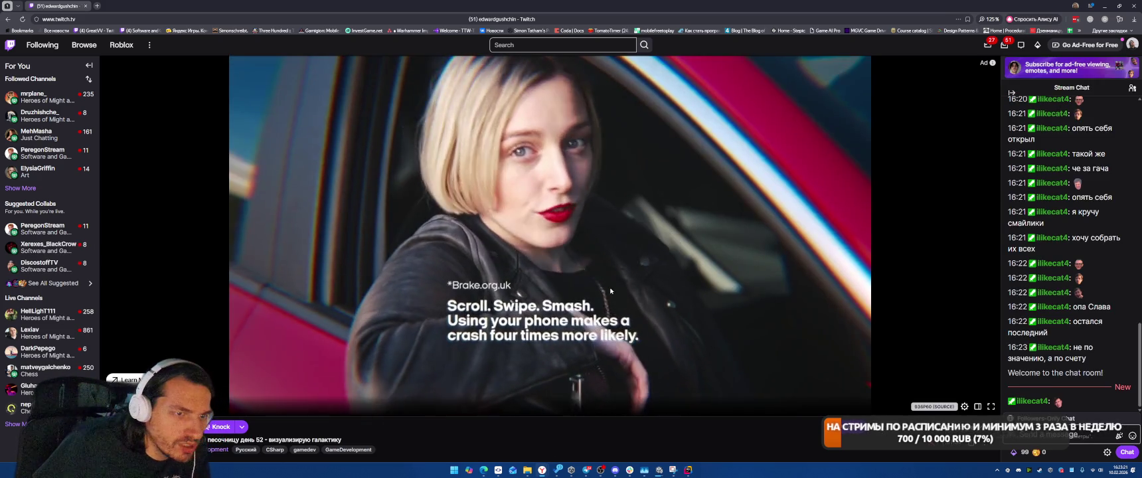
{"action": "scroll", "coordinate": [610, 290], "scroll_direction": "down", "scroll_amount": 4}
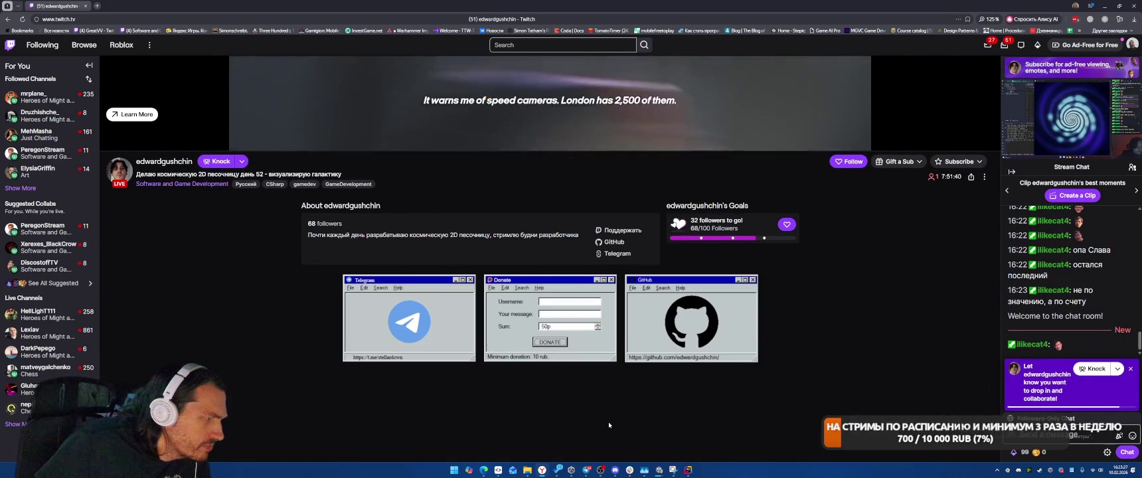
{"action": "scroll", "coordinate": [608, 422], "scroll_direction": "up", "scroll_amount": 4}
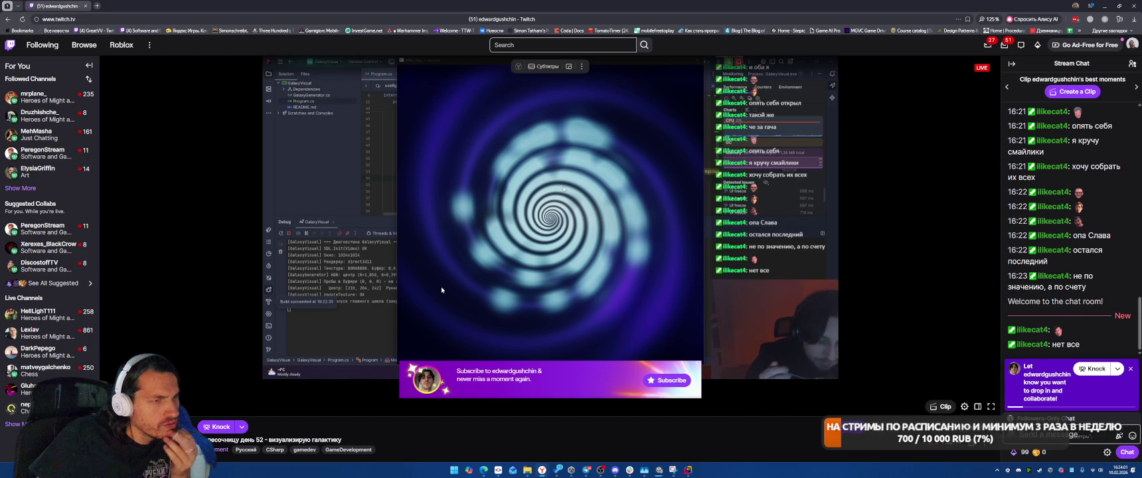
Follow the streamer's Telegram link from the About section into Telegram Desktop.
{"action": "scroll", "coordinate": [440, 290], "scroll_direction": "down", "scroll_amount": 1}
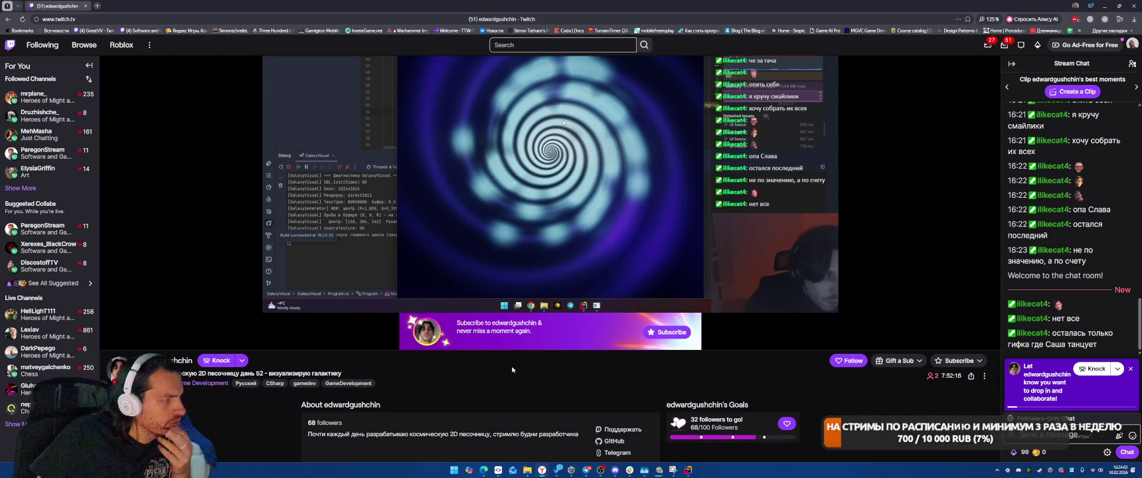
{"action": "scroll", "coordinate": [510, 365], "scroll_direction": "down", "scroll_amount": 1}
{"action": "scroll", "coordinate": [509, 365], "scroll_direction": "down", "scroll_amount": 1}
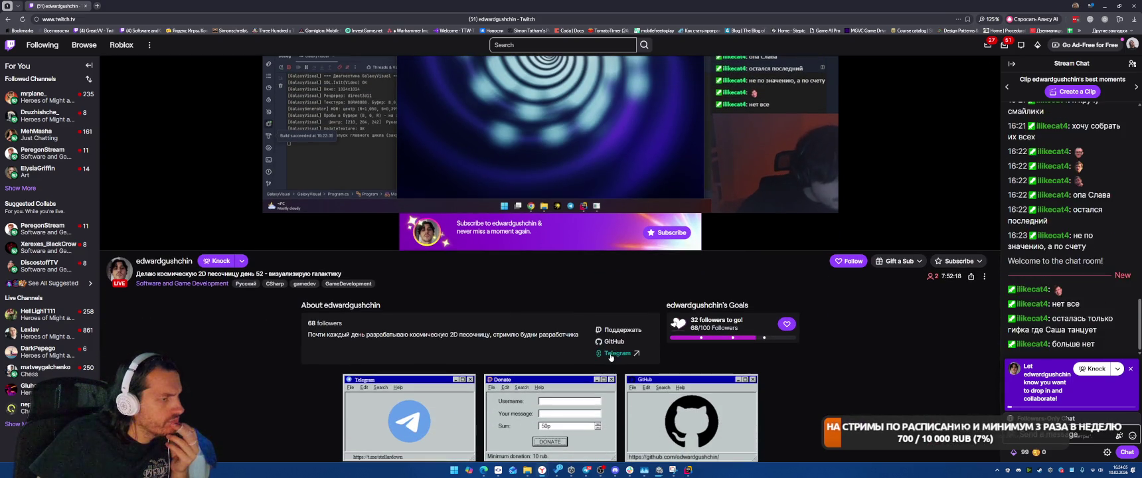
{"action": "left_click", "coordinate": [617, 356]}
{"action": "left_click", "coordinate": [571, 110]}
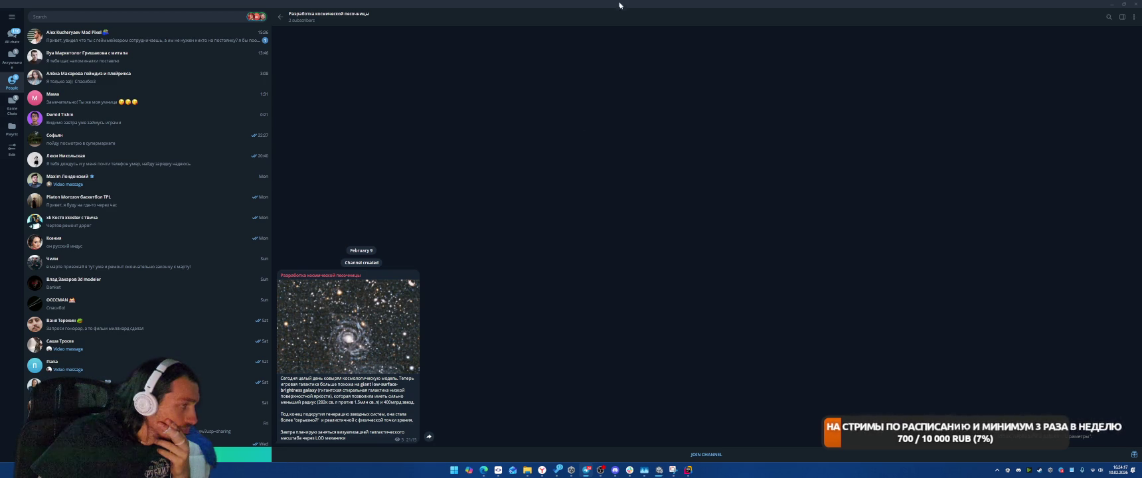
Close the t.me tab and open the GitHub link from the stream's About section.
{"action": "key", "text": "alt+Tab"}
{"action": "left_click", "coordinate": [152, 6]}
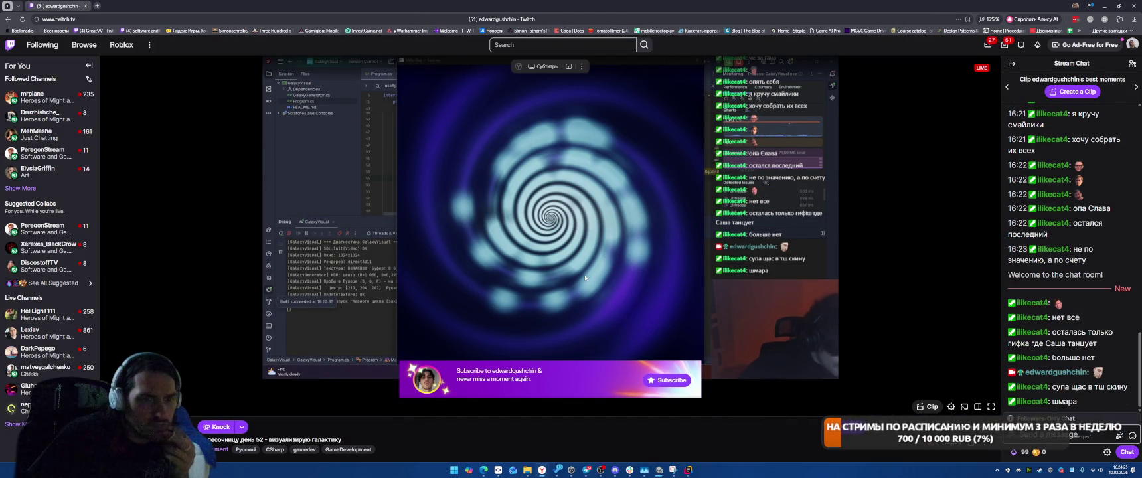
{"action": "scroll", "coordinate": [695, 372], "scroll_direction": "down", "scroll_amount": 5}
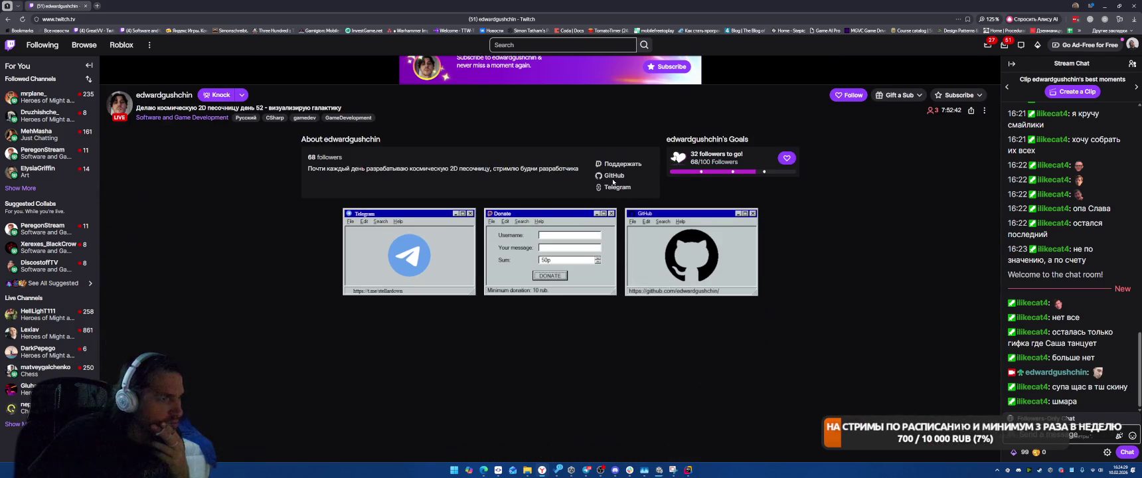
{"action": "left_click", "coordinate": [614, 175]}
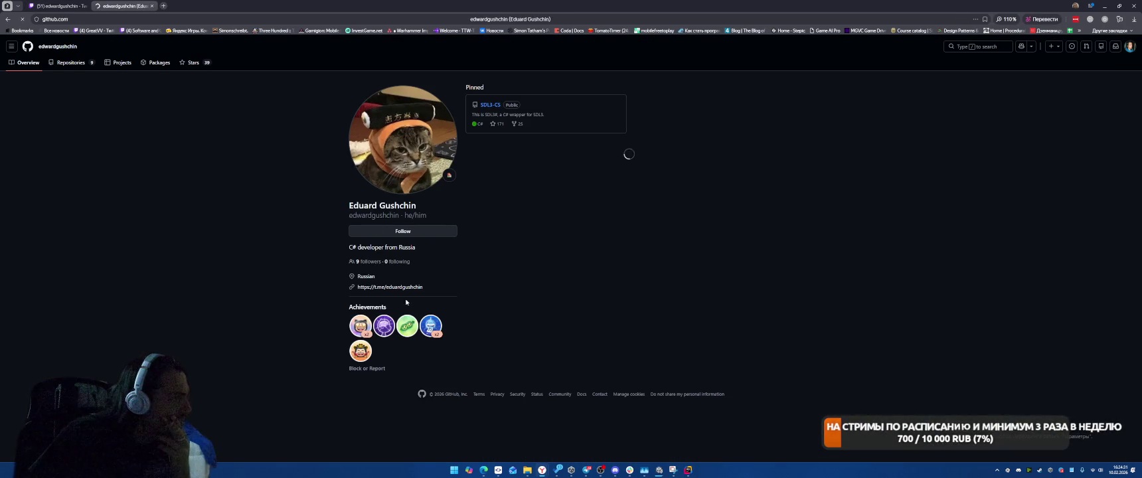
View the pinned SDL3-CS repository and contribution history, then close GitHub and return to Unity.
{"action": "left_click", "coordinate": [489, 105]}
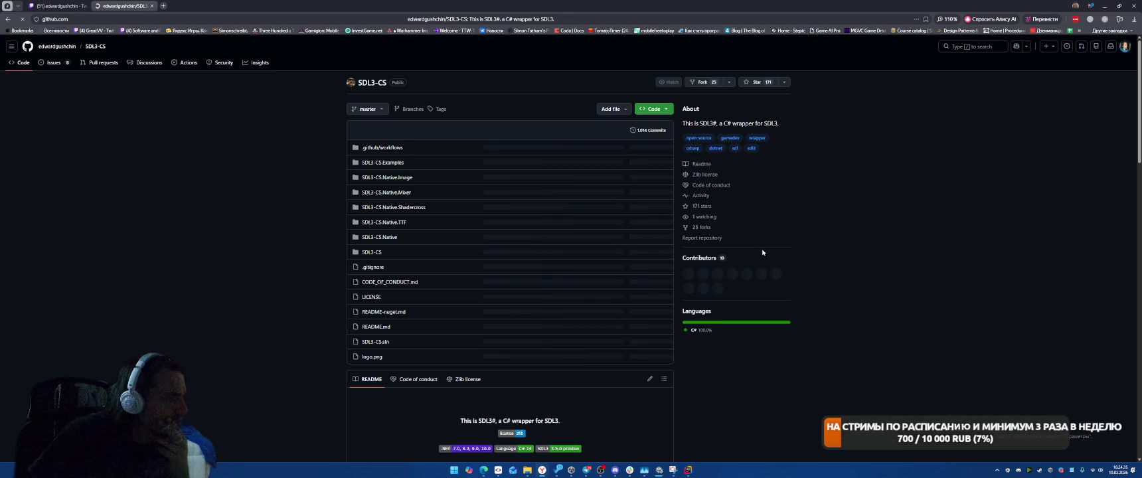
{"action": "key", "text": "alt+Left"}
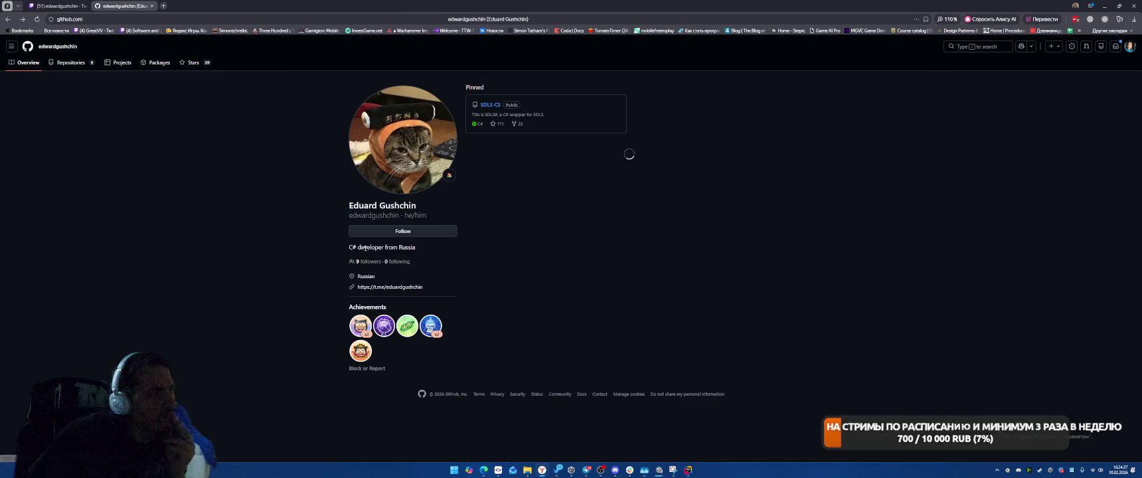
{"action": "scroll", "coordinate": [218, 251], "scroll_direction": "down", "scroll_amount": 1}
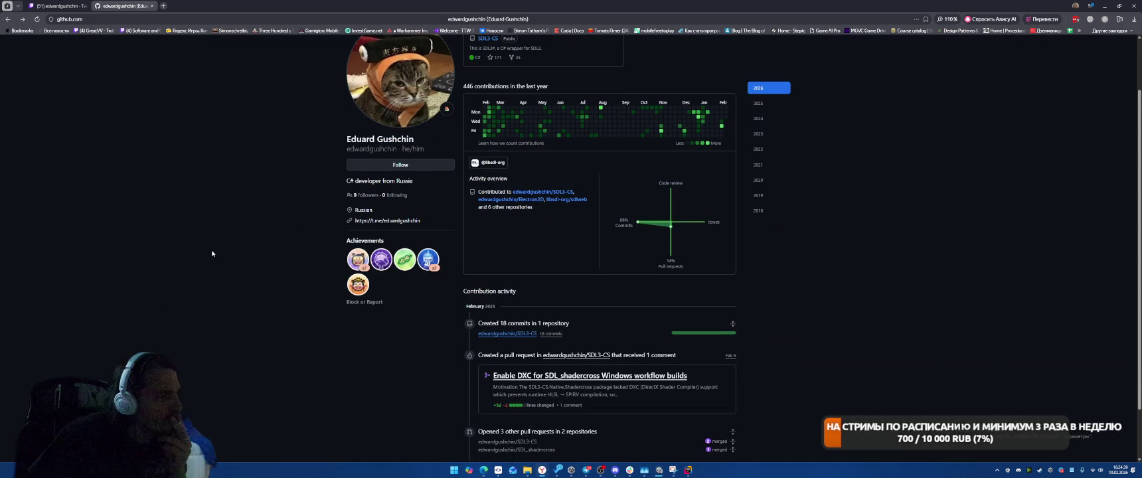
{"action": "left_click", "coordinate": [152, 7]}
{"action": "left_click", "coordinate": [601, 470]}
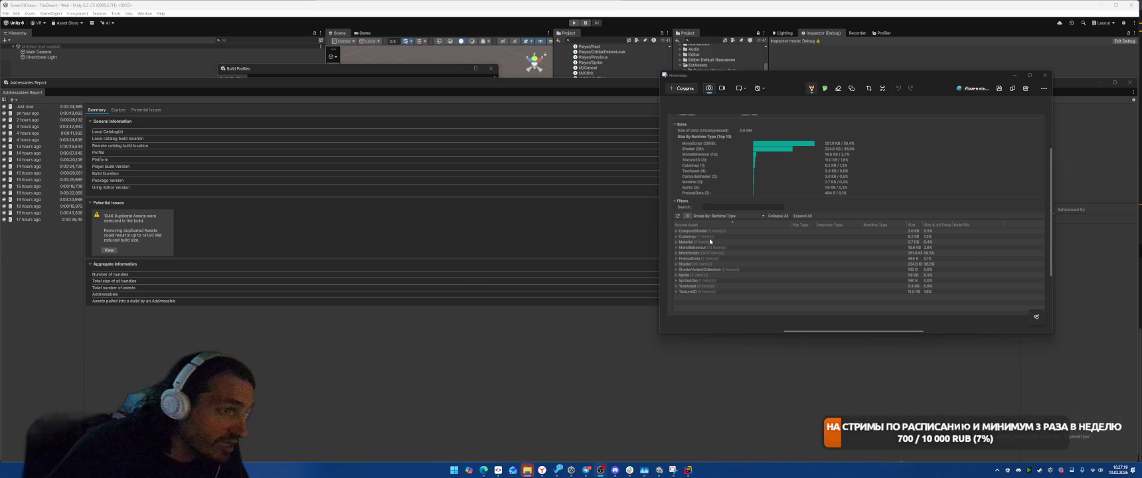
Dismiss the snipped screenshot preview and bring back the Builds folder window.
{"action": "left_click_drag", "start_coordinate": [1051, 72], "coordinate": [1038, 82]}
{"action": "left_click", "coordinate": [1036, 80]}
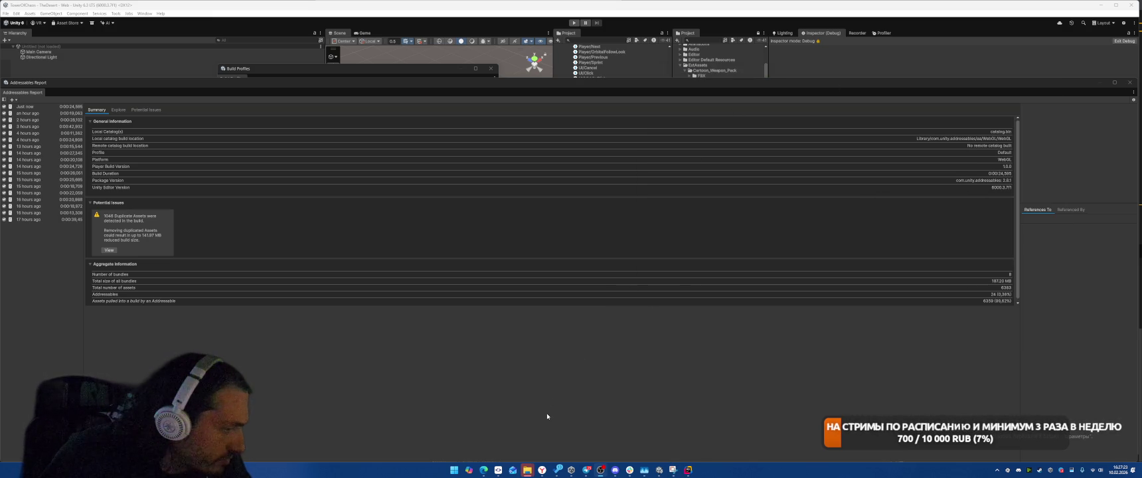
{"action": "mouse_move", "coordinate": [533, 469]}
{"action": "left_click", "coordinate": [582, 435]}
Browse WizardMergeAcademyWeb > Build, check the .data file, then minimize the window.
{"action": "double_click", "coordinate": [522, 170]}
{"action": "double_click", "coordinate": [521, 172]}
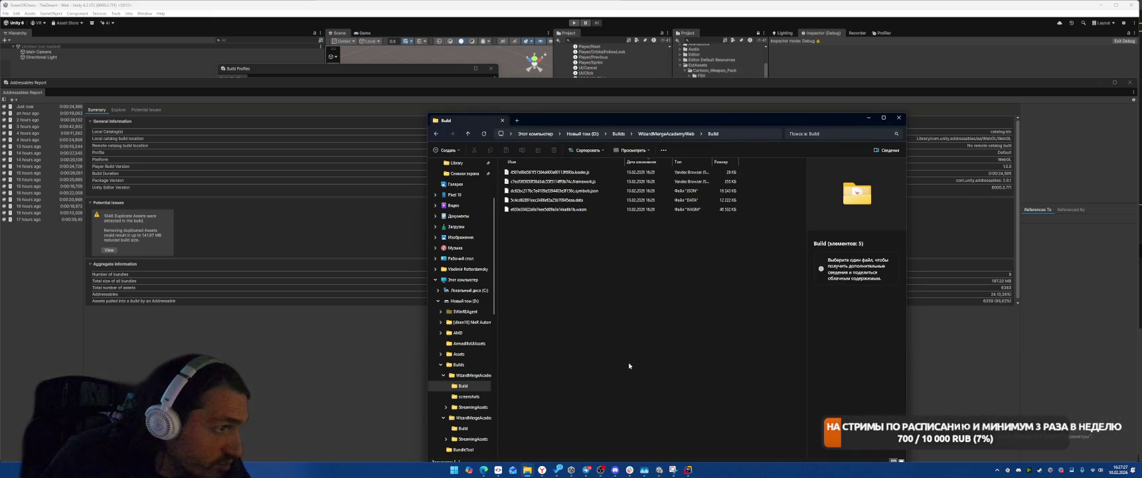
{"action": "left_click", "coordinate": [630, 200]}
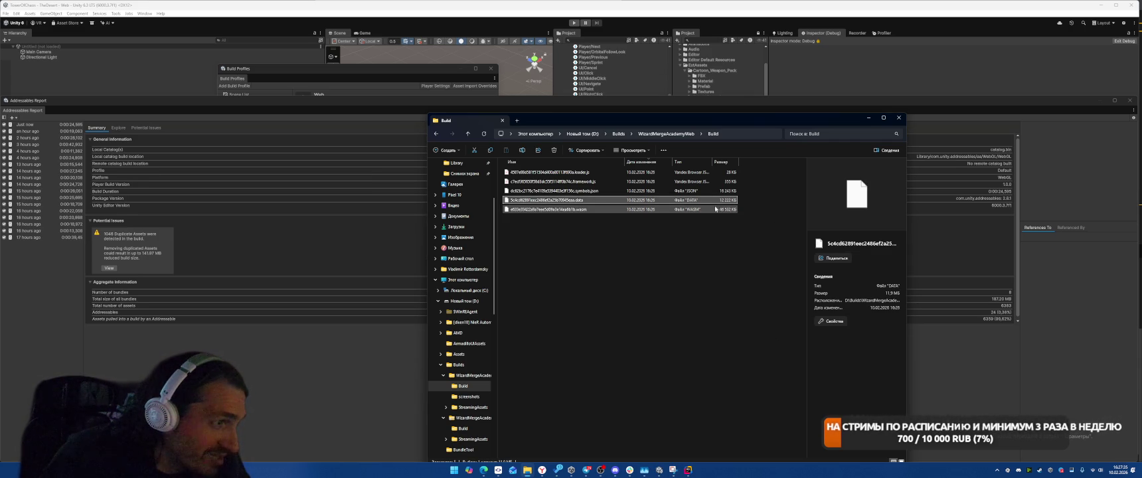
{"action": "left_click", "coordinate": [868, 117]}
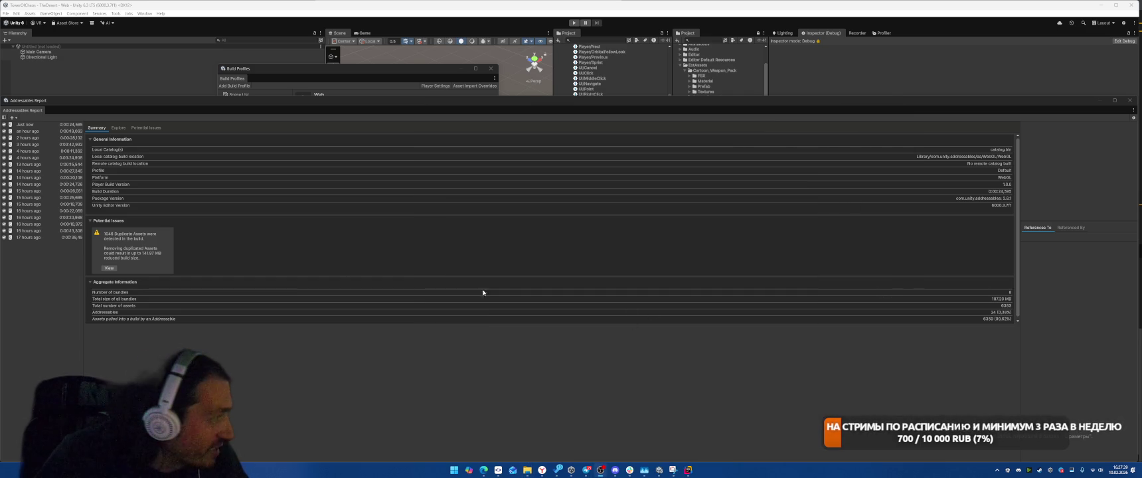
{"action": "left_click_drag", "start_coordinate": [850, 98], "coordinate": [850, 89]}
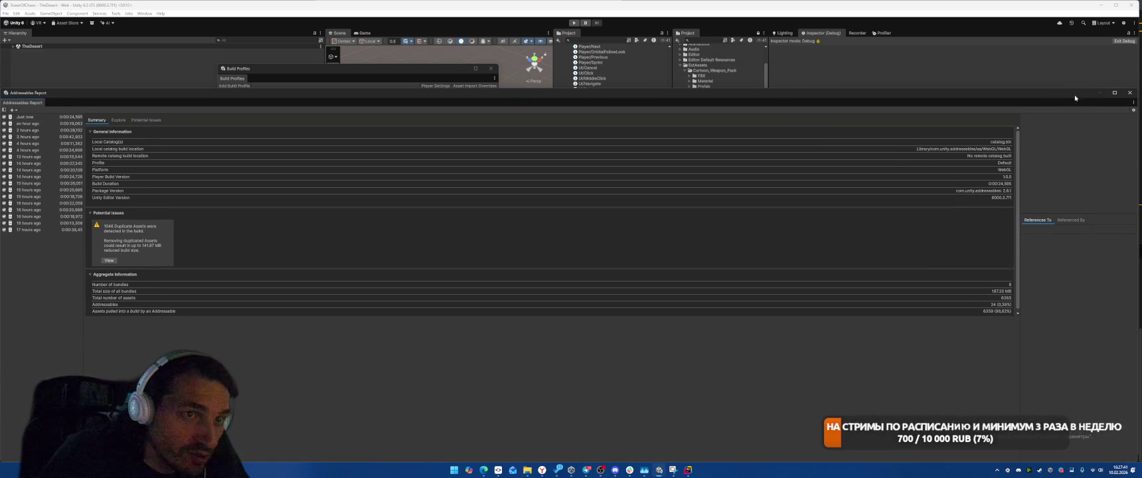
Close the Addressables Report and launch the Project Auditor from Window > Analysis.
{"action": "left_click", "coordinate": [1130, 105]}
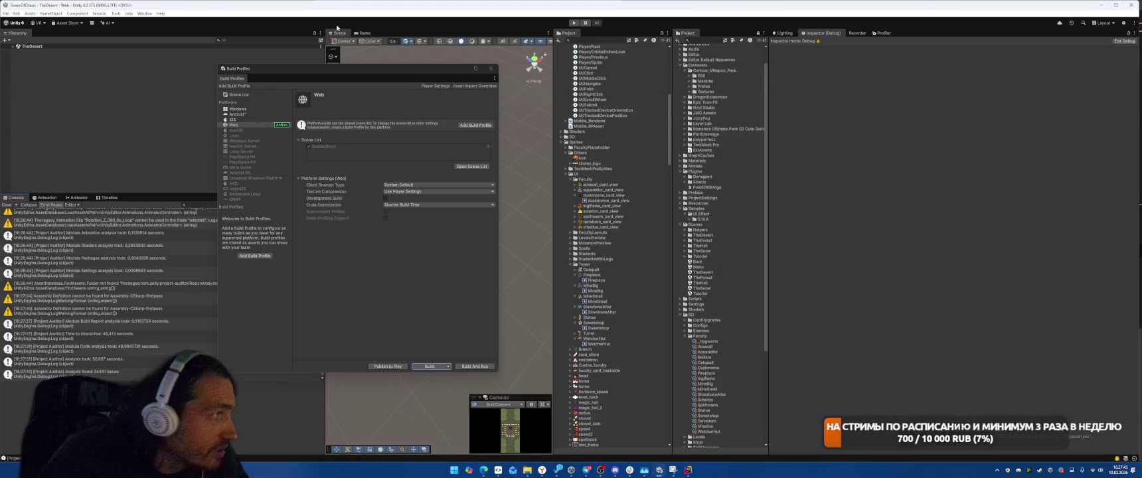
{"action": "left_click", "coordinate": [144, 13]}
{"action": "mouse_move", "coordinate": [192, 89]}
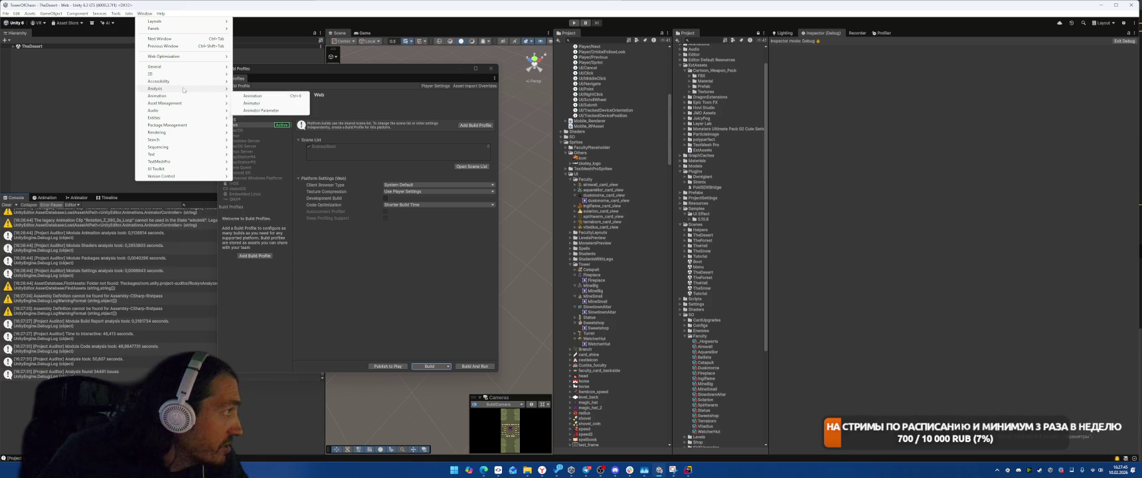
{"action": "left_click", "coordinate": [258, 128]}
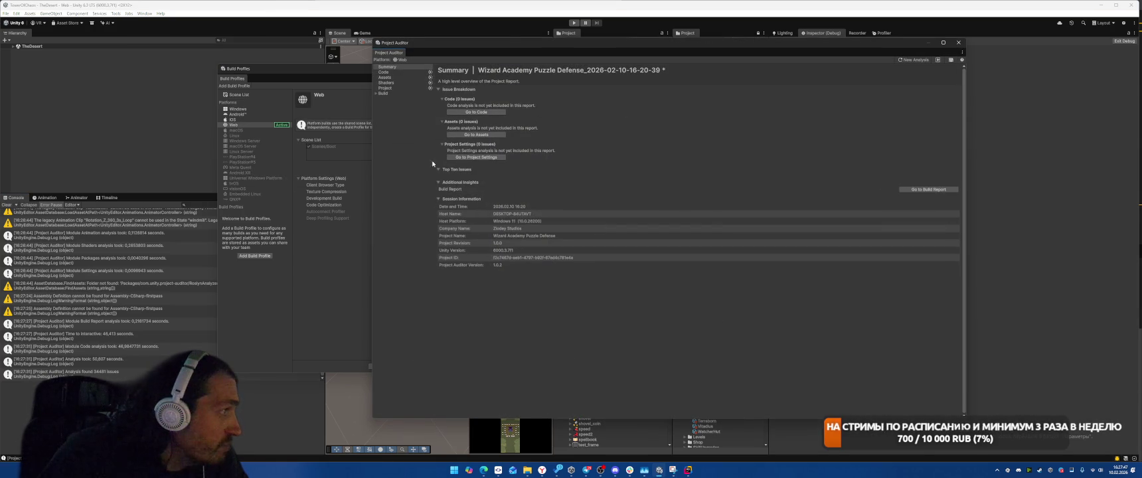
Discard the old audit, rerun the project analysis, and screenshot the new Build Size report.
{"action": "left_click", "coordinate": [403, 94]}
{"action": "left_click", "coordinate": [915, 59]}
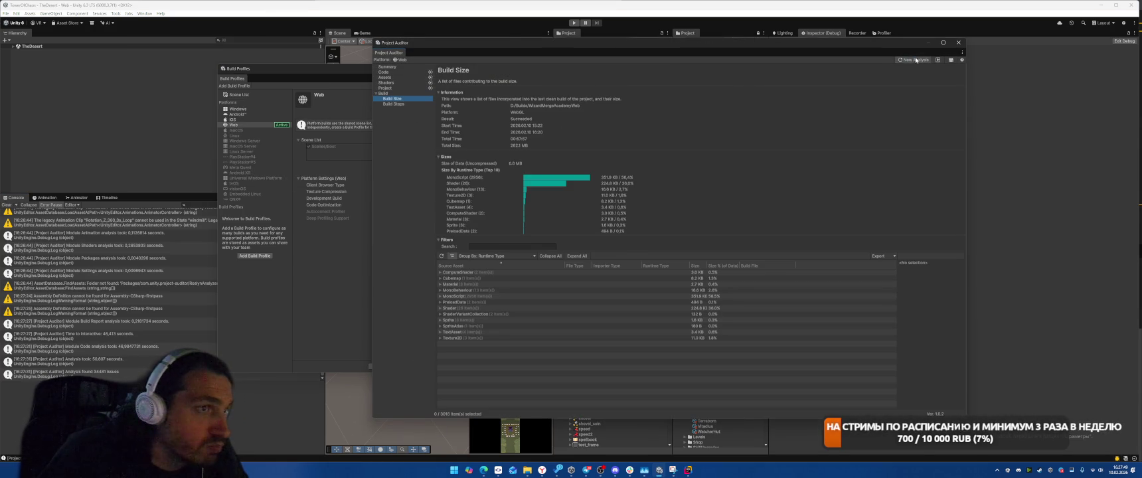
{"action": "left_click", "coordinate": [582, 247]}
{"action": "left_click", "coordinate": [702, 196]}
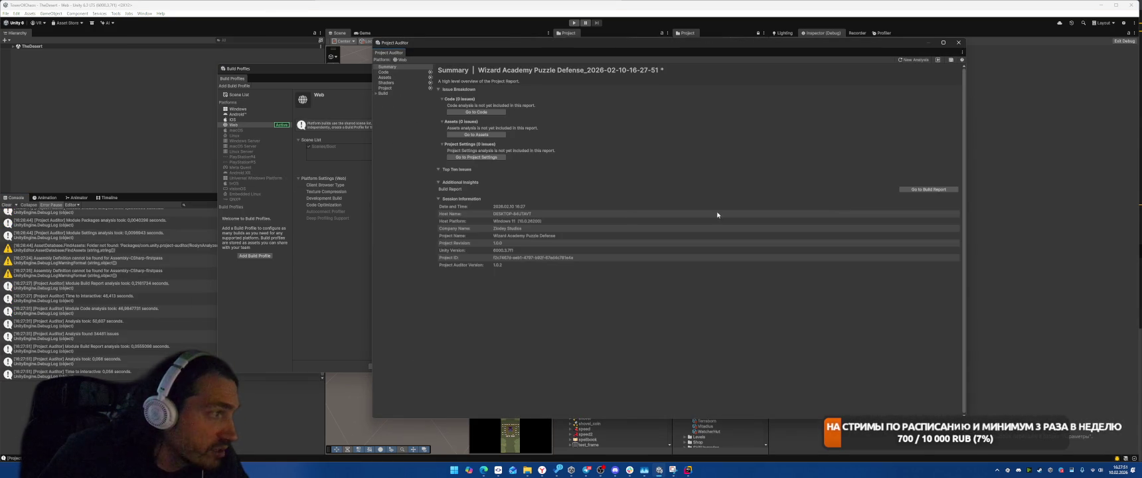
{"action": "left_click", "coordinate": [383, 93]}
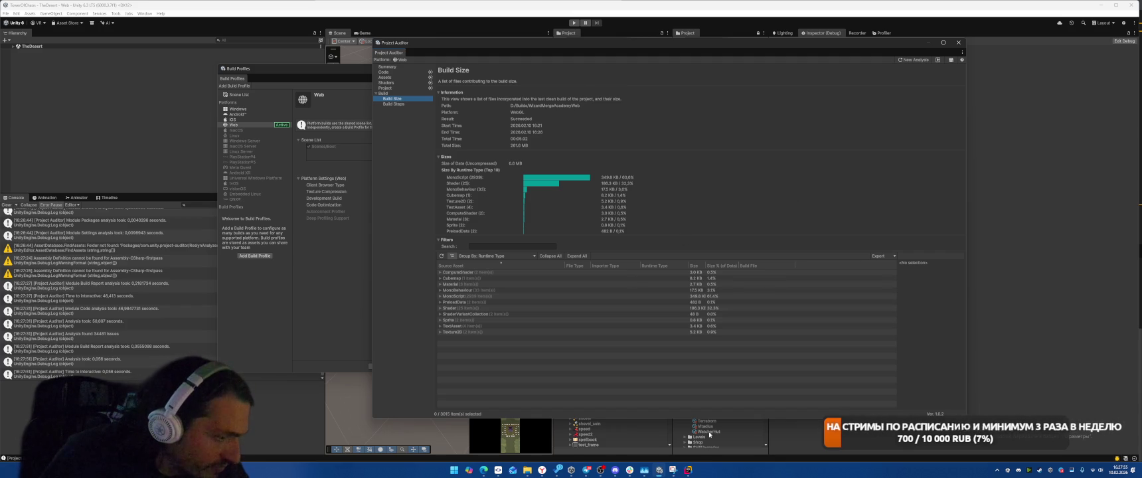
{"action": "left_click", "coordinate": [672, 470]}
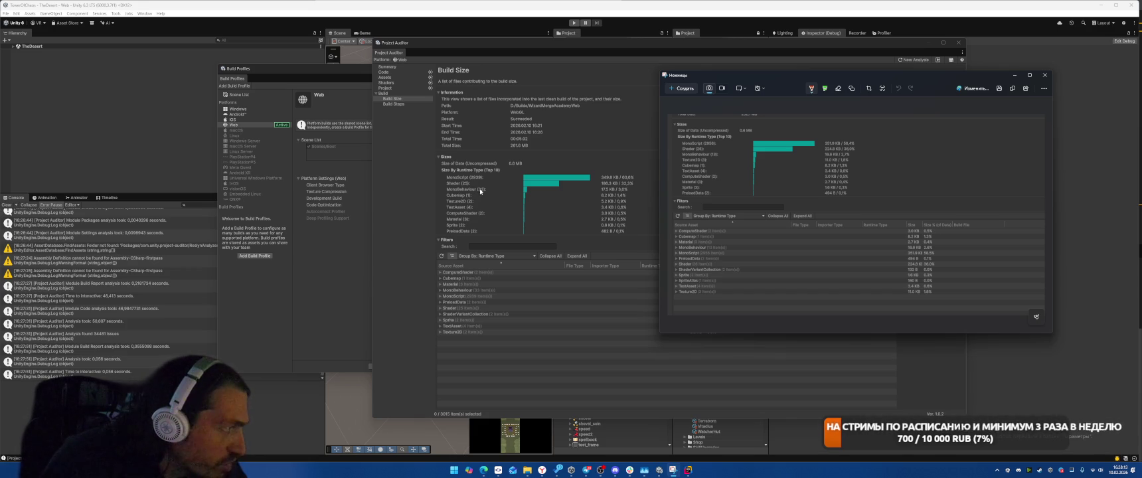
Expand MonoBehaviour, check both DefaultVolumeProfile entries, then close the Project Auditor.
{"action": "left_click", "coordinate": [440, 290]}
{"action": "scroll", "coordinate": [571, 342], "scroll_direction": "down", "scroll_amount": 3}
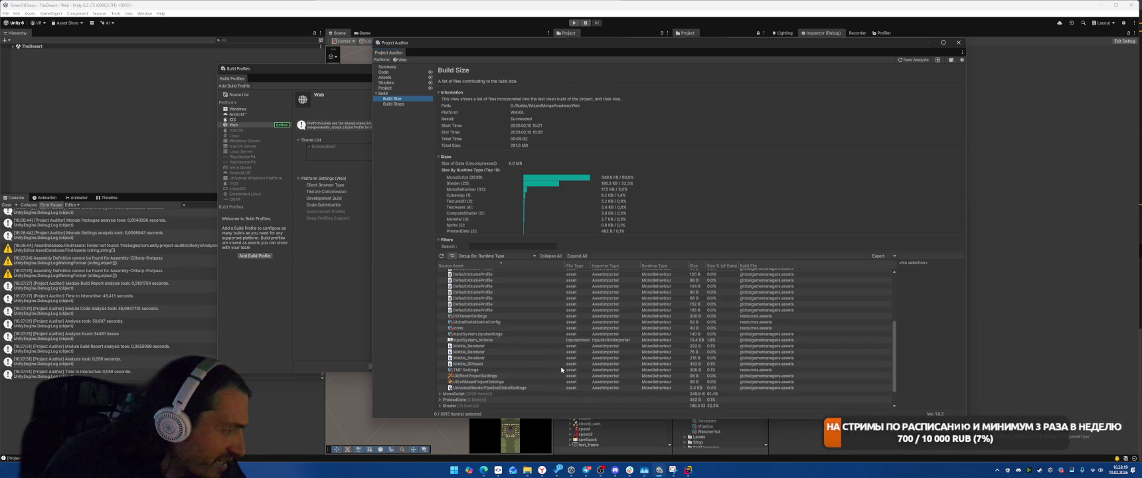
{"action": "scroll", "coordinate": [561, 366], "scroll_direction": "up", "scroll_amount": 2}
{"action": "scroll", "coordinate": [561, 371], "scroll_direction": "up", "scroll_amount": 3}
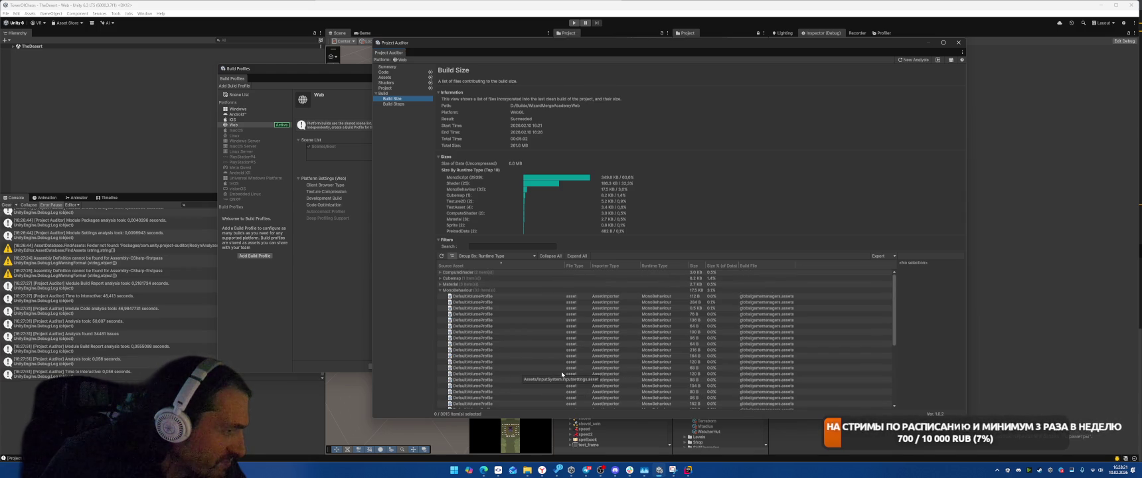
{"action": "left_click", "coordinate": [532, 320]}
{"action": "left_click", "coordinate": [531, 328]}
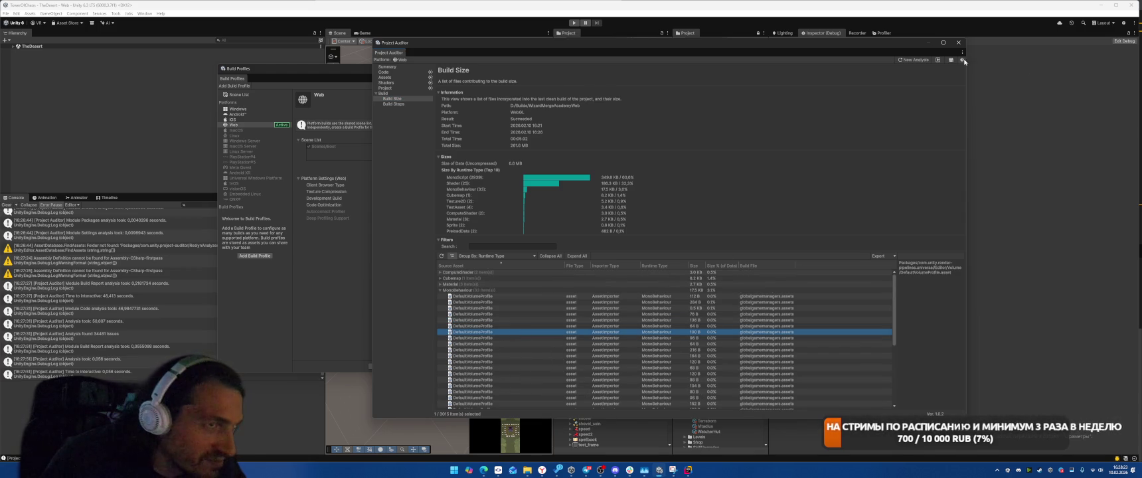
{"action": "left_click", "coordinate": [958, 42]}
{"action": "scroll", "coordinate": [629, 281], "scroll_direction": "down", "scroll_amount": 6}
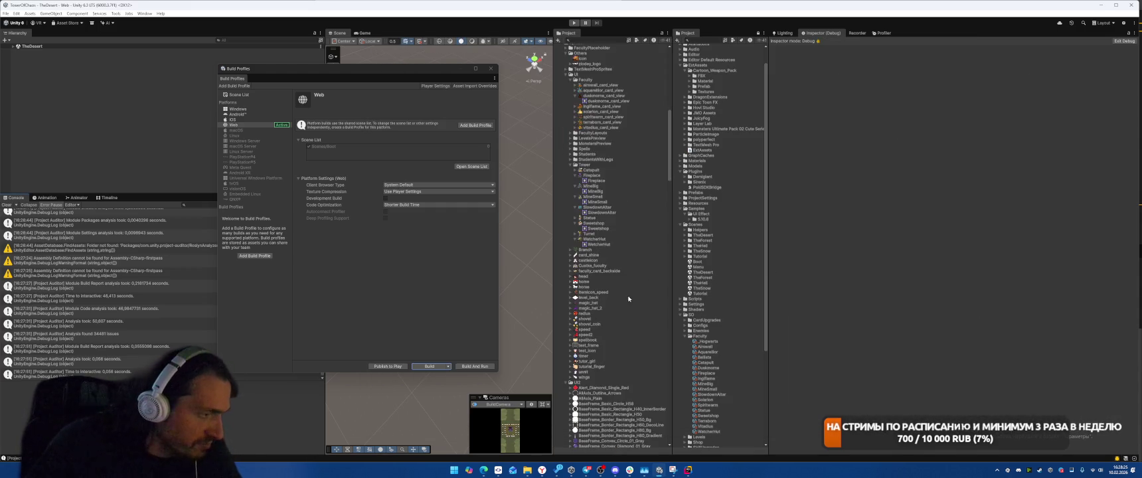
Collapse the UI2 folder and show UniversalRenderPipelineGlobalSettings in the Inspector.
{"action": "left_click", "coordinate": [566, 243]}
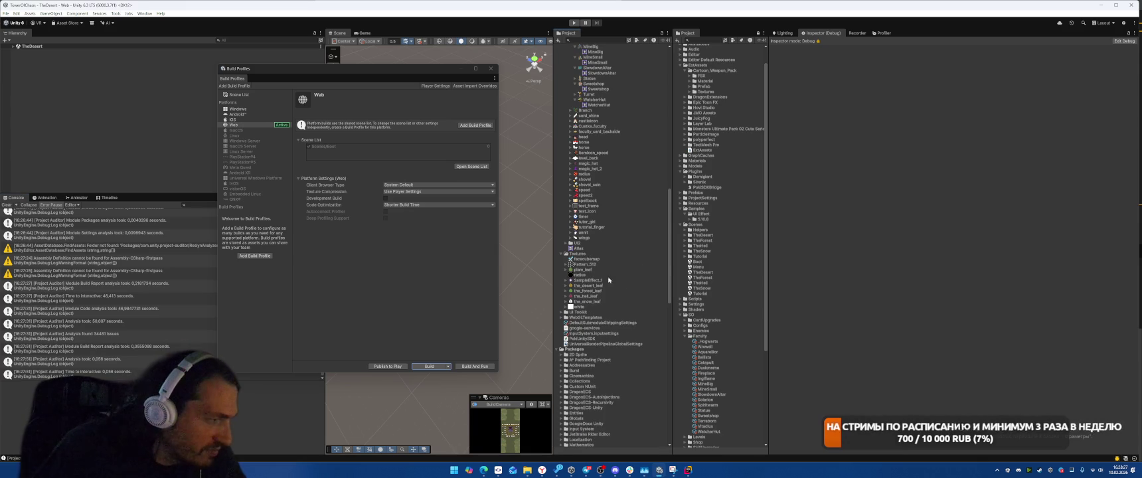
{"action": "left_click", "coordinate": [599, 344]}
{"action": "scroll", "coordinate": [950, 282], "scroll_direction": "down", "scroll_amount": 5}
{"action": "scroll", "coordinate": [948, 281], "scroll_direction": "down", "scroll_amount": 3}
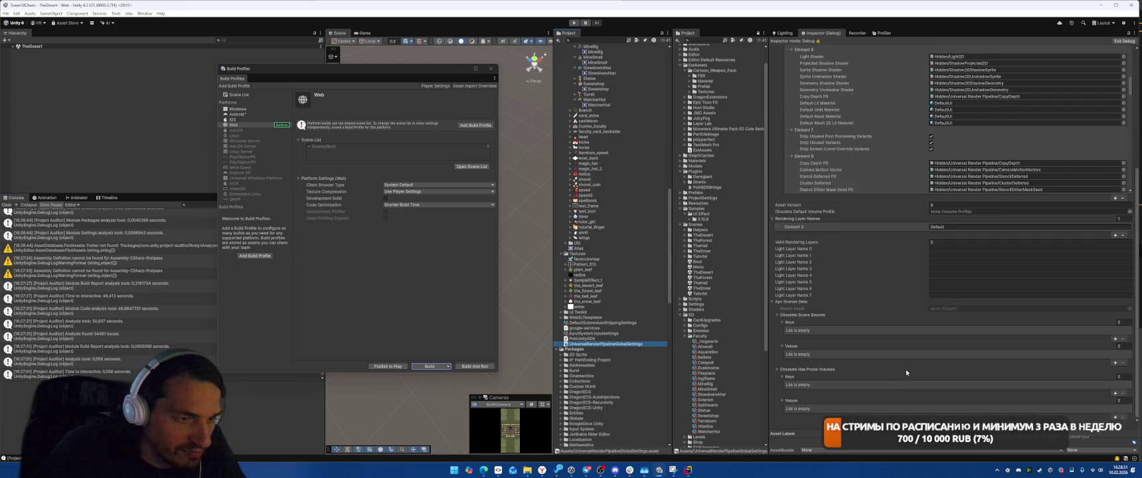
{"action": "scroll", "coordinate": [850, 289], "scroll_direction": "down", "scroll_amount": 10}
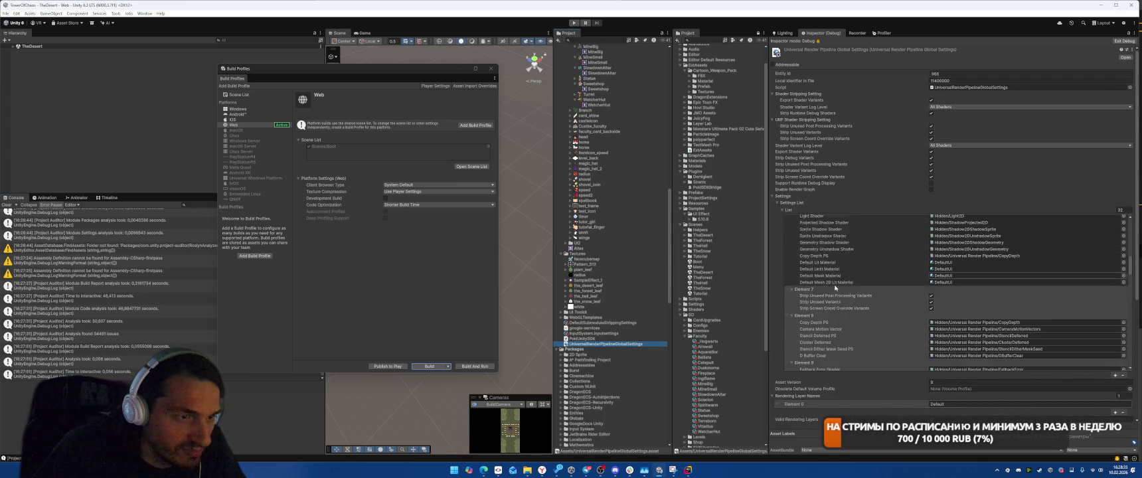
{"action": "scroll", "coordinate": [852, 286], "scroll_direction": "up", "scroll_amount": 5}
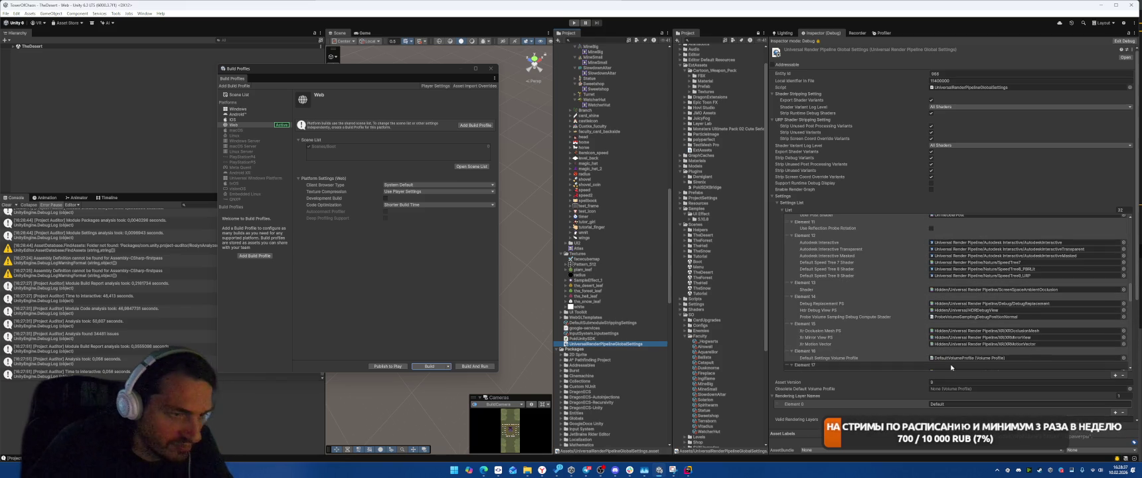
Ping the Default Settings Volume Profile asset referenced by the global settings.
{"action": "left_click", "coordinate": [957, 358]}
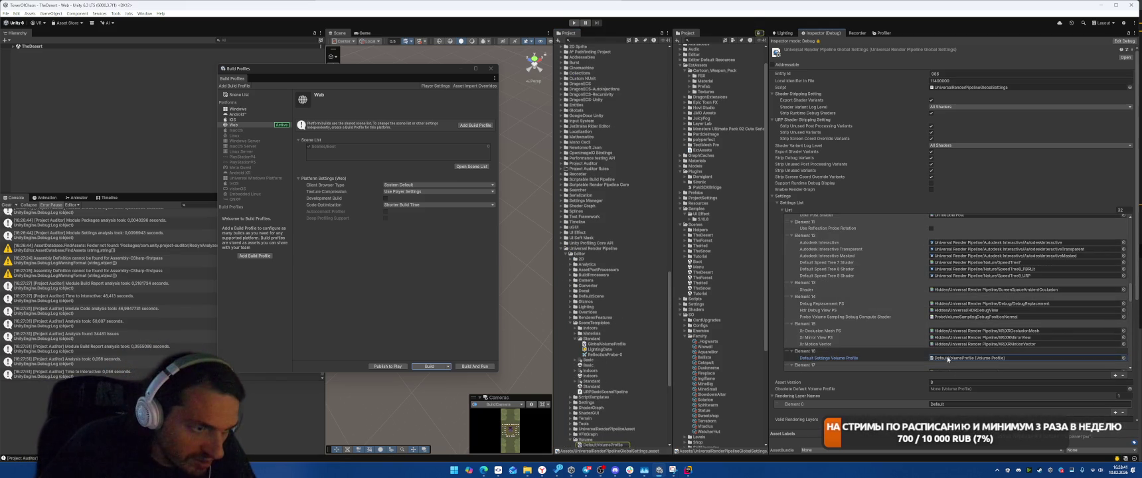
{"action": "scroll", "coordinate": [998, 309], "scroll_direction": "up", "scroll_amount": 10}
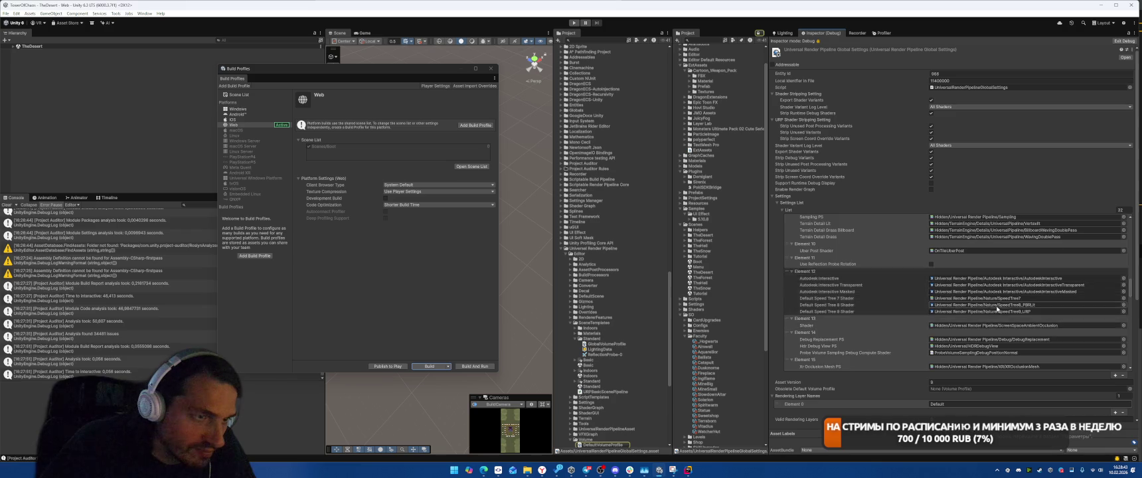
{"action": "scroll", "coordinate": [997, 309], "scroll_direction": "up", "scroll_amount": 10}
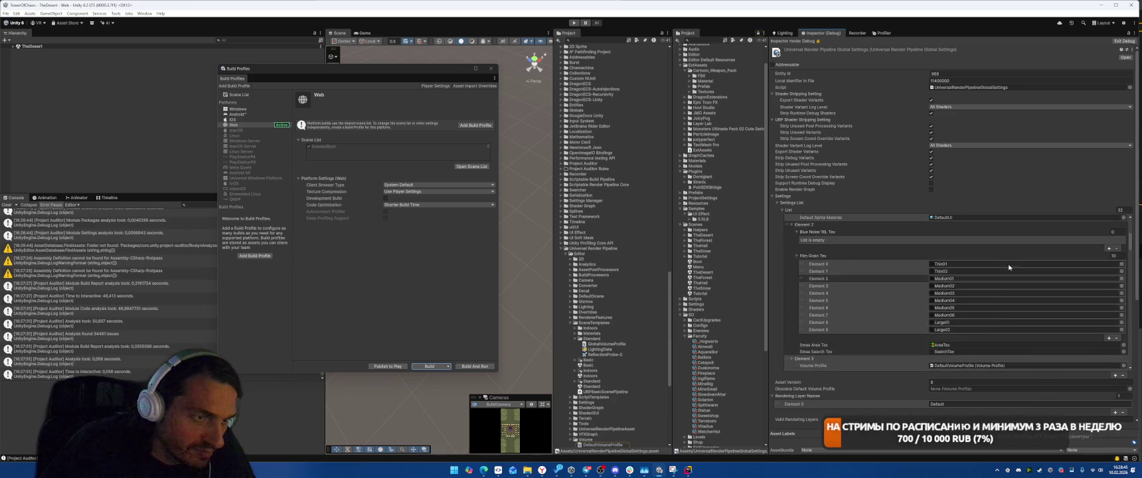
{"action": "scroll", "coordinate": [1006, 259], "scroll_direction": "down", "scroll_amount": 10}
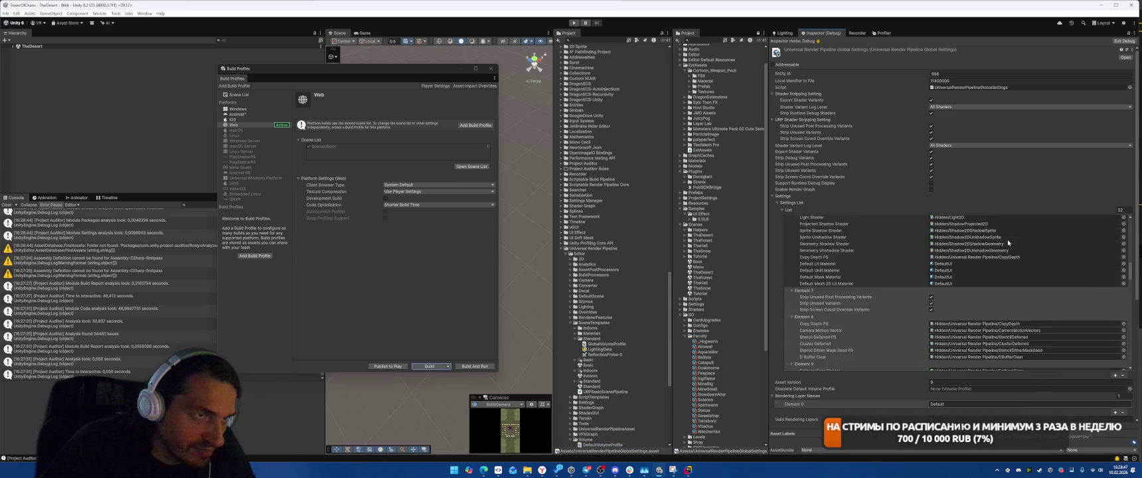
{"action": "scroll", "coordinate": [630, 344], "scroll_direction": "down", "scroll_amount": 20}
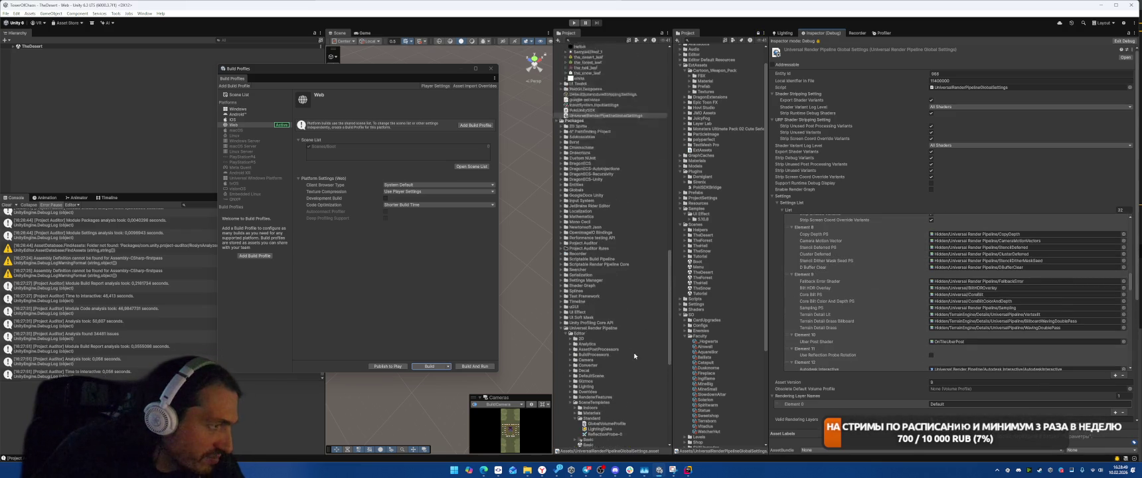
{"action": "scroll", "coordinate": [602, 350], "scroll_direction": "up", "scroll_amount": 15}
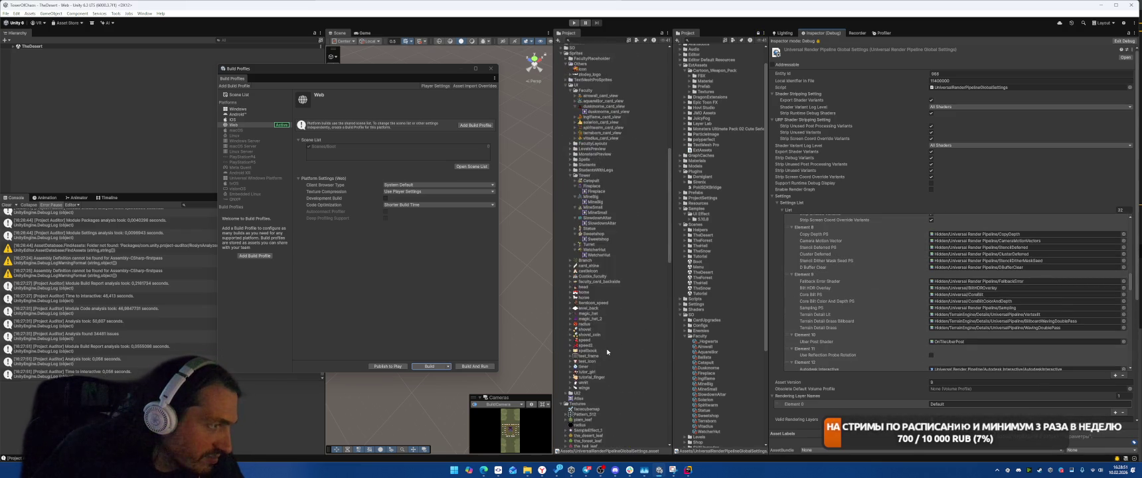
{"action": "left_click", "coordinate": [566, 225]}
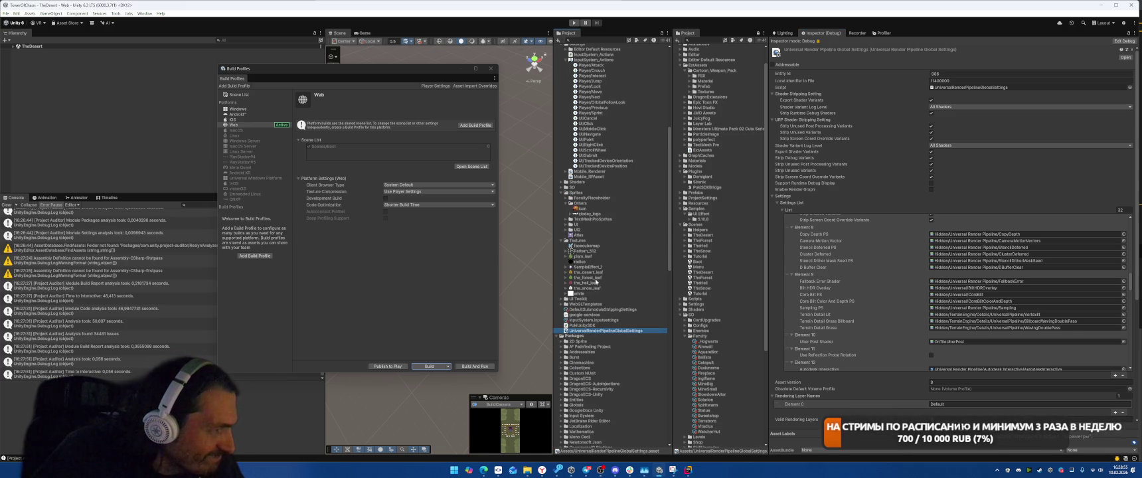
{"action": "left_click", "coordinate": [586, 246]}
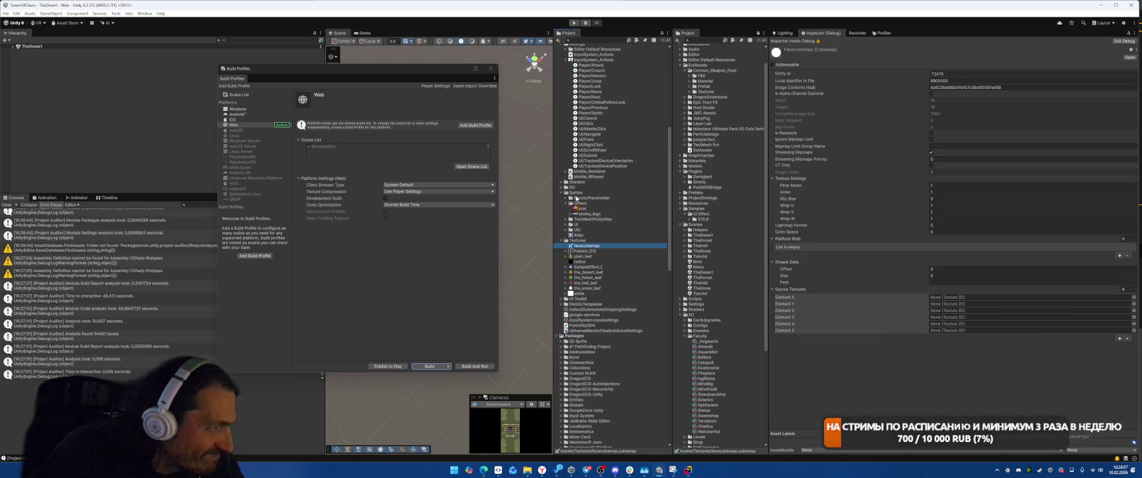
{"action": "scroll", "coordinate": [611, 245], "scroll_direction": "up", "scroll_amount": 5}
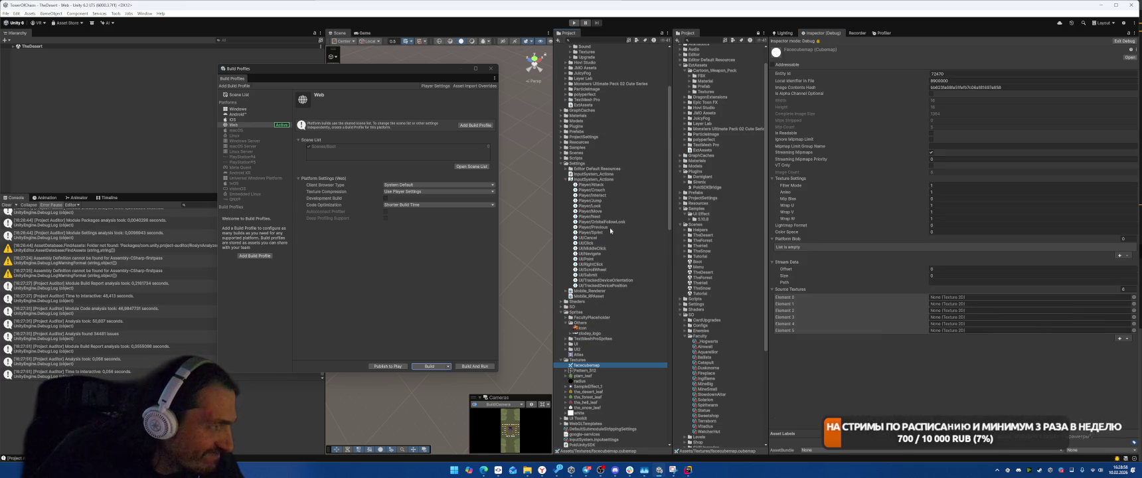
{"action": "left_click", "coordinate": [568, 180]}
{"action": "left_click", "coordinate": [592, 184]}
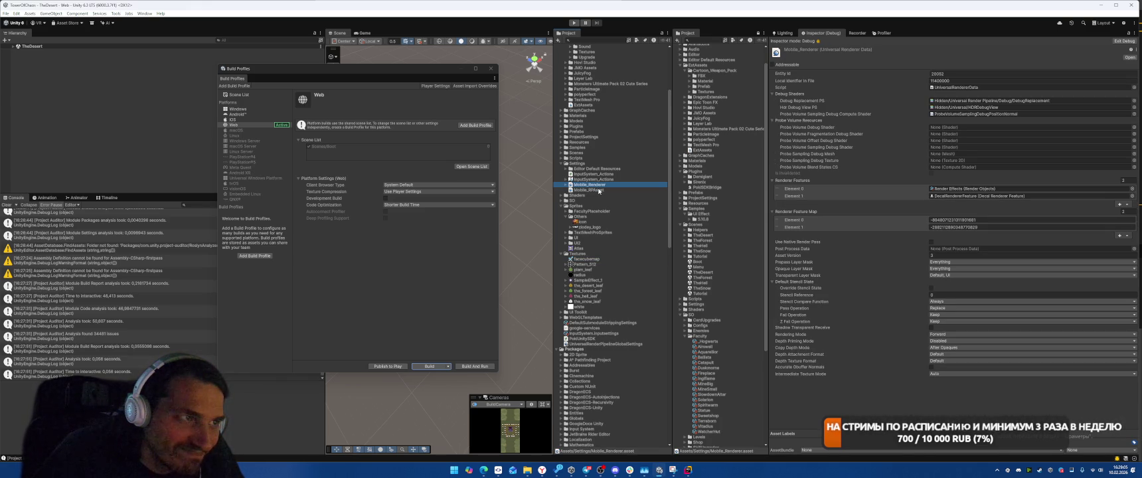
{"action": "left_click", "coordinate": [597, 190]}
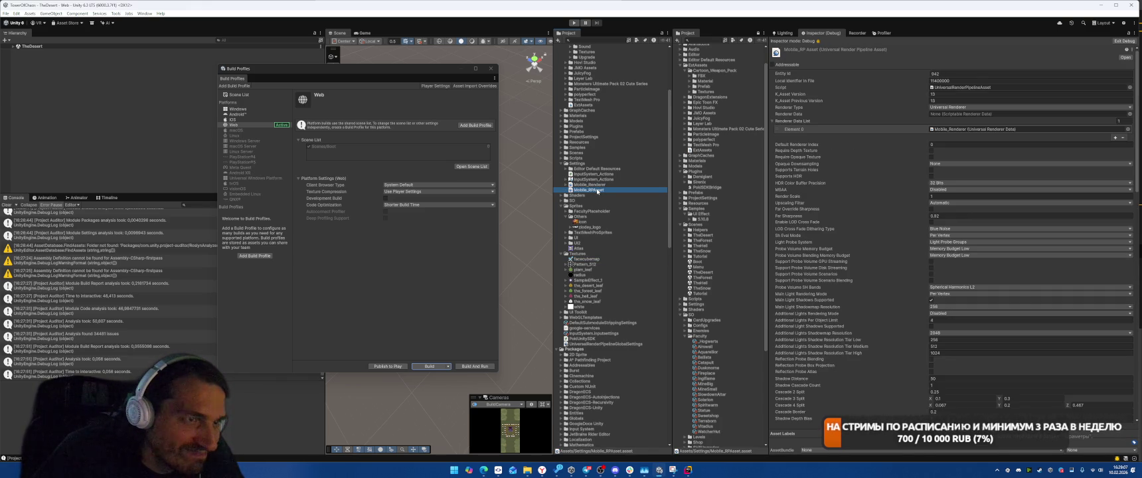
{"action": "scroll", "coordinate": [1007, 200], "scroll_direction": "down", "scroll_amount": 10}
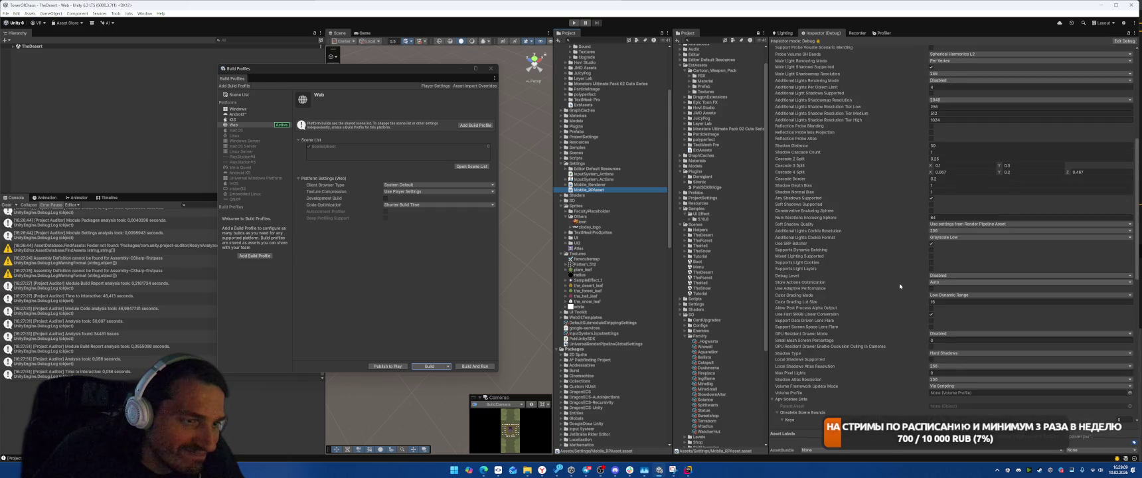
{"action": "scroll", "coordinate": [900, 286], "scroll_direction": "down", "scroll_amount": 15}
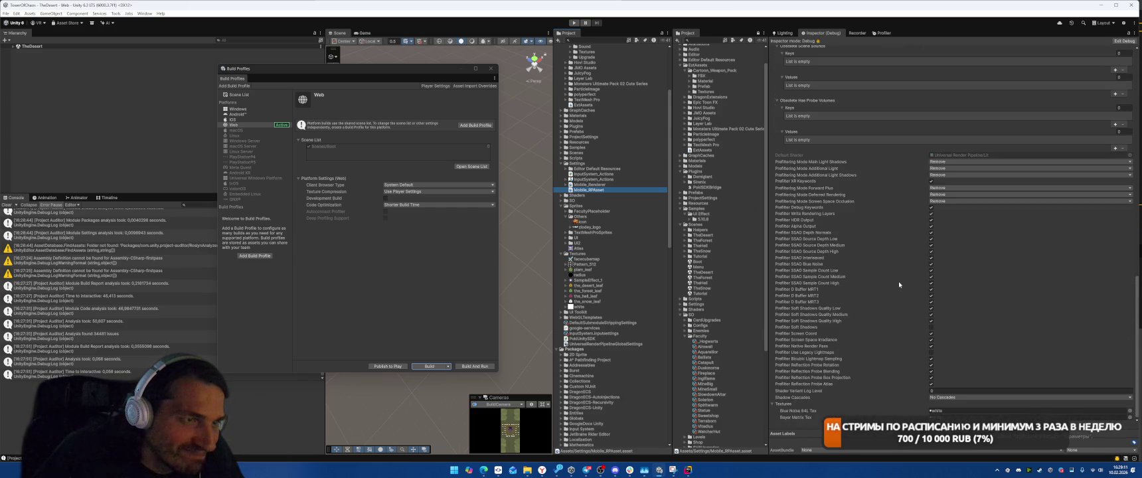
{"action": "key", "text": "Up"}
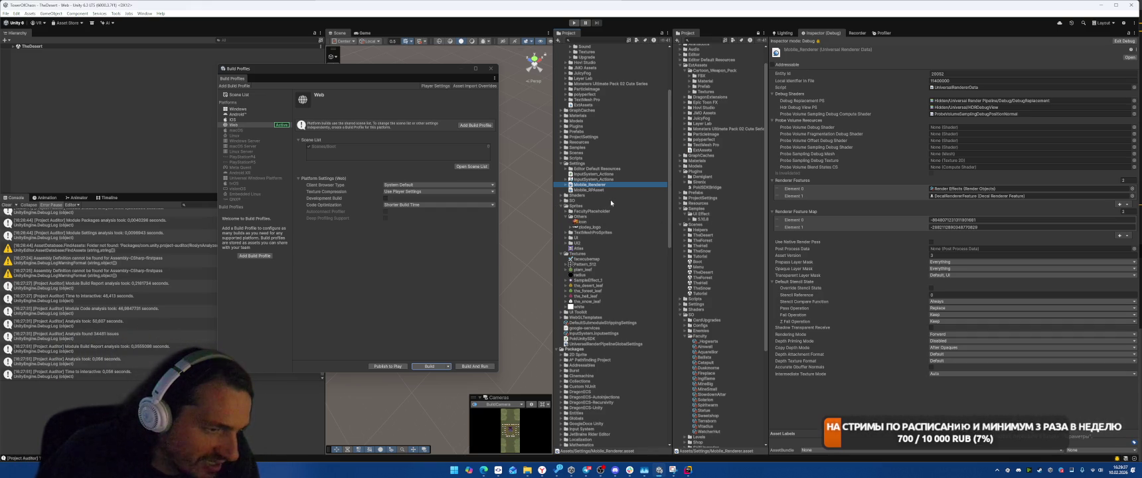
{"action": "left_click", "coordinate": [593, 190]}
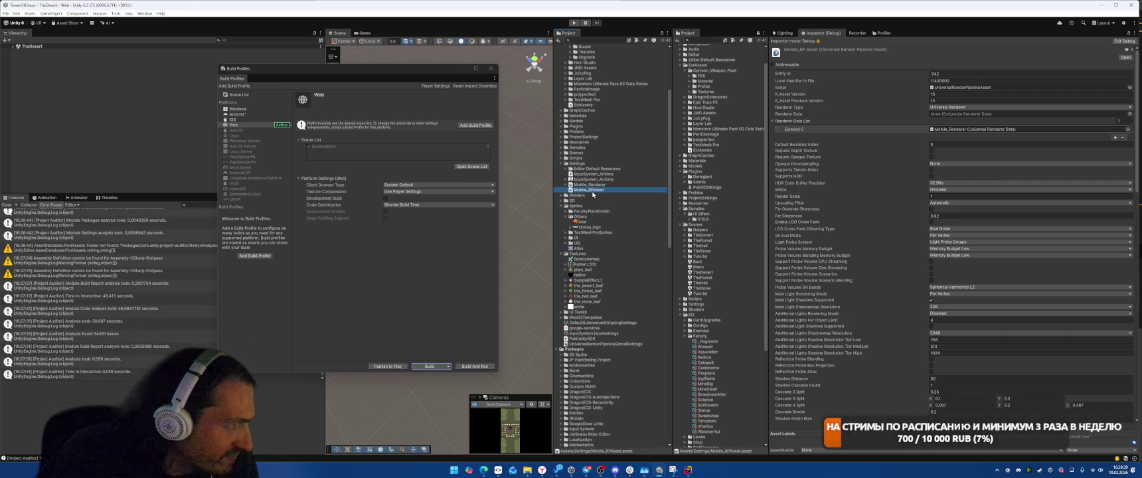
{"action": "left_click", "coordinate": [941, 243]}
{"action": "left_click", "coordinate": [936, 243]}
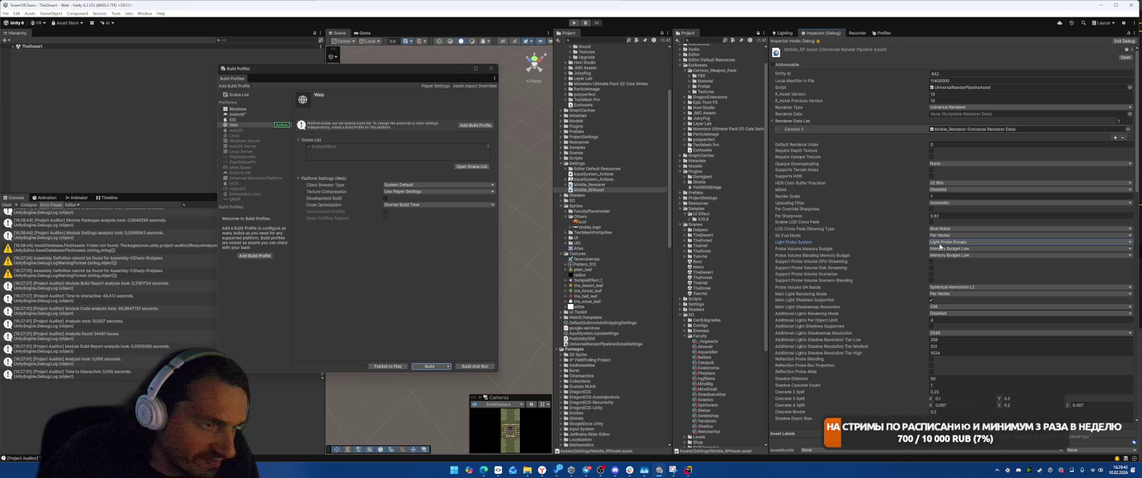
{"action": "left_click", "coordinate": [936, 243]}
{"action": "left_click", "coordinate": [898, 245]}
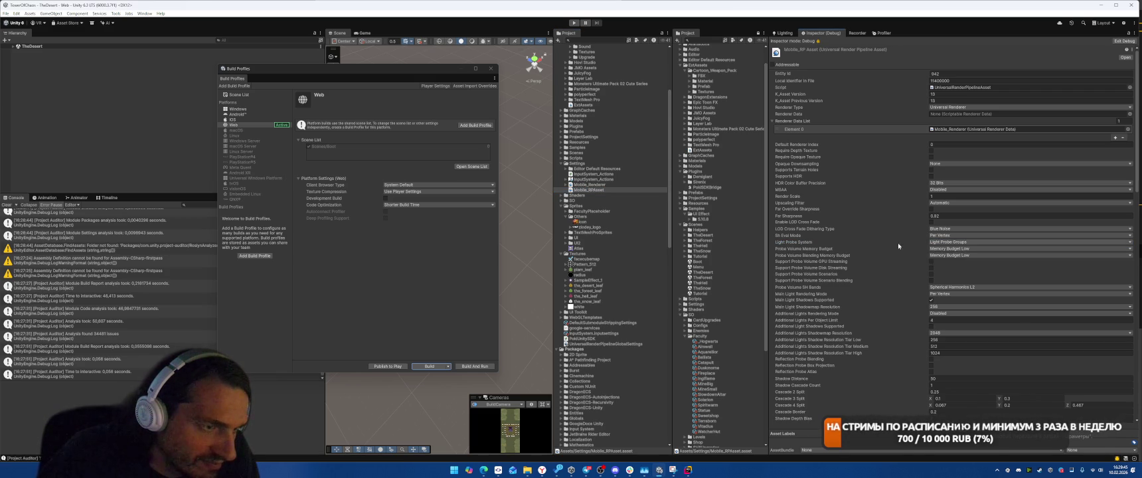
{"action": "scroll", "coordinate": [864, 252], "scroll_direction": "down", "scroll_amount": 10}
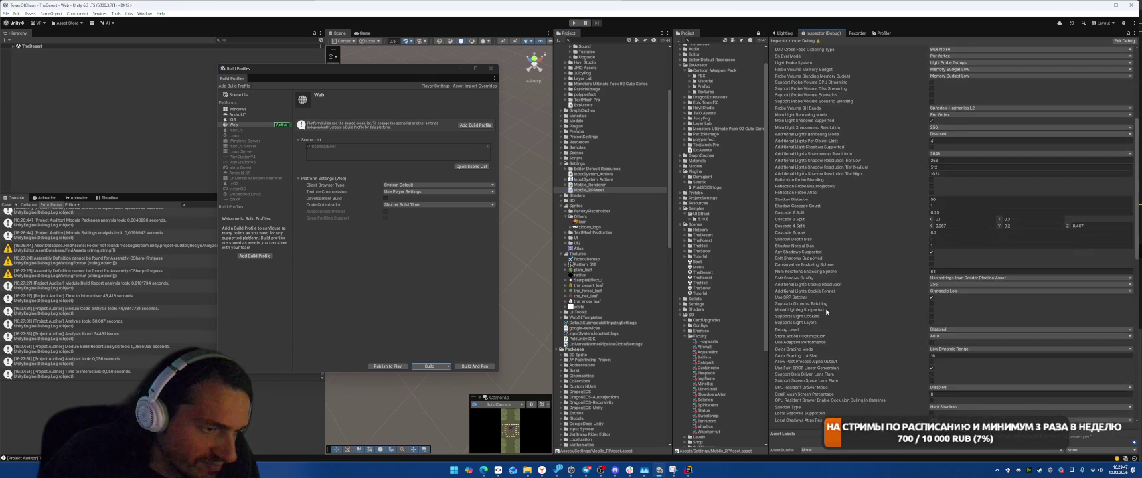
{"action": "scroll", "coordinate": [827, 299], "scroll_direction": "down", "scroll_amount": 5}
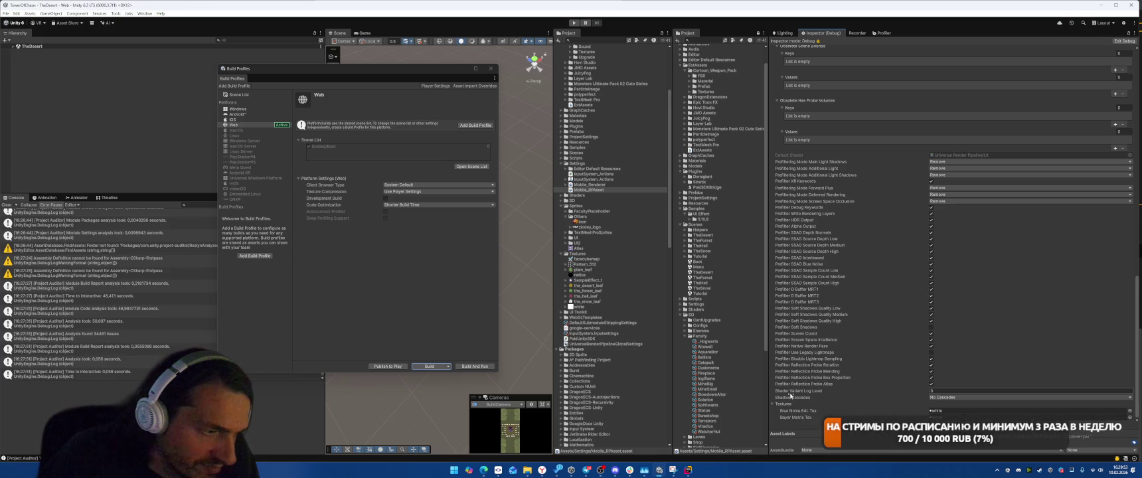
{"action": "left_click", "coordinate": [947, 393]}
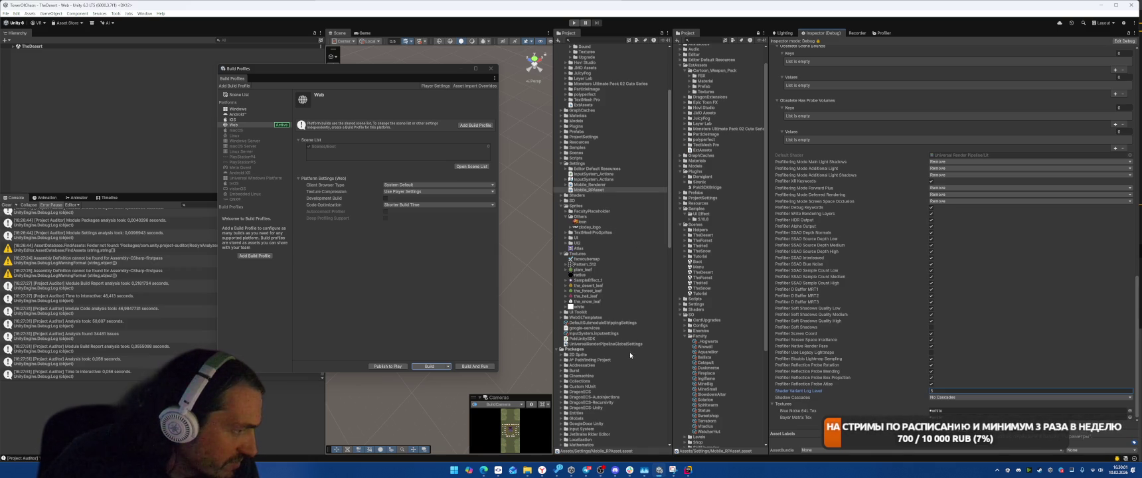
{"action": "left_click", "coordinate": [615, 344]}
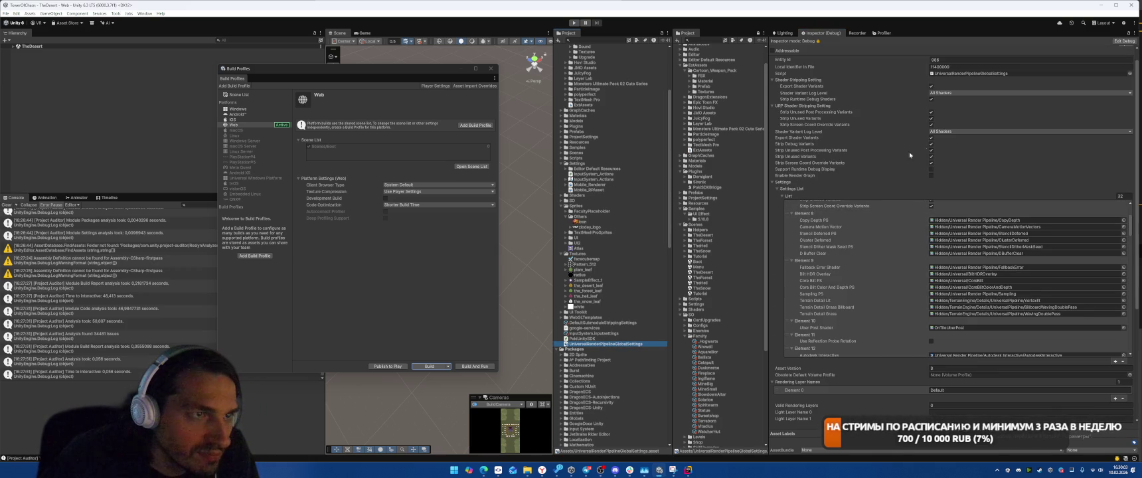
Leave Shader Variant Log Level at All Shaders, review the settings, then open Project Settings.
{"action": "left_click", "coordinate": [951, 94]}
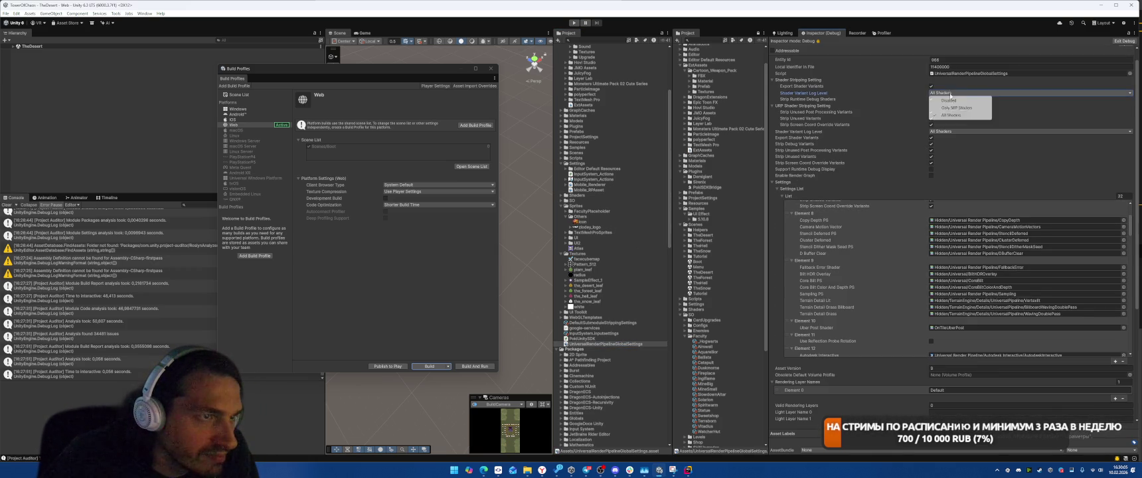
{"action": "left_click", "coordinate": [868, 98]}
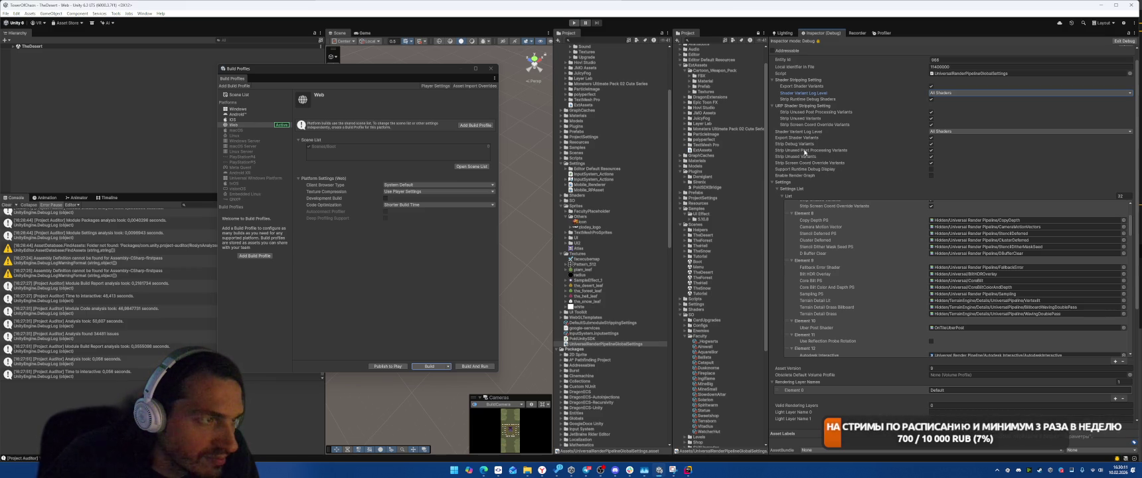
{"action": "scroll", "coordinate": [870, 279], "scroll_direction": "down", "scroll_amount": 10}
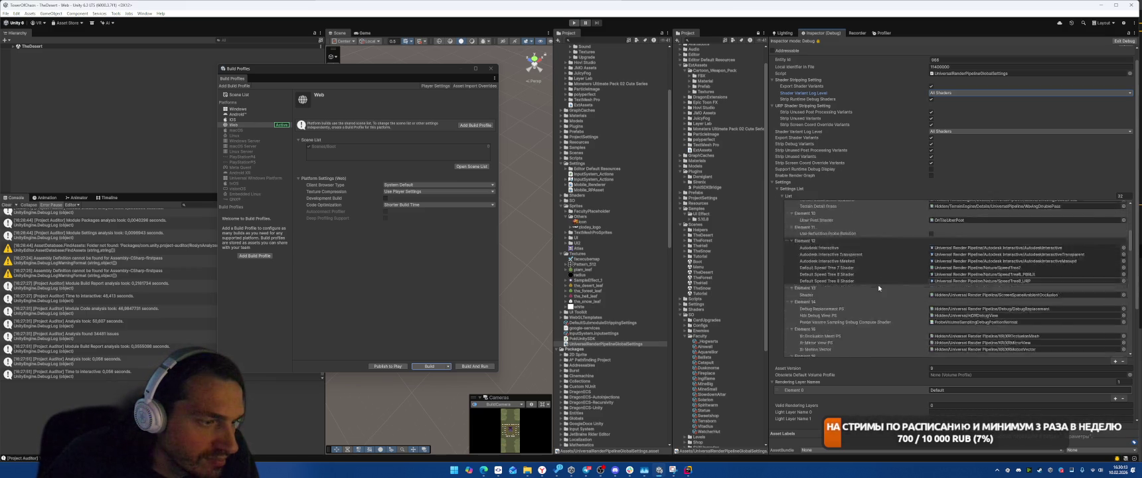
{"action": "scroll", "coordinate": [870, 294], "scroll_direction": "down", "scroll_amount": 10}
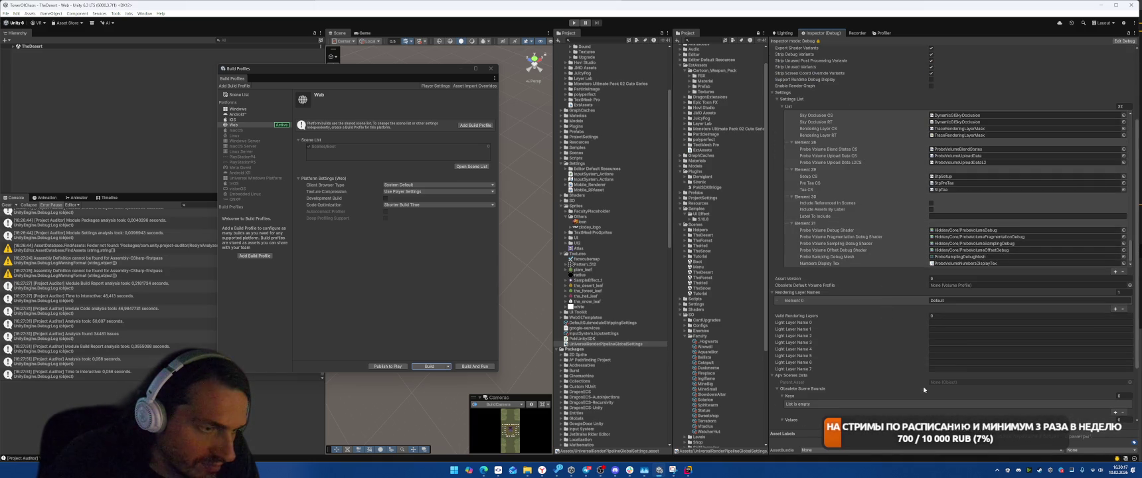
{"action": "scroll", "coordinate": [909, 365], "scroll_direction": "down", "scroll_amount": 3}
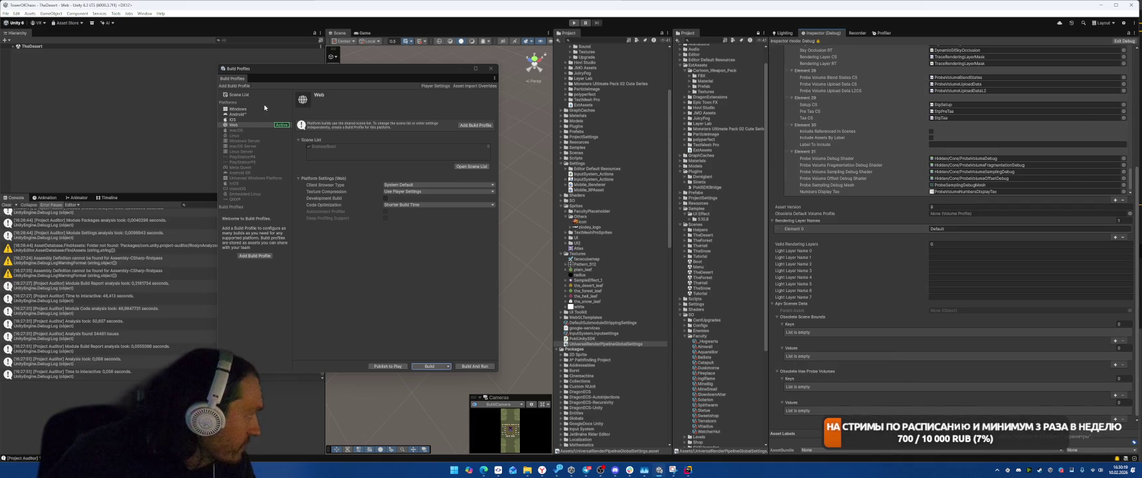
{"action": "left_click", "coordinate": [435, 86]}
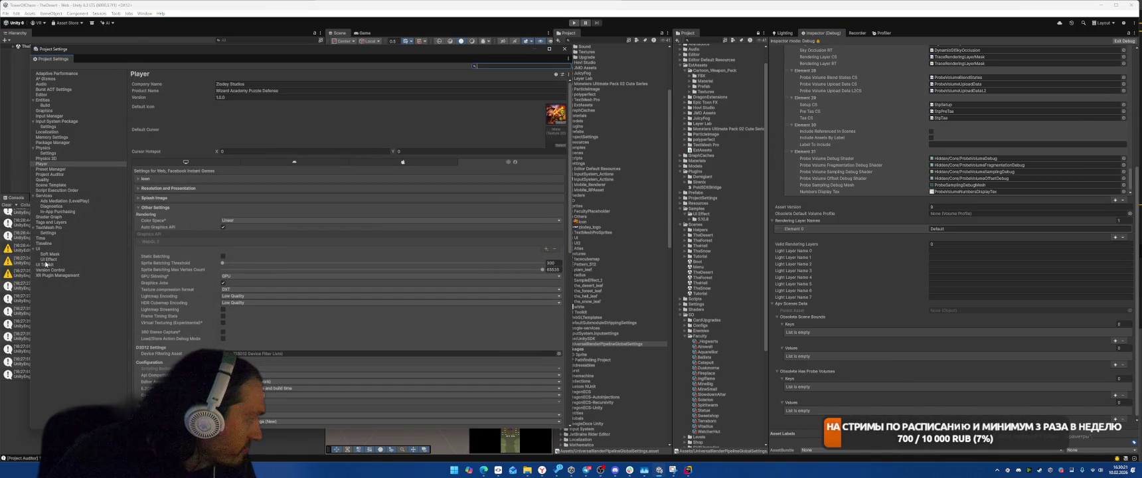
On the Graphics page, ping the Default Profile and keep DefaultVolumeProfile in the picker.
{"action": "left_click", "coordinate": [44, 110]}
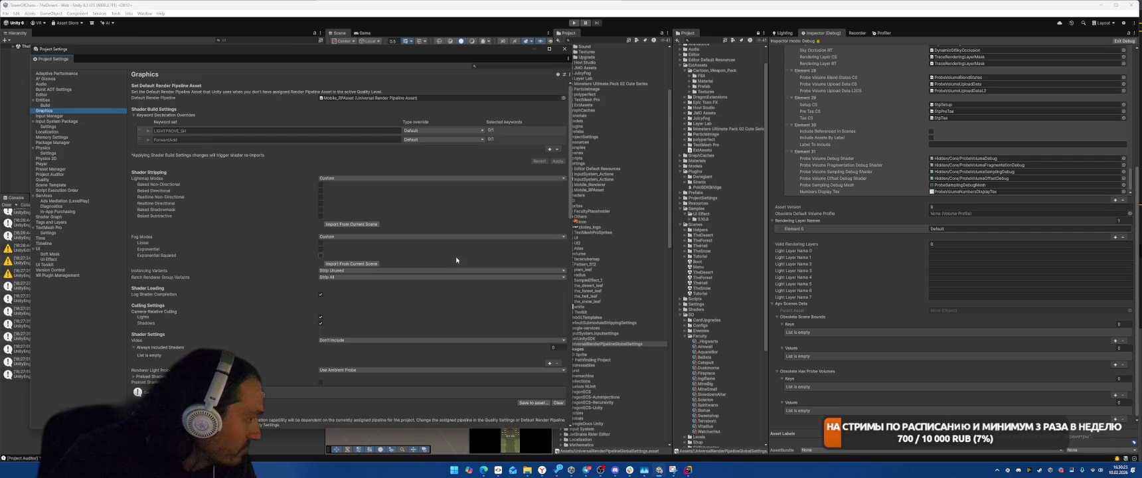
{"action": "scroll", "coordinate": [438, 259], "scroll_direction": "down", "scroll_amount": 3}
{"action": "left_click", "coordinate": [364, 230]}
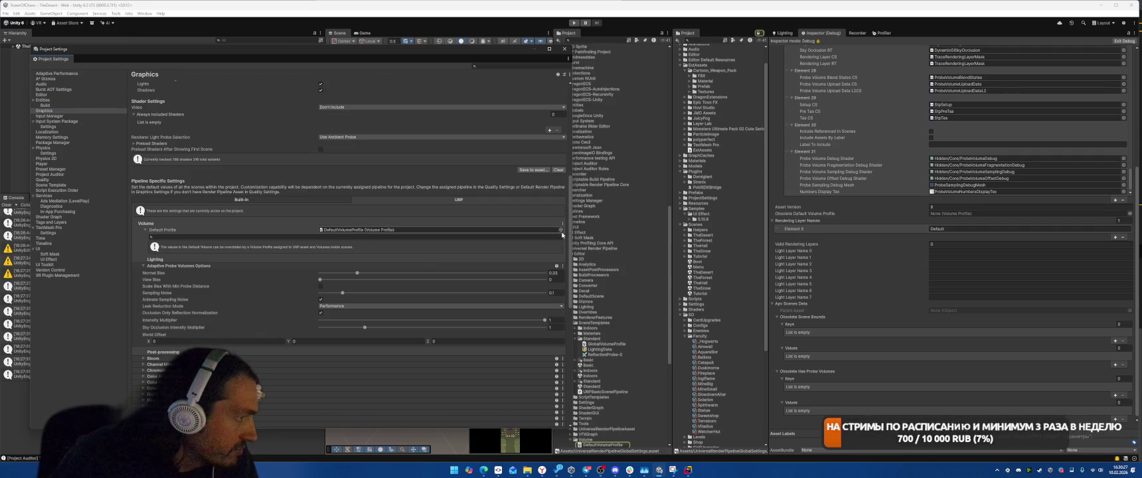
{"action": "left_click", "coordinate": [560, 230]}
{"action": "double_click", "coordinate": [579, 143]}
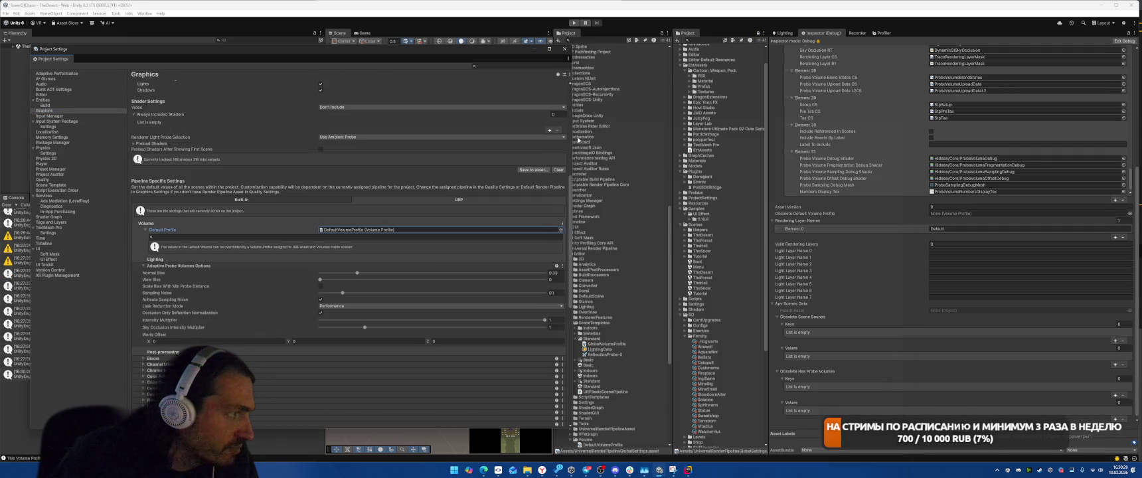
{"action": "left_click", "coordinate": [560, 230]}
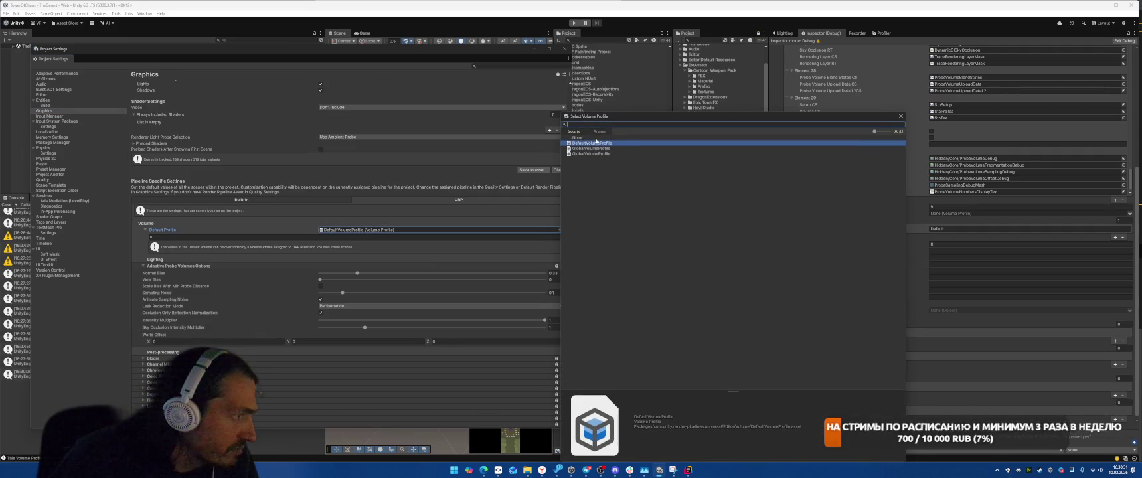
{"action": "double_click", "coordinate": [578, 138]}
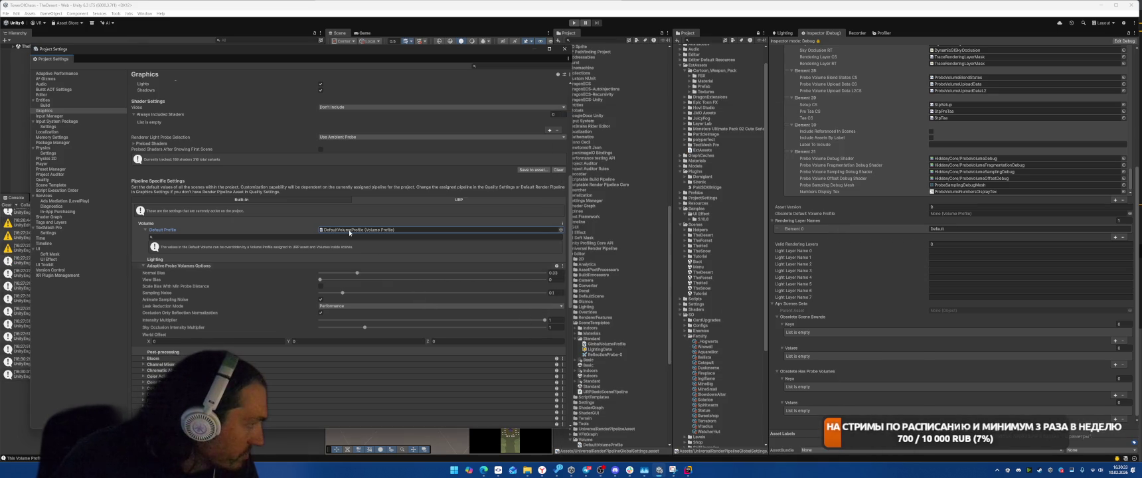
Select the DefaultVolumeProfile asset in the Project panel to inspect it.
{"action": "scroll", "coordinate": [610, 389], "scroll_direction": "down", "scroll_amount": 3}
{"action": "left_click", "coordinate": [599, 365]}
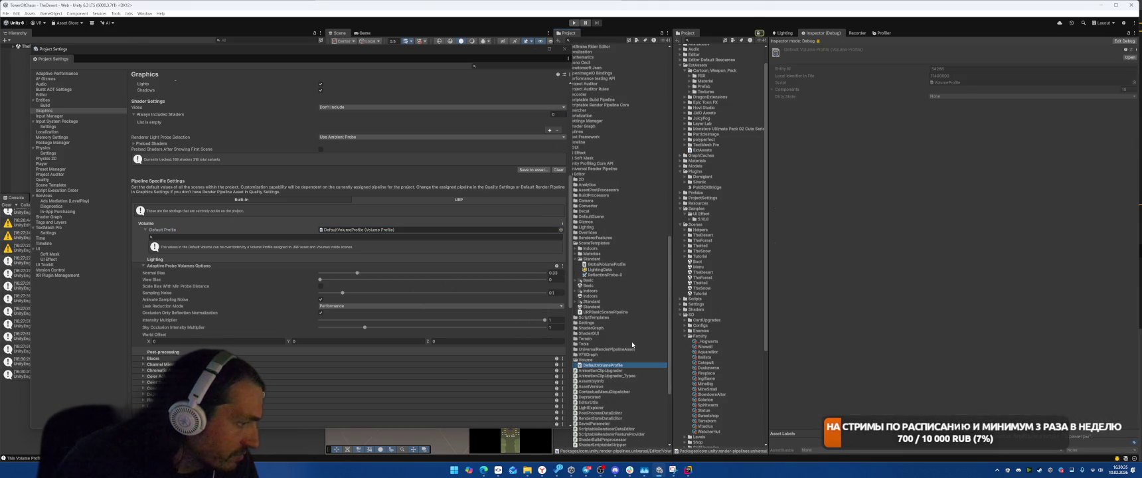
{"action": "scroll", "coordinate": [645, 294], "scroll_direction": "up", "scroll_amount": 10}
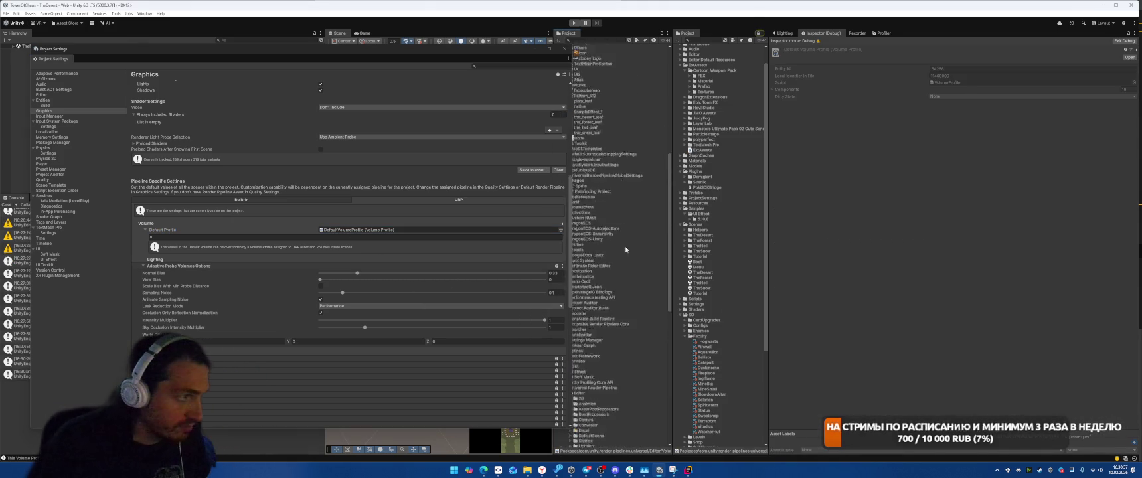
{"action": "left_click_drag", "start_coordinate": [318, 49], "coordinate": [264, 50]}
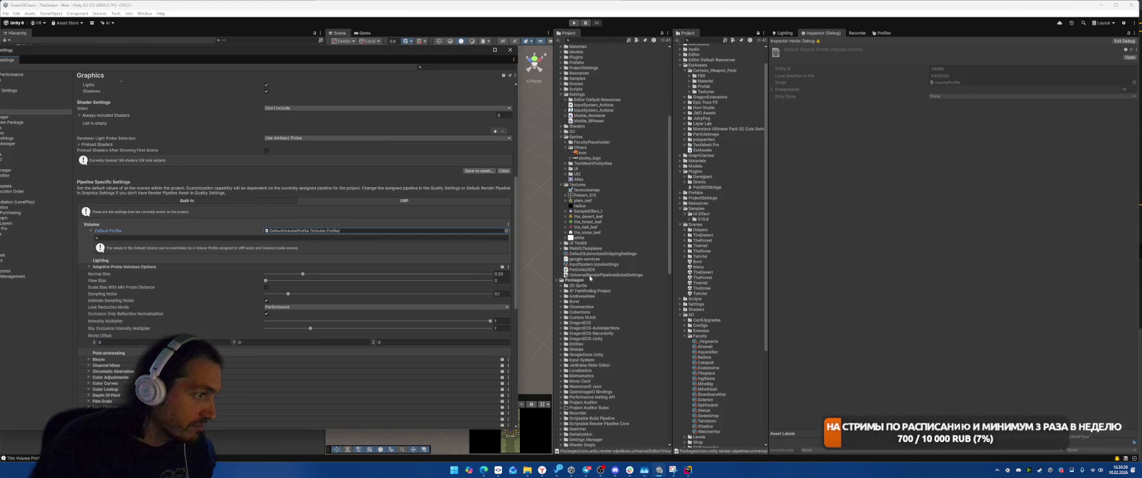
Duplicate DefaultVolumeProfile and rename the copy FakeDefaultVolumeProfile.
{"action": "left_click", "coordinate": [590, 275]}
{"action": "left_click", "coordinate": [603, 260]}
{"action": "key", "text": "Home"}
{"action": "type", "text": "Fake"}
{"action": "key", "text": "Return"}
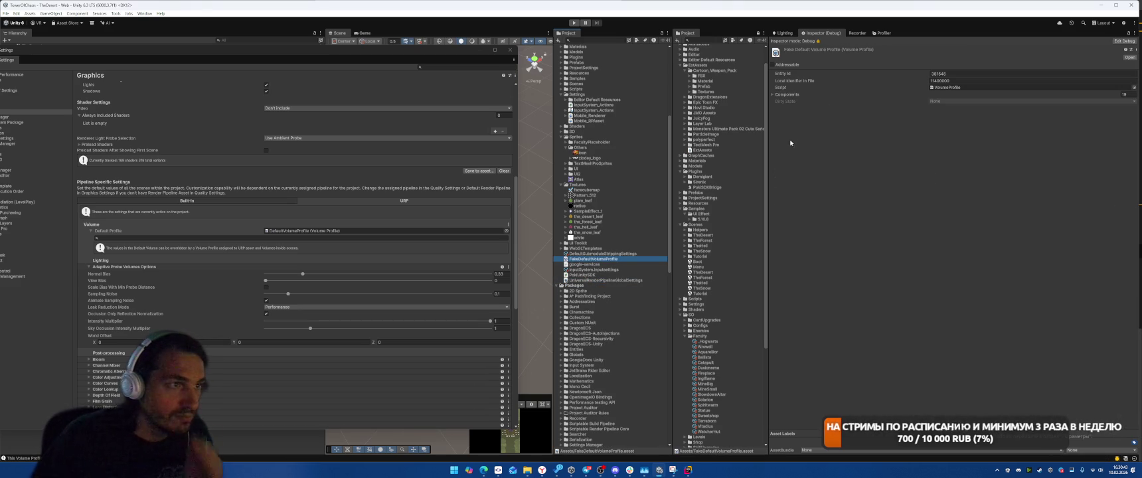
Set its Components size to 0 and assign it as the Graphics Default Profile.
{"action": "left_click", "coordinate": [787, 95]}
{"action": "left_click", "coordinate": [1124, 94]}
{"action": "type", "text": "0"}
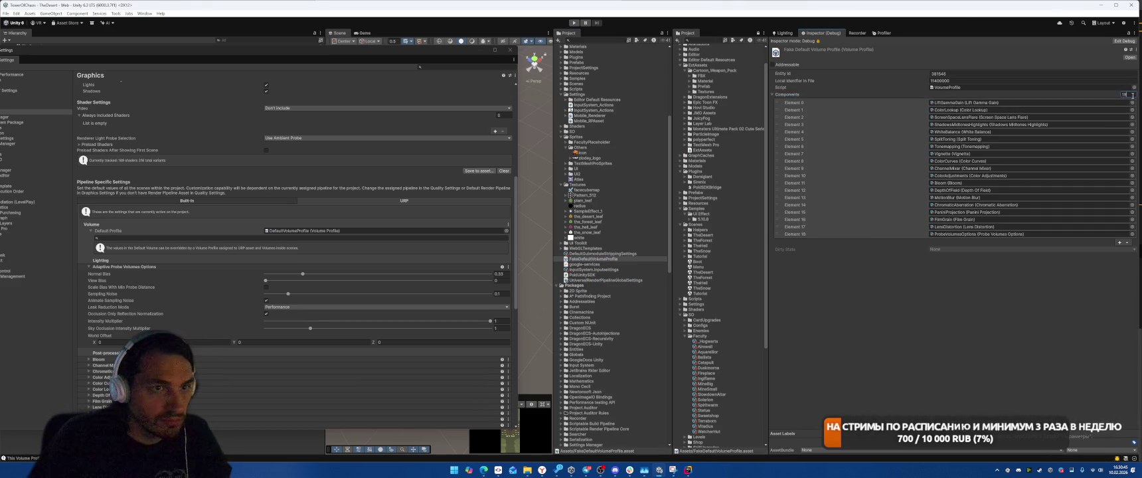
{"action": "key", "text": "Return"}
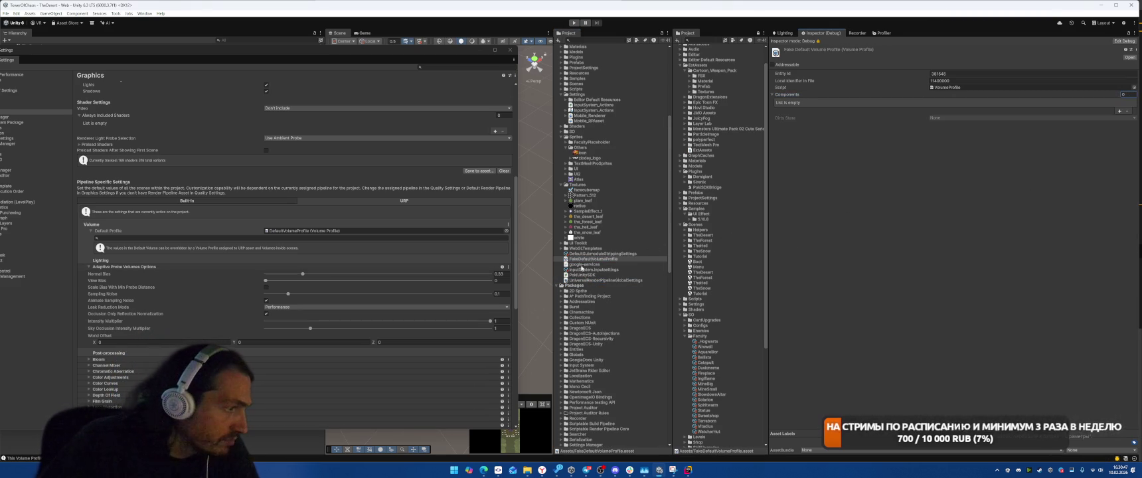
{"action": "left_click_drag", "start_coordinate": [584, 261], "coordinate": [506, 234]}
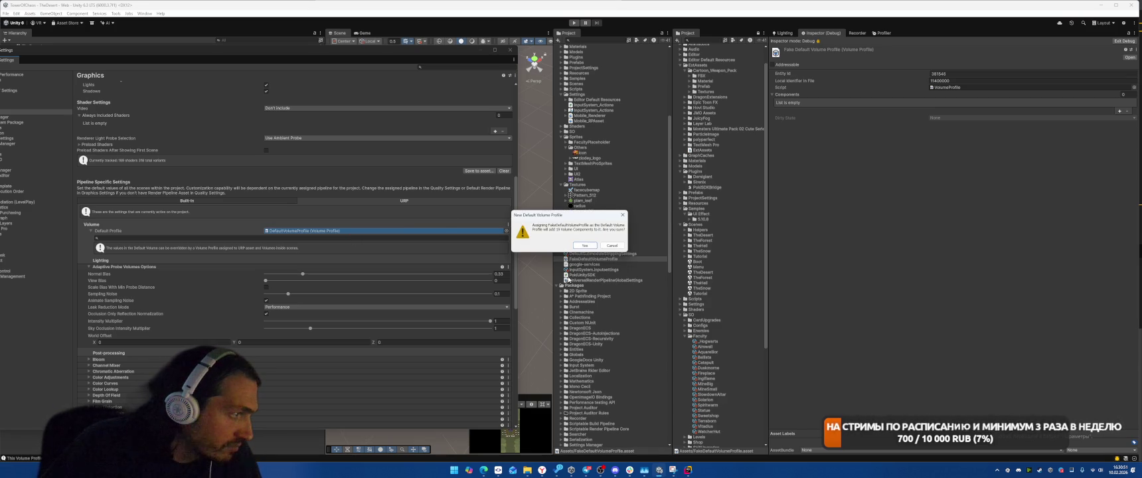
{"action": "left_click", "coordinate": [584, 246]}
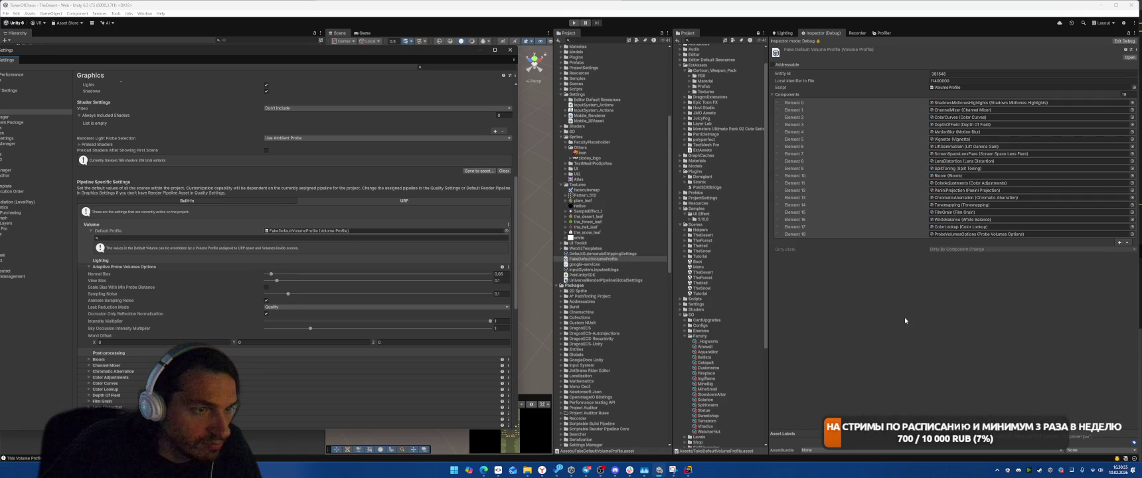